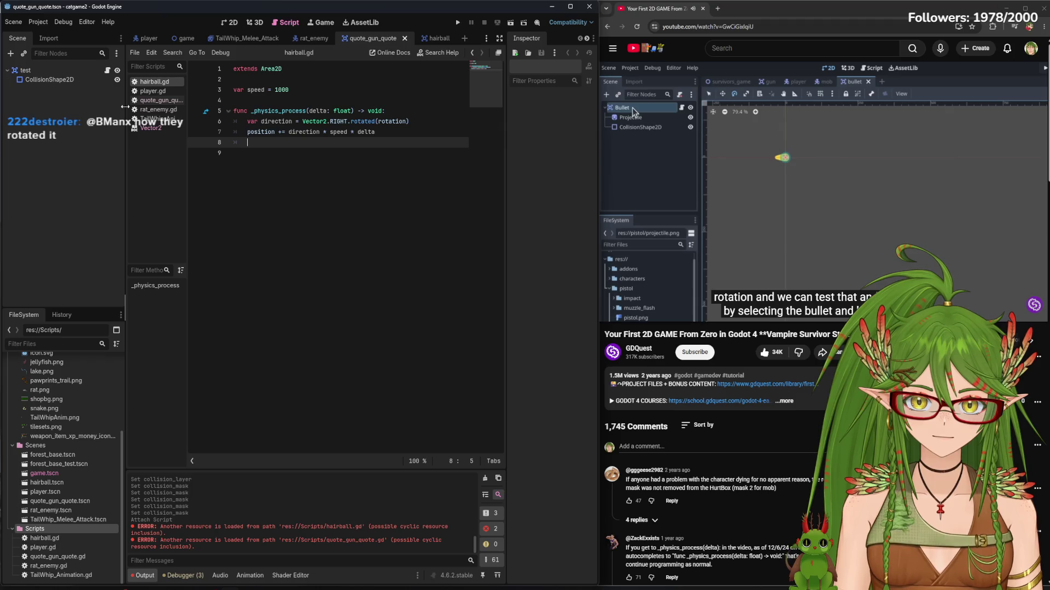
Open the hairball scene in the 2D view and look over its script
left_click(722, 158)
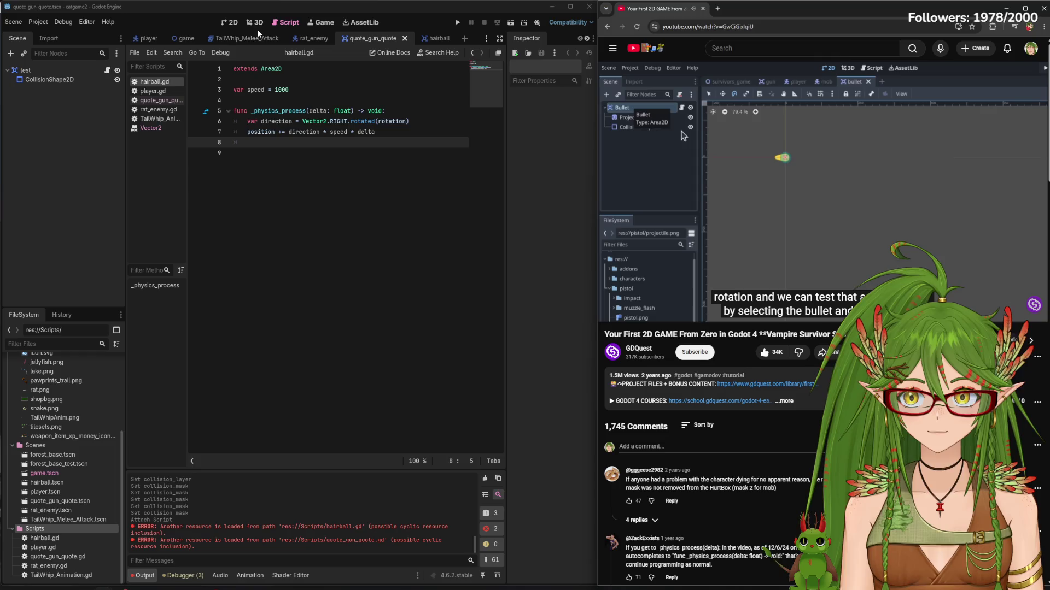
left_click(231, 23)
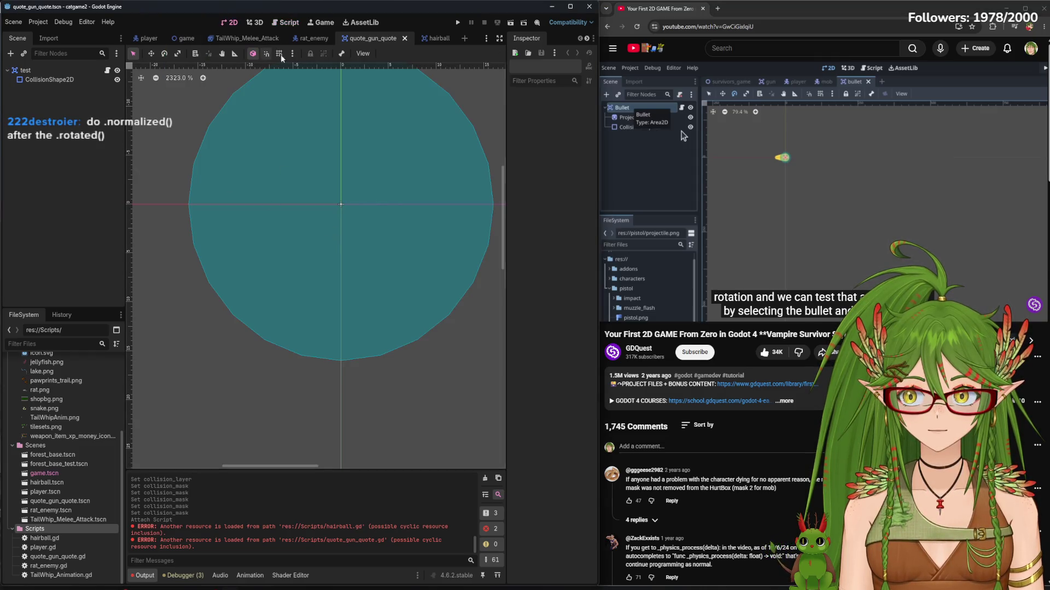
left_click(429, 39)
mouse_move(900, 176)
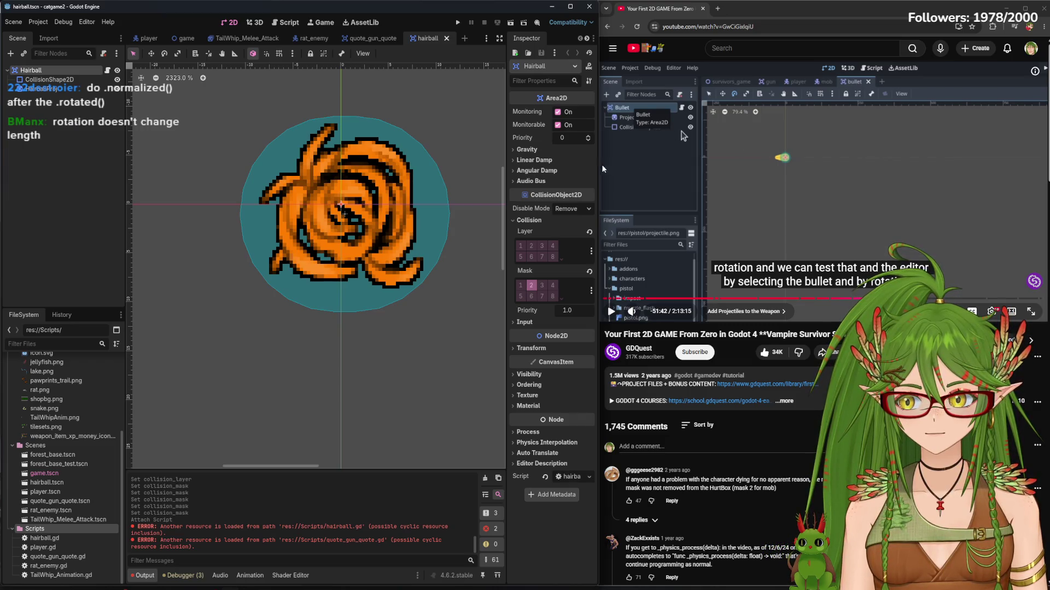
left_click(283, 22)
left_click(754, 142)
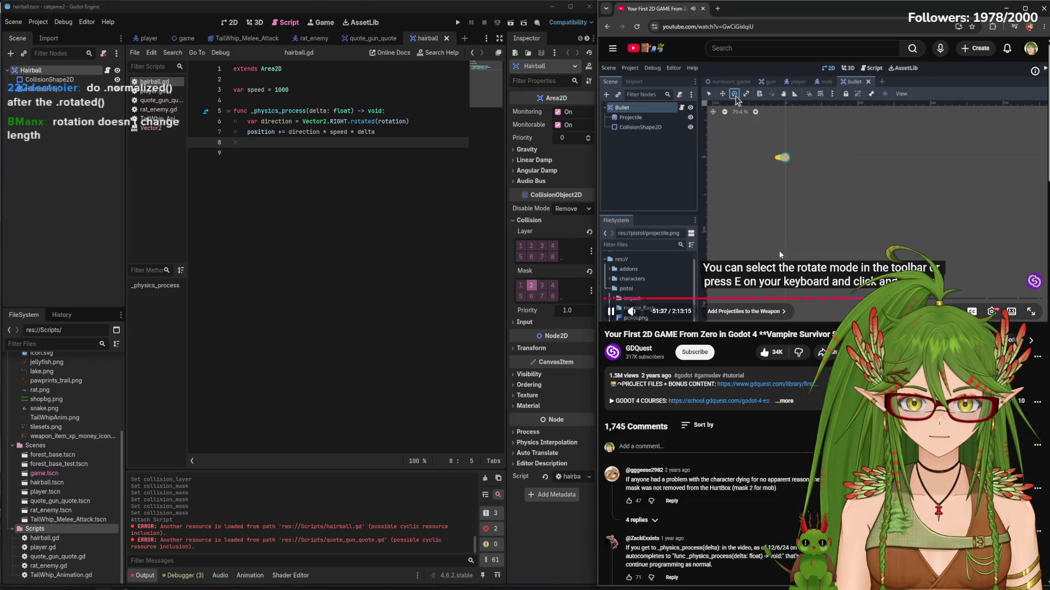
Rotate the Hairball root about 40 degrees and run the current scene
left_click(230, 24)
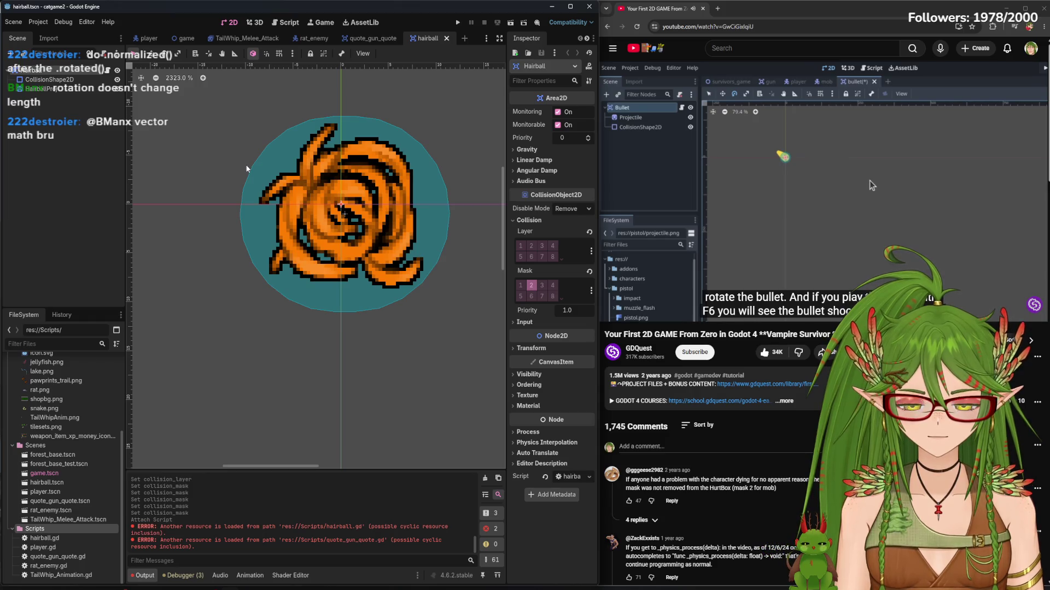
left_click(789, 188)
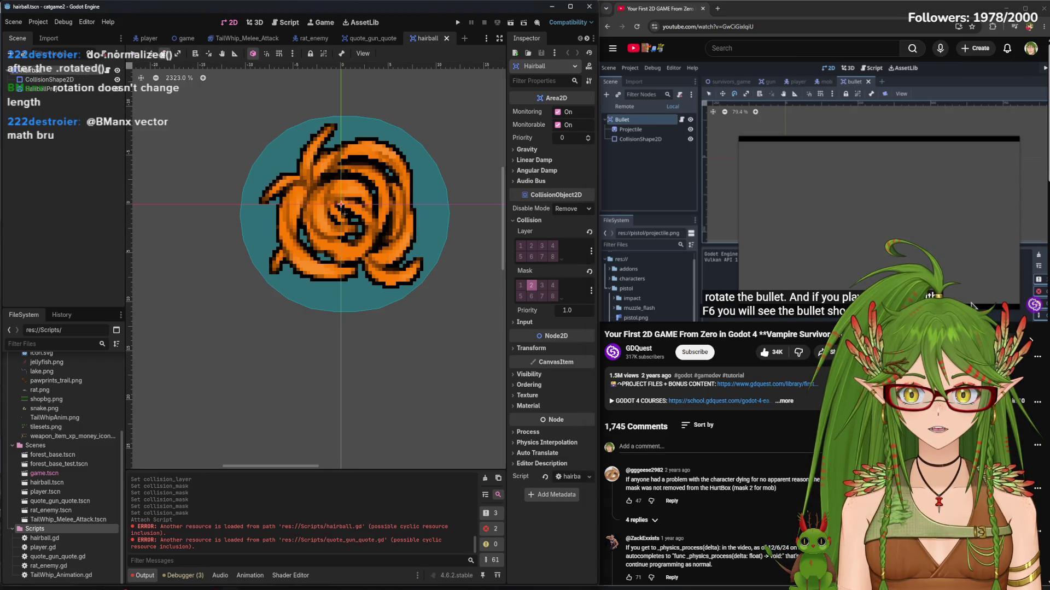
scroll(228, 205, "down", 2)
mouse_move(269, 131)
left_mouse_down()
mouse_move(333, 130)
mouse_move(325, 127)
left_mouse_up()
left_click(457, 22)
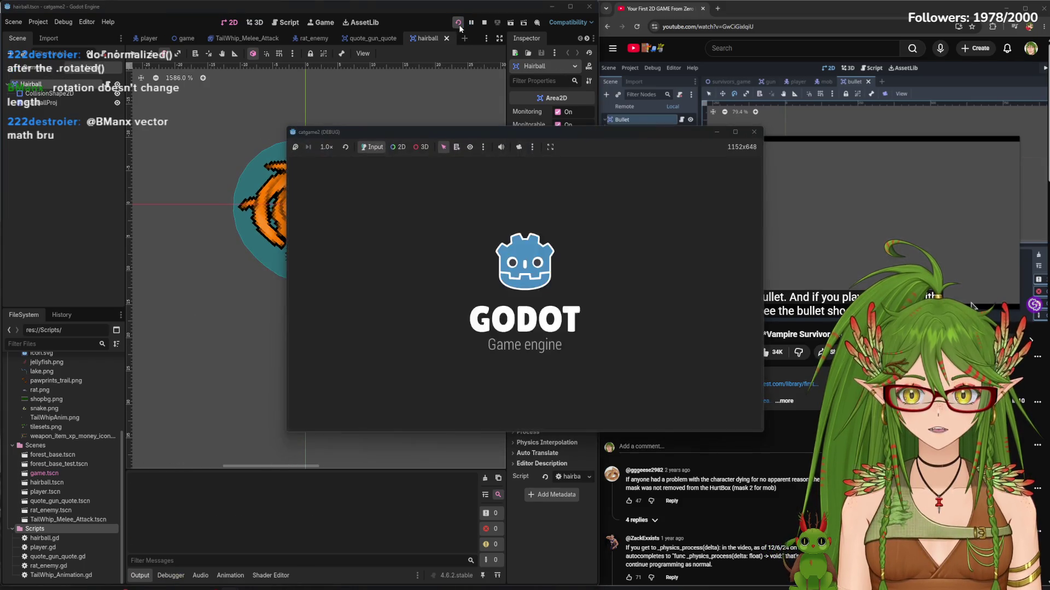
Undo the hairball's rotation and scale the HairballProj sprite up to about 0.82
left_click(754, 132)
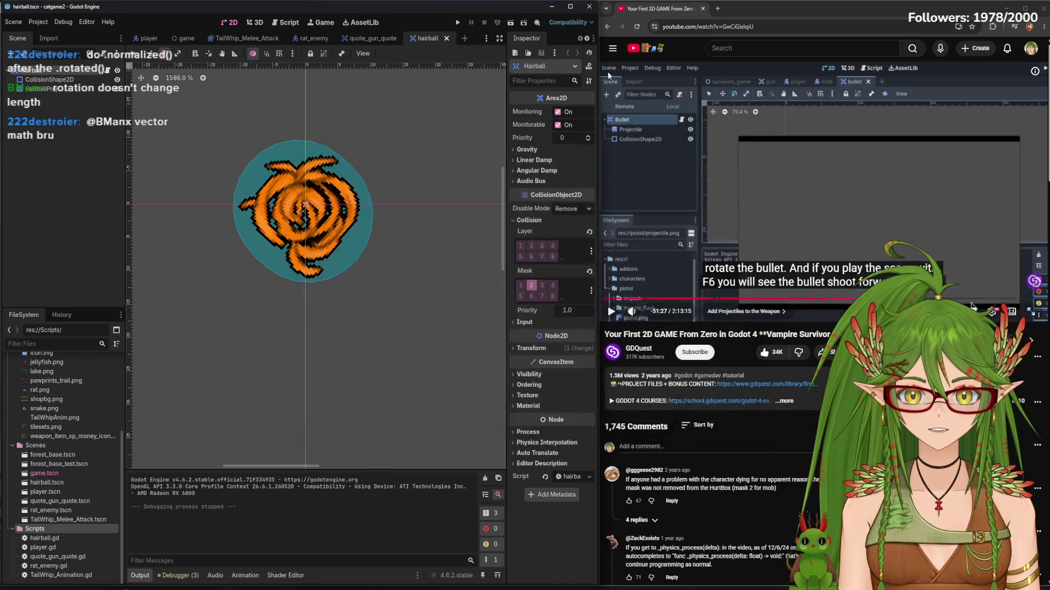
left_click(510, 22)
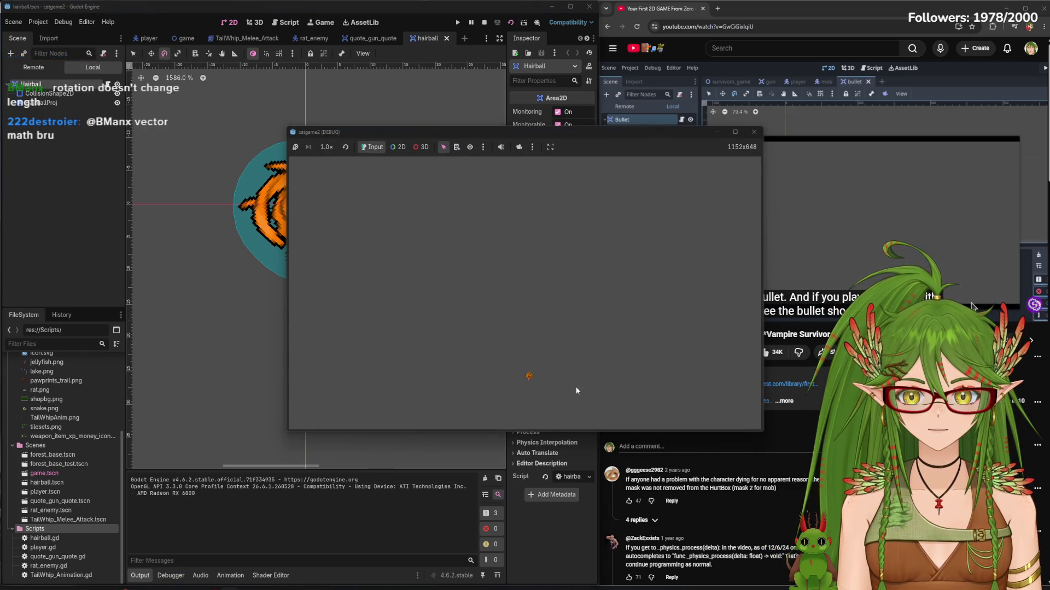
left_click(753, 132)
scroll(344, 282, "down", 2)
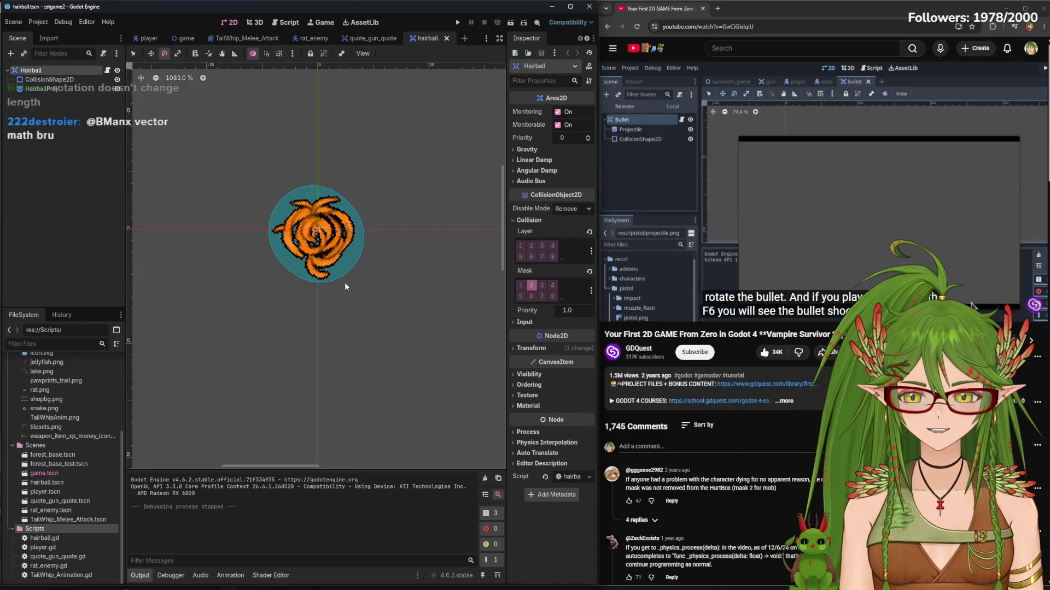
left_click(60, 91)
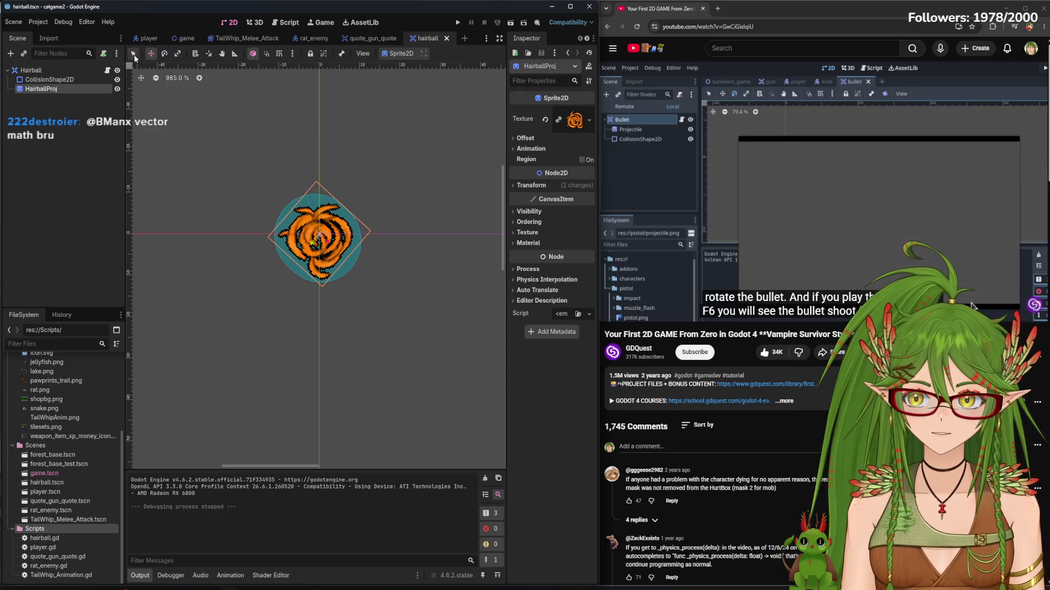
key("ctrl+z")
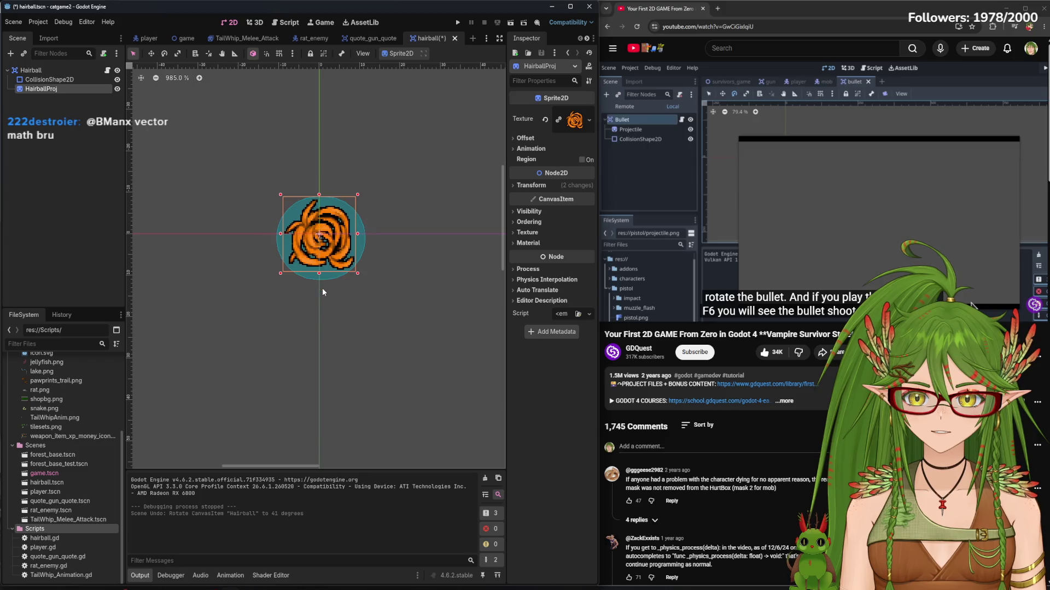
mouse_move(359, 272)
left_mouse_down()
mouse_move(450, 342)
mouse_move(352, 287)
left_mouse_up()
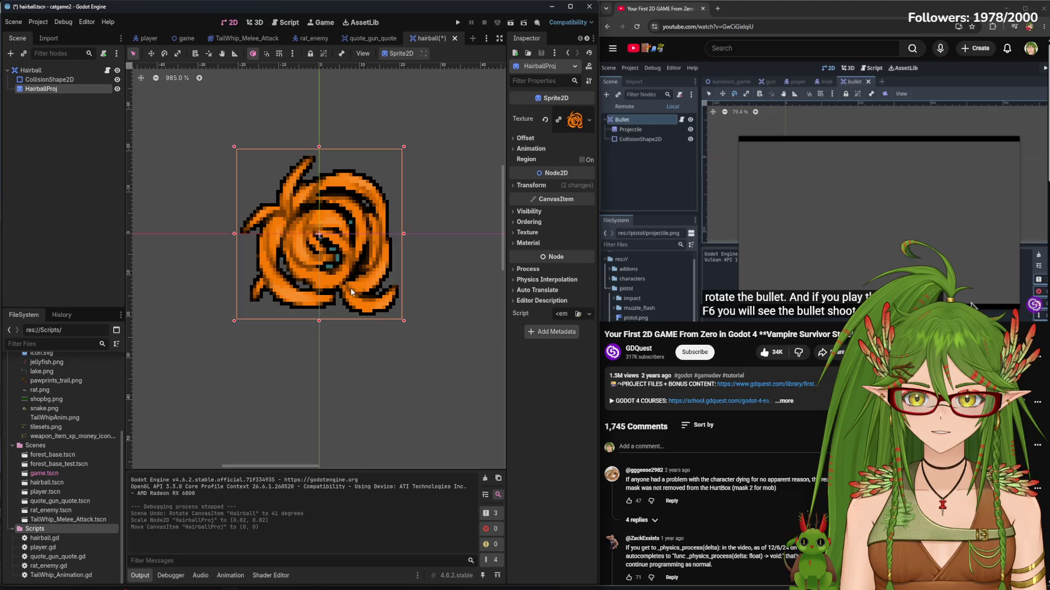
Enlarge the CollisionShape2D circle, centre it on the sprite, and test the scene with F6
scroll(289, 234, "up", 3)
left_click(61, 82)
scroll(383, 291, "down", 1)
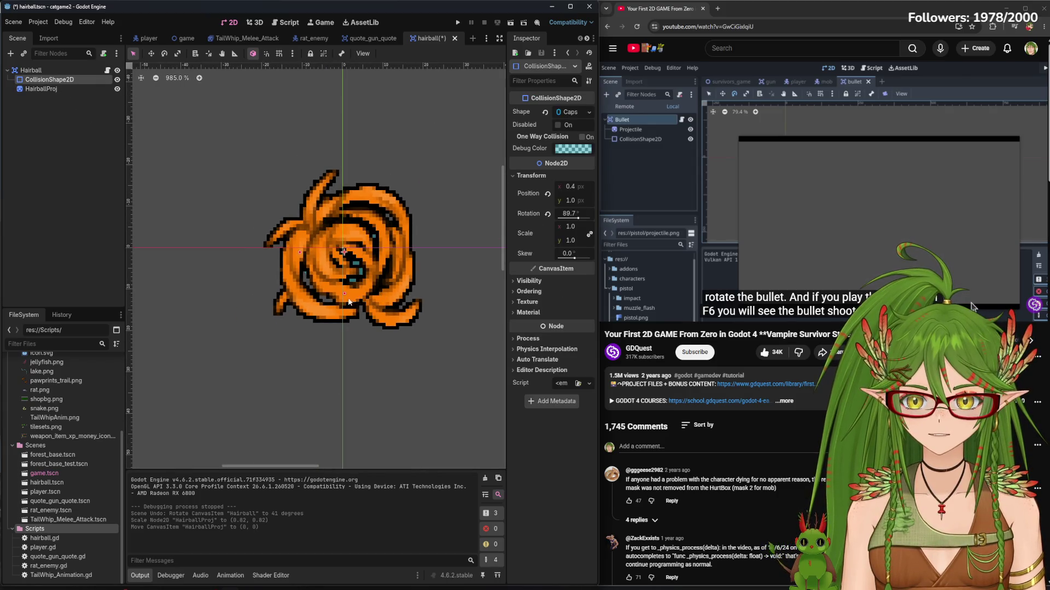
left_click_drag(346, 307, 357, 359)
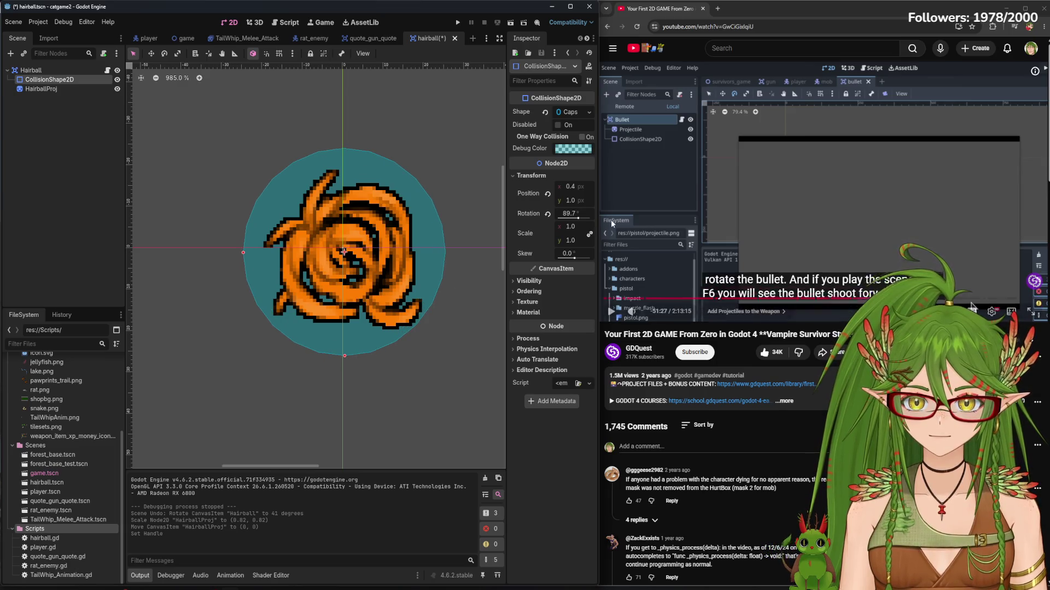
key("ctrl+z")
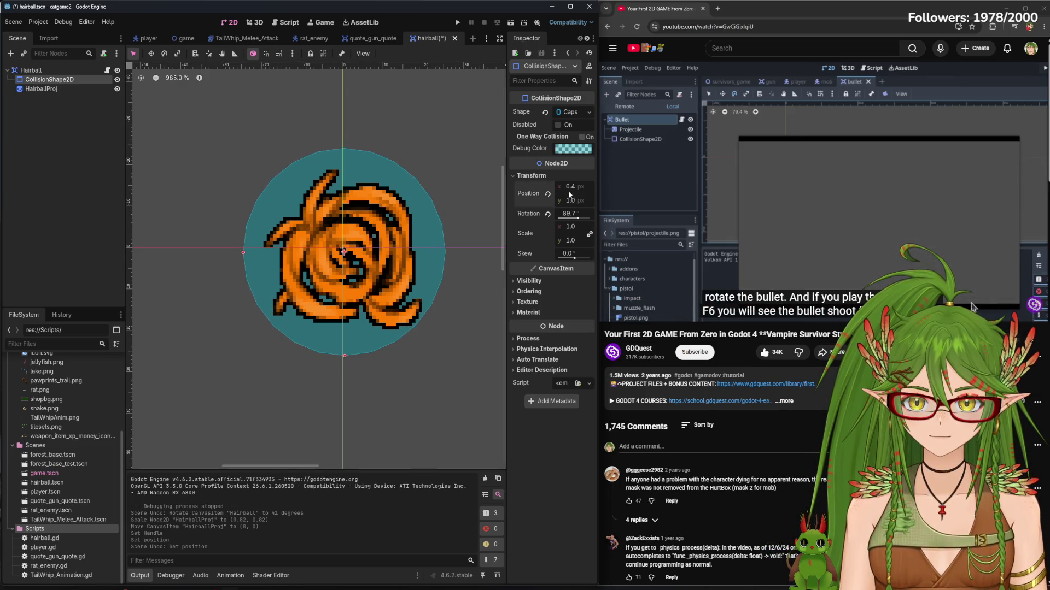
left_click_drag(567, 191, 579, 192)
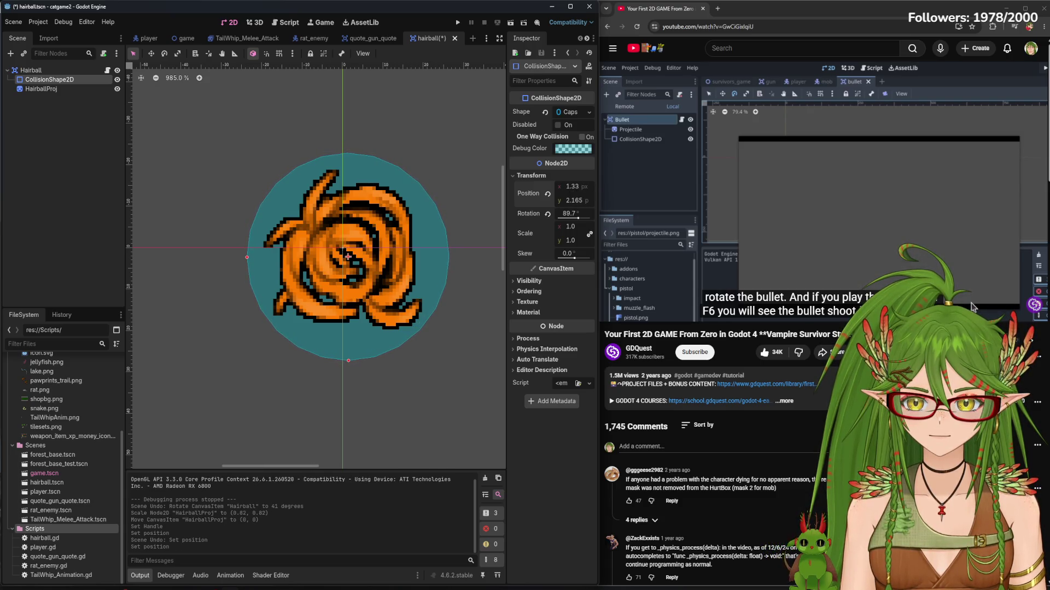
key("F6")
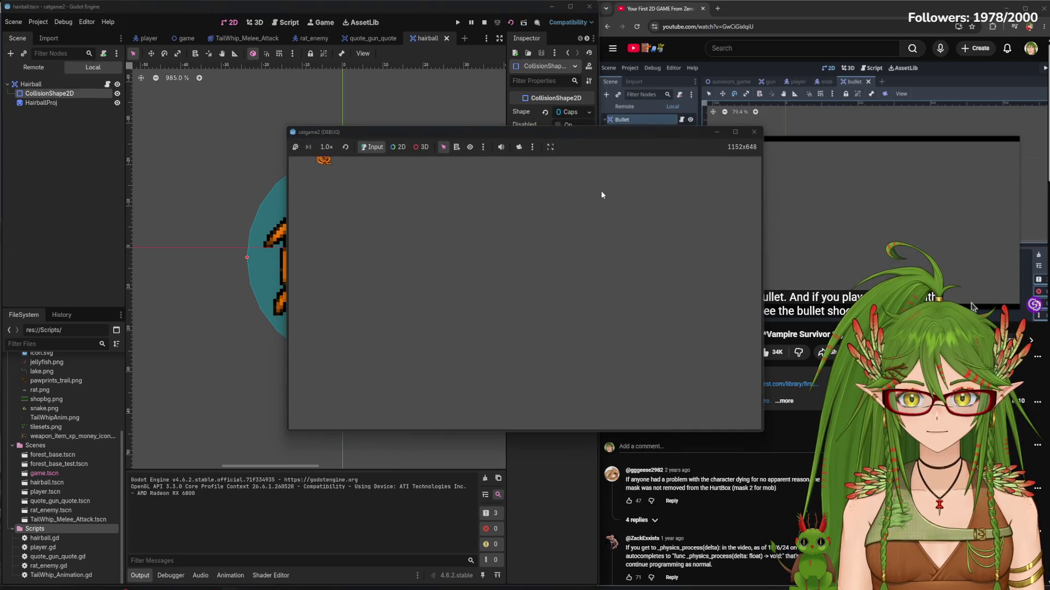
left_click(759, 136)
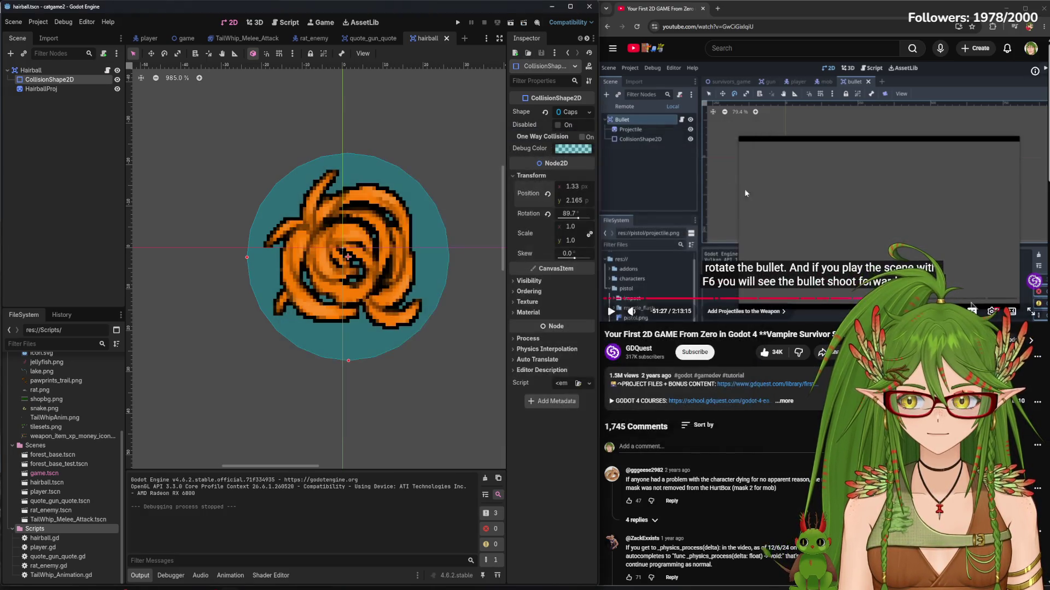
Check the centred collision circle around the sprite, then open hairball.gd
scroll(344, 276, "down", 1)
scroll(343, 276, "down", 6)
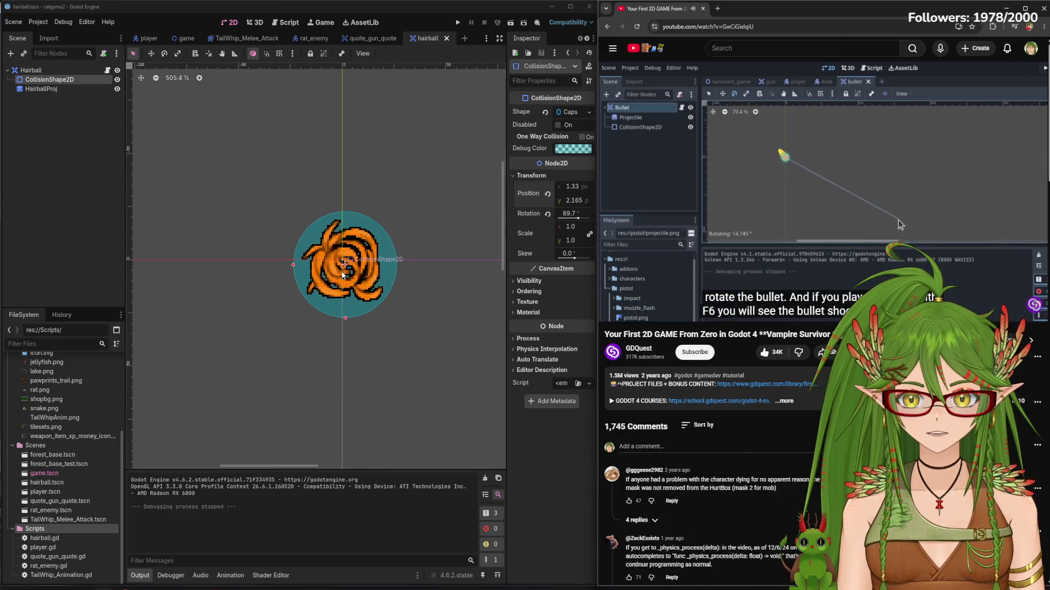
scroll(389, 299, "down", 2)
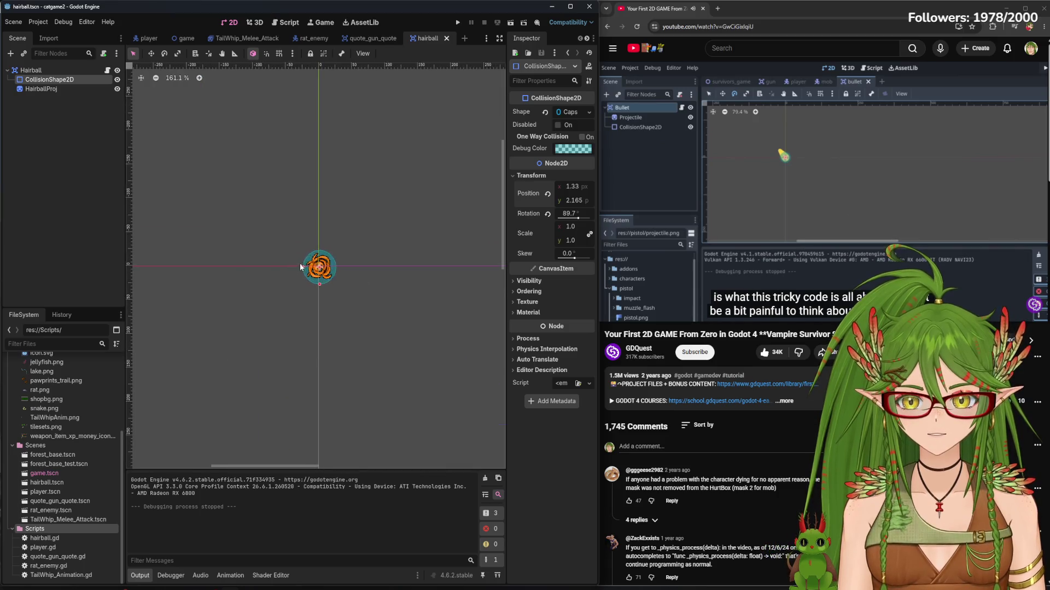
scroll(332, 271, "up", 7)
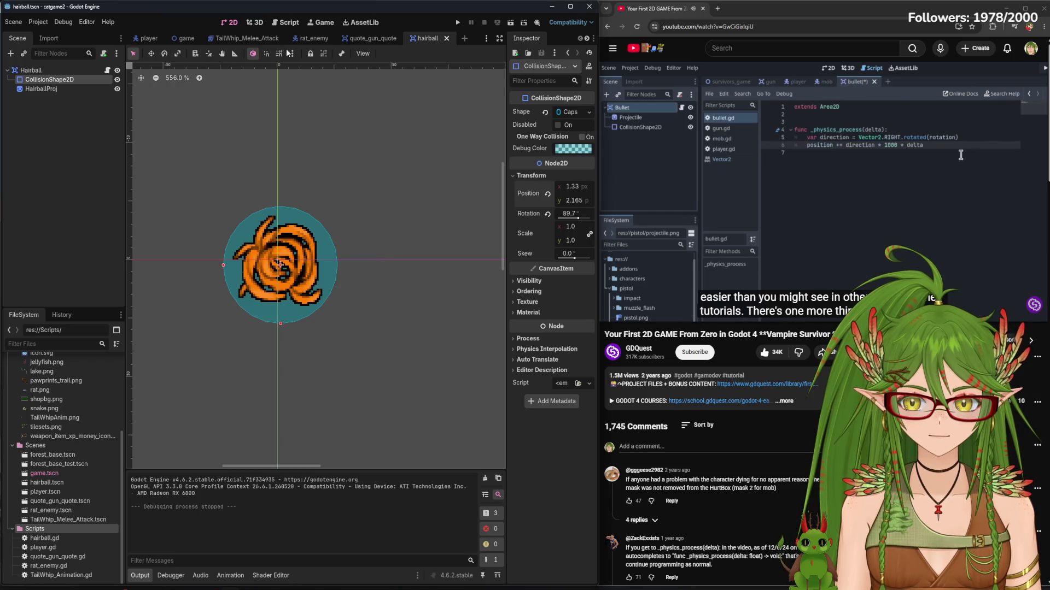
left_click(283, 22)
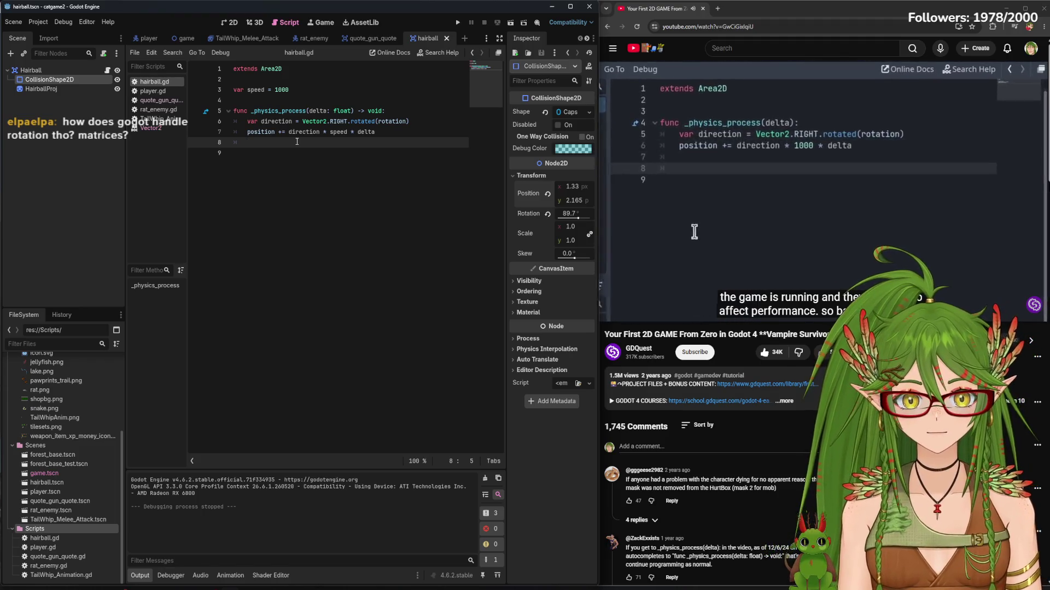
Add 'var travelled_distance = 0' below the speed variable and run the game
key("Return")
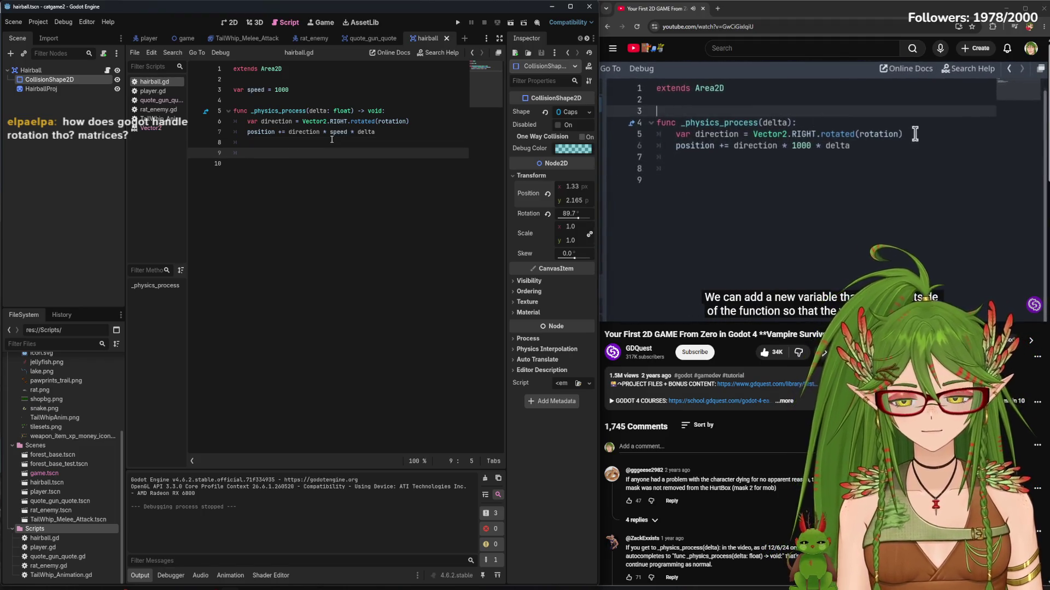
left_click(333, 86)
key("Return")
type("var trav")
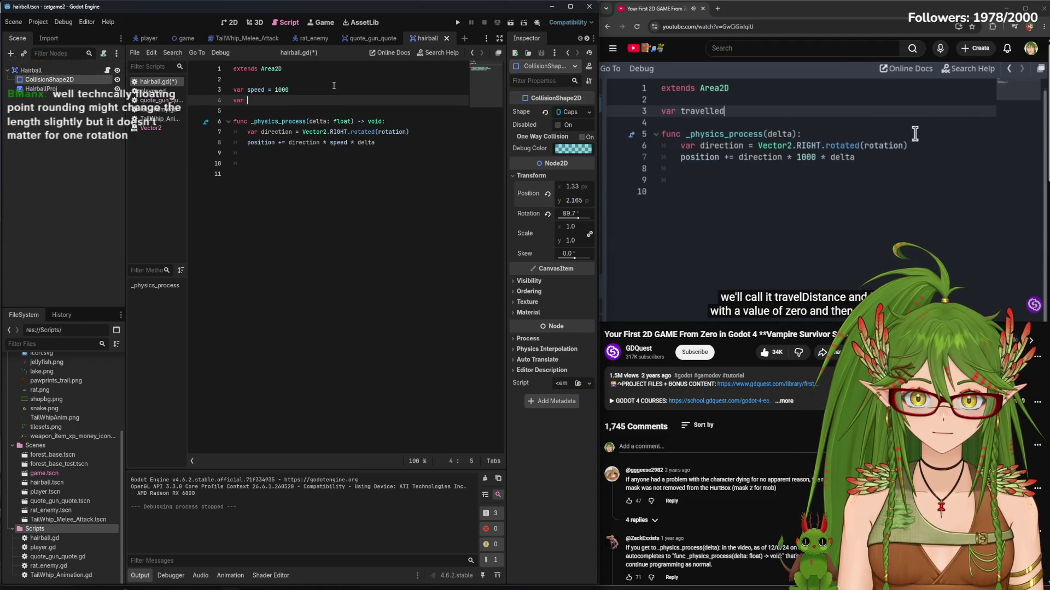
type("elled_distance = ")
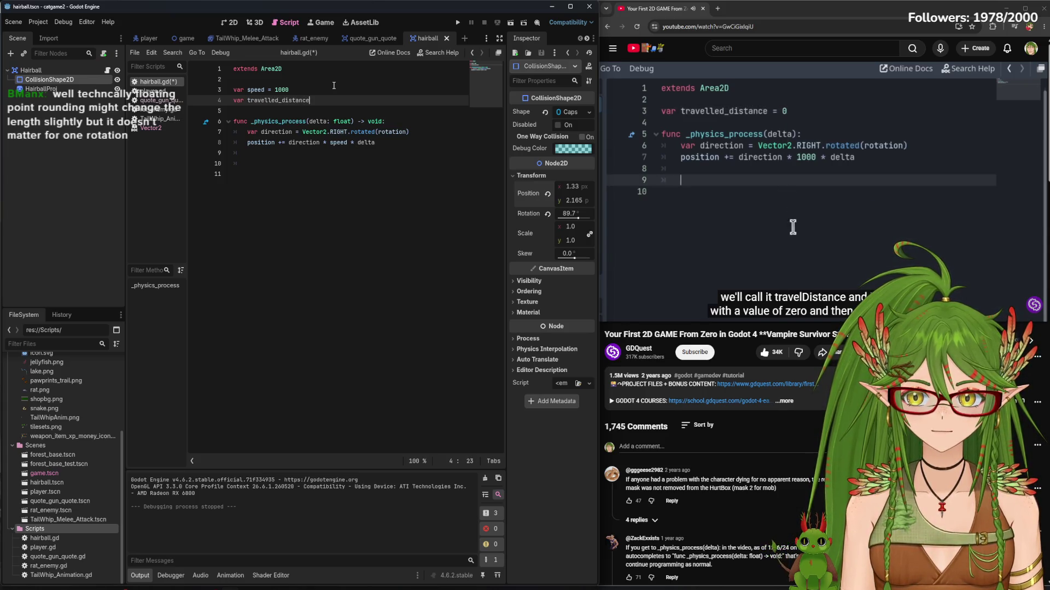
type("0")
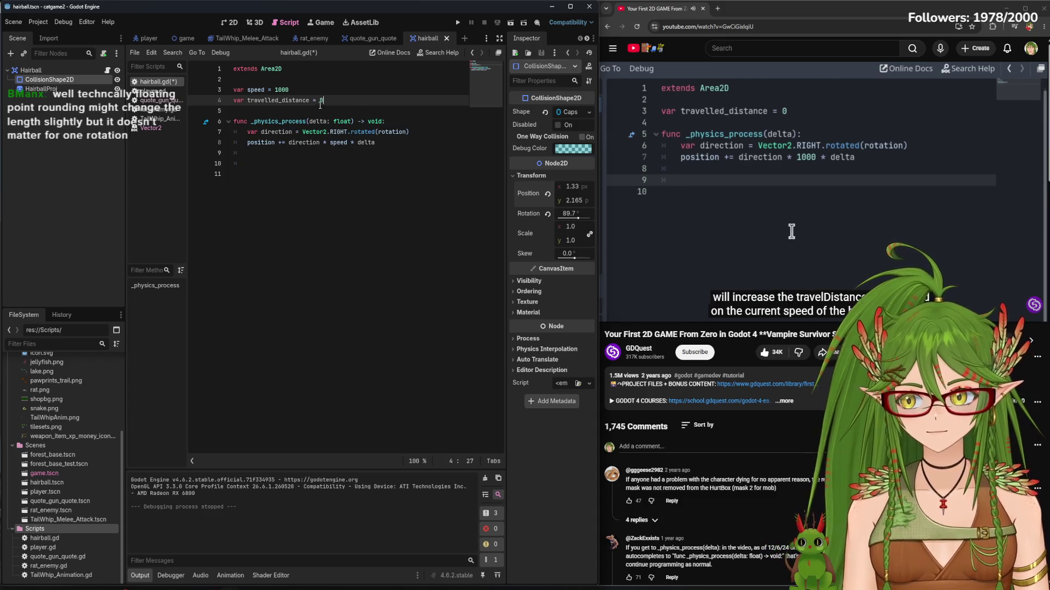
key("Down")
key("Down")
key("Down")
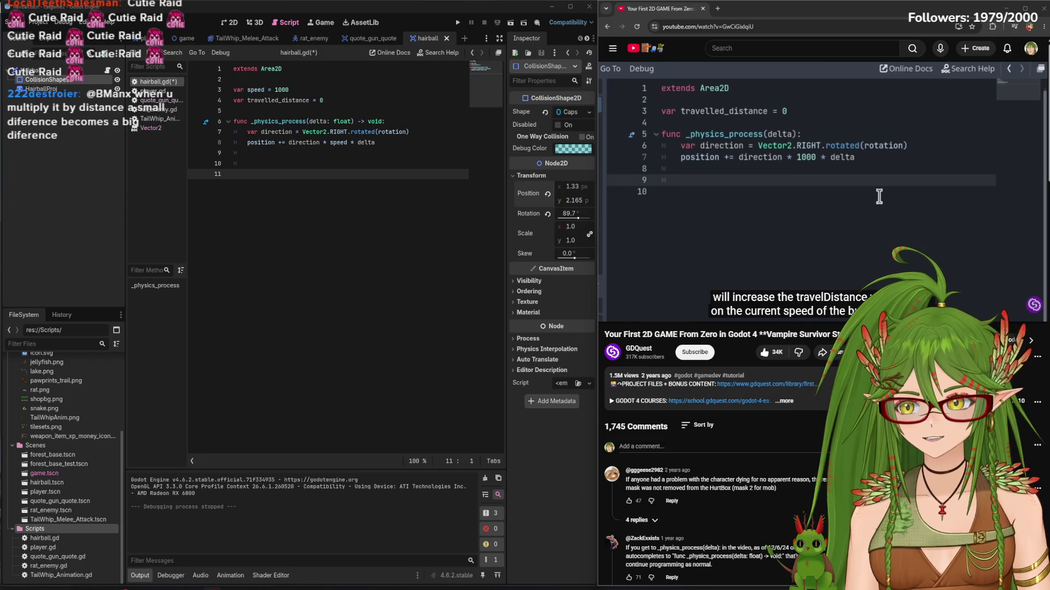
left_click(459, 21)
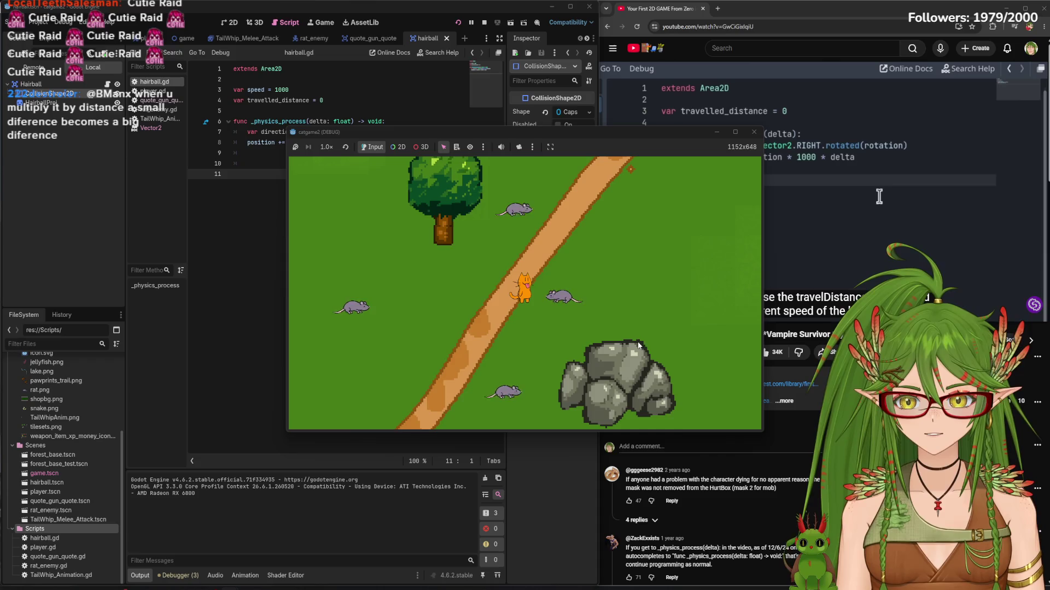
Walk the cat around the map with WASD, toward the rocks and the tree
key("a")
key("s")
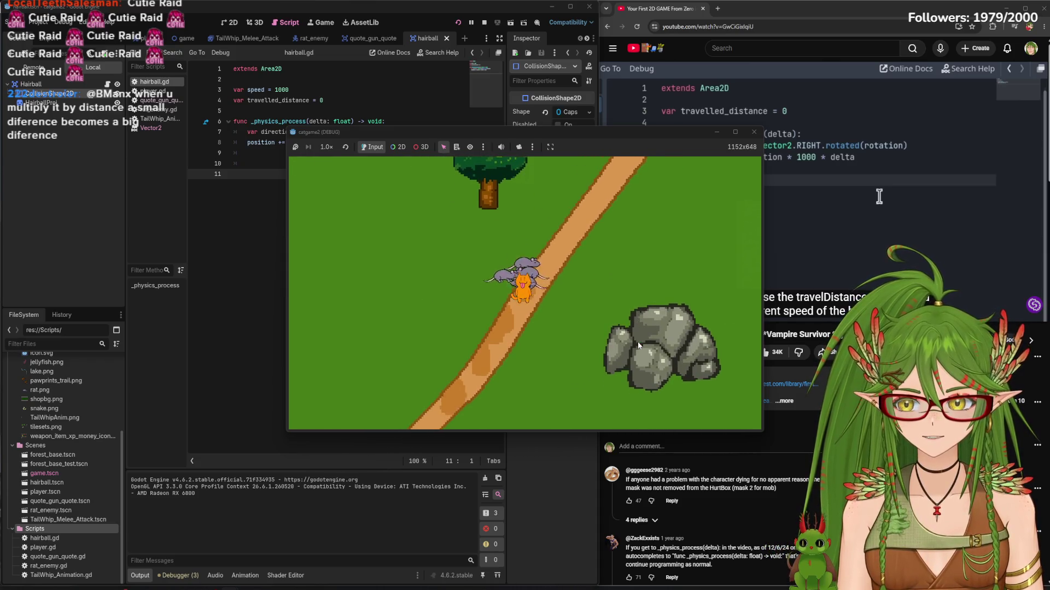
key("d")
key("w")
key("a")
key("d")
key("s")
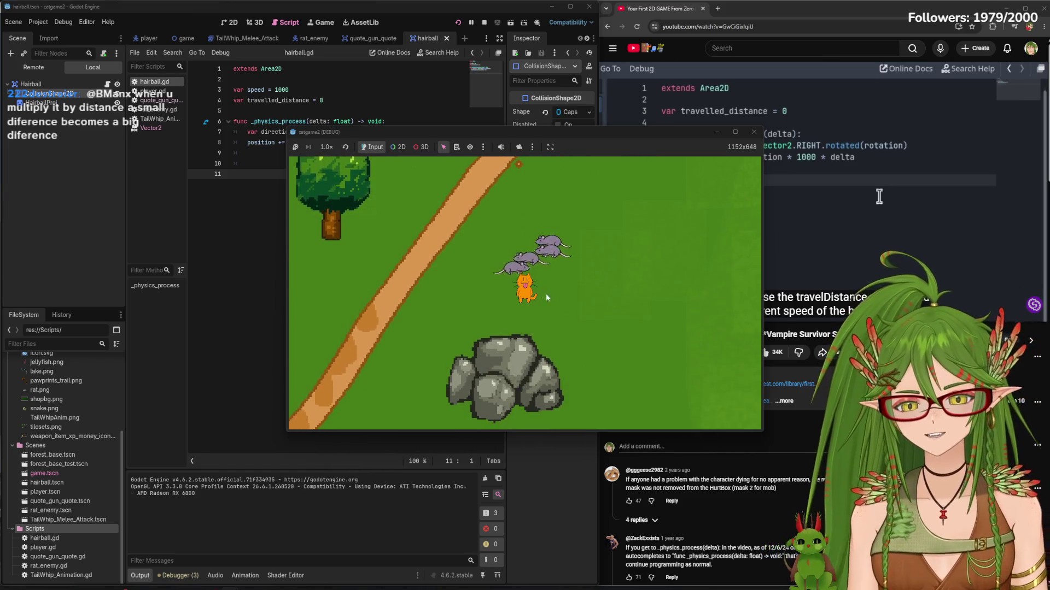
key("d")
key("w")
key("a")
key("s")
key("a")
key("w")
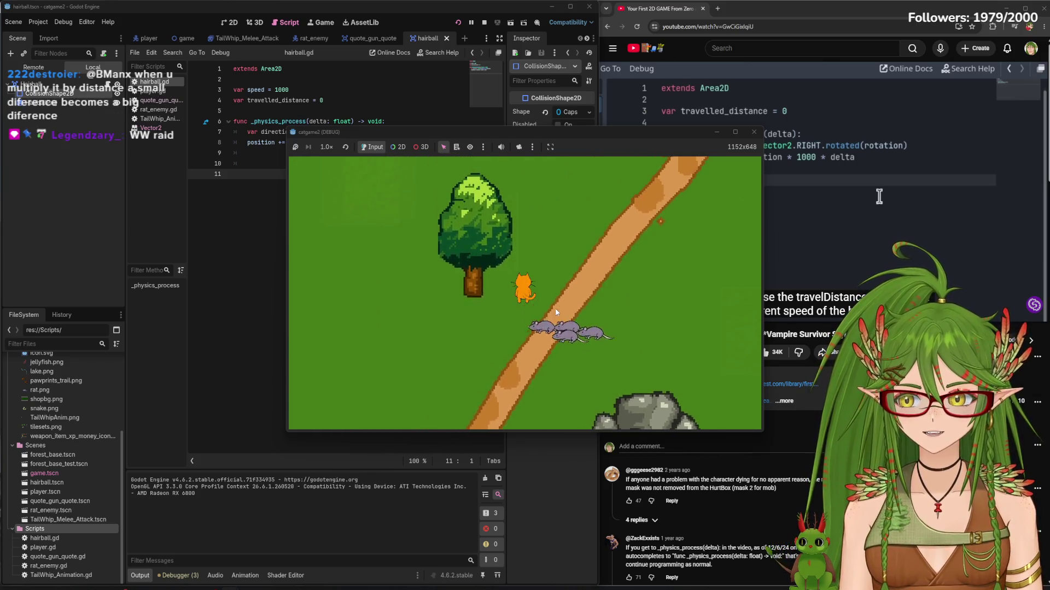
key("a")
key("s")
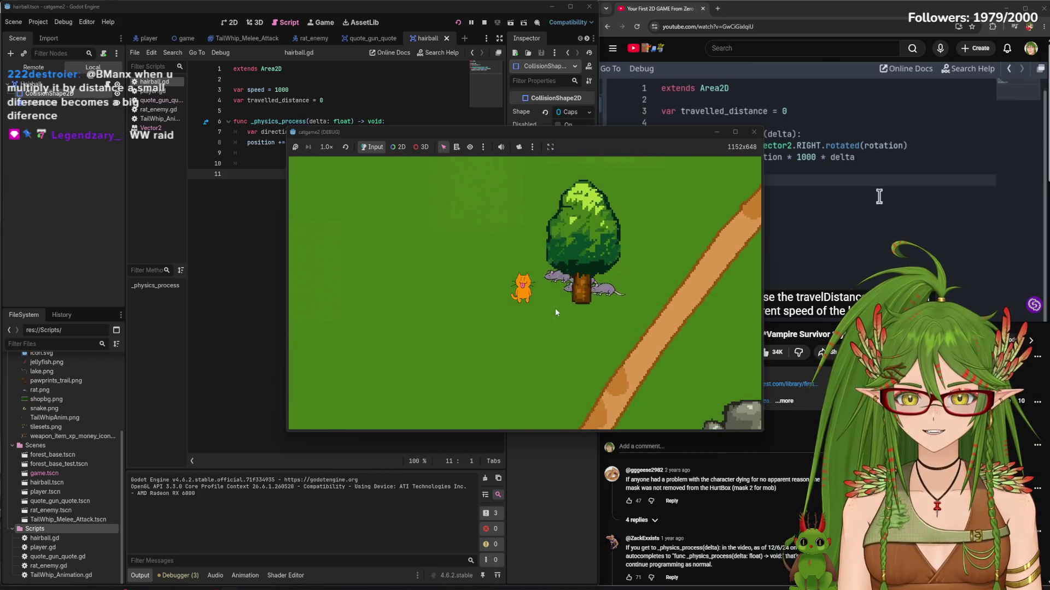
key("d")
Walk the cat past the rocks, onto the river bridge and back, then stop the game
key("s")
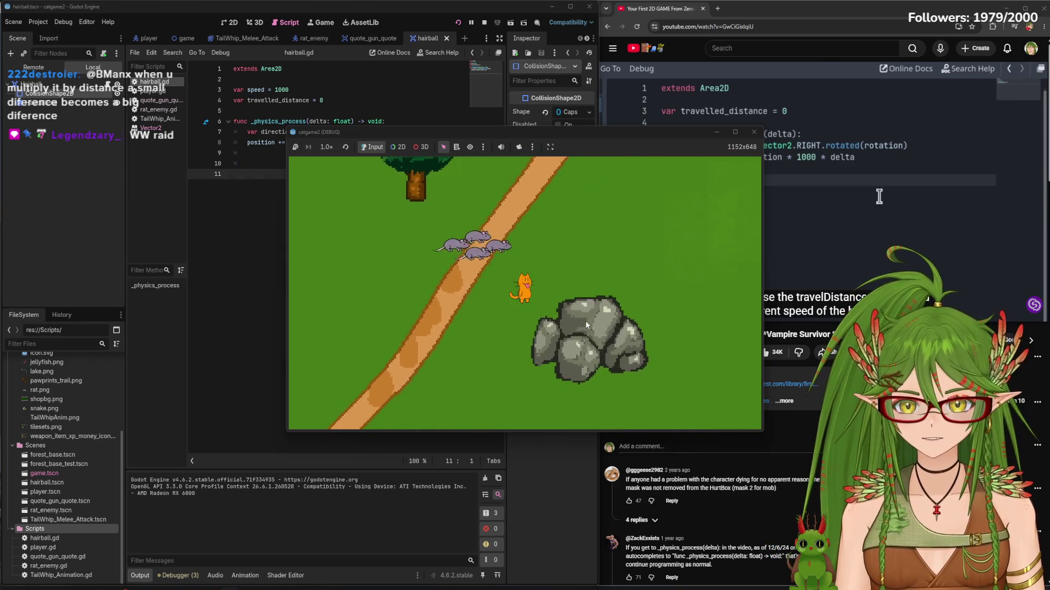
key("d")
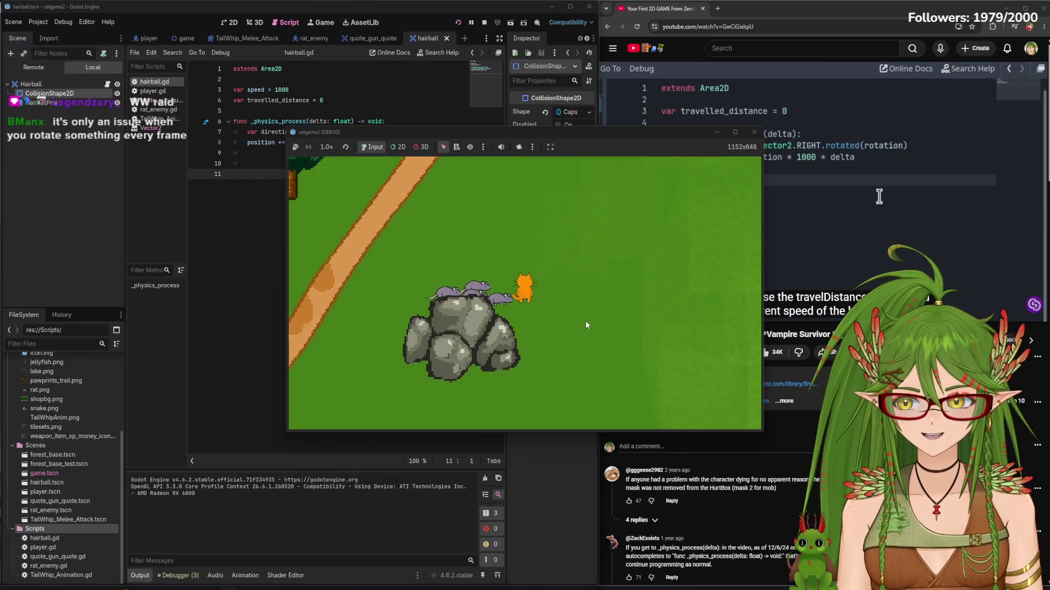
key("w")
key("d")
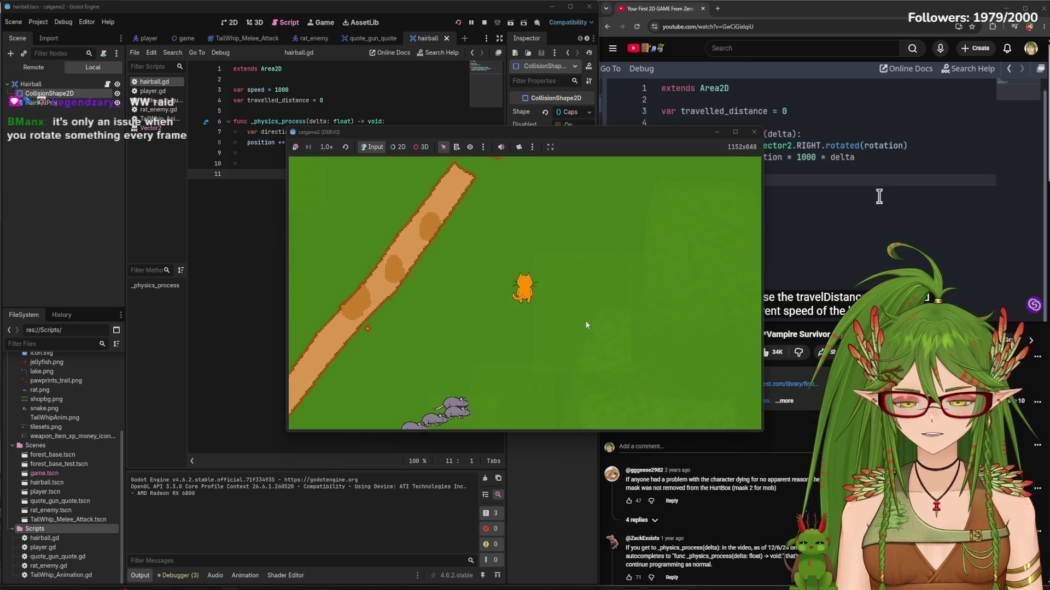
key("w")
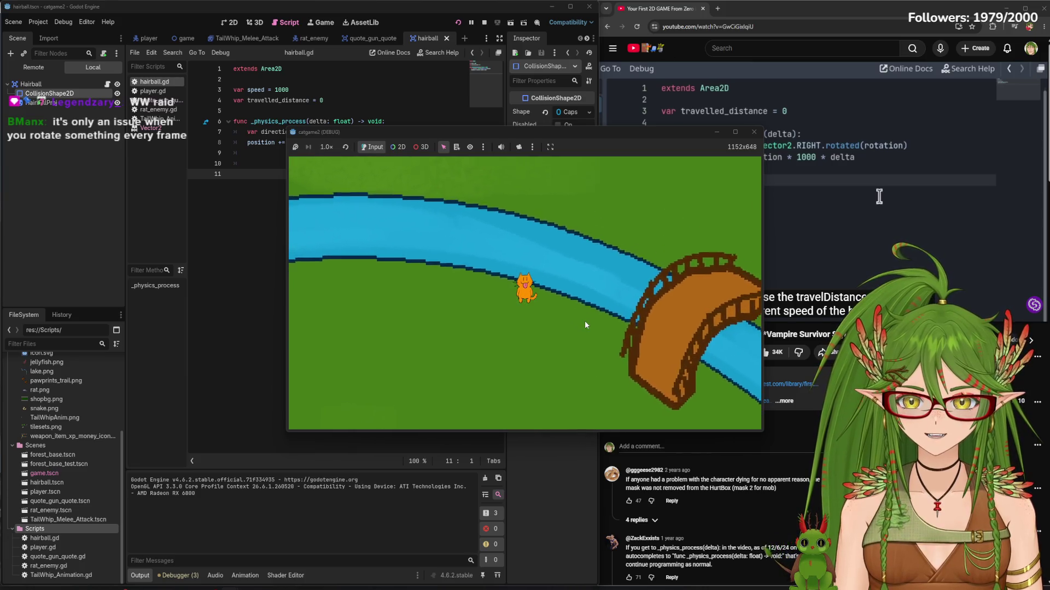
key("s")
key("w")
key("d")
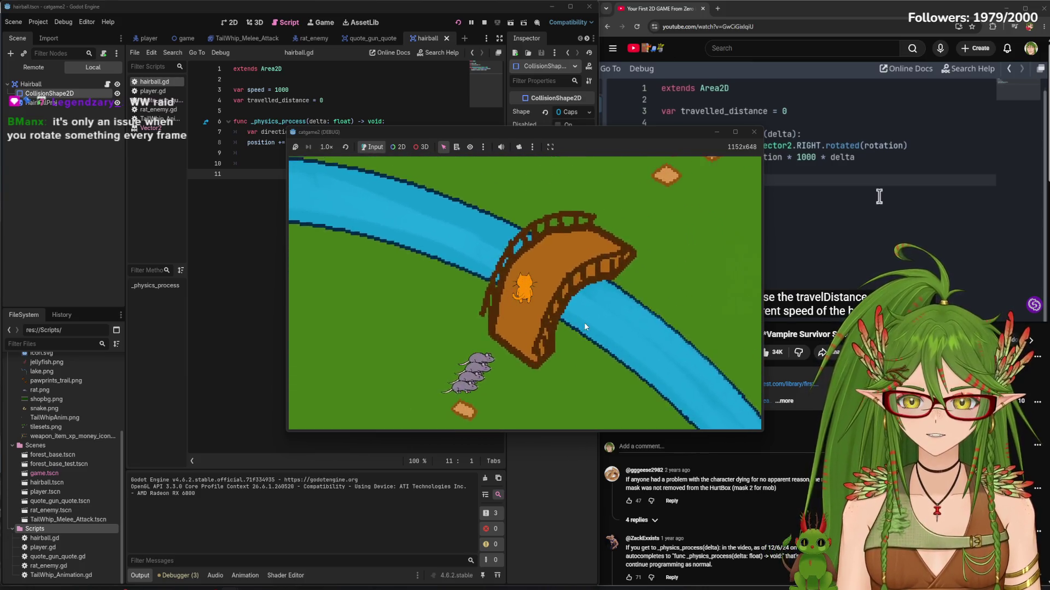
key("w")
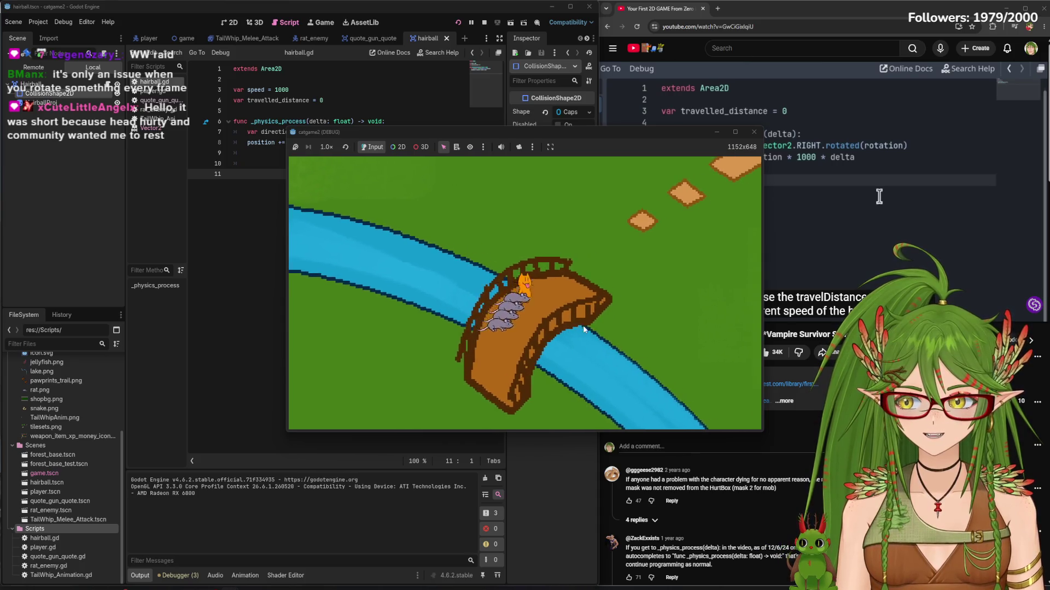
key("s")
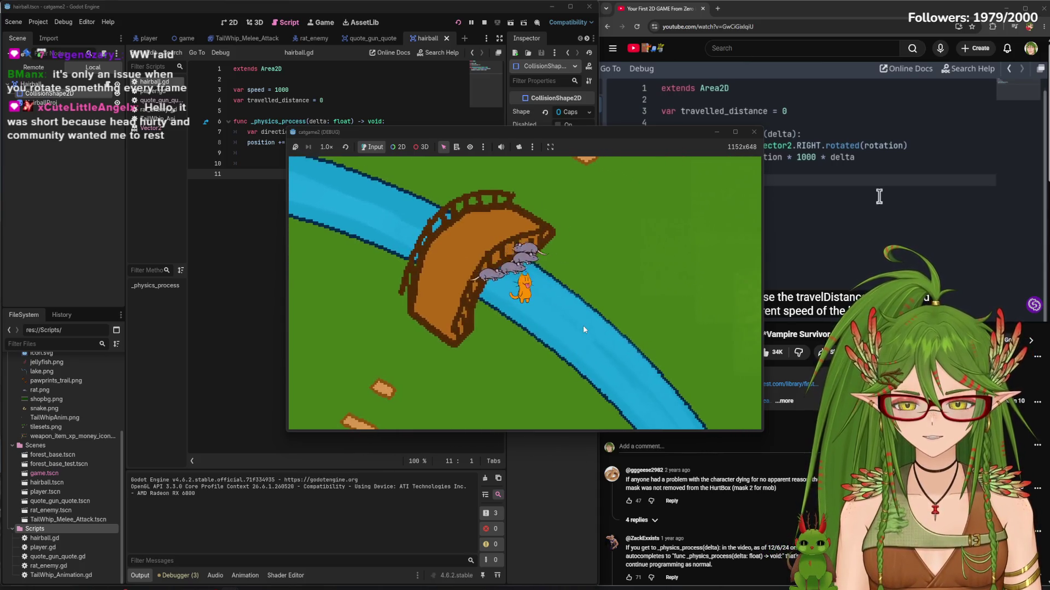
key("s")
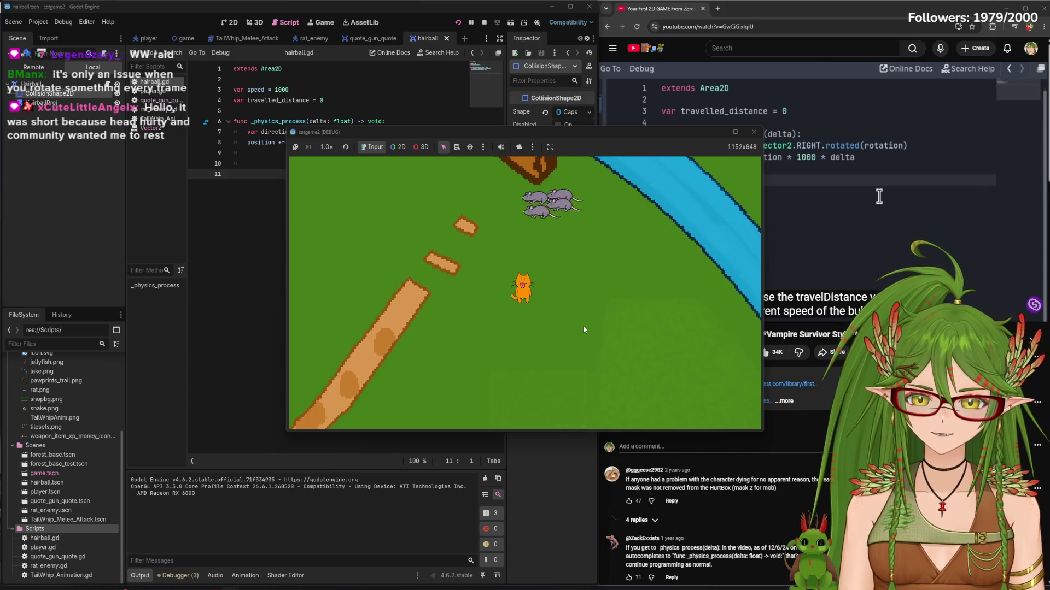
left_click(756, 136)
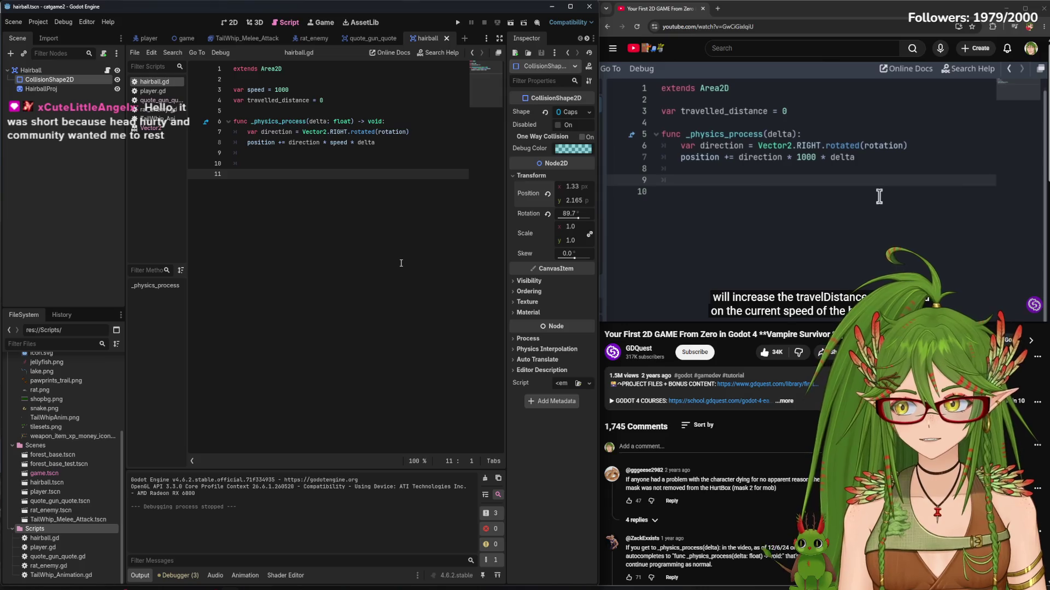
Write 'travelled_distance += speed * delta' on line 10 of _physics_process
mouse_move(758, 113)
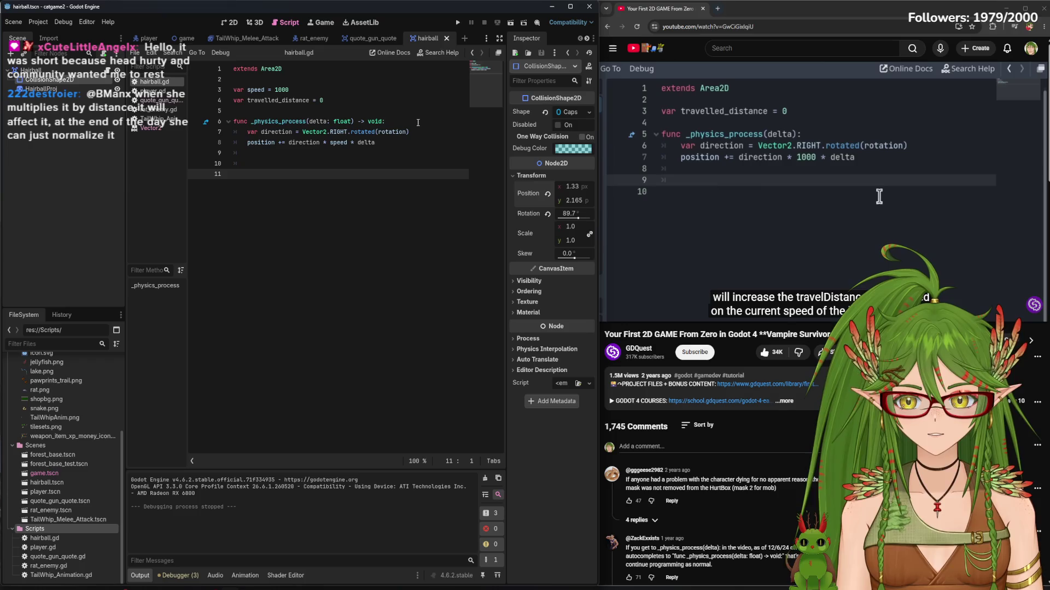
left_click(268, 166)
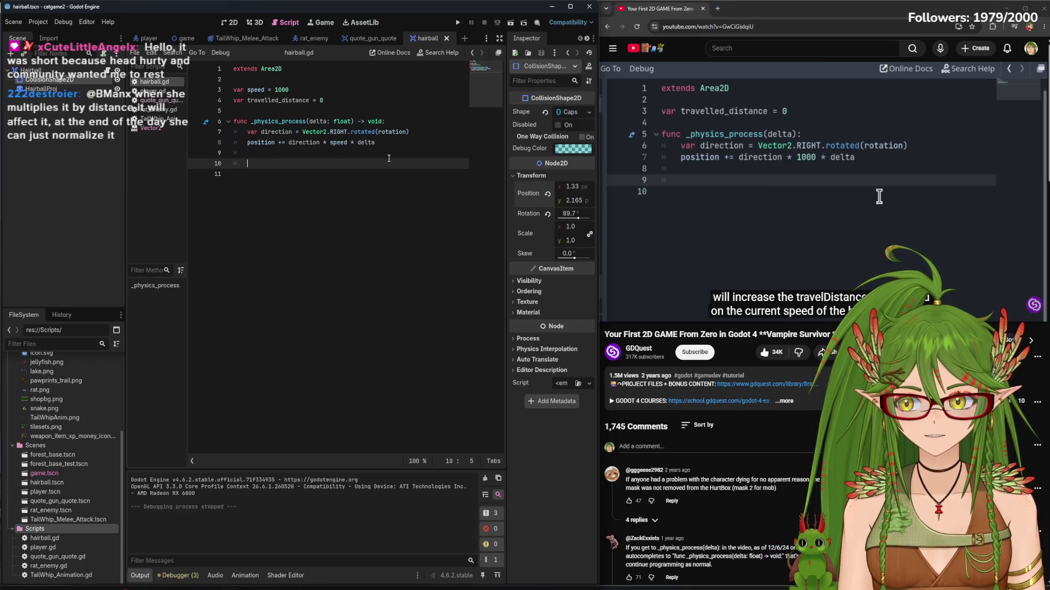
mouse_move(737, 169)
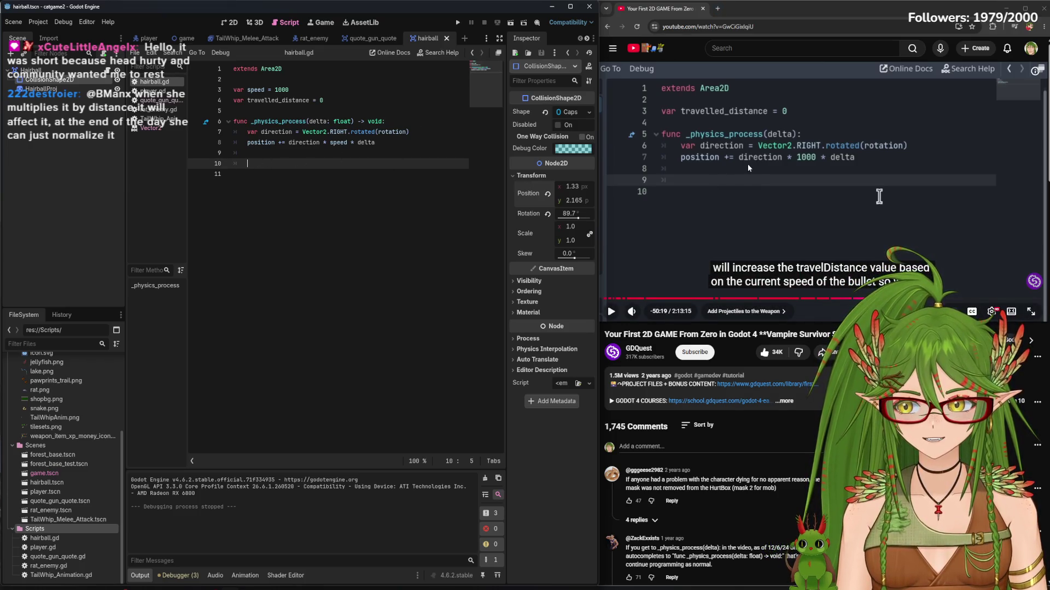
left_click(747, 288)
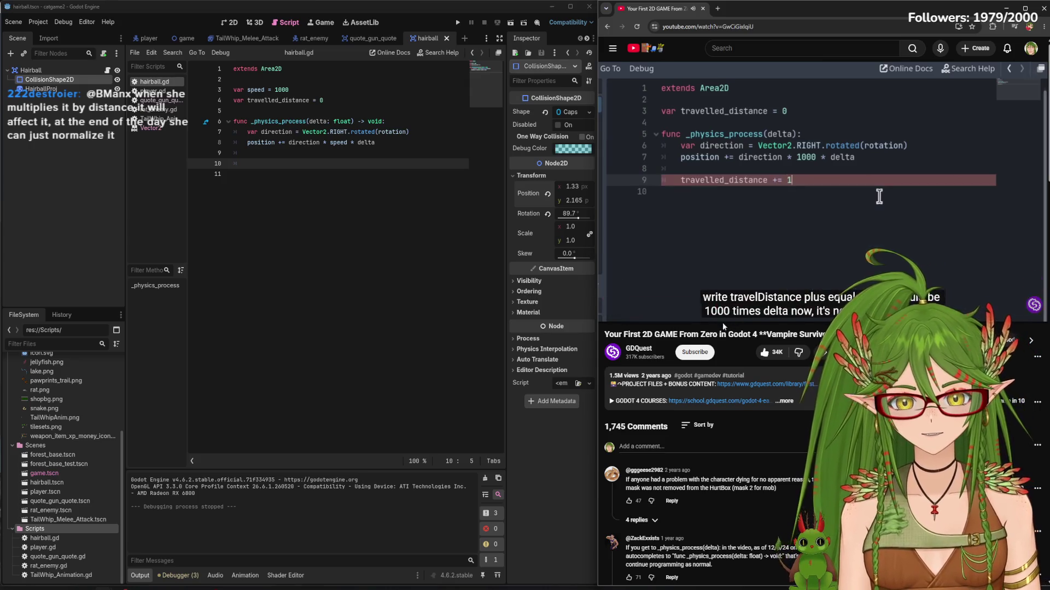
left_click(278, 164)
type("tra")
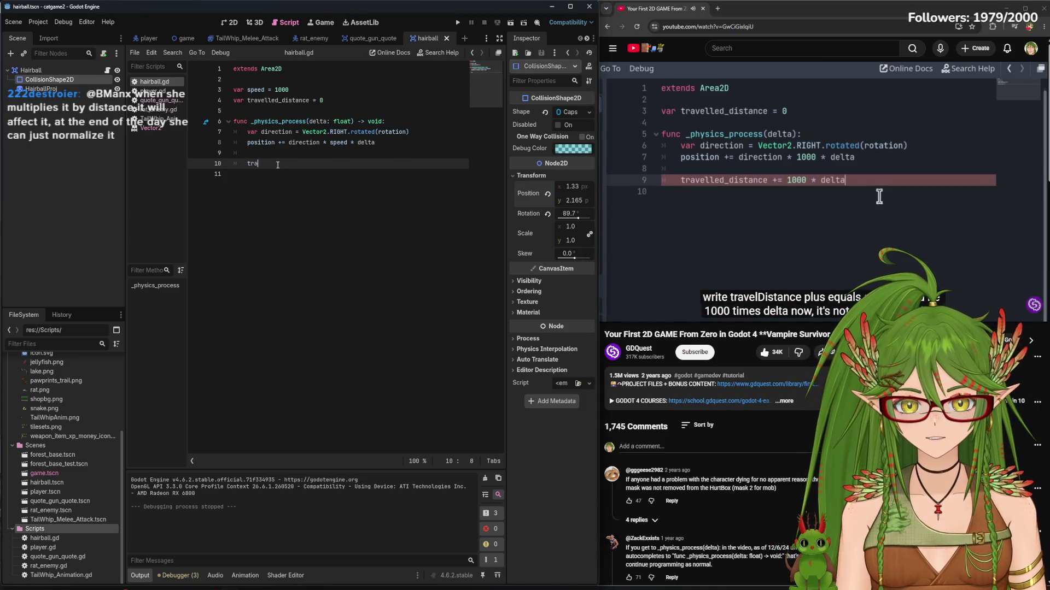
type("velled_distance ")
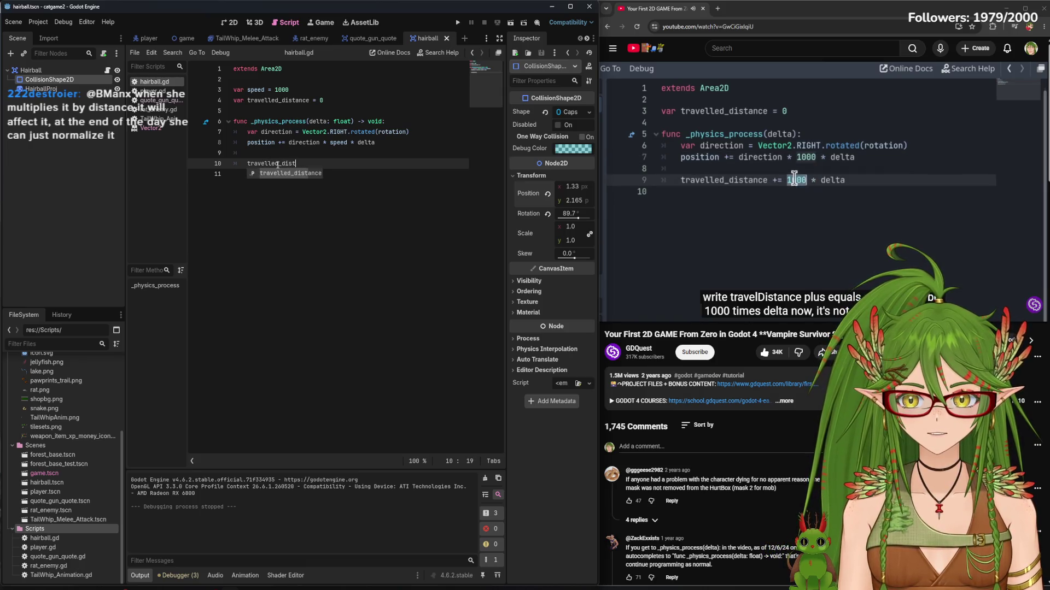
type("+=")
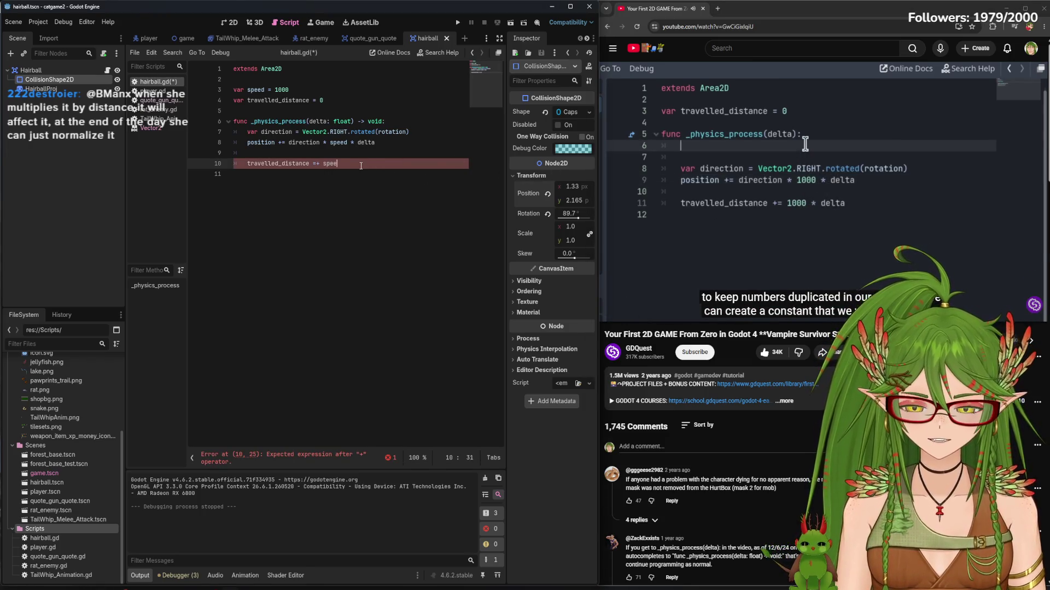
type("a")
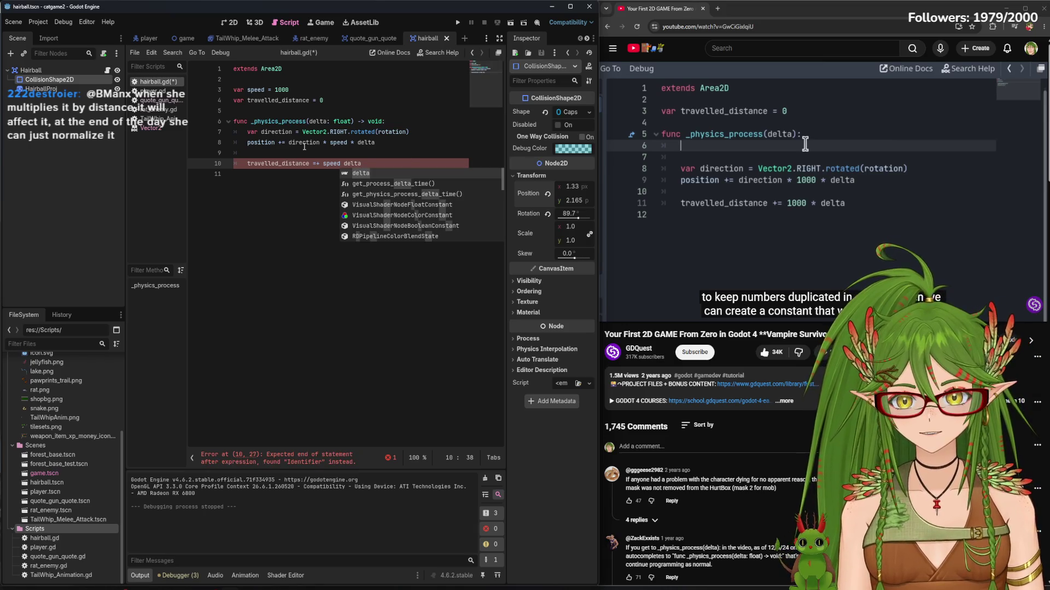
left_click(344, 162)
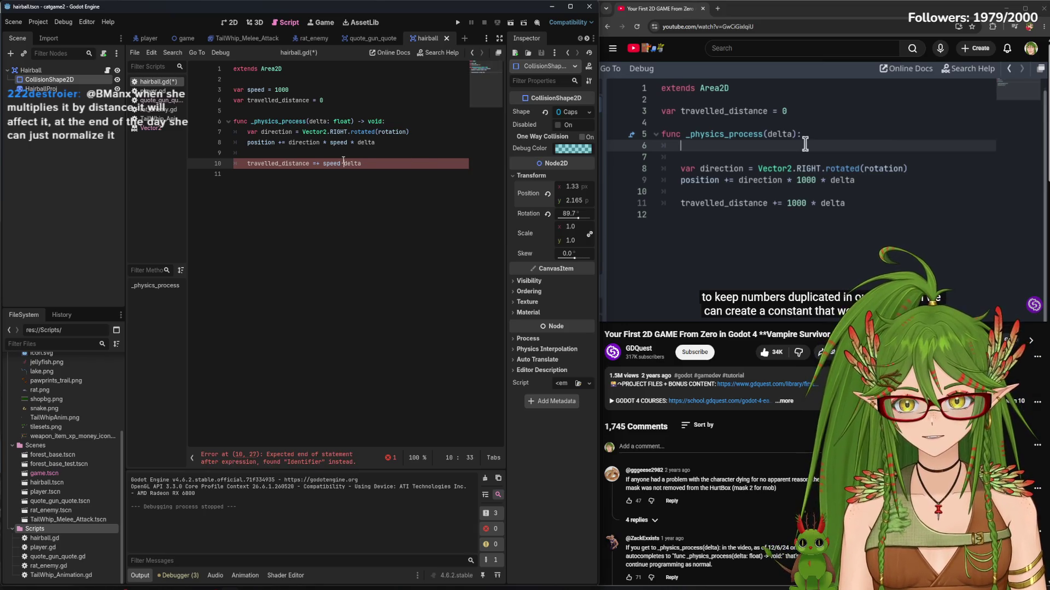
left_click(412, 182)
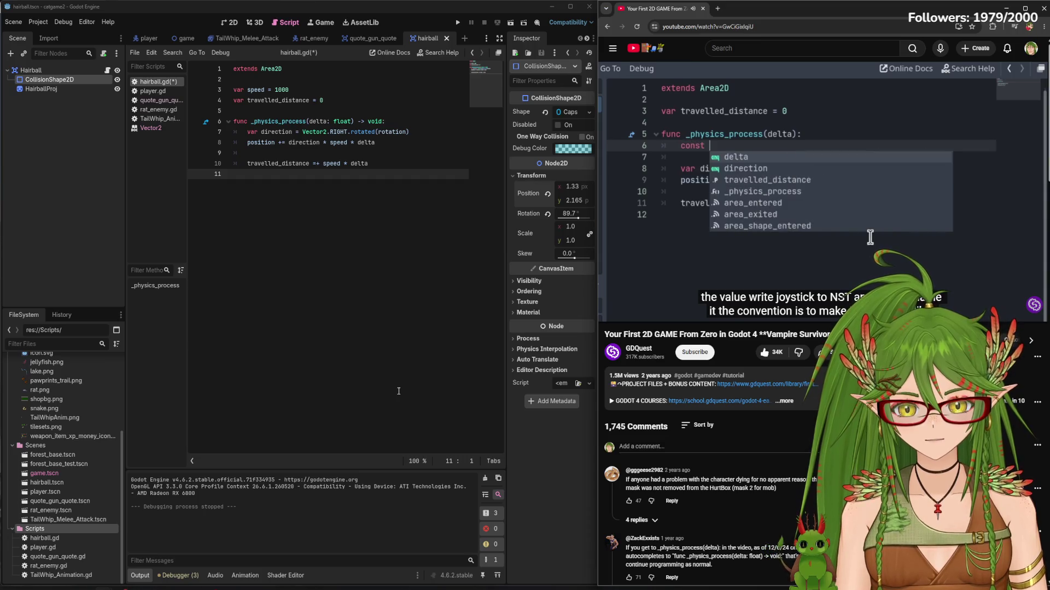
Follow the tutorial video, then place the caret at the end of line 4
mouse_move(687, 222)
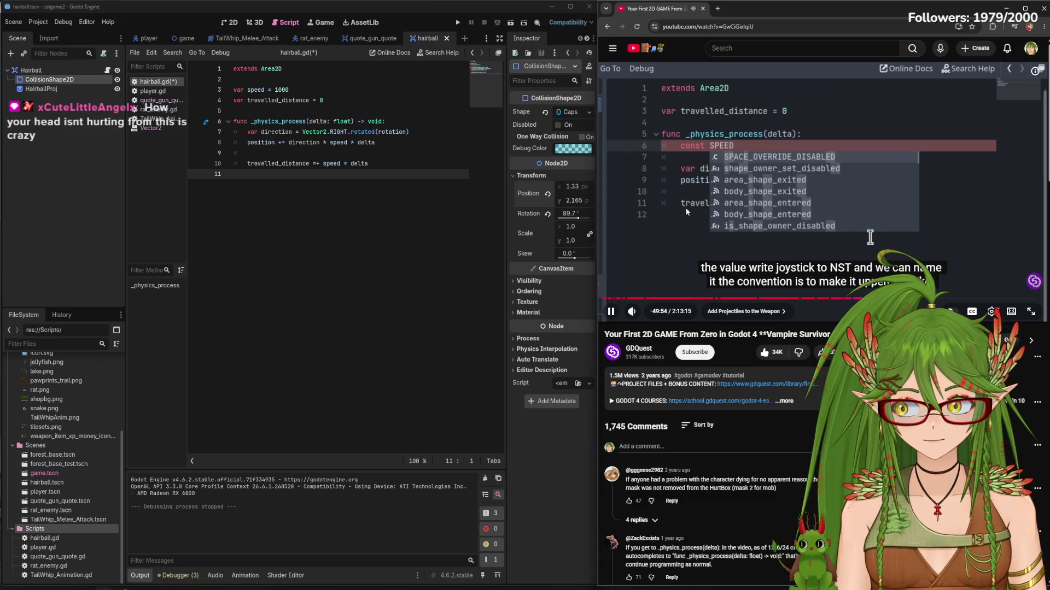
left_click(692, 183)
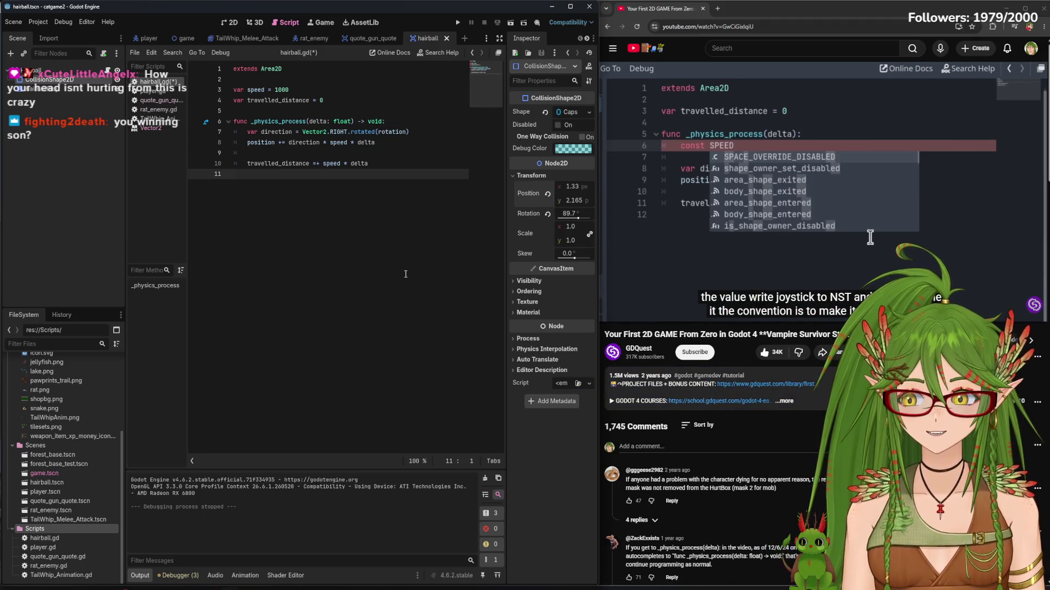
mouse_move(677, 145)
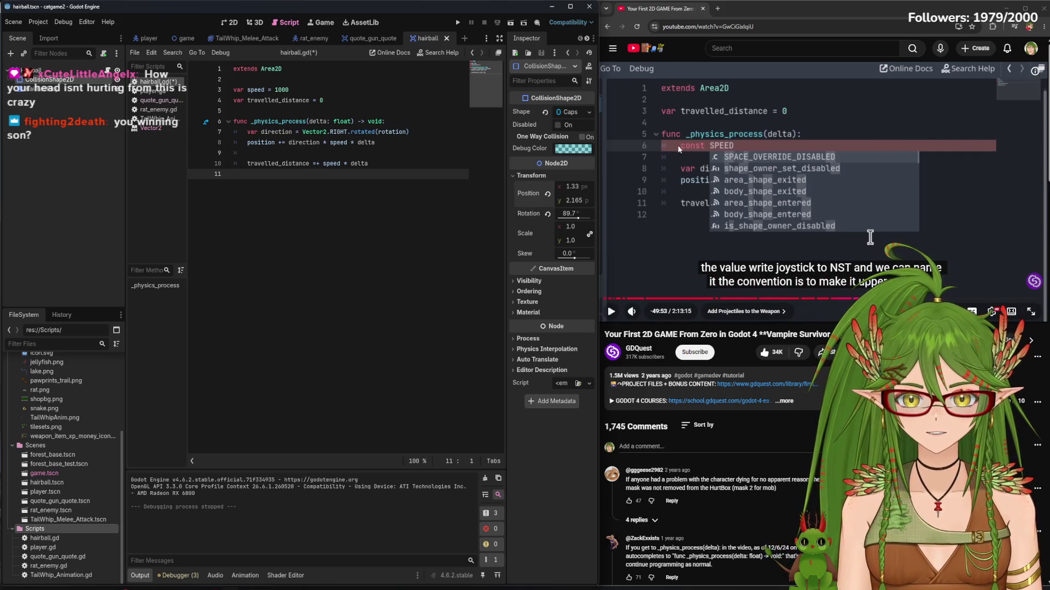
left_click(774, 203)
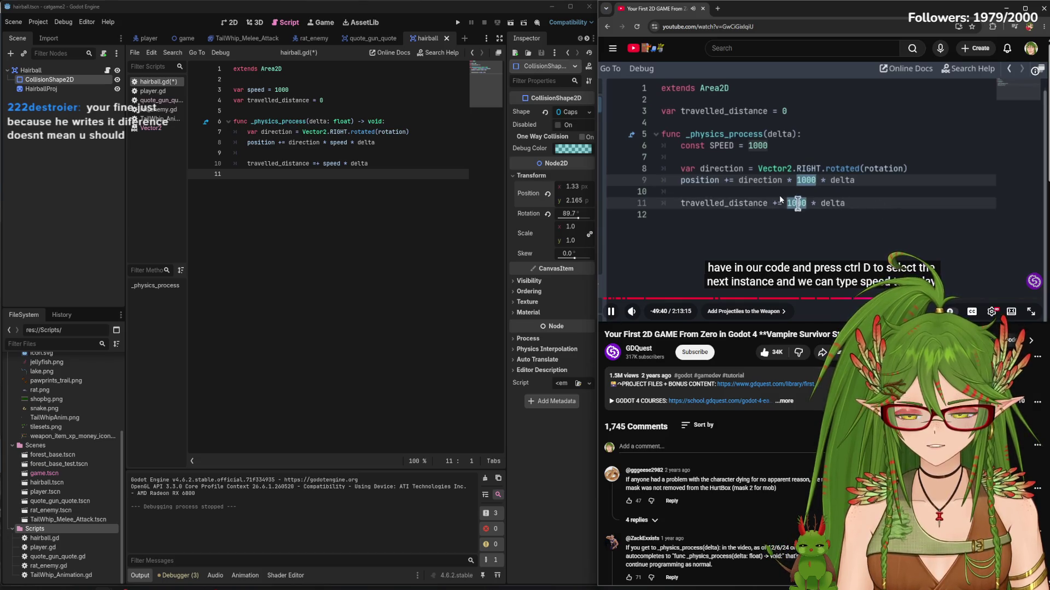
left_click(745, 171)
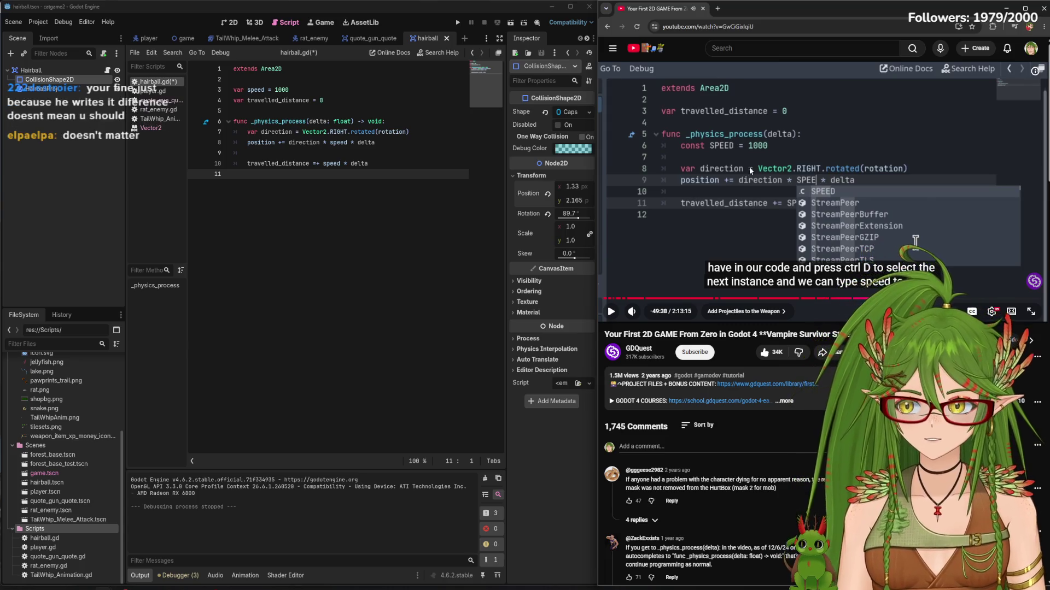
left_click(714, 183)
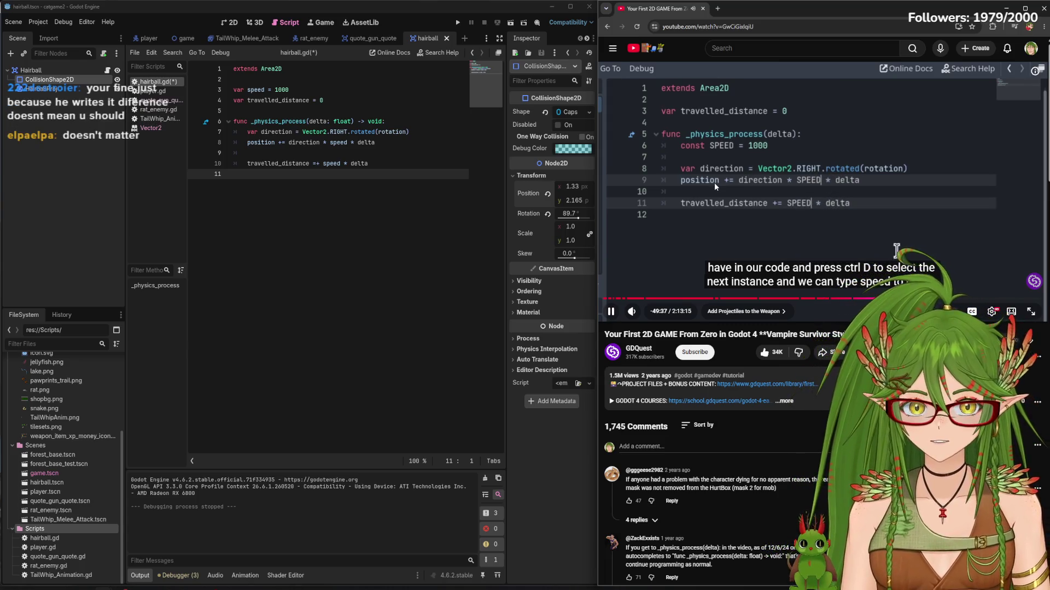
left_click(400, 164)
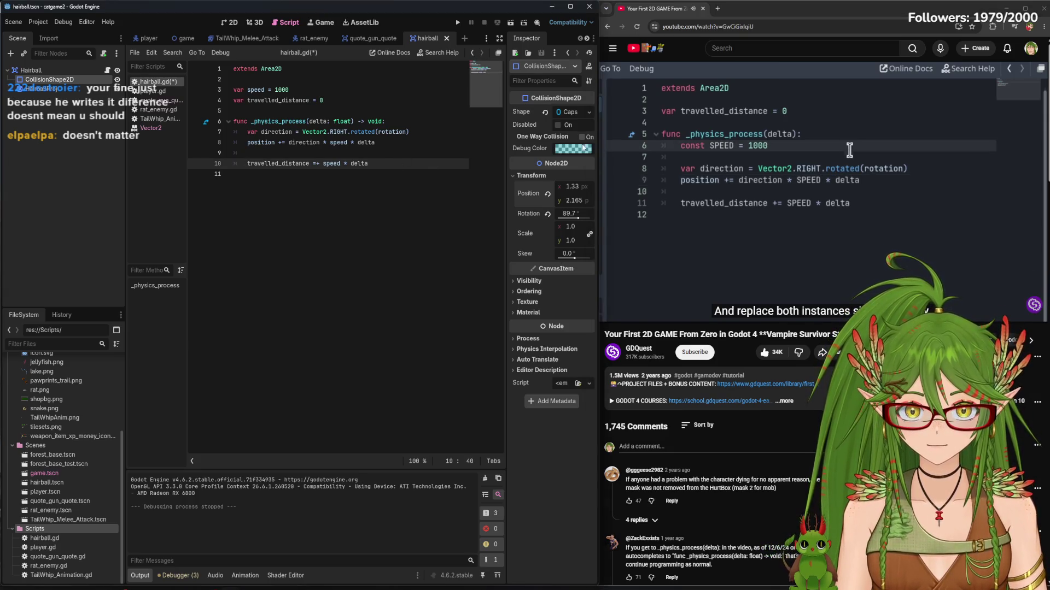
mouse_move(751, 314)
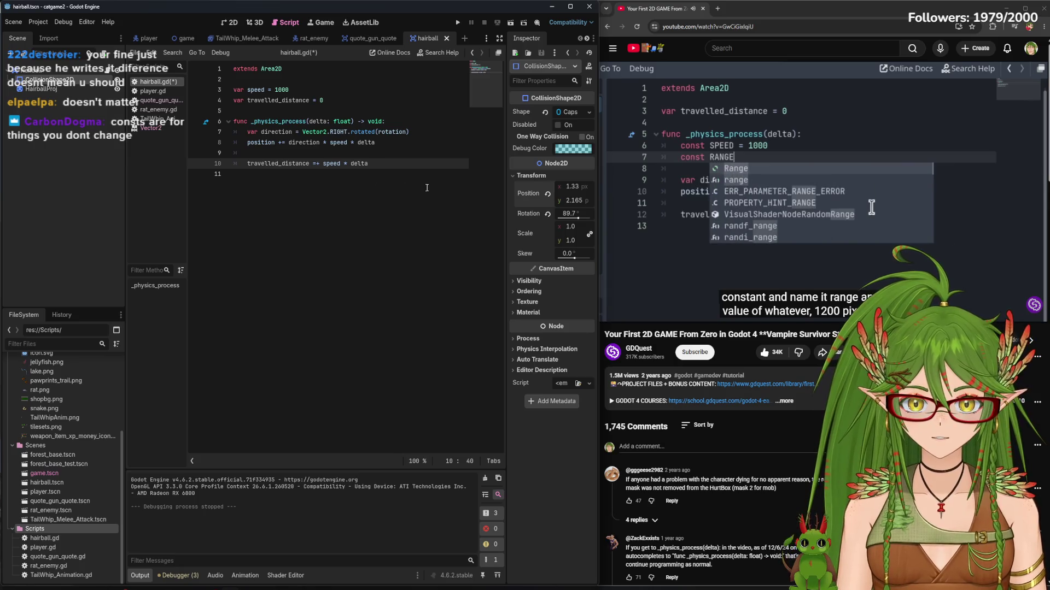
left_click(343, 101)
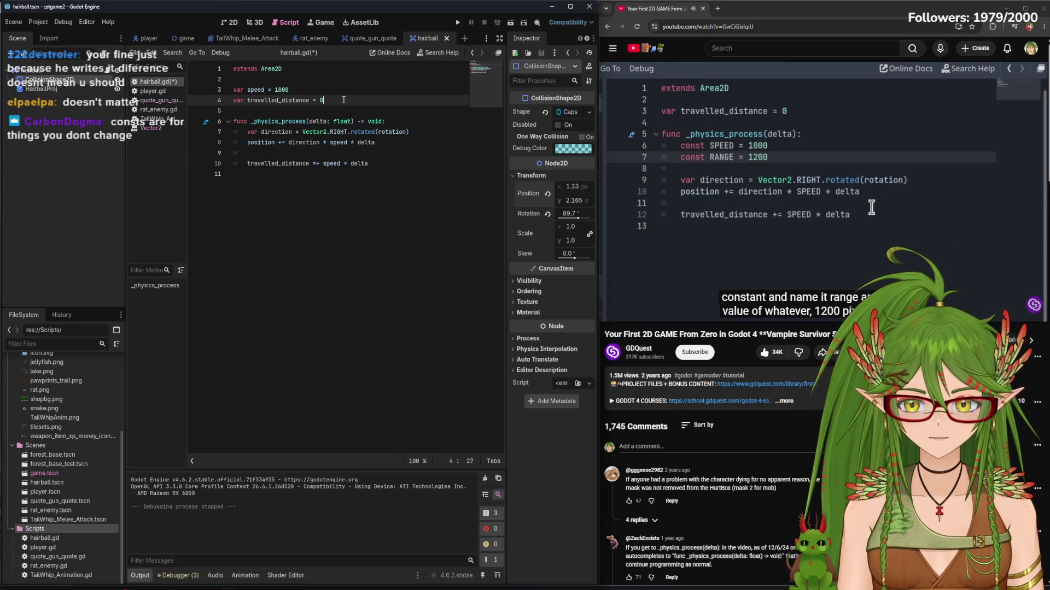
Add 'var range = 1200' and the condition 'if travelled_distance > range:'
key("Return")
type("var range = ")
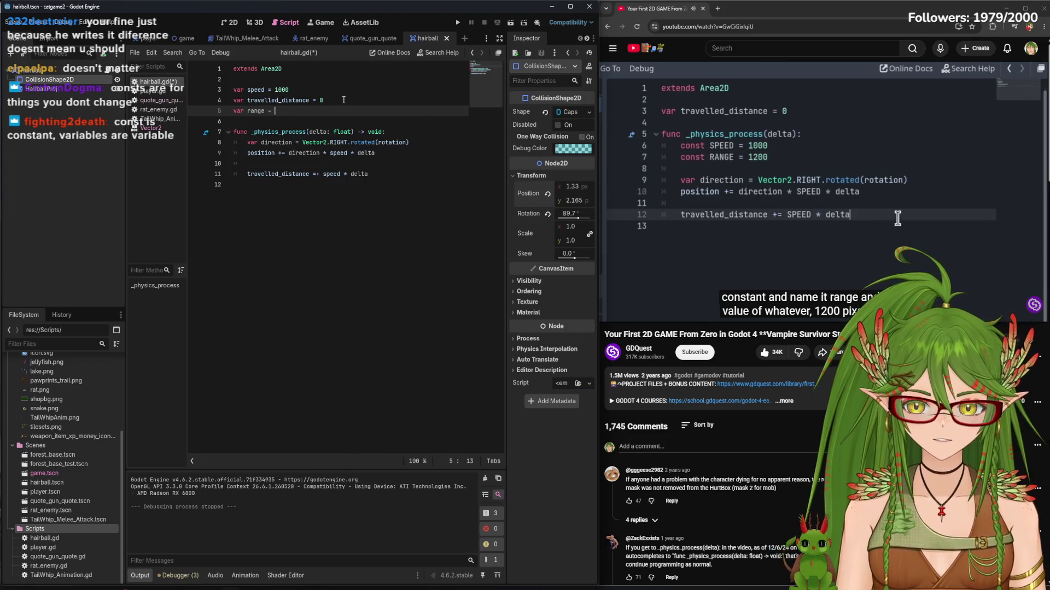
type("1200")
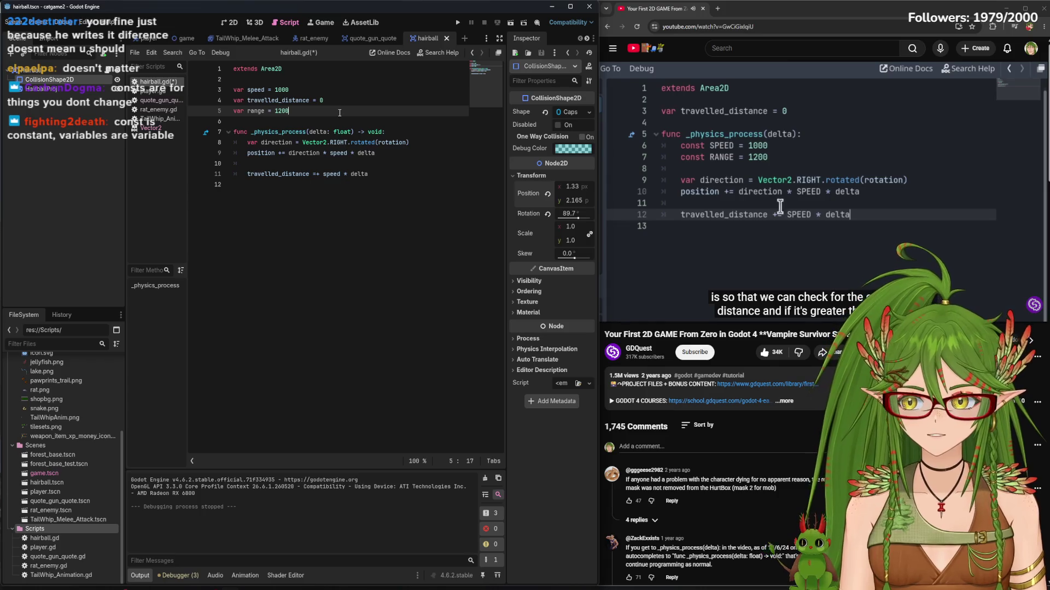
left_click(421, 174)
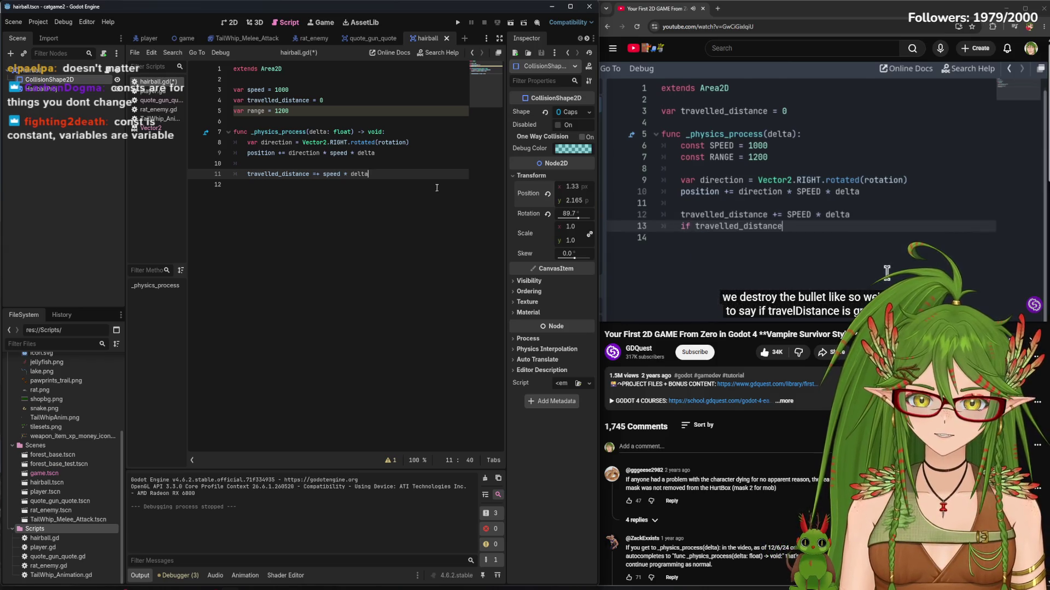
key("Return")
type("irf")
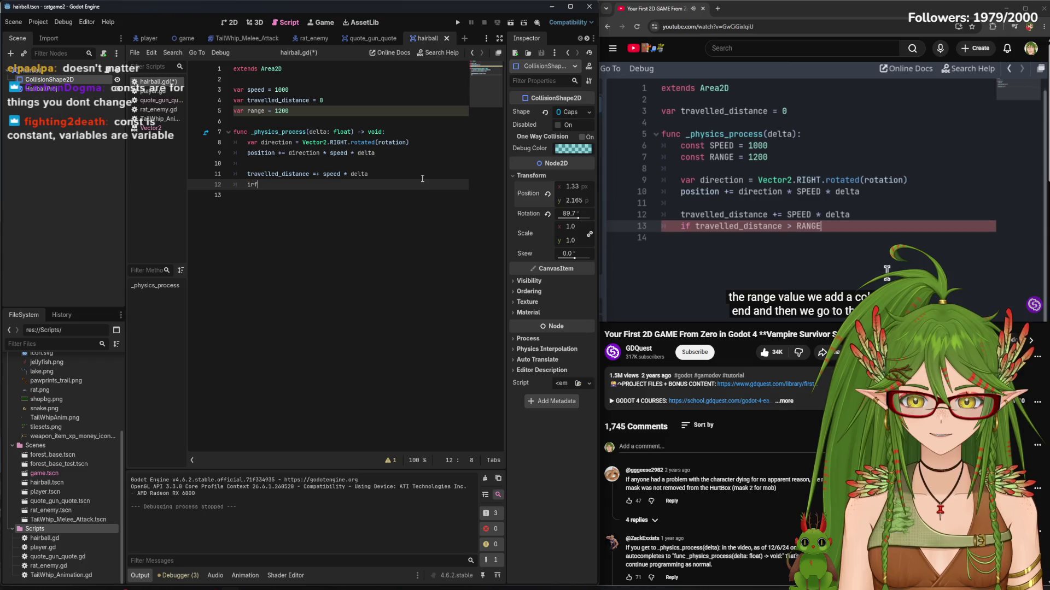
key("BackSpace")
key("BackSpace")
type("f trave")
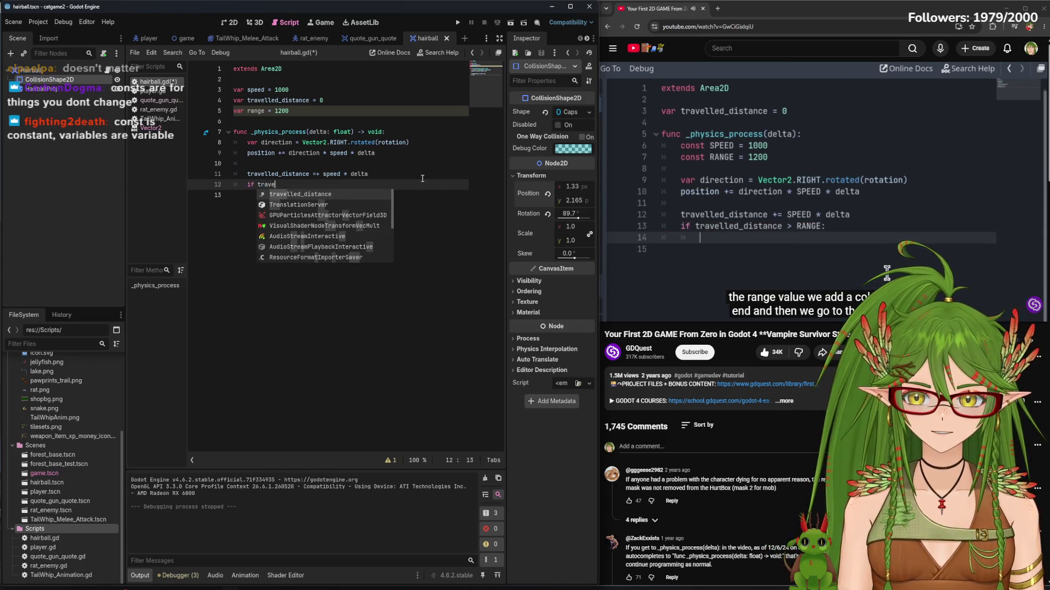
key("Return")
type("> r")
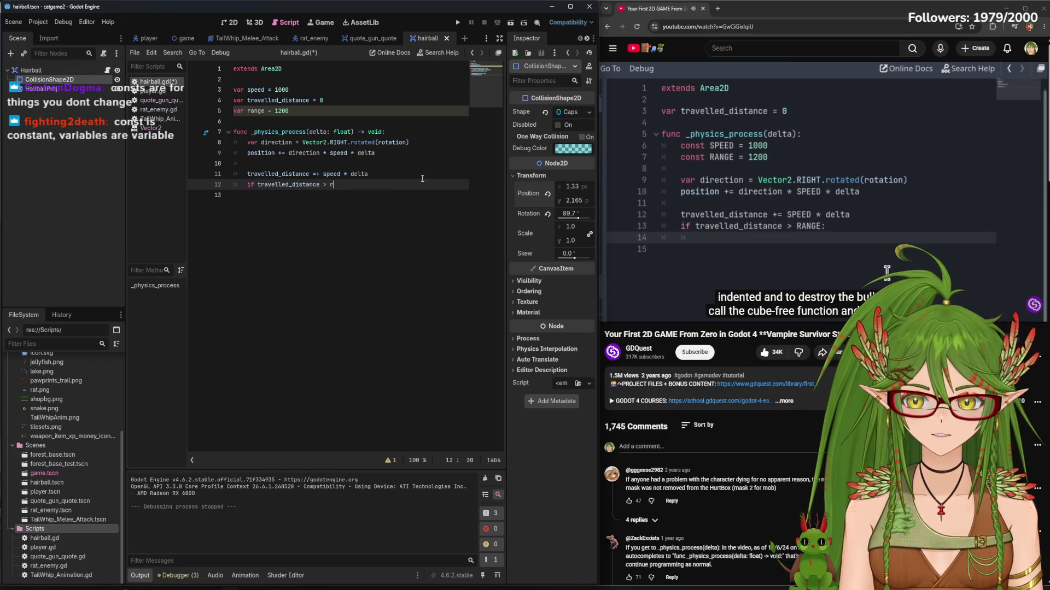
type("ange:")
Call queue_free() inside the if block, save hairball.gd and run the project
key("Return")
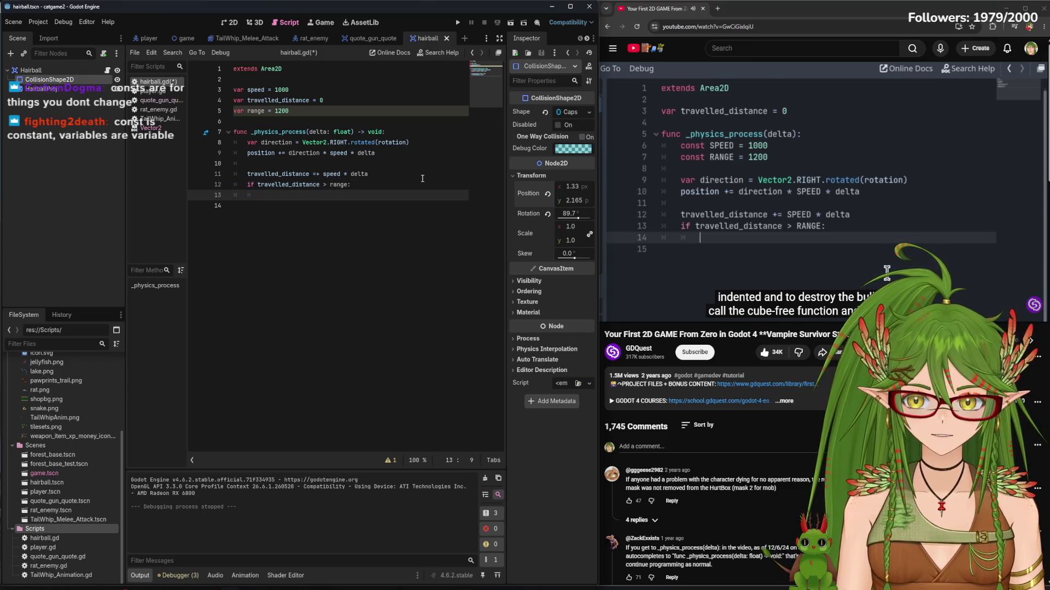
key("Tab")
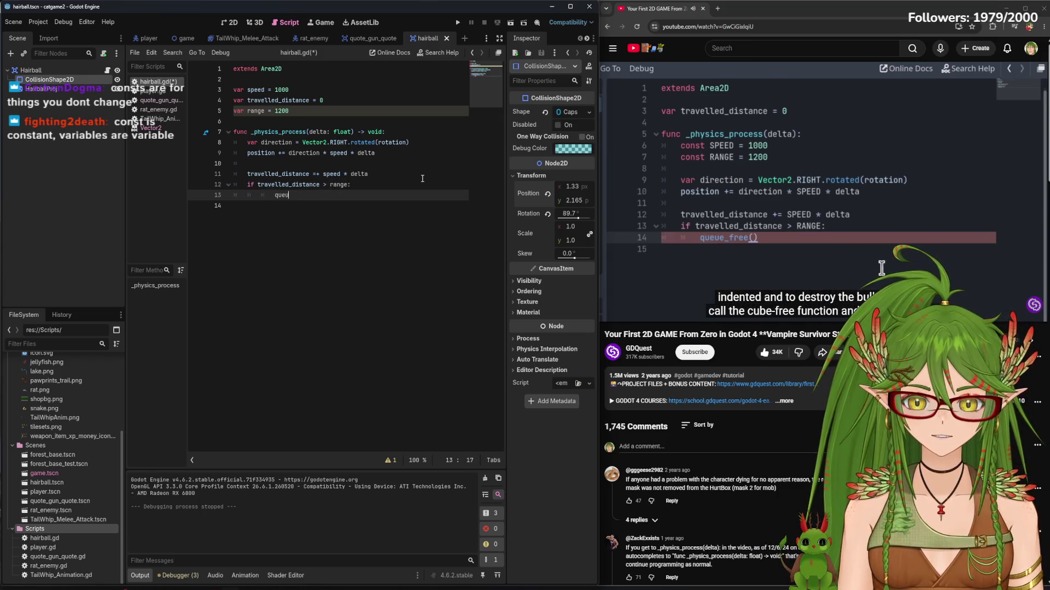
type("ue_free")
key("Return")
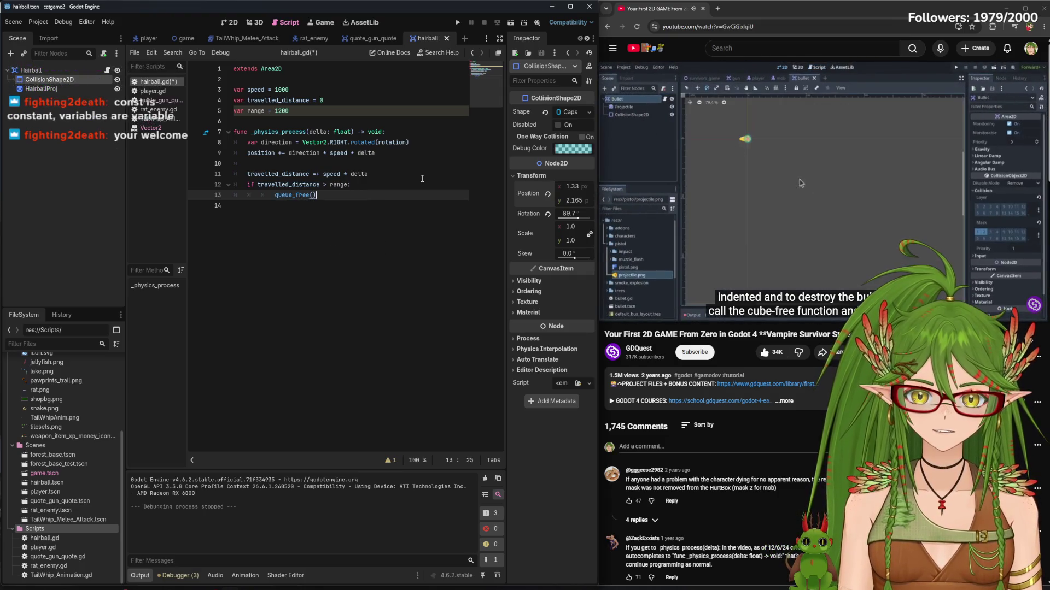
left_click(849, 220)
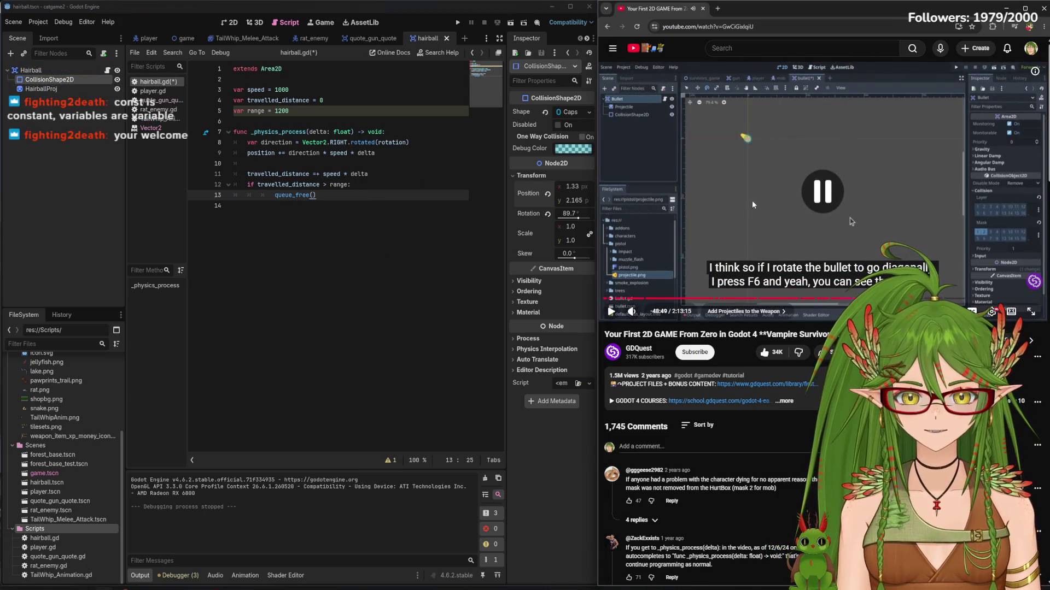
left_click(355, 305)
key("ctrl+s")
left_click(839, 217)
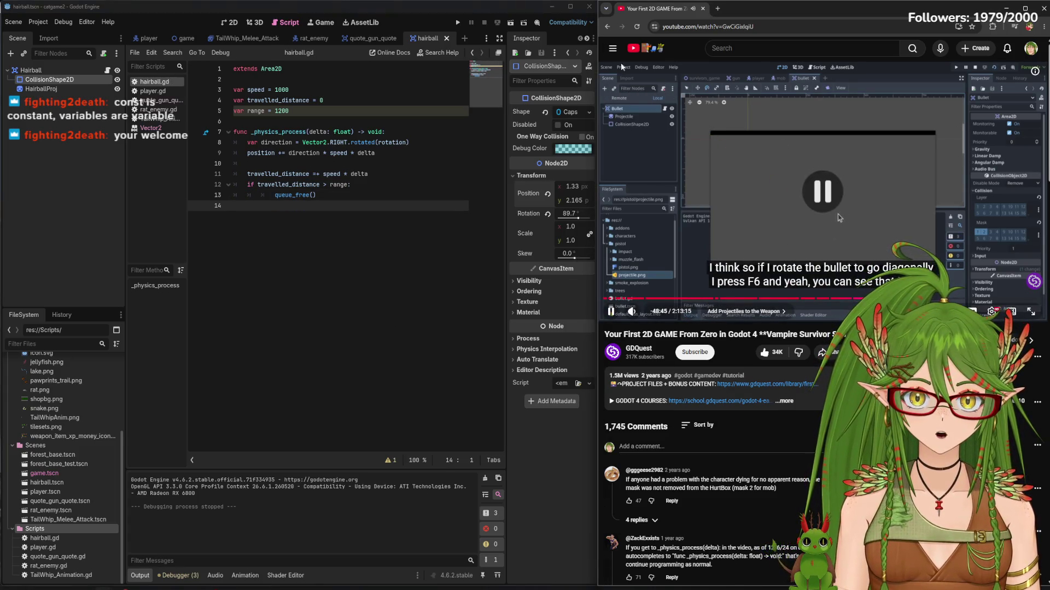
key("F5")
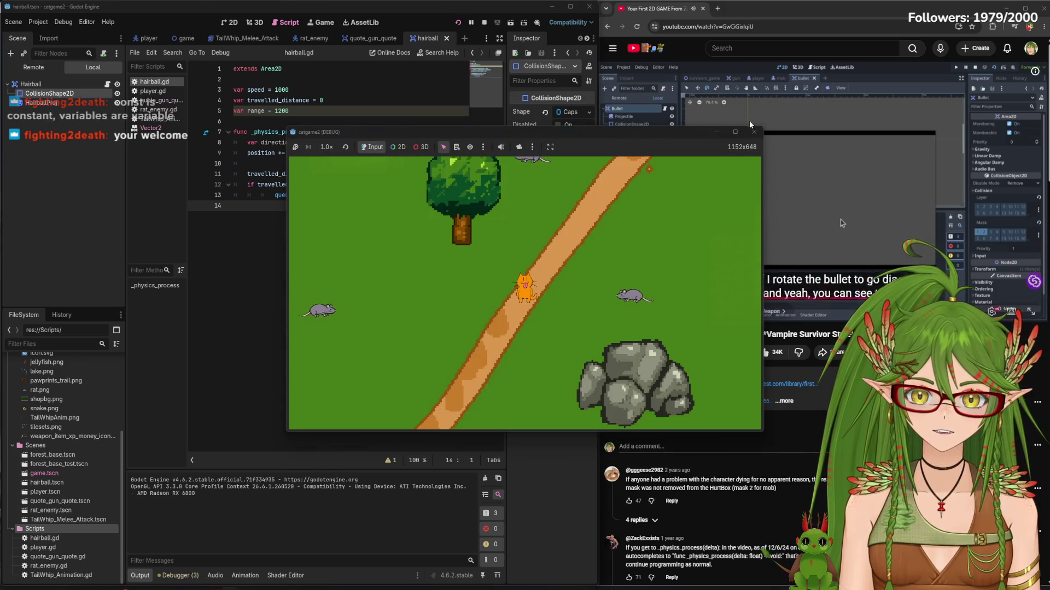
Test-run the hairball scene twice, then start deleting the 1200 range value
key("F6")
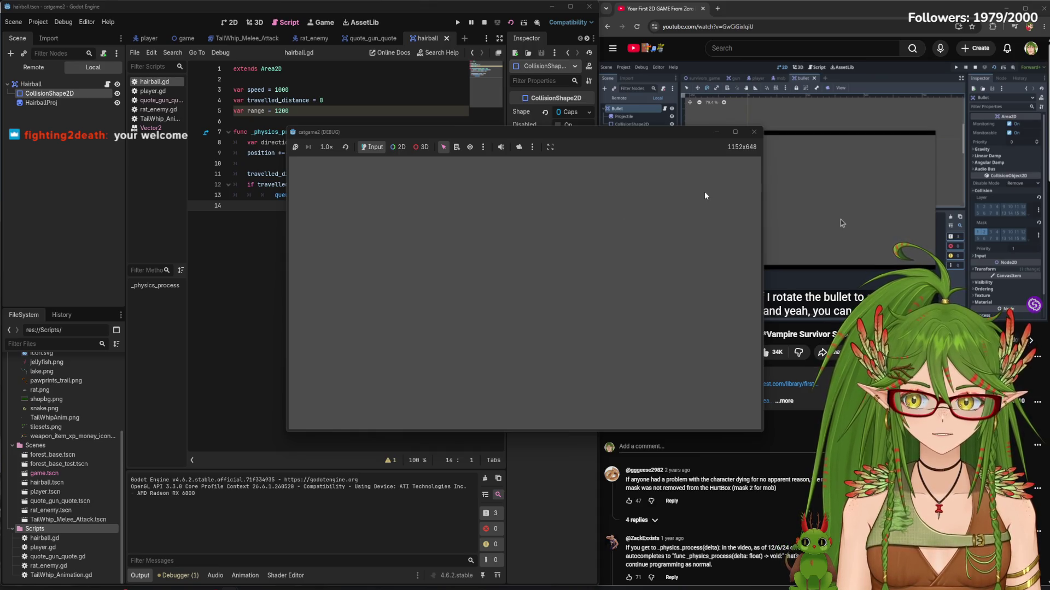
left_click(754, 132)
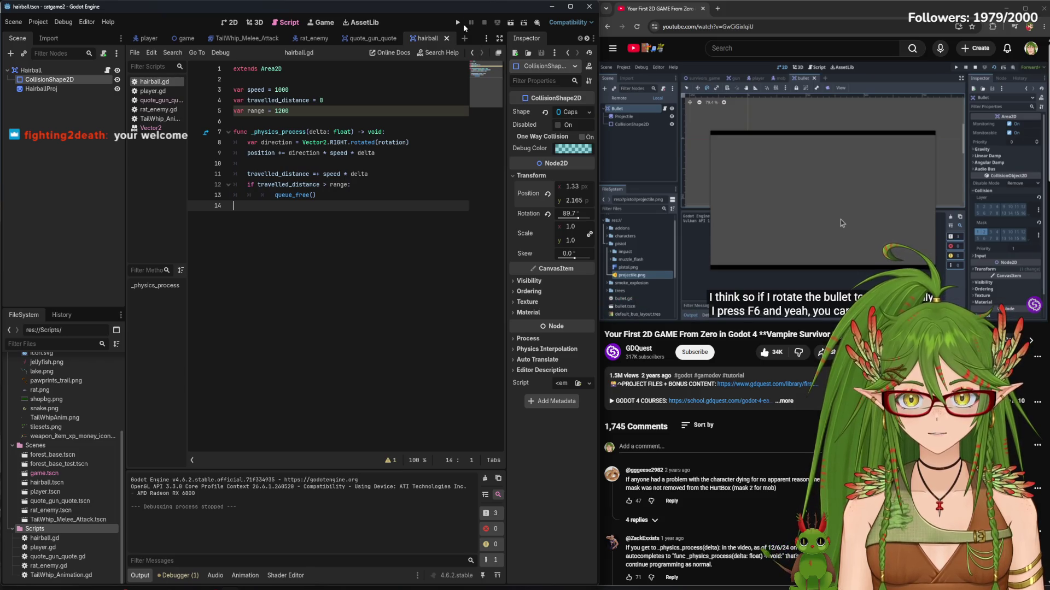
left_click(510, 22)
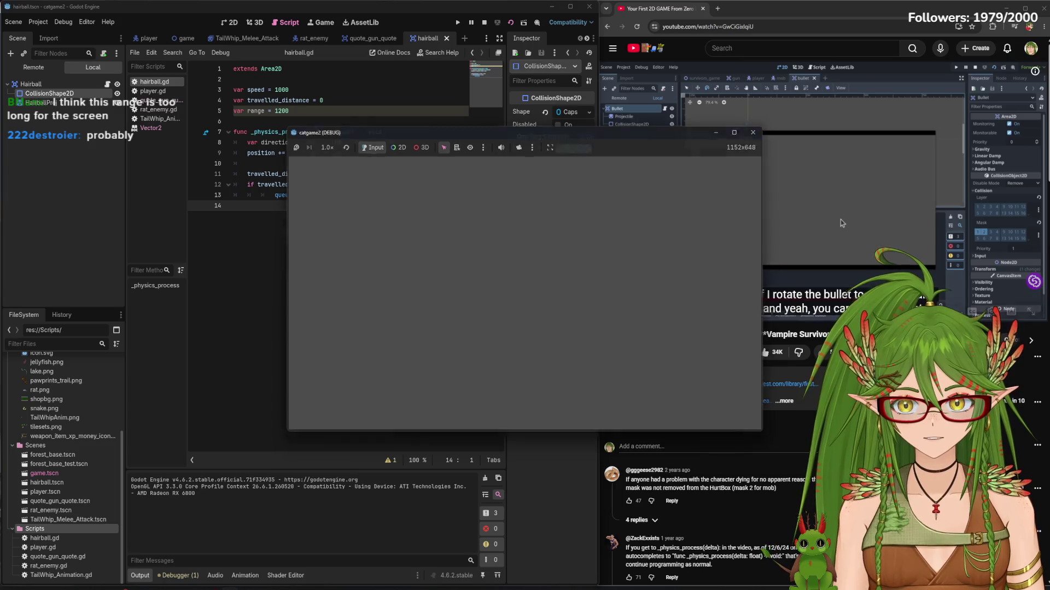
key("F8")
left_click(318, 114)
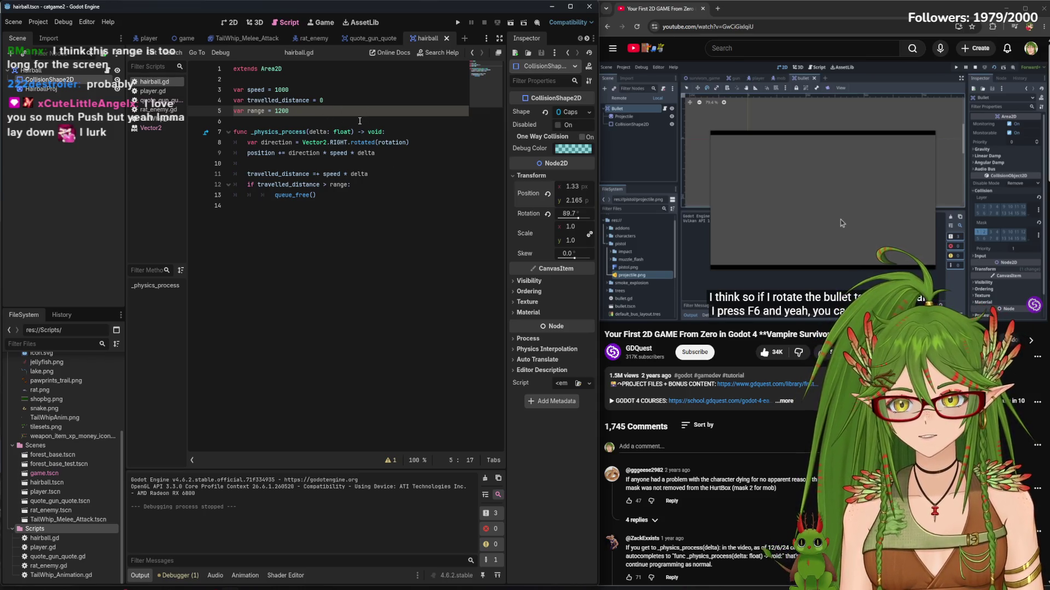
key("BackSpace")
key("BackSpace")
key("BackSpace")
Set the range to 600 and test-run the hairball scene, then close it
type("40")
key("BackSpace")
key("BackSpace")
type("600")
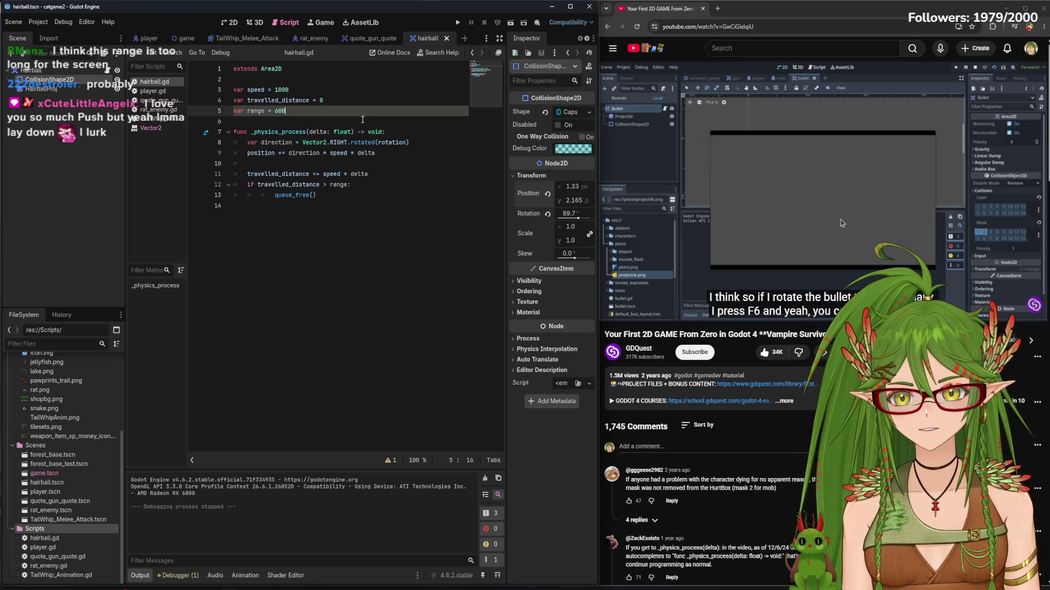
left_click(355, 213)
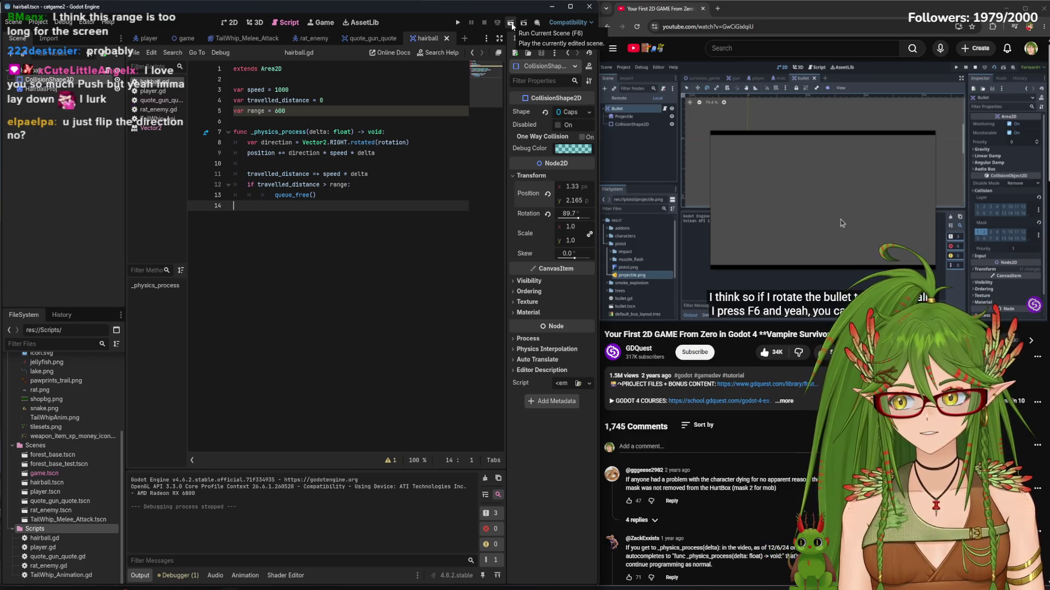
left_click(511, 25)
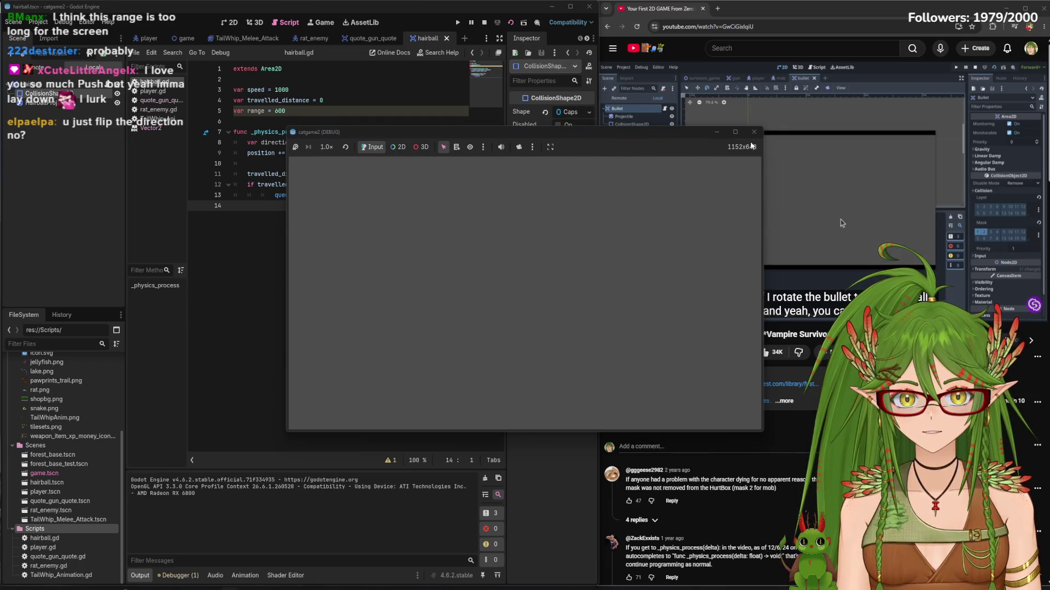
left_click(734, 132)
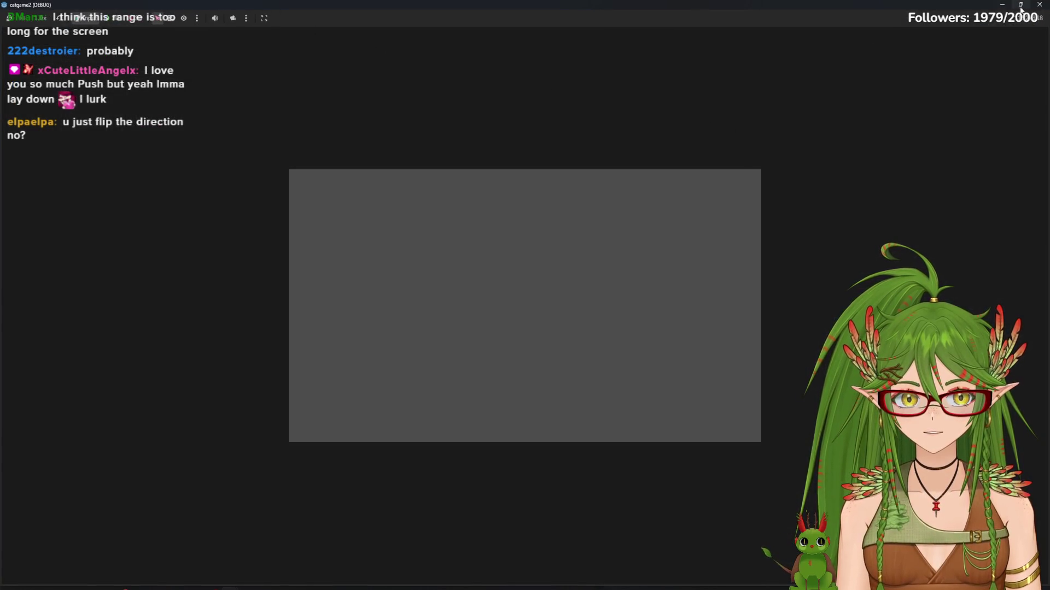
left_click(1021, 9)
left_click(483, 23)
Change the range to 300, run the game again, and close its window
left_click(284, 110)
key("Left")
key("BackSpace")
type("3")
key("F5")
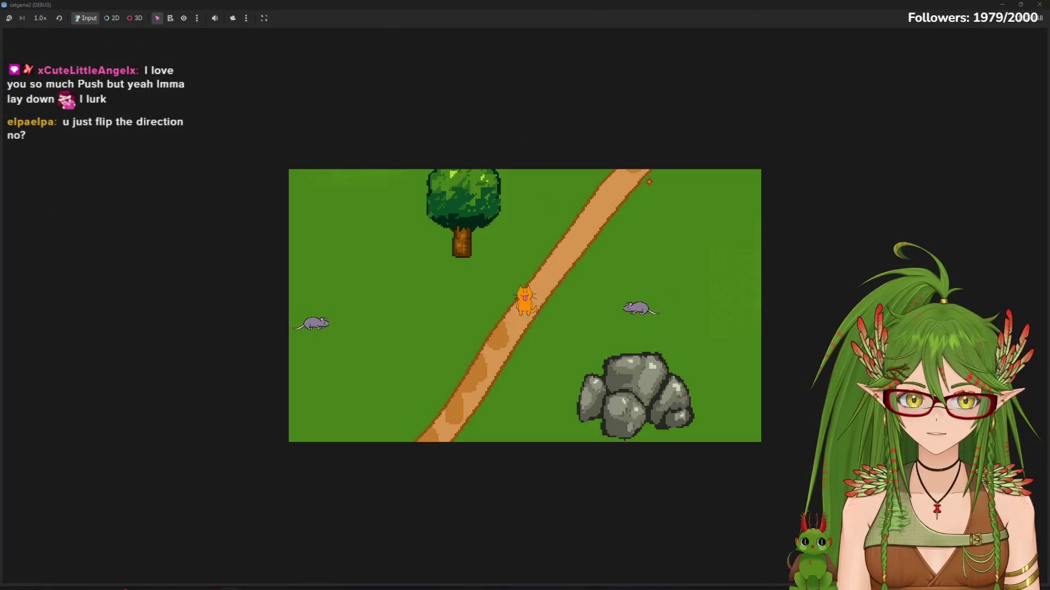
key("F5")
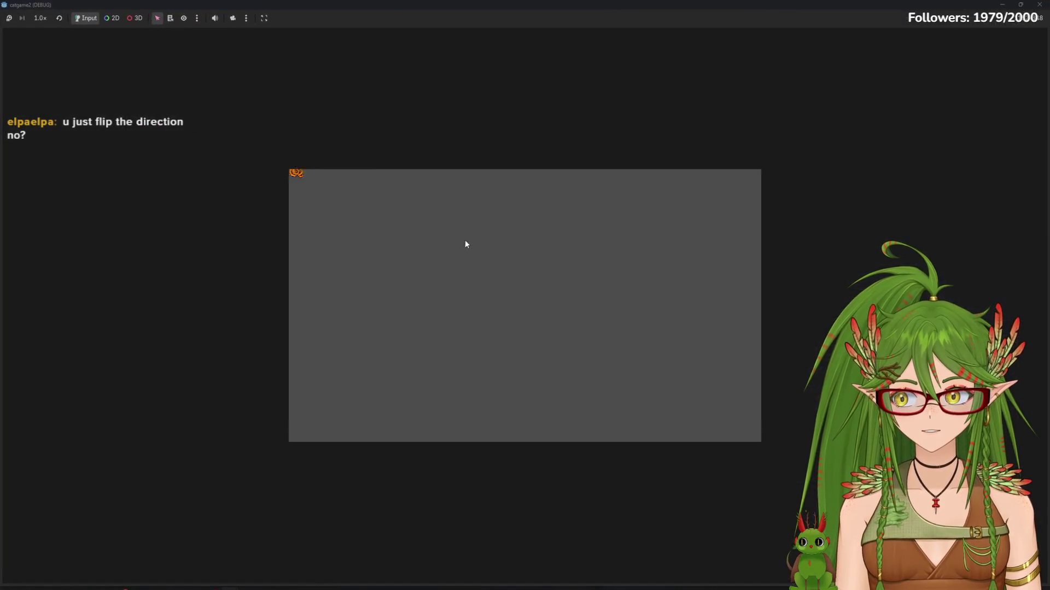
left_click(1037, 8)
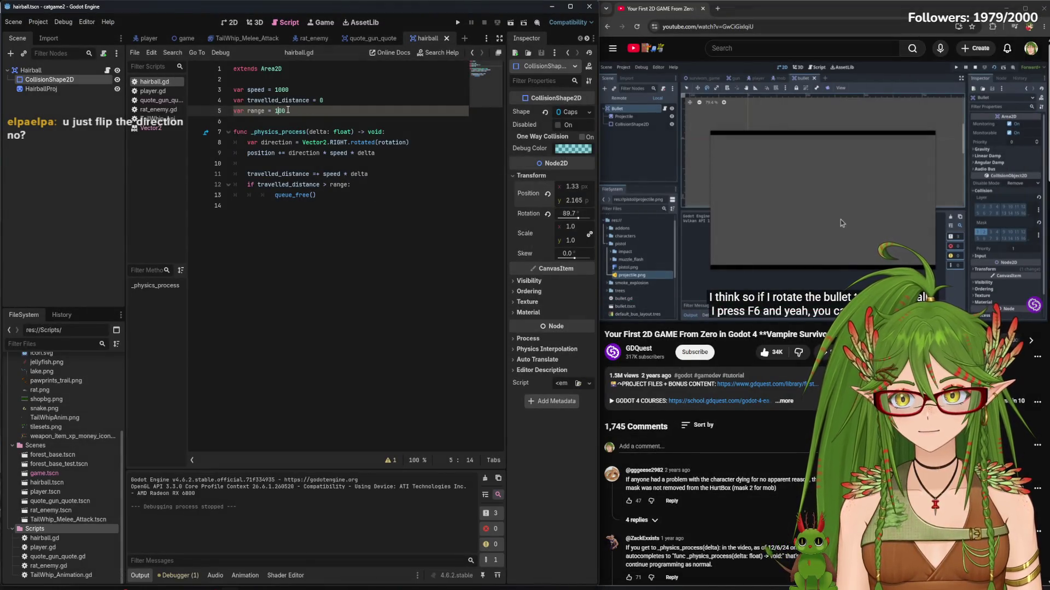
Test-run the scene, then cut the hairball range down to 10 and save
key("F5")
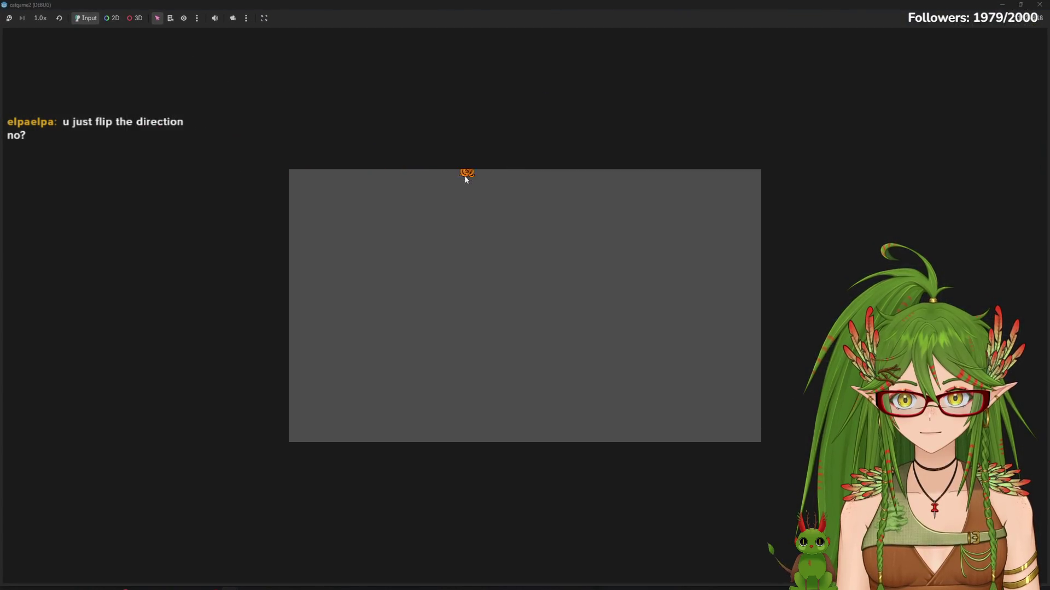
left_click(1040, 6)
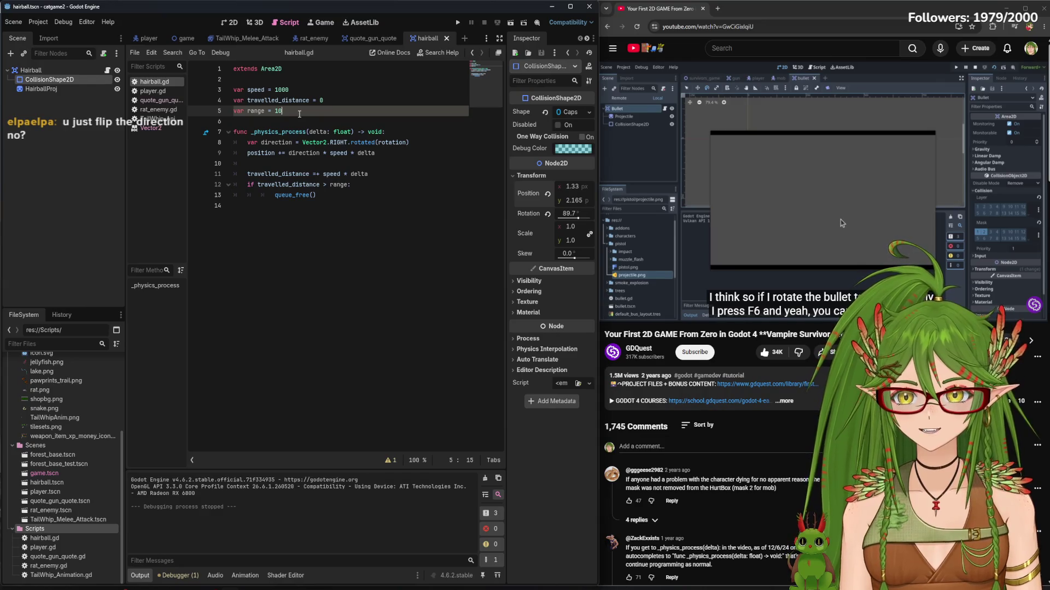
key("BackSpace")
key("ctrl+s")
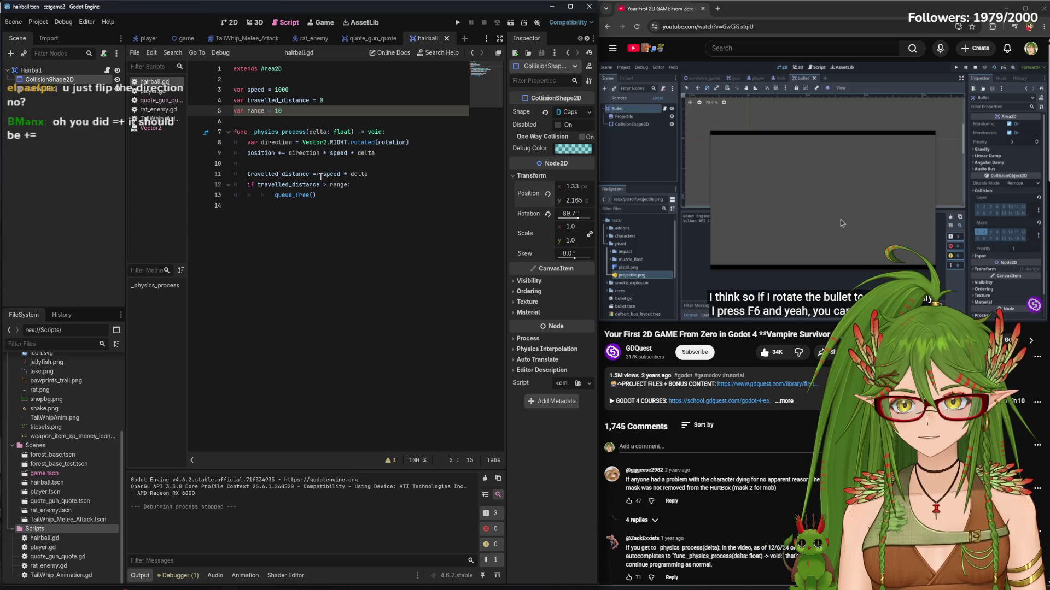
Correct the reversed =+ operator to += on line 11 and test-run the scene
left_click(321, 175)
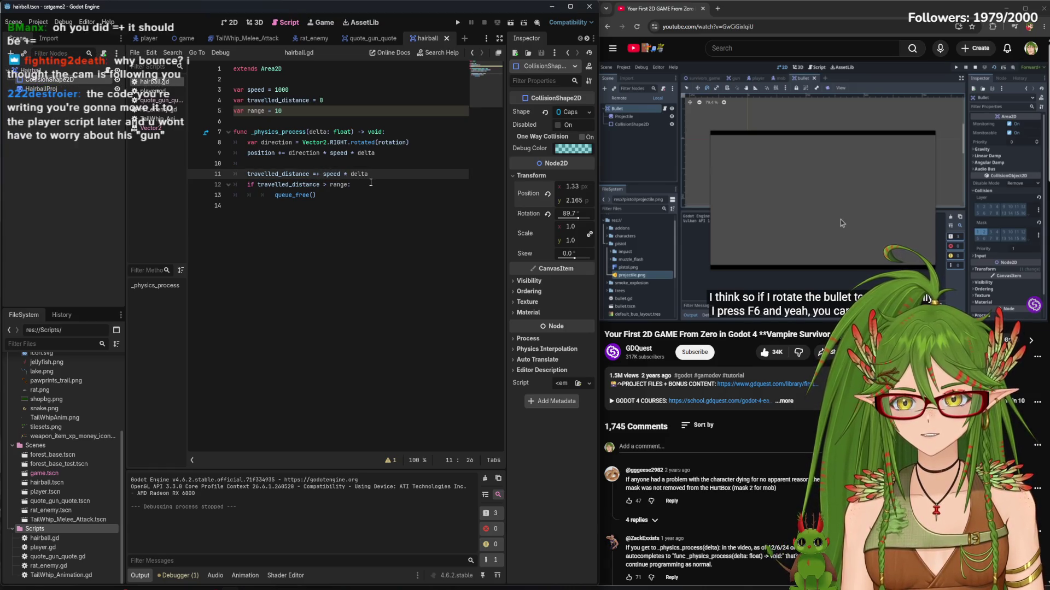
key("BackSpace")
key("BackSpace")
type("+=")
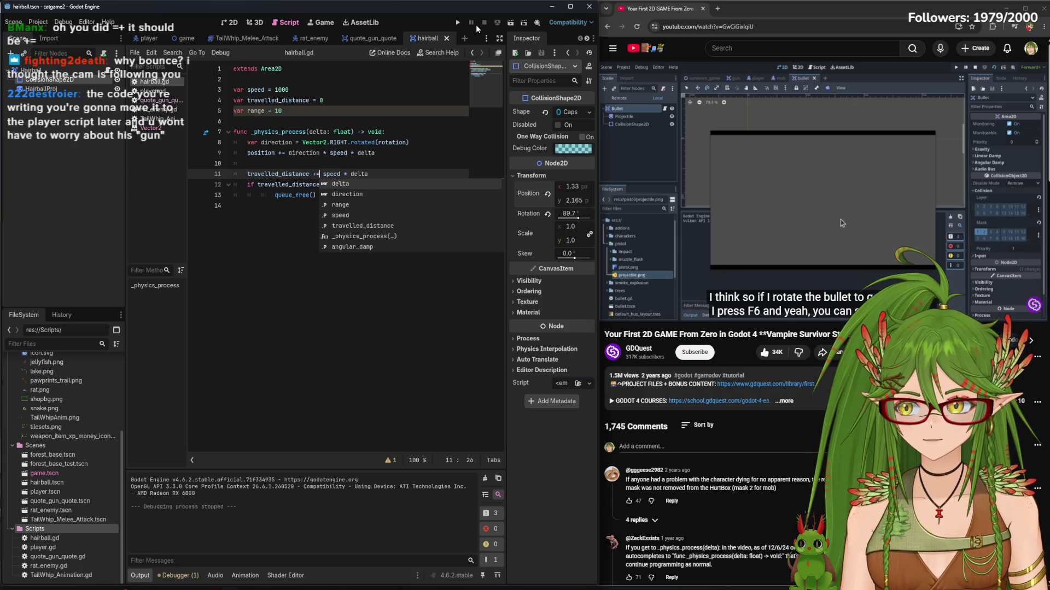
left_click(523, 22)
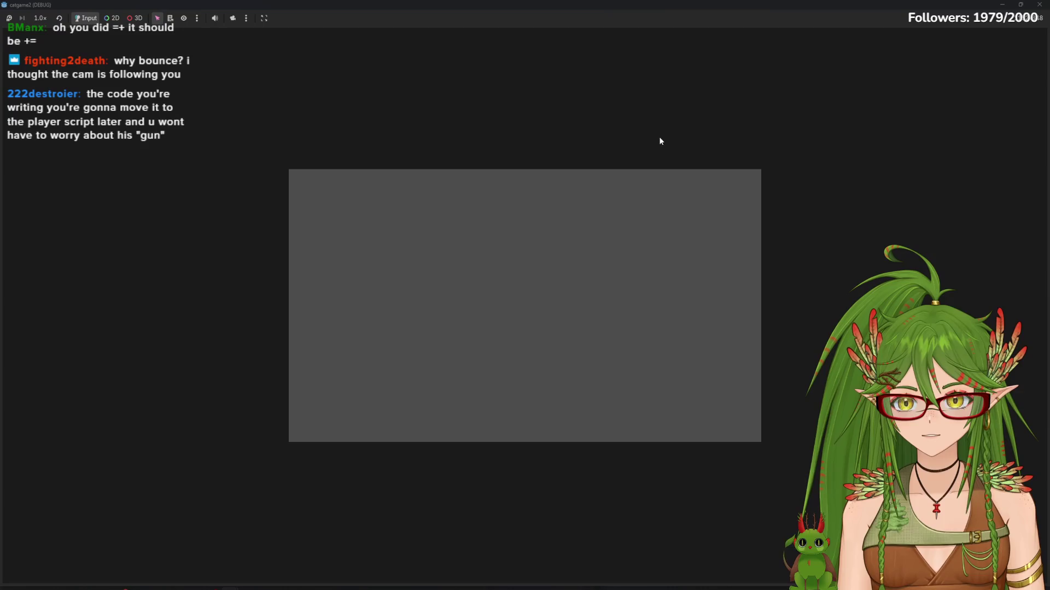
left_click(1039, 4)
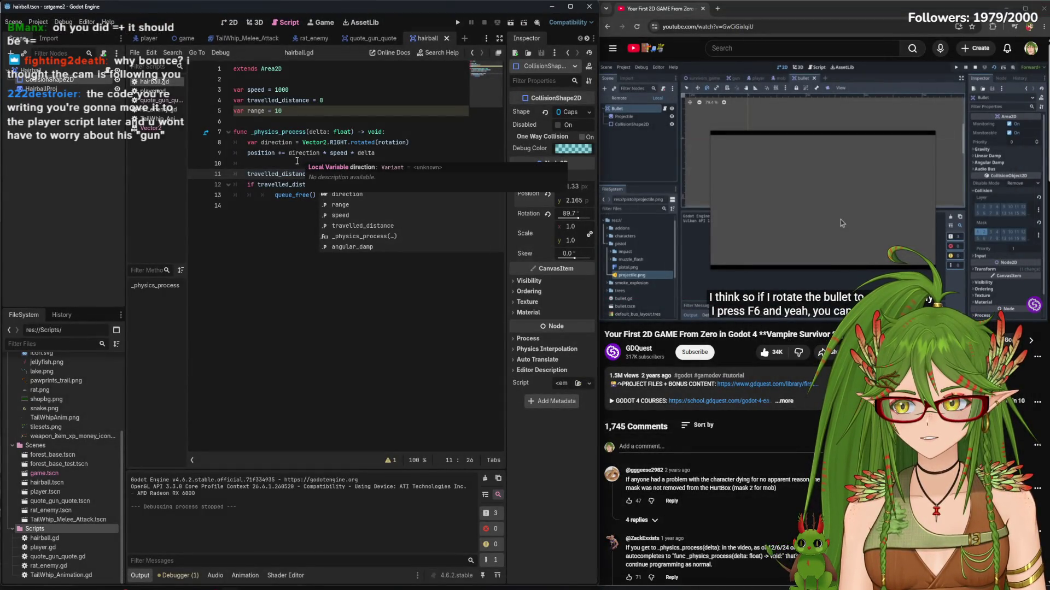
Append a 0 to the range value and test-run the scene twice to watch the hairball
left_click(275, 153)
left_click(297, 114)
type("0")
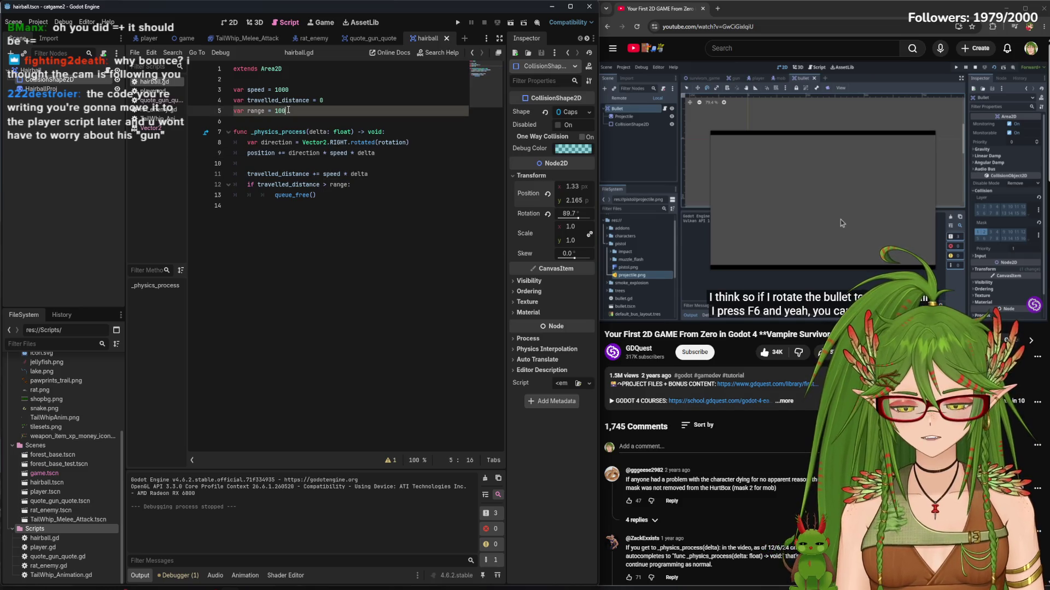
left_click(529, 20)
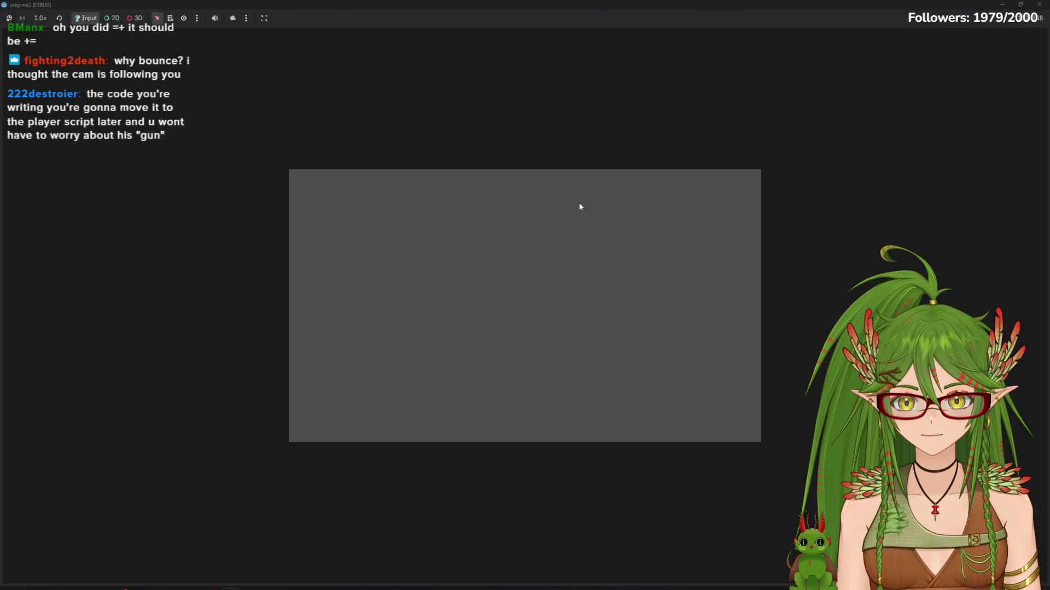
left_click(1039, 4)
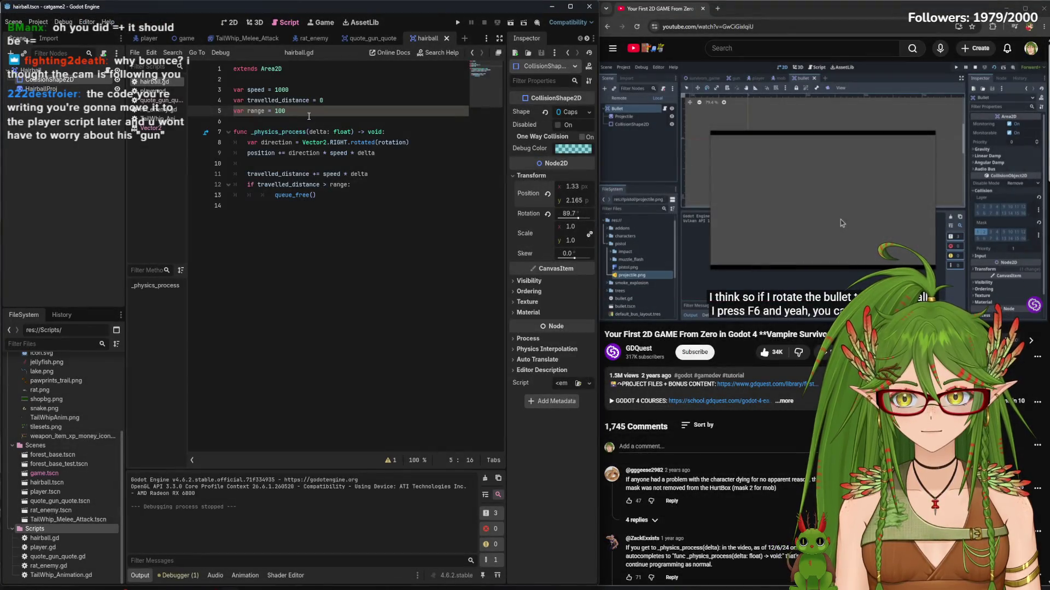
left_click(510, 25)
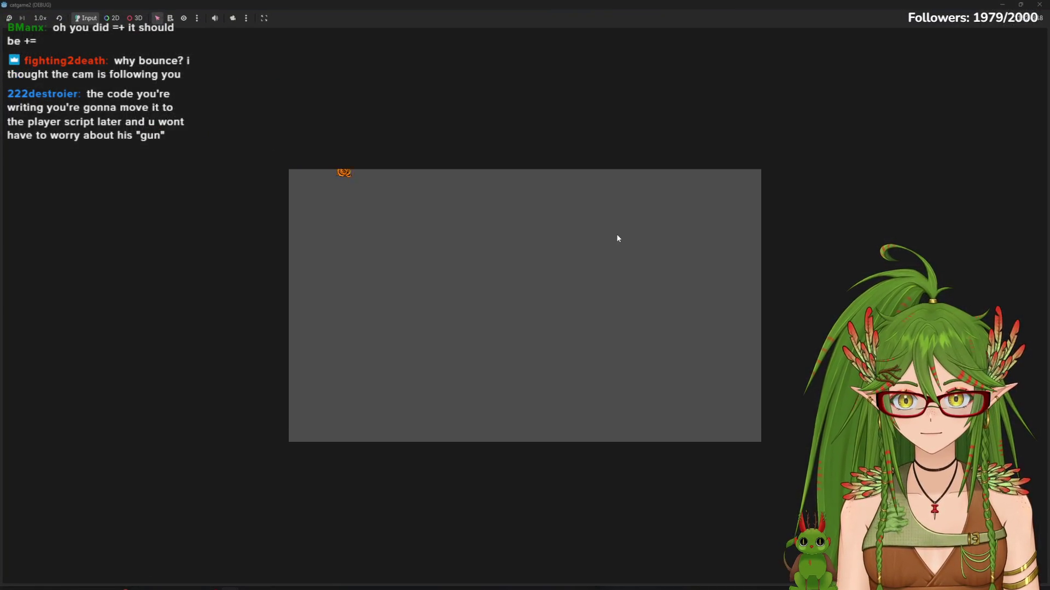
left_click(1039, 4)
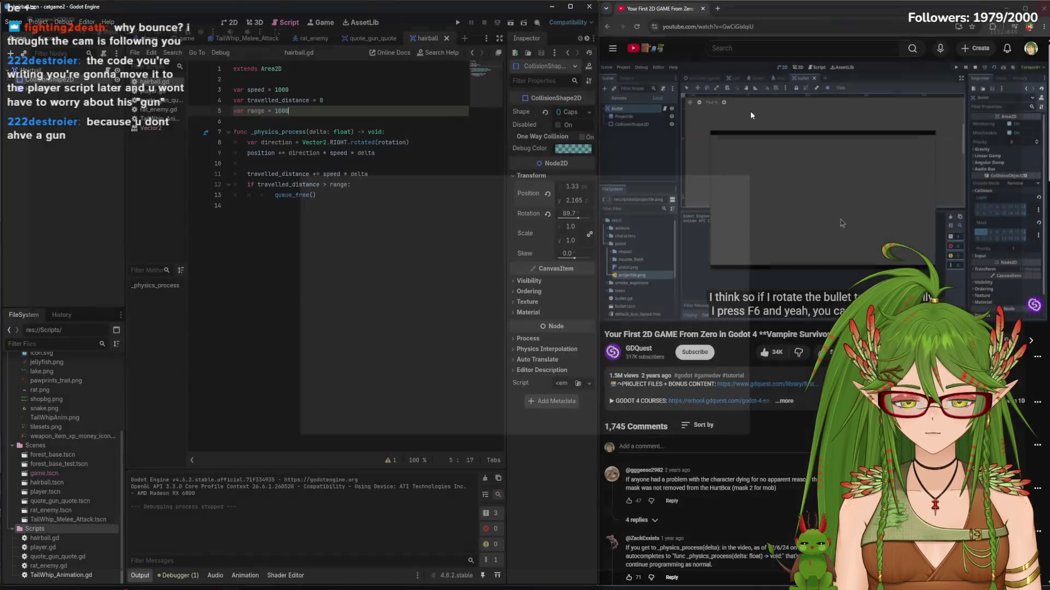
Set the hairball range to 1200 and test-run the scene with F6
key("Delete")
type("2")
key("F6")
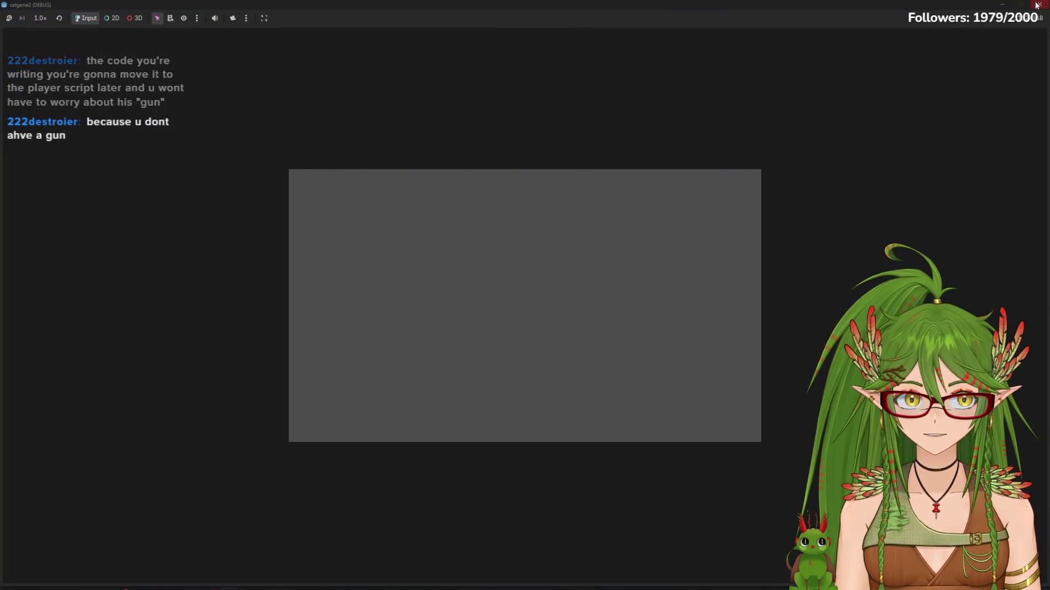
key("F8")
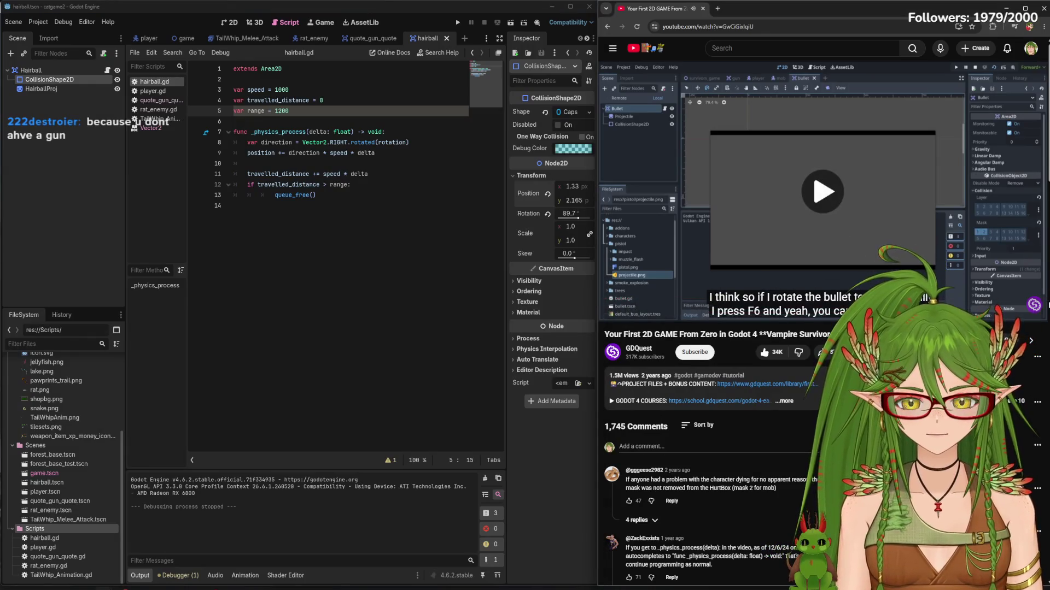
left_click(841, 219)
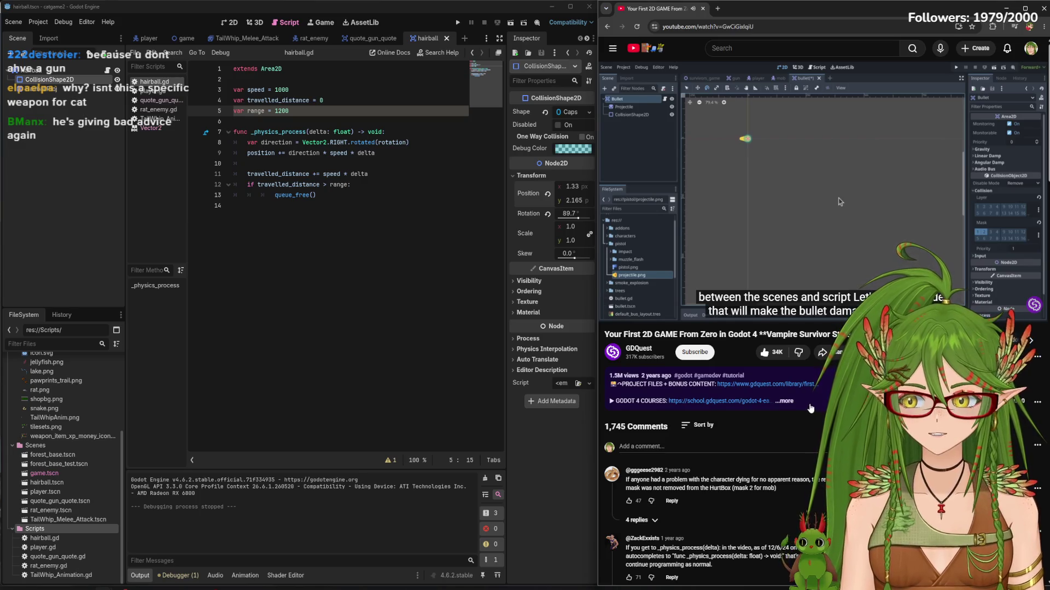
mouse_move(772, 253)
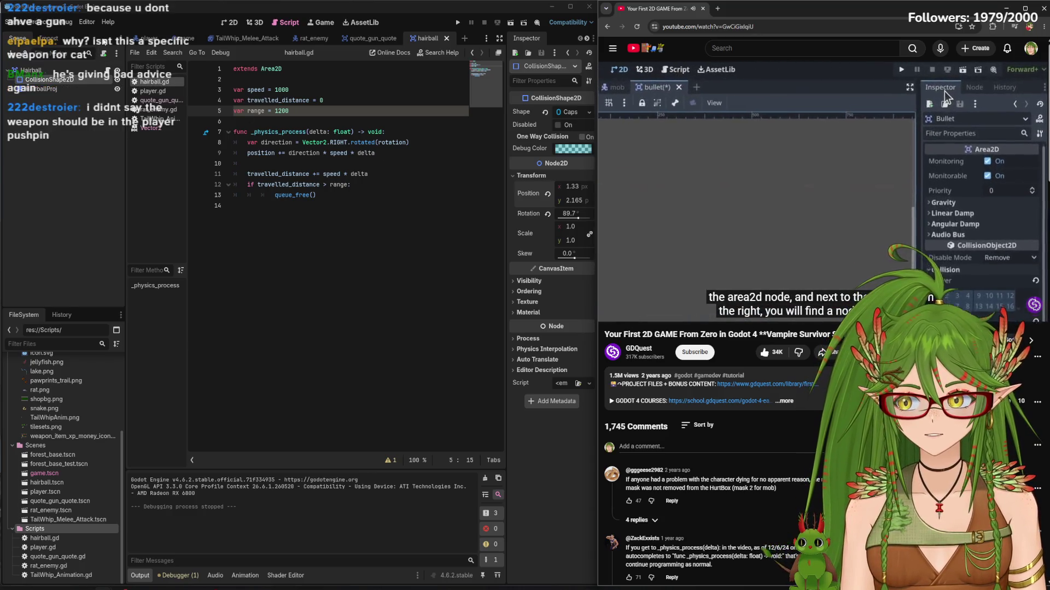
left_click(636, 223)
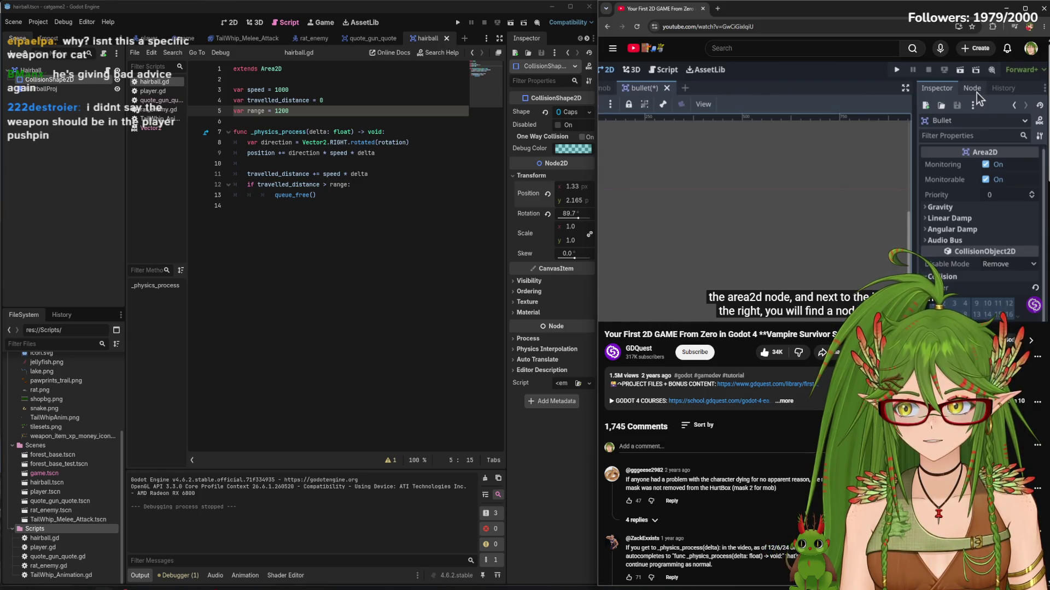
left_click(662, 182)
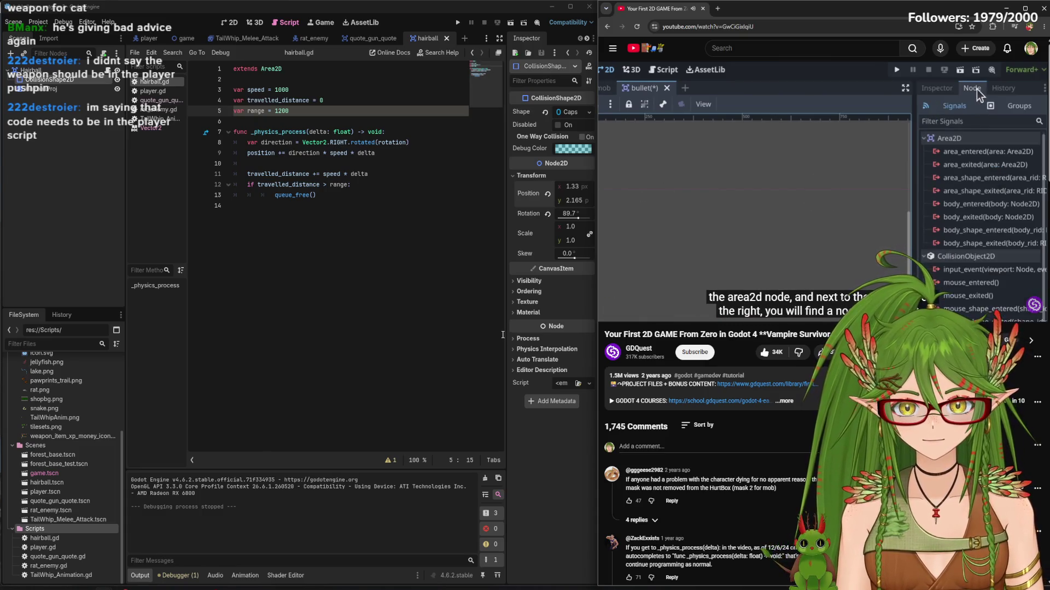
Show the Node dock's Signals list beside a widened code editor, caret after queue_free()
left_click(557, 43)
left_click(529, 39)
left_click_drag(474, 192, 484, 190)
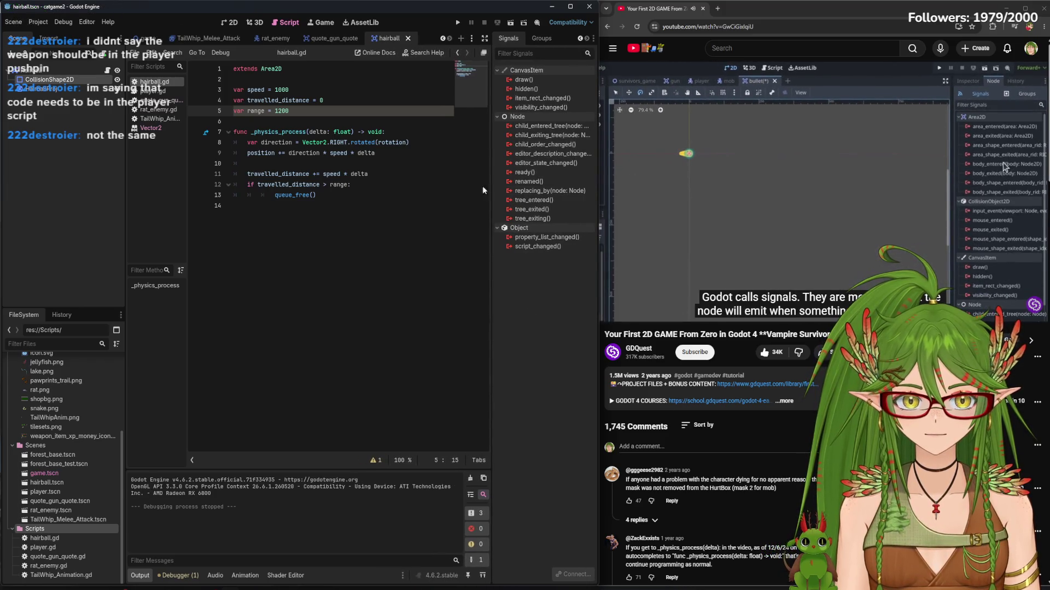
left_click(337, 195)
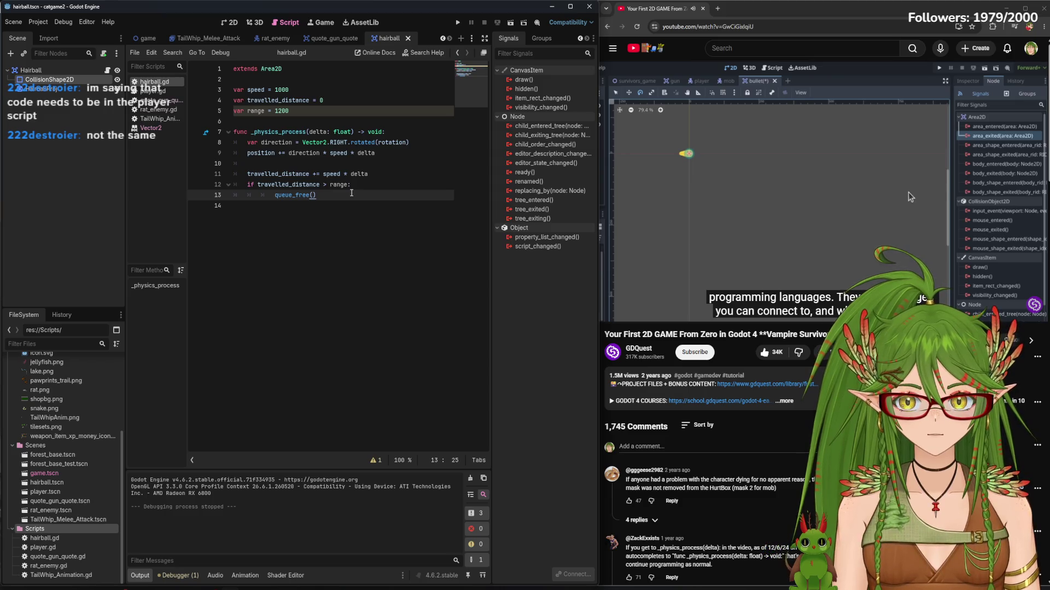
Glance at quote_gun_quote.gd and player.gd, then add two blank lines after queue_free() in hairball.gd
key("XF86AudioPlay")
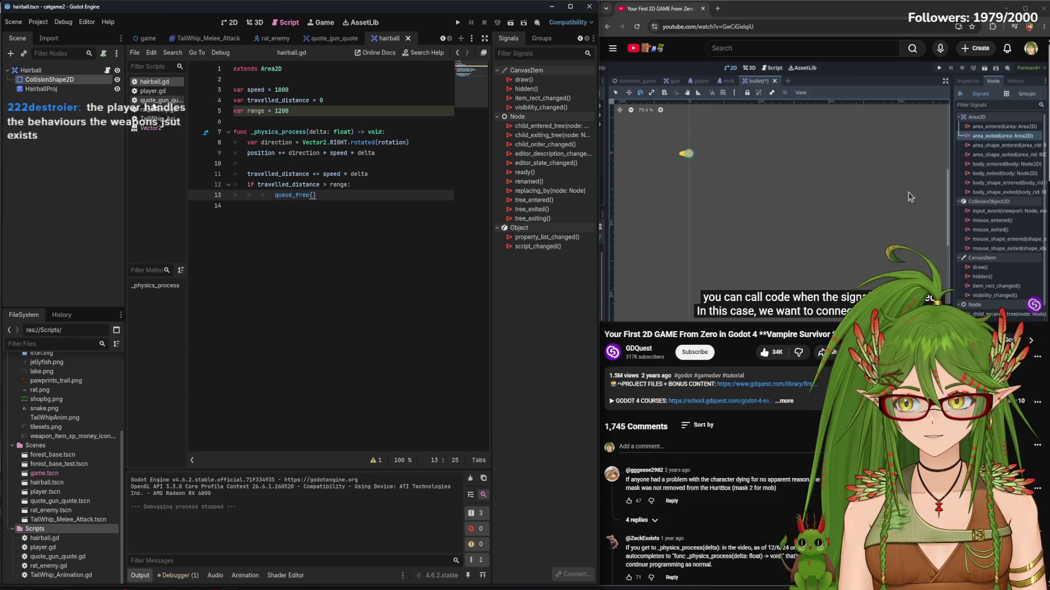
left_click(156, 100)
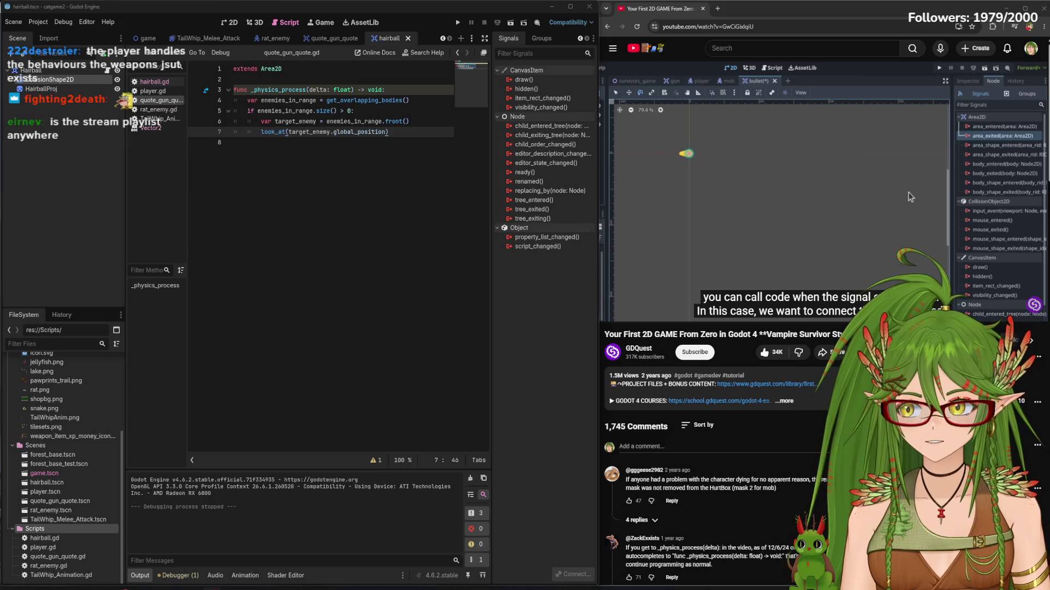
key("ctrl+shift+comma")
key("ctrl+shift+comma")
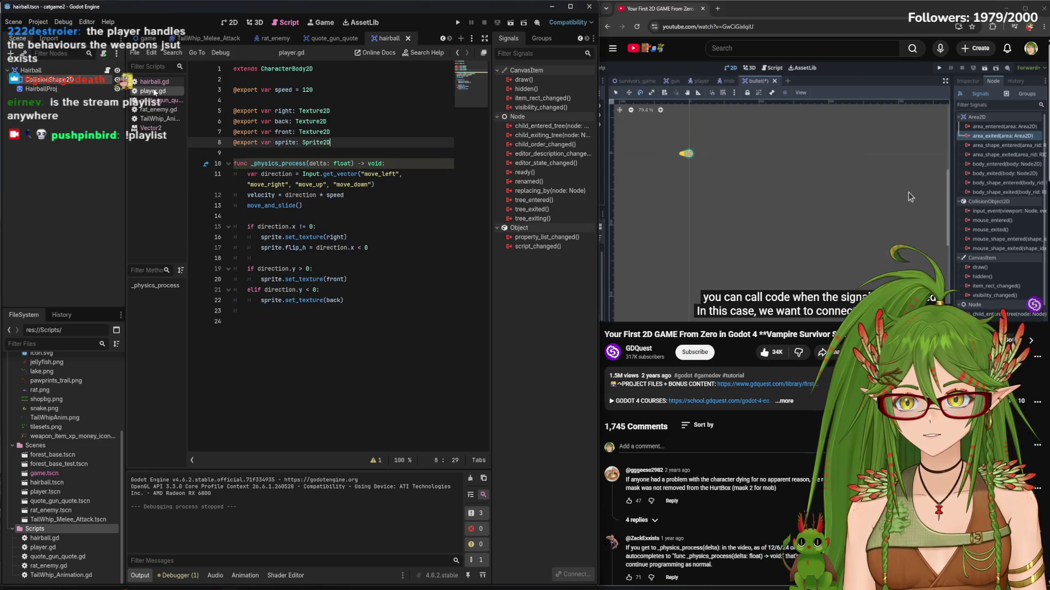
left_click(908, 192)
left_click(908, 192)
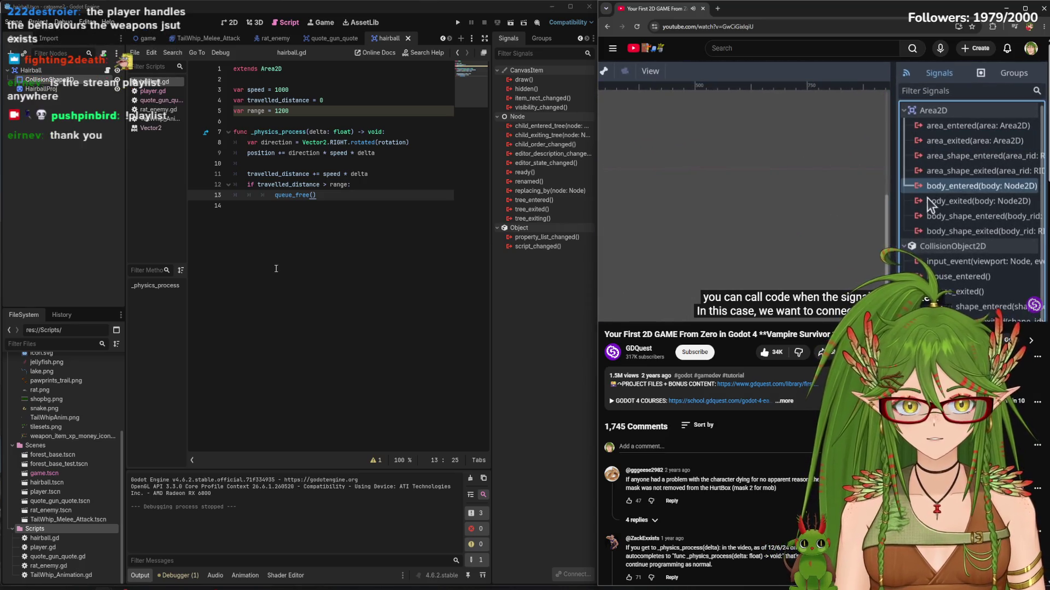
key("Return")
key("Return")
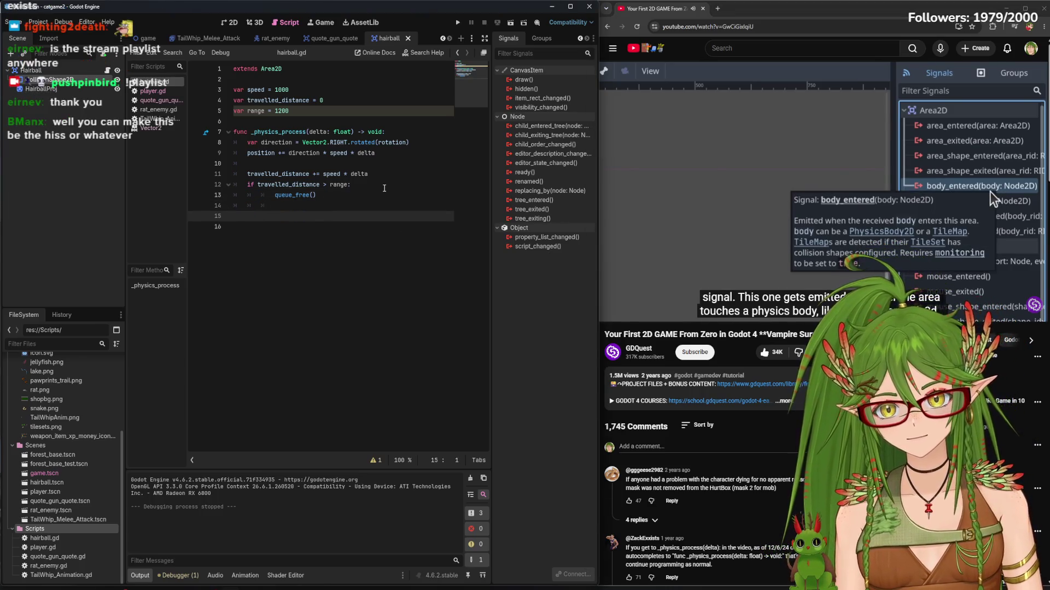
Select the Hairball node in the Scene tree so its signals, including body_entered, are listed
left_click(749, 179)
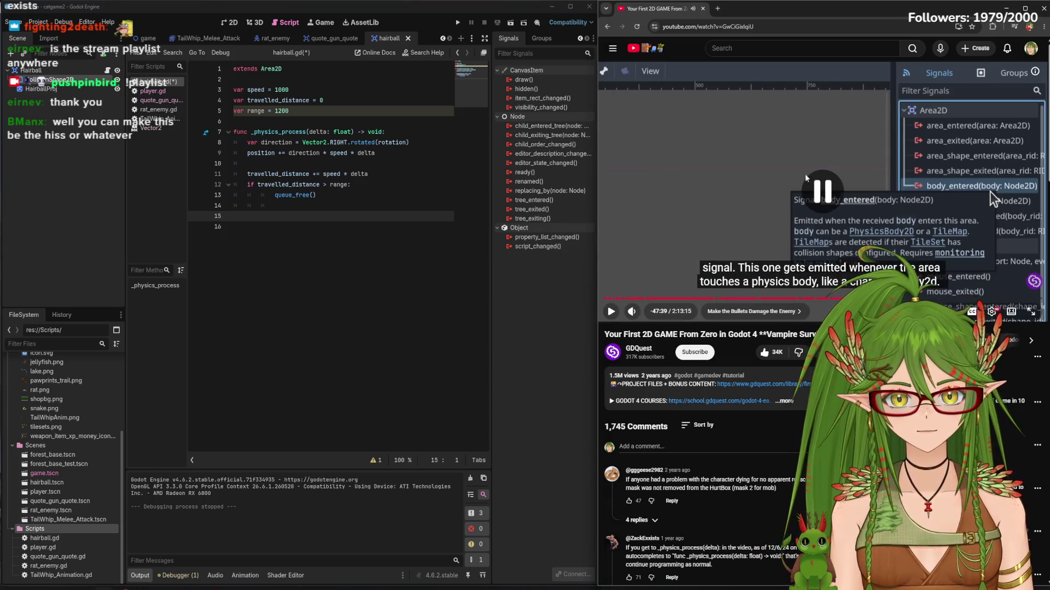
left_click(49, 72)
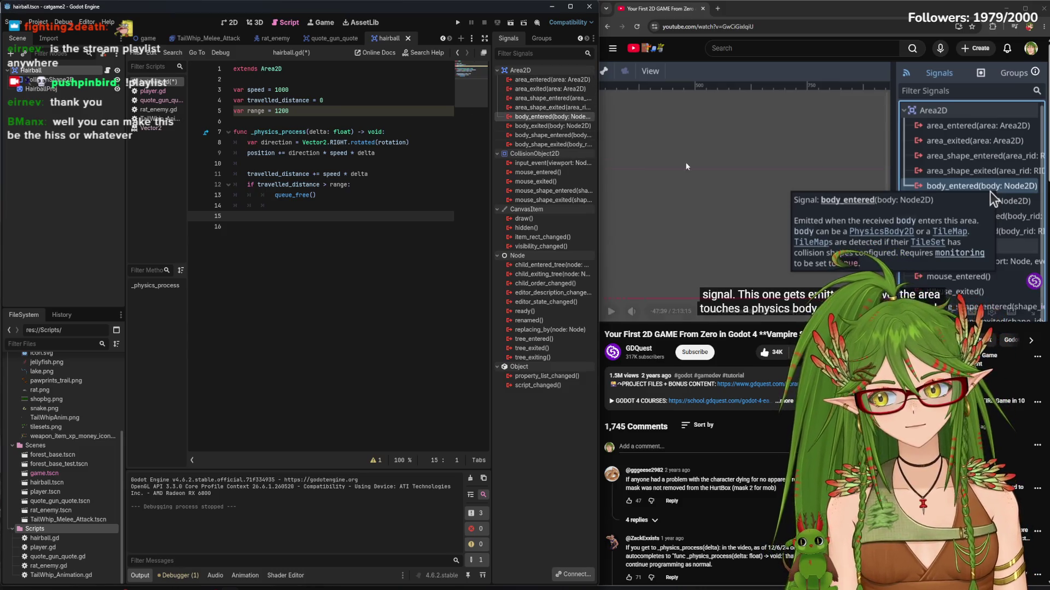
left_click(712, 182)
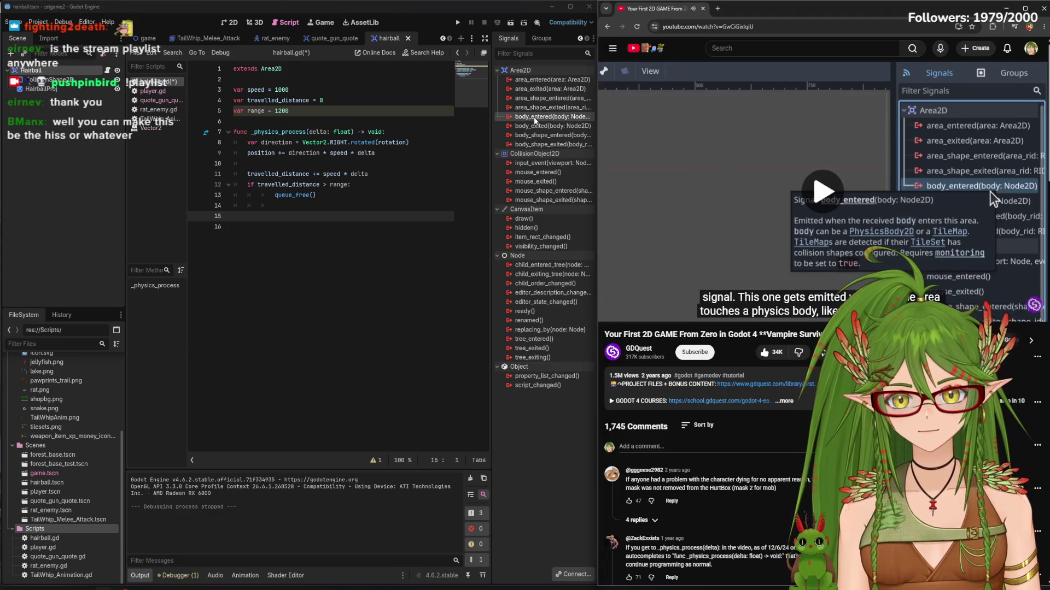
mouse_move(535, 121)
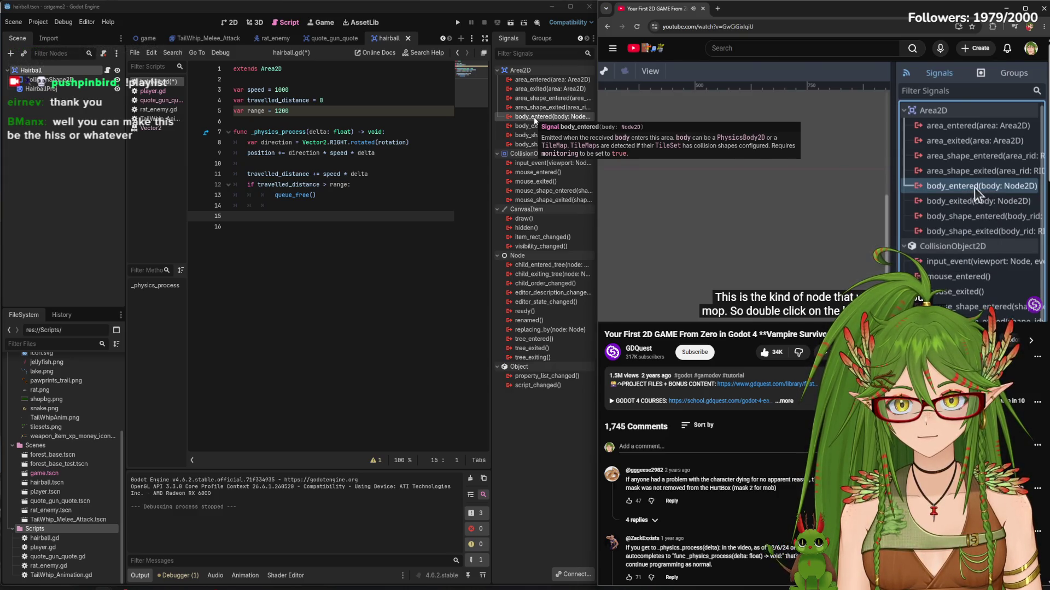
Connect body_entered to the Hairball script and remove the extra blank lines above _on_body_entered
double_click(536, 117)
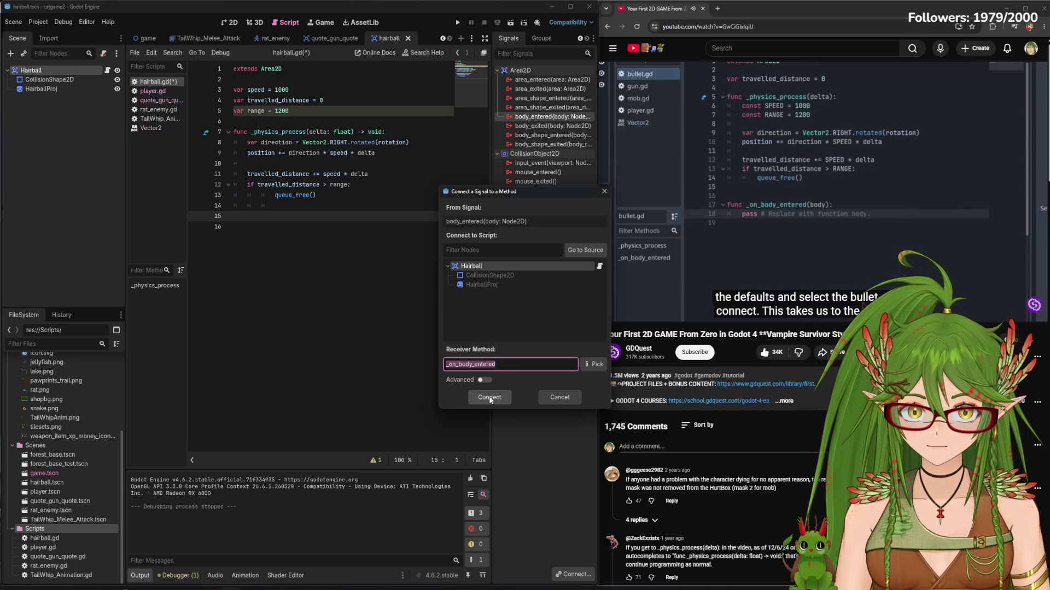
left_click(490, 397)
left_click(275, 237)
key("BackSpace")
key("BackSpace")
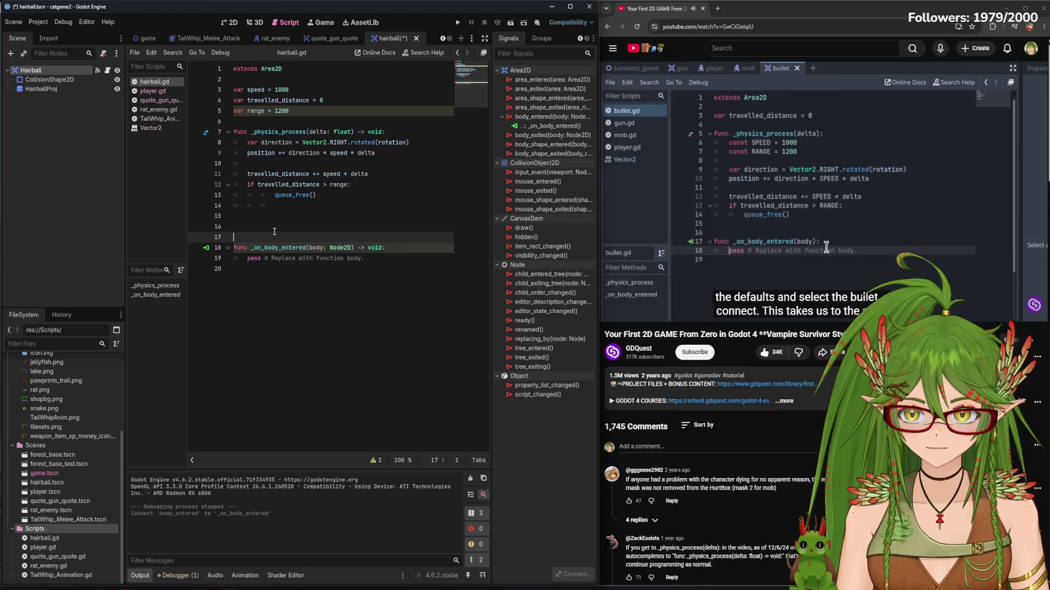
key("BackSpace")
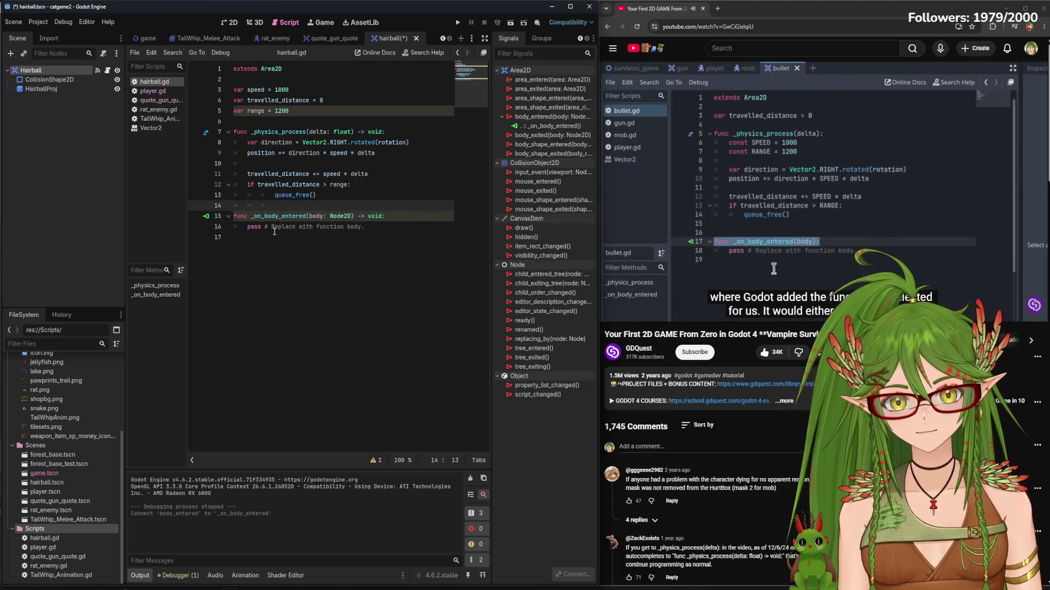
Keep the placeholder pass line, save hairball.gd, and check what connects to _on_body_entered
left_click_drag(365, 226, 253, 227)
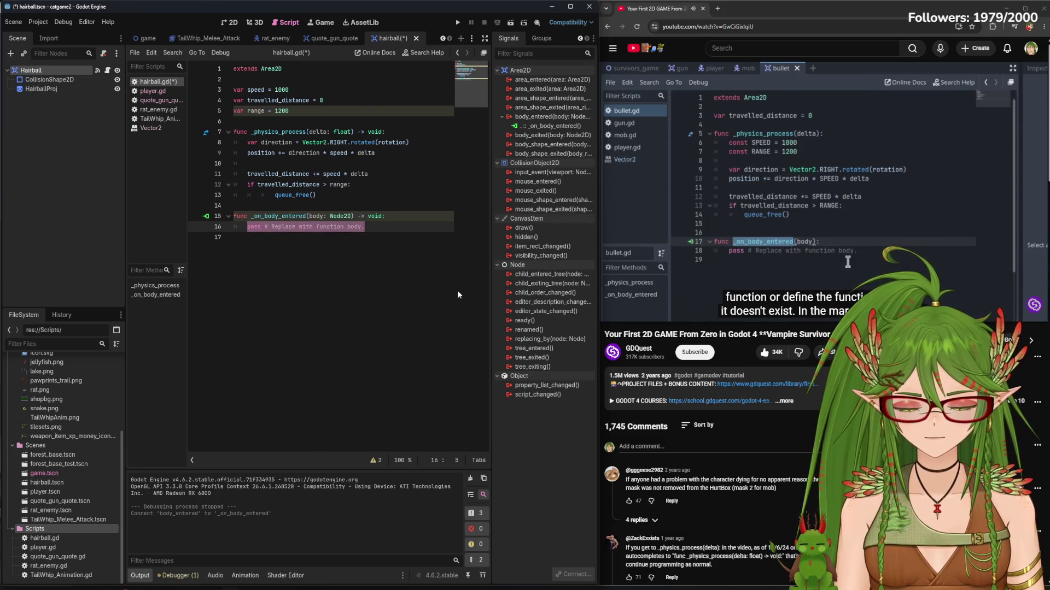
key("BackSpace")
key("BackSpace")
key("BackSpace")
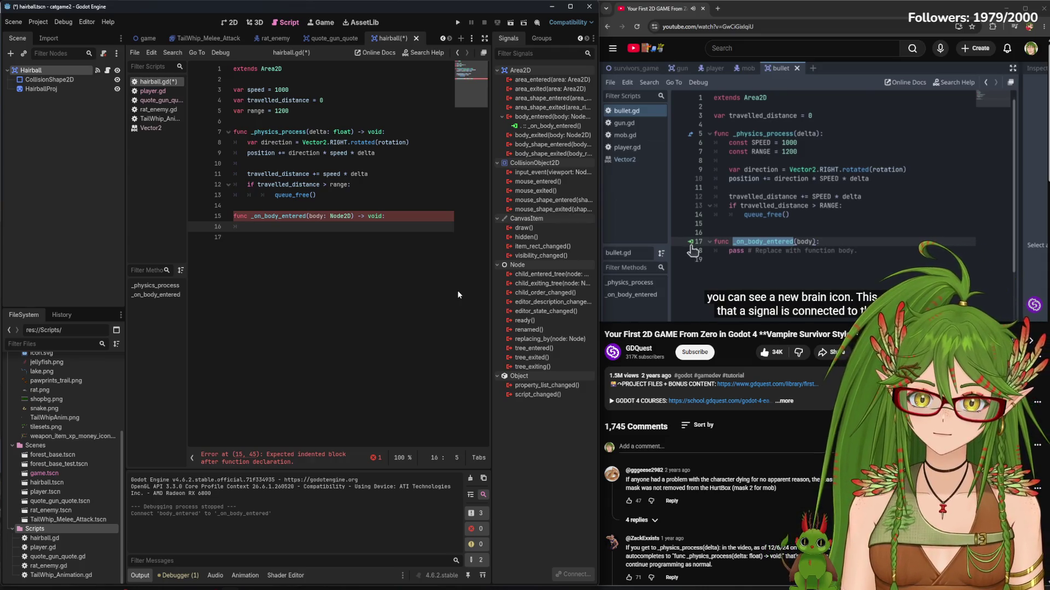
key("ctrl+z")
key("ctrl+s")
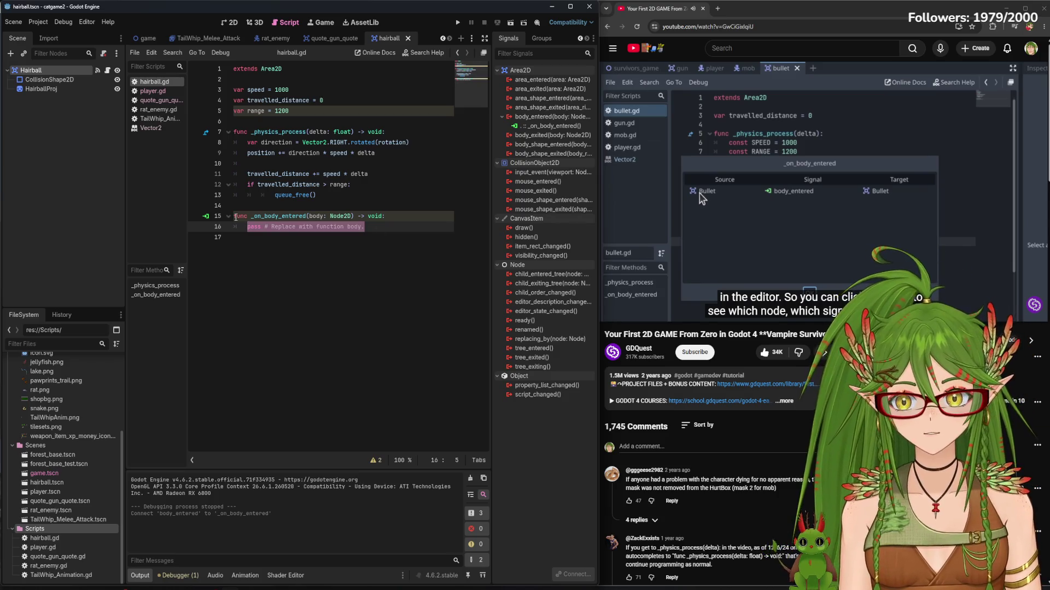
left_click(206, 216)
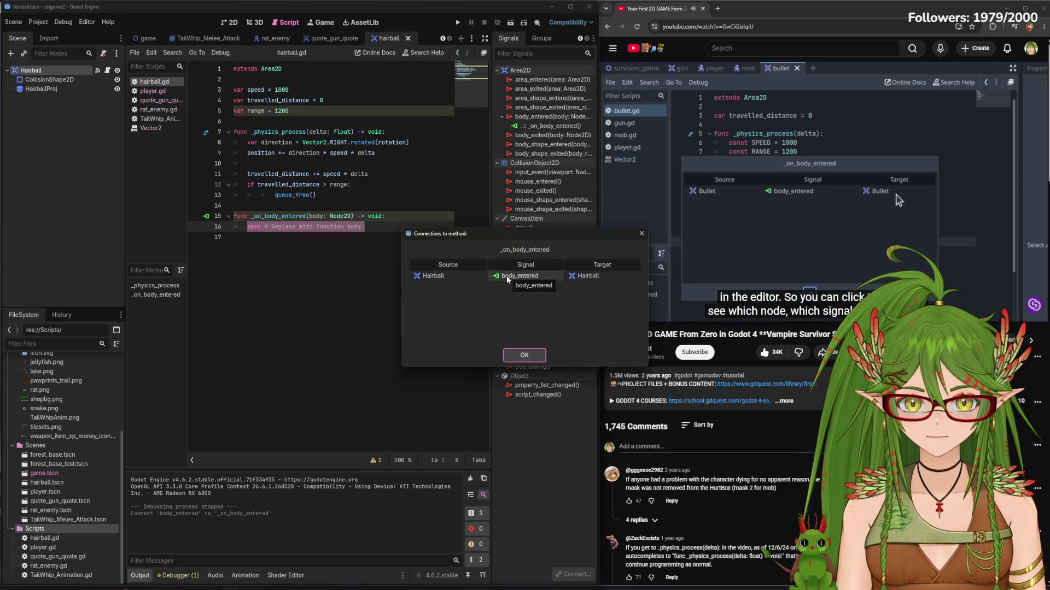
left_click(642, 233)
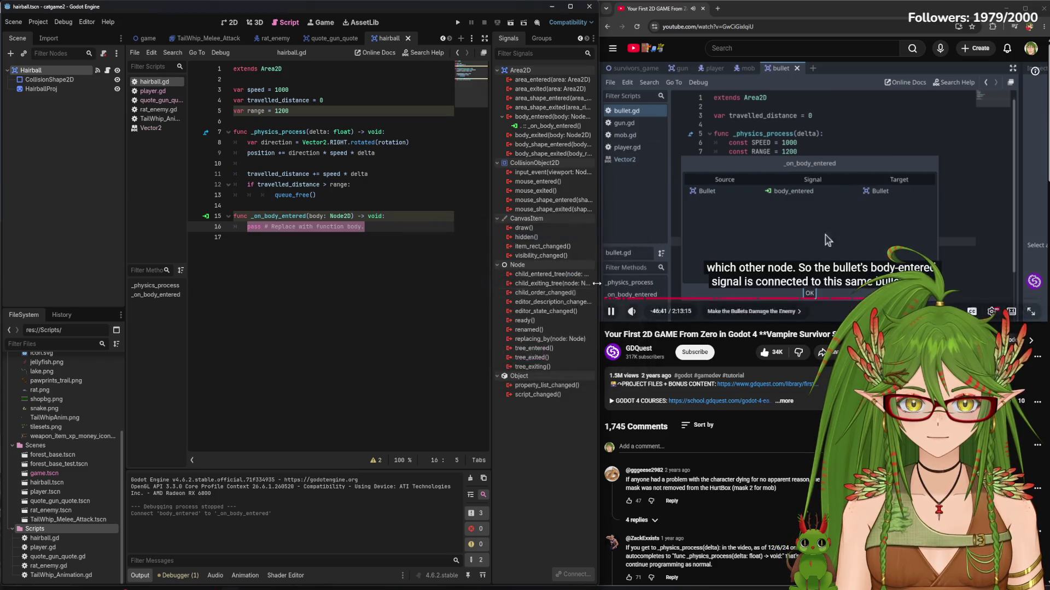
Delete the placeholder pass line from _on_body_entered
left_click(386, 297)
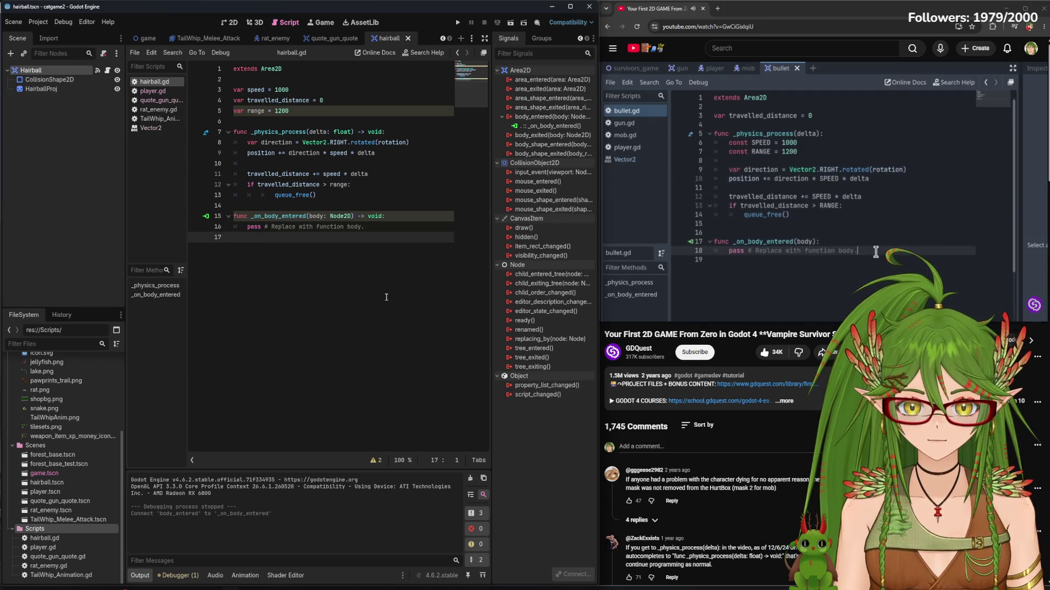
left_click_drag(365, 226, 267, 226)
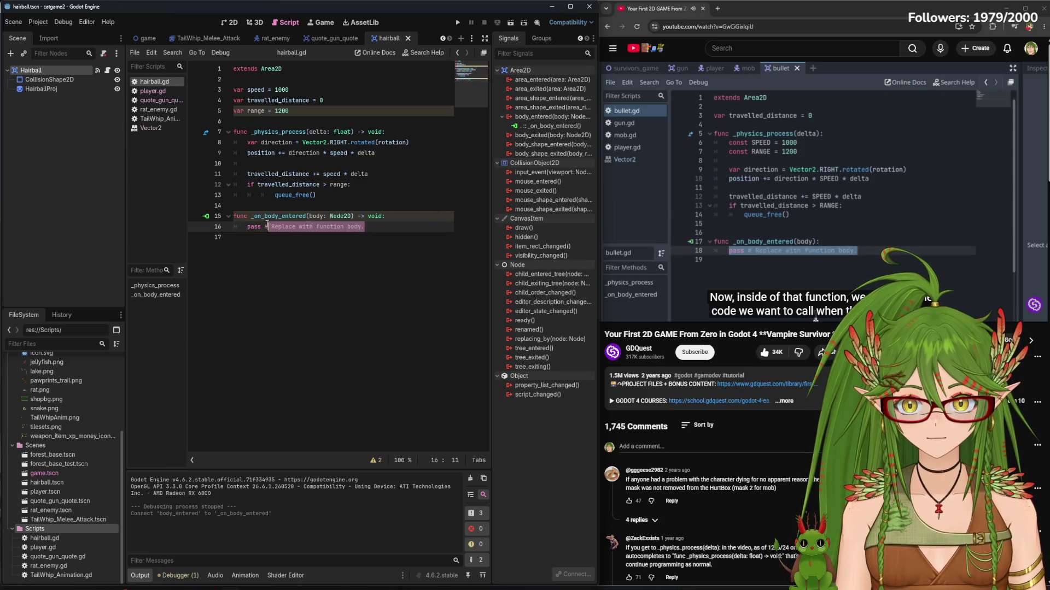
key("BackSpace")
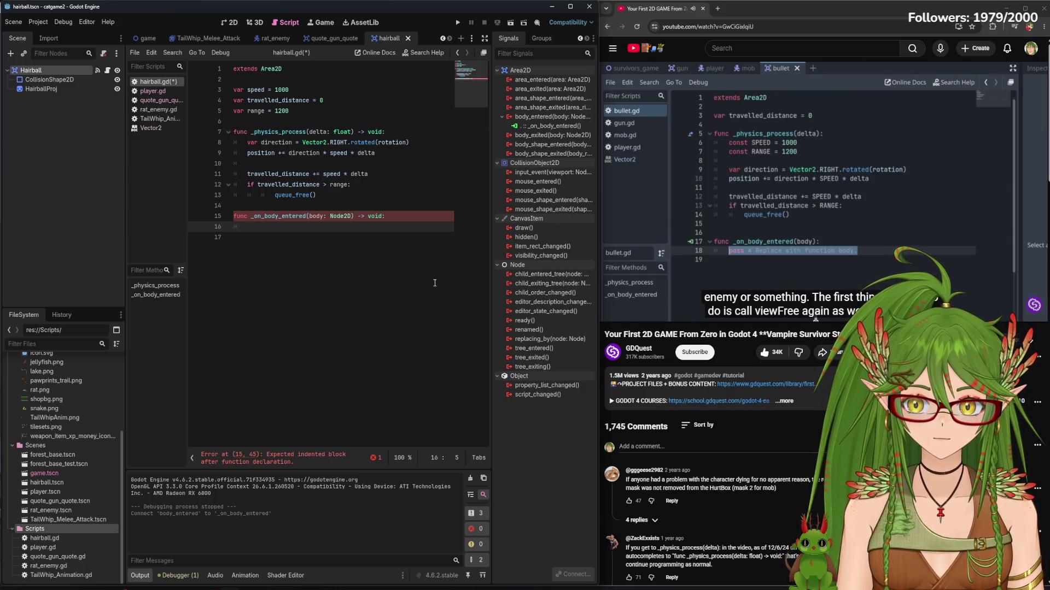
Write queue_free() and an if body.has_method("take_damage") check calling body.take_damage() in _on_body_entered
type("queue")
type("ue_f")
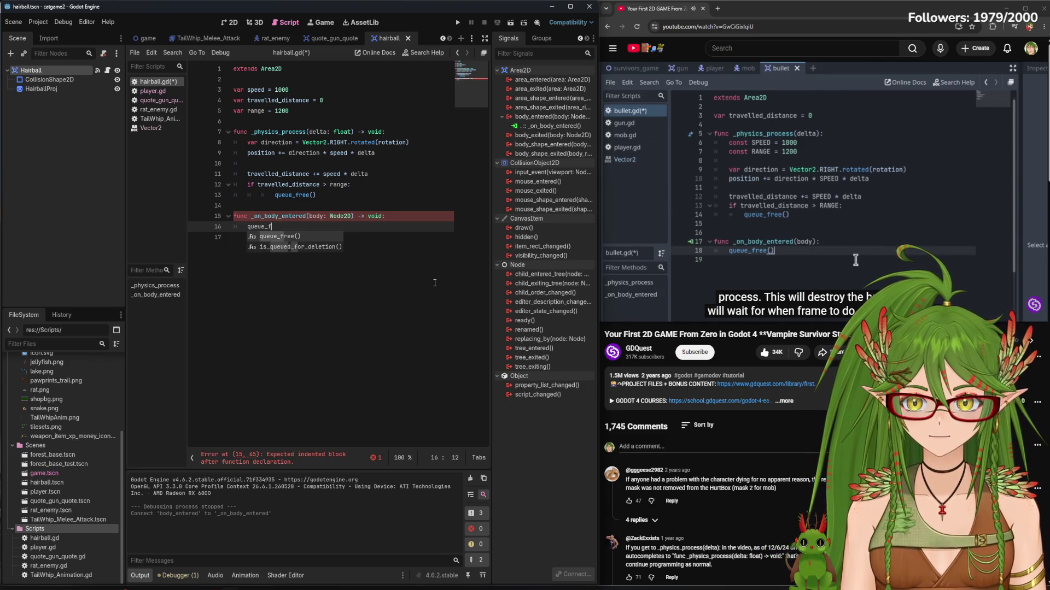
key("Return")
key("Return")
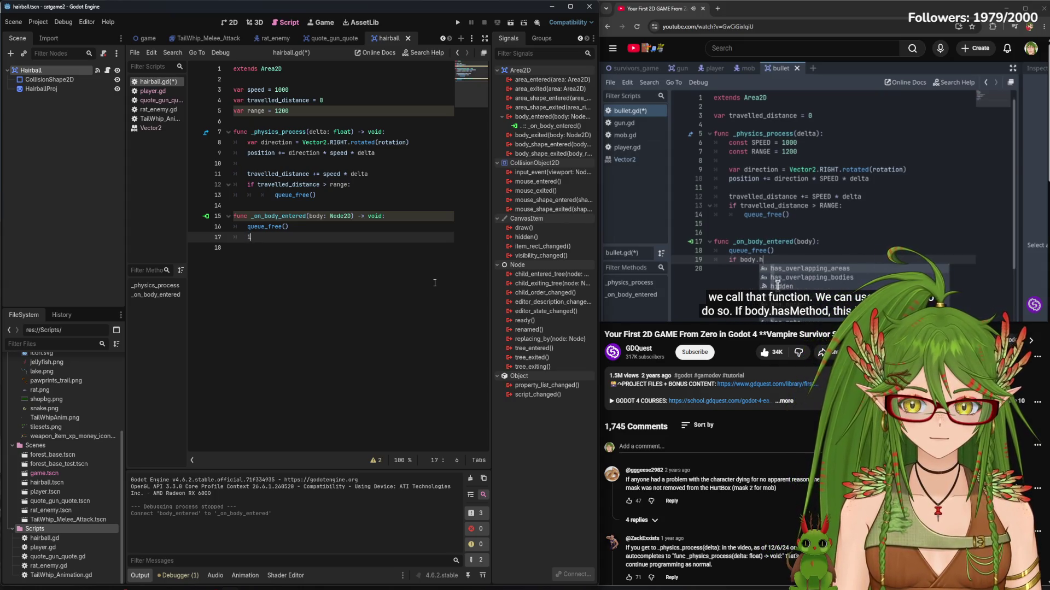
type("if body.has")
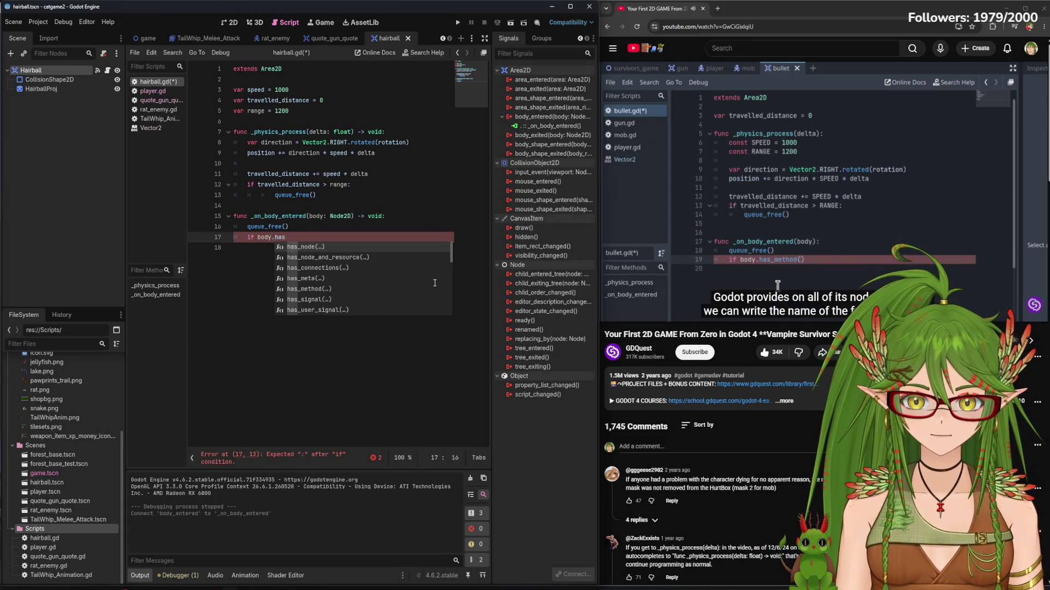
type("_me")
key("Return")
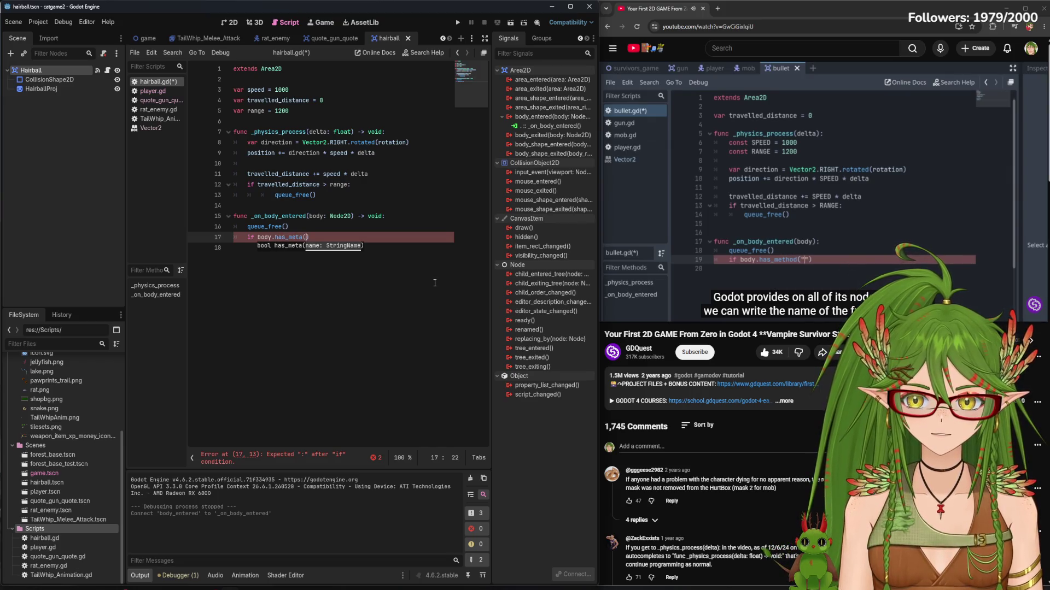
type("od(\"take_da")
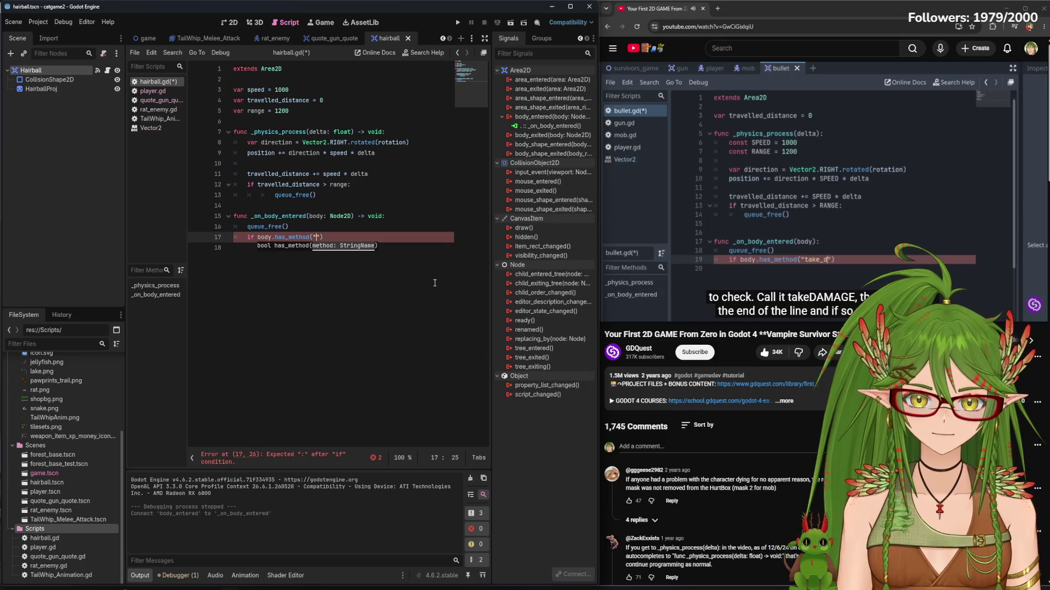
type("mage")
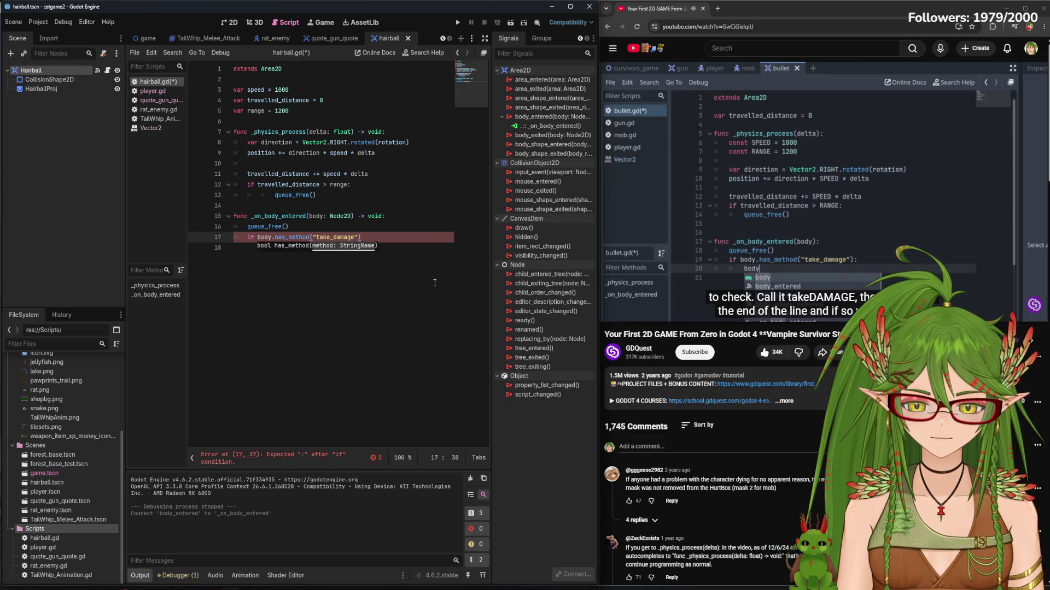
type("\"):\\")
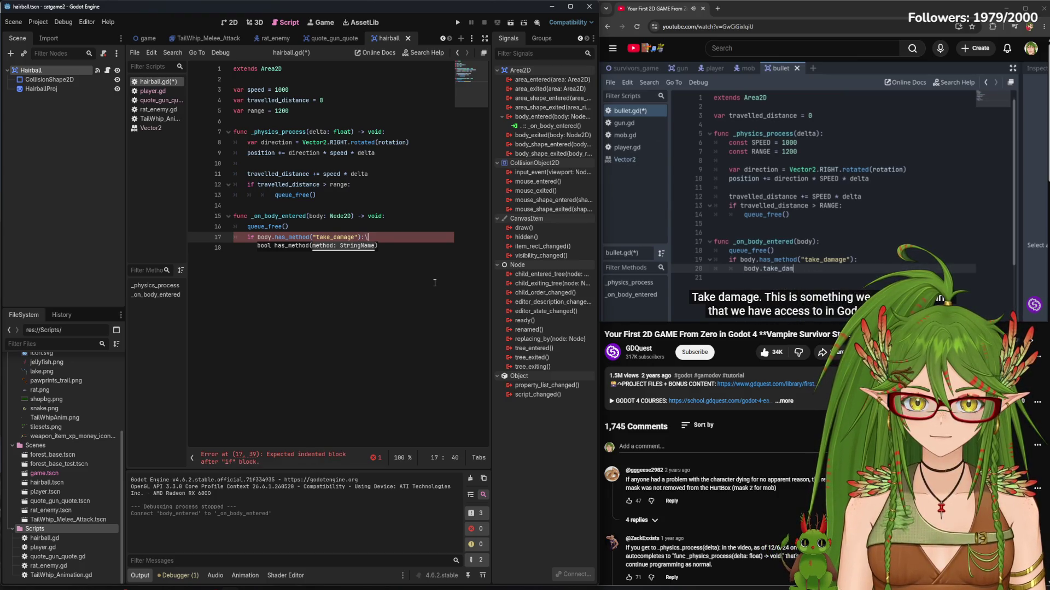
key("BackSpace")
key("Return")
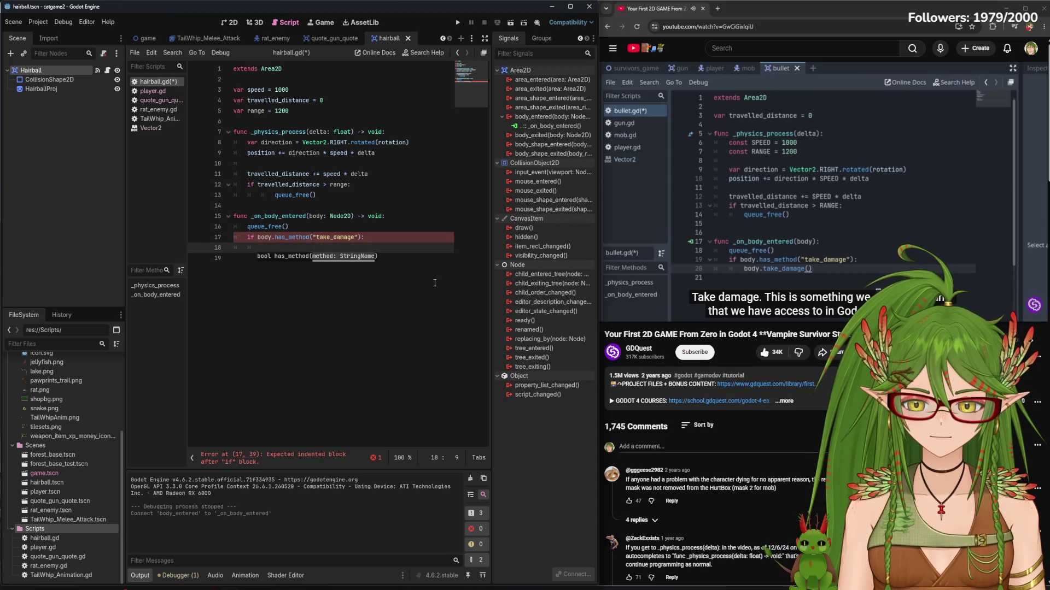
type("body.t")
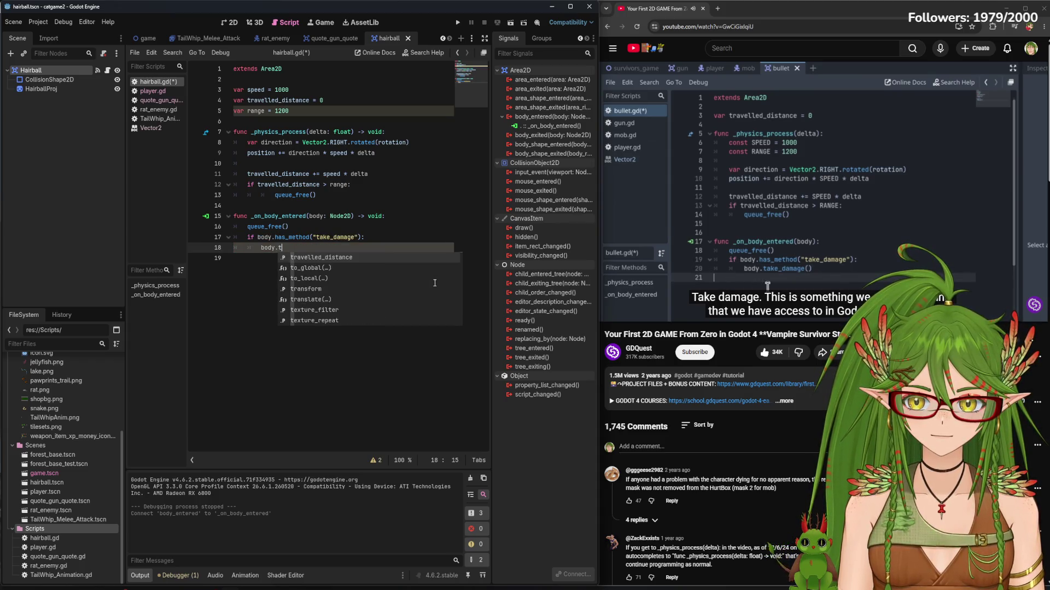
type("ak")
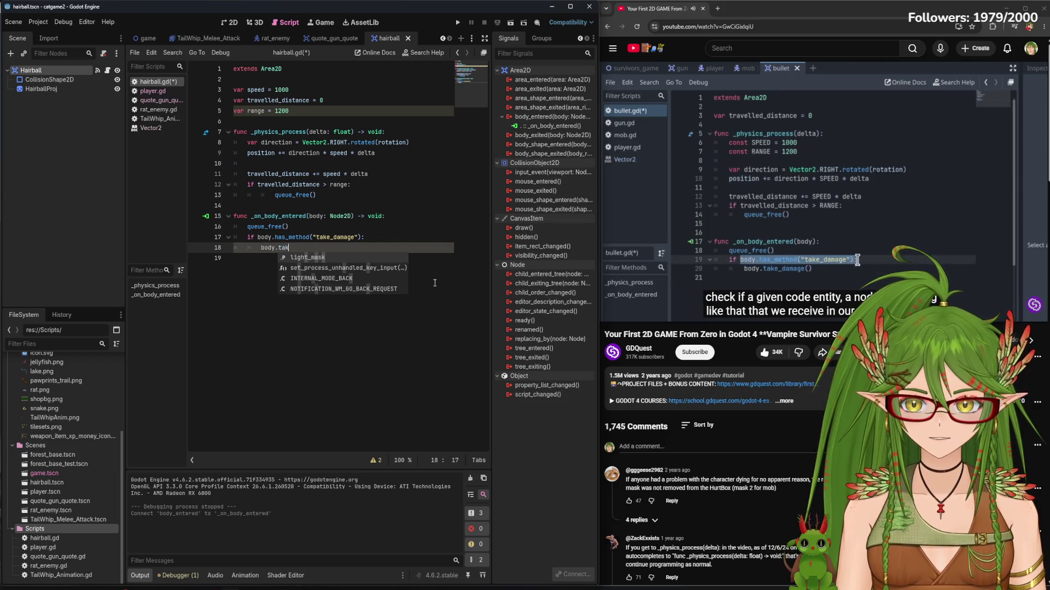
type("e_d")
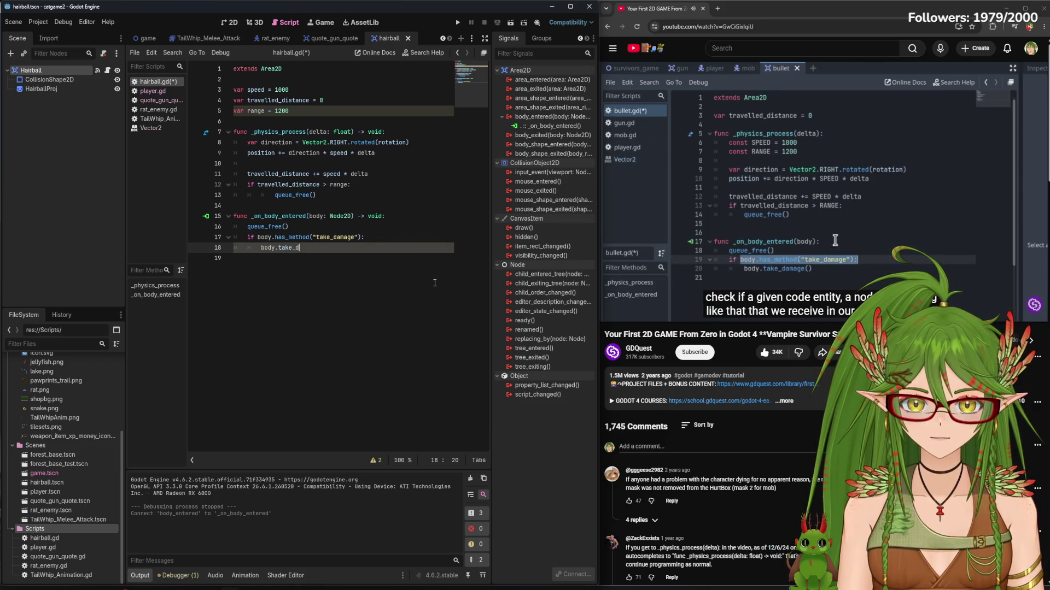
type("amage()")
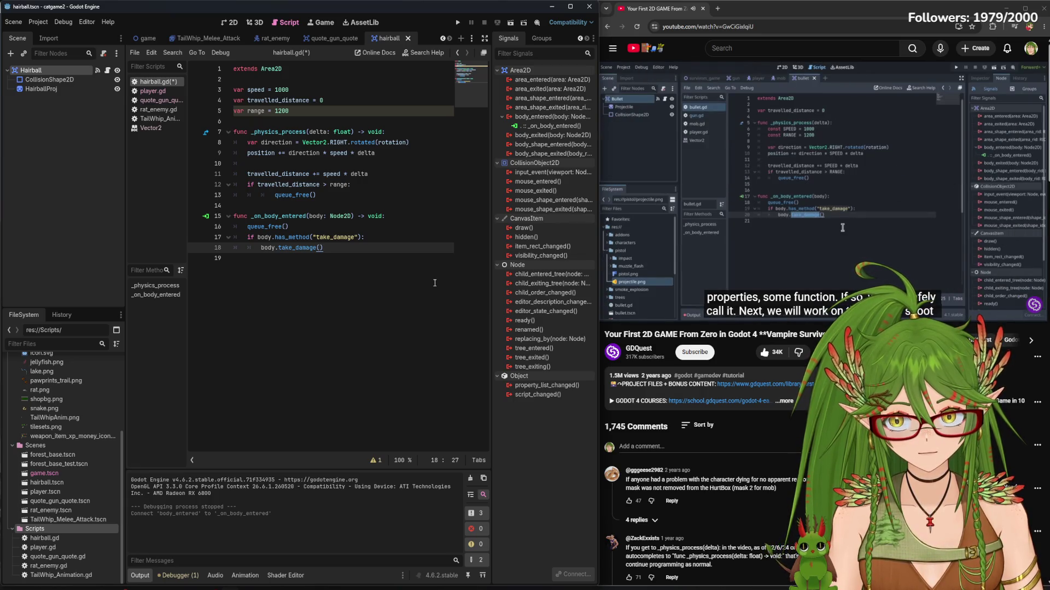
Save hairball.gd and briefly view the quote_gun_quote scene before returning to the hairball scene
key("ctrl+s")
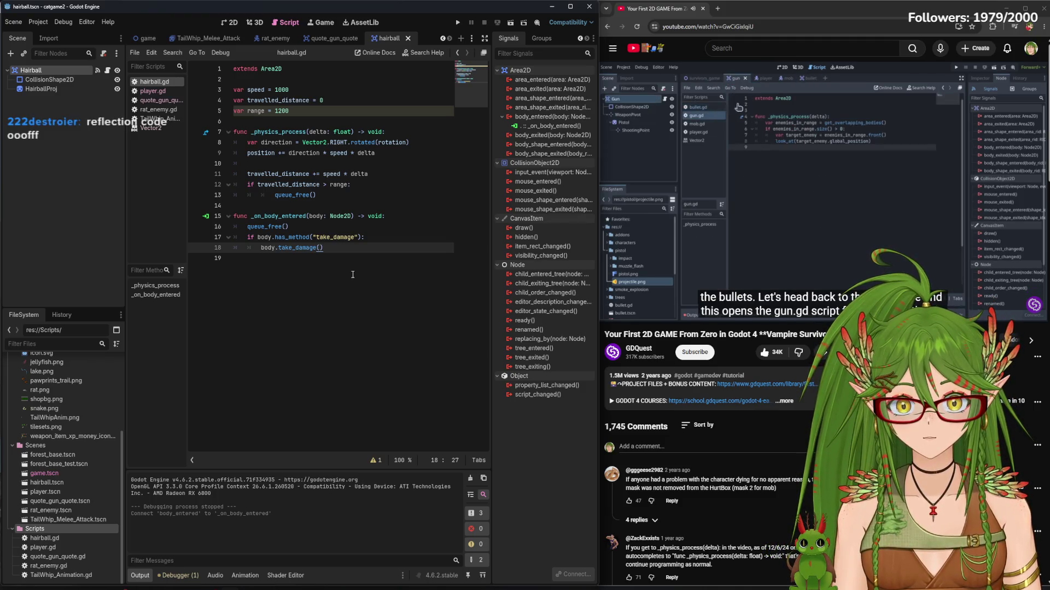
left_click(328, 42)
left_click(397, 38)
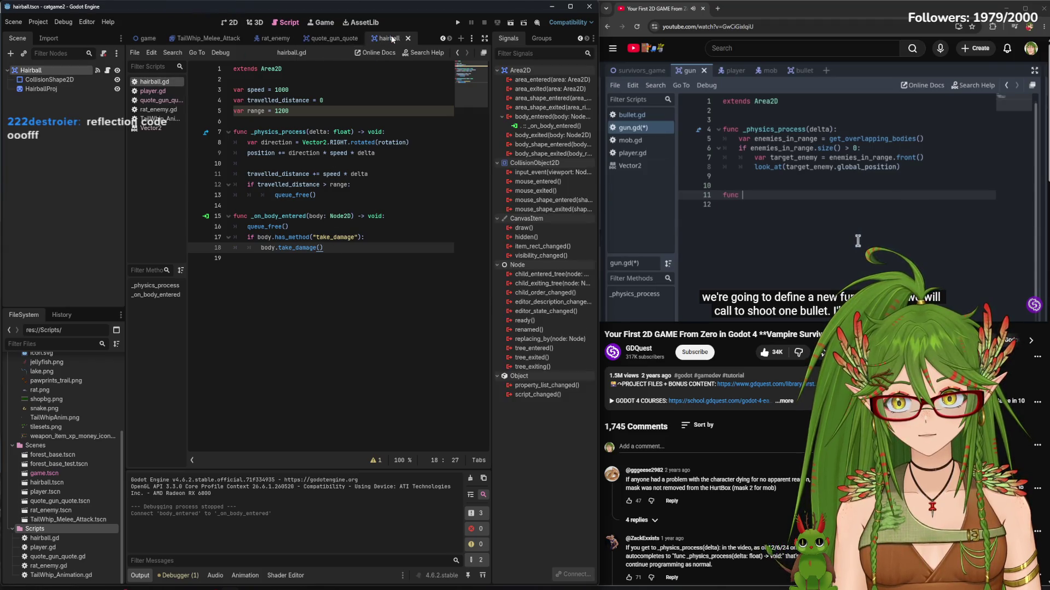
Declare func shoot(): below _physics_process in quote_gun_quote.gd
left_click(153, 91)
left_click(161, 100)
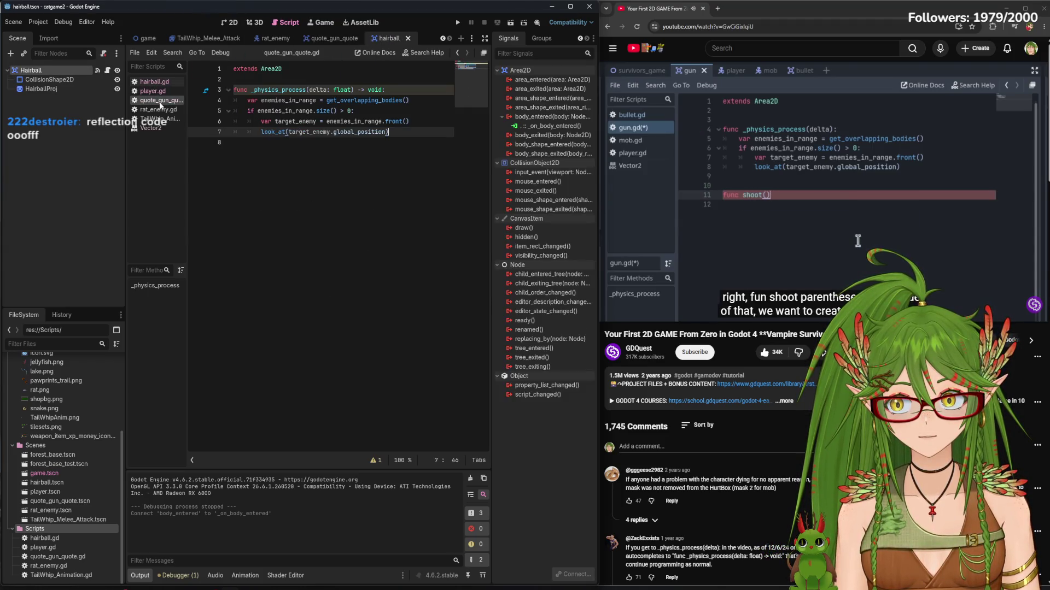
left_click(399, 131)
key("Return")
key("Return")
key("Return")
type("func")
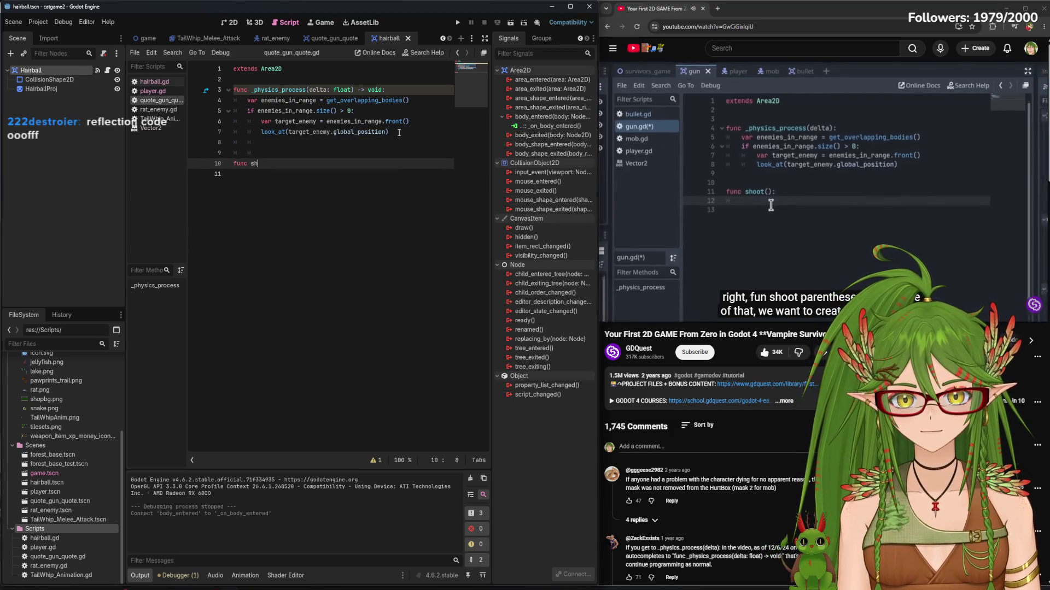
type("shoot():")
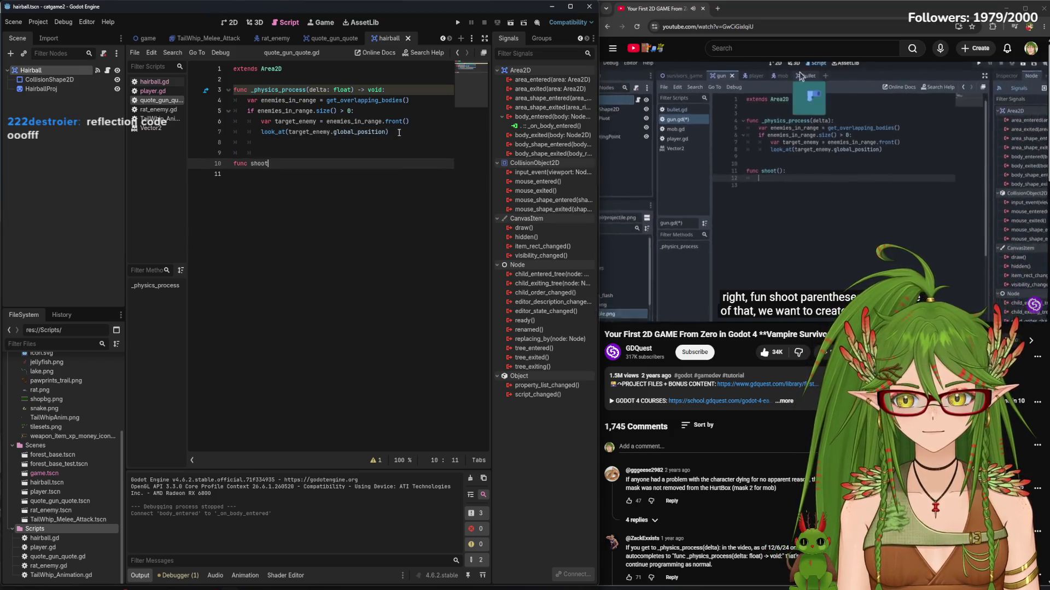
key("Return")
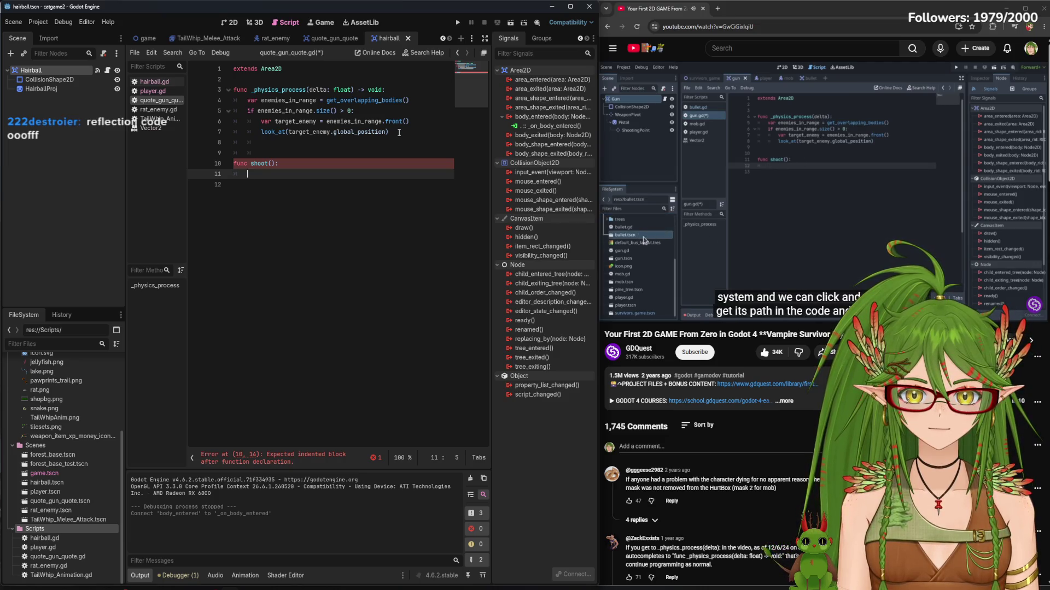
Drop the hairball script path into shoot(), then delete it again
mouse_move(67, 541)
left_mouse_down()
mouse_move(218, 291)
mouse_move(250, 175)
left_mouse_up()
key("Return")
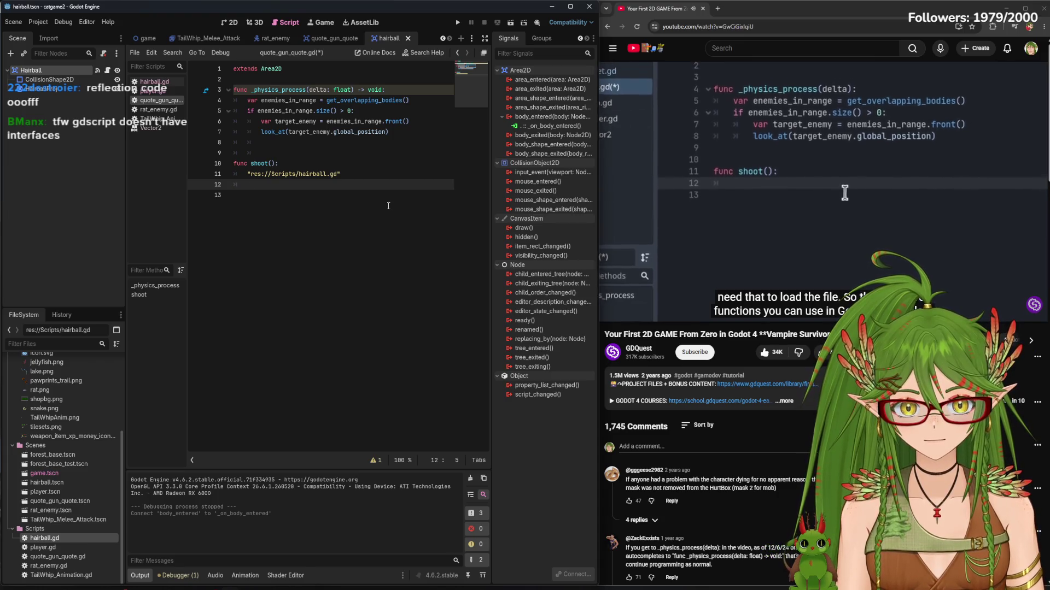
left_click_drag(340, 174, 248, 178)
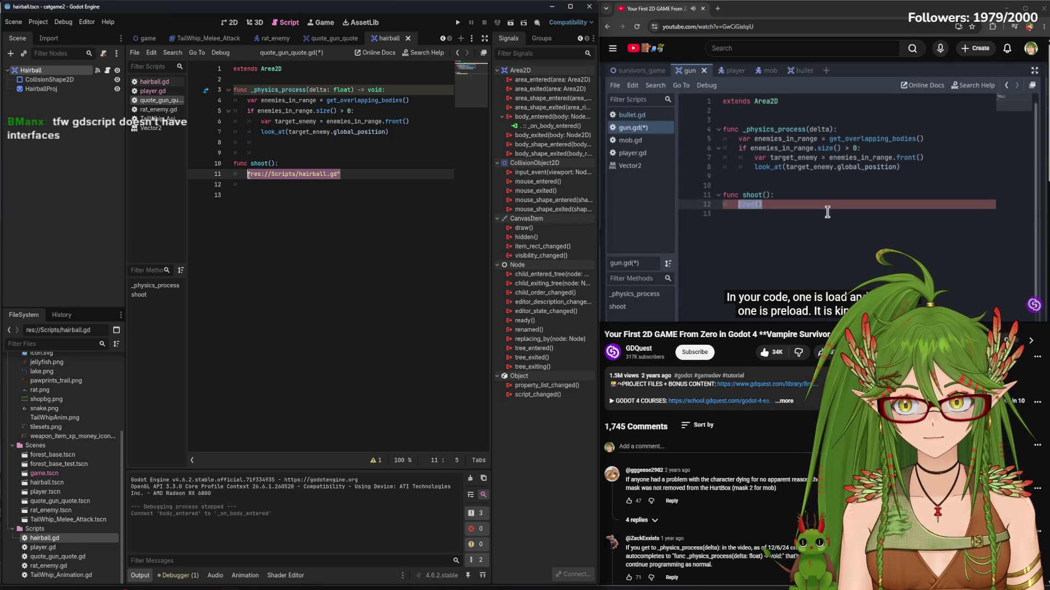
key("BackSpace")
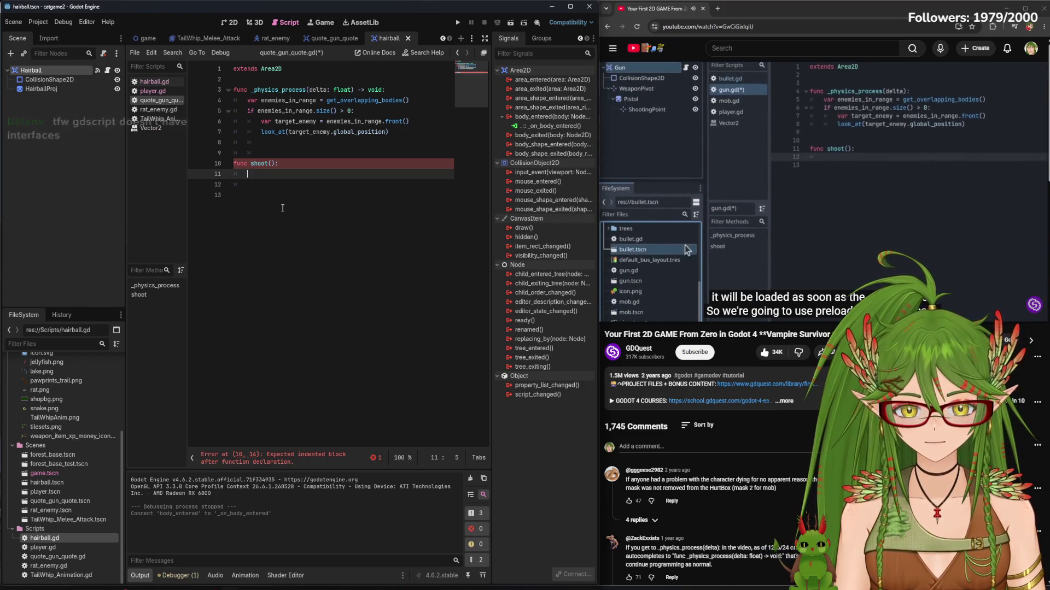
Start a preload(" call filled with the hairball script path, replaying that tutorial part
type("preload(")
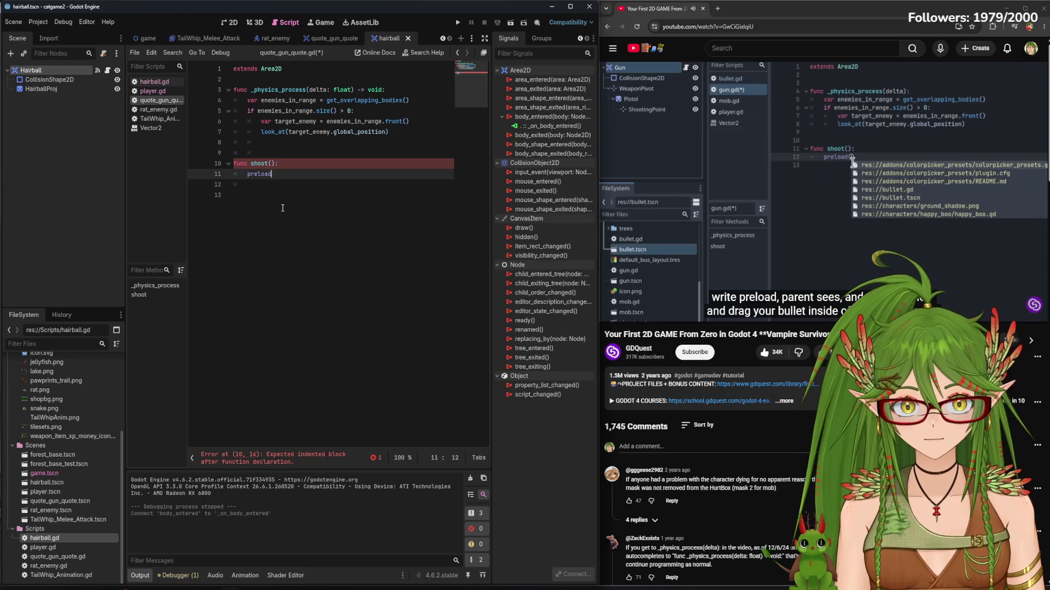
type("\"")
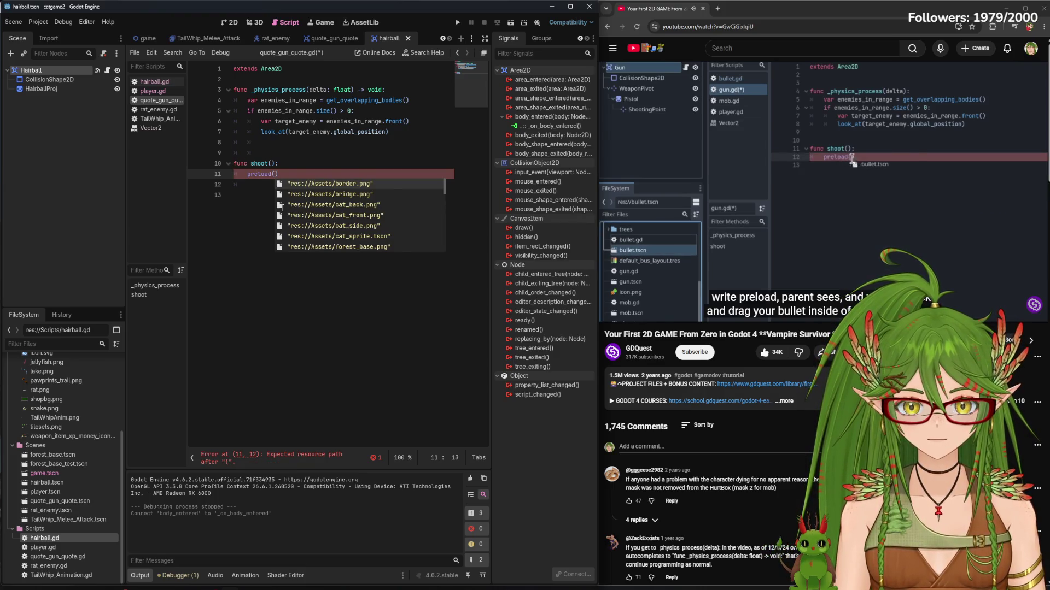
key("Return")
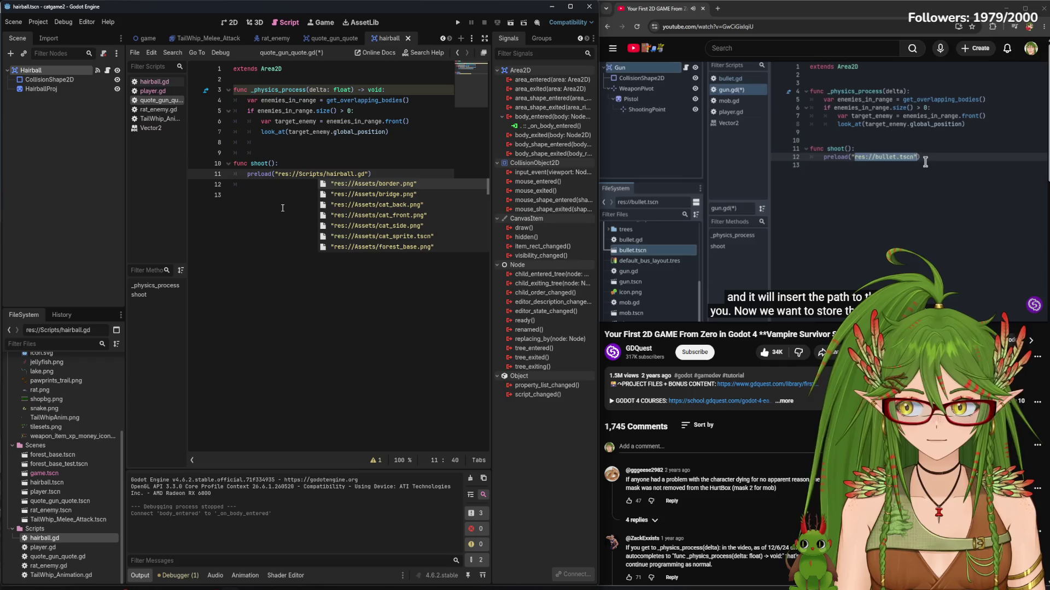
left_click(295, 286)
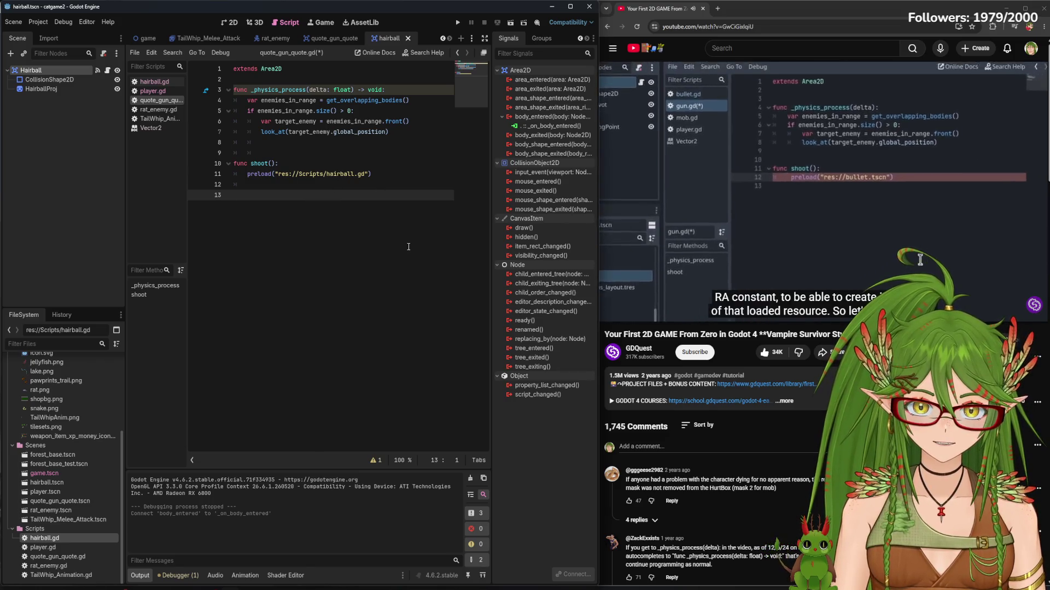
left_click(704, 211)
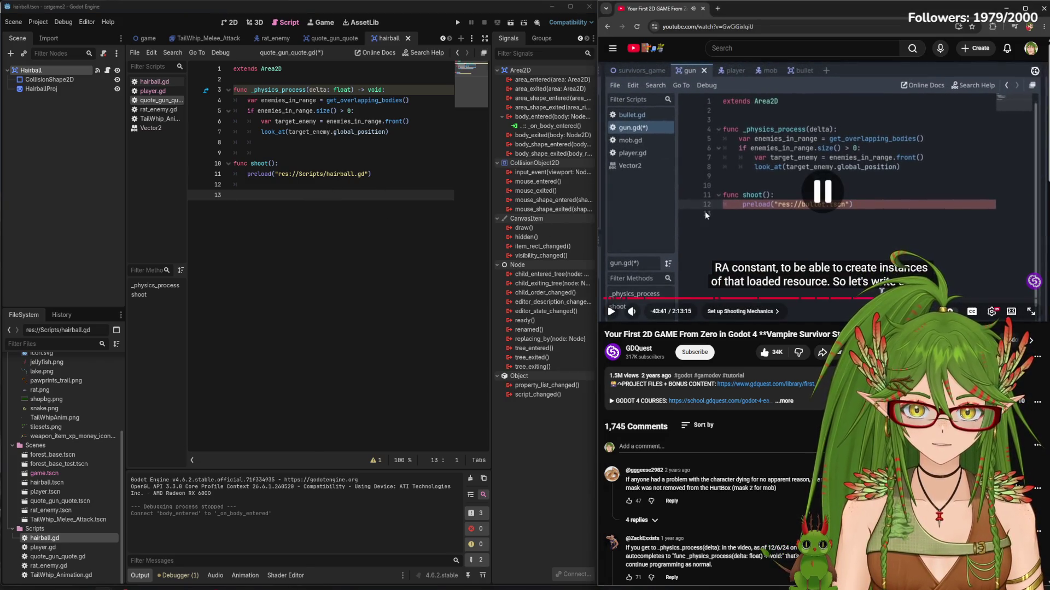
key("j")
left_click(796, 225)
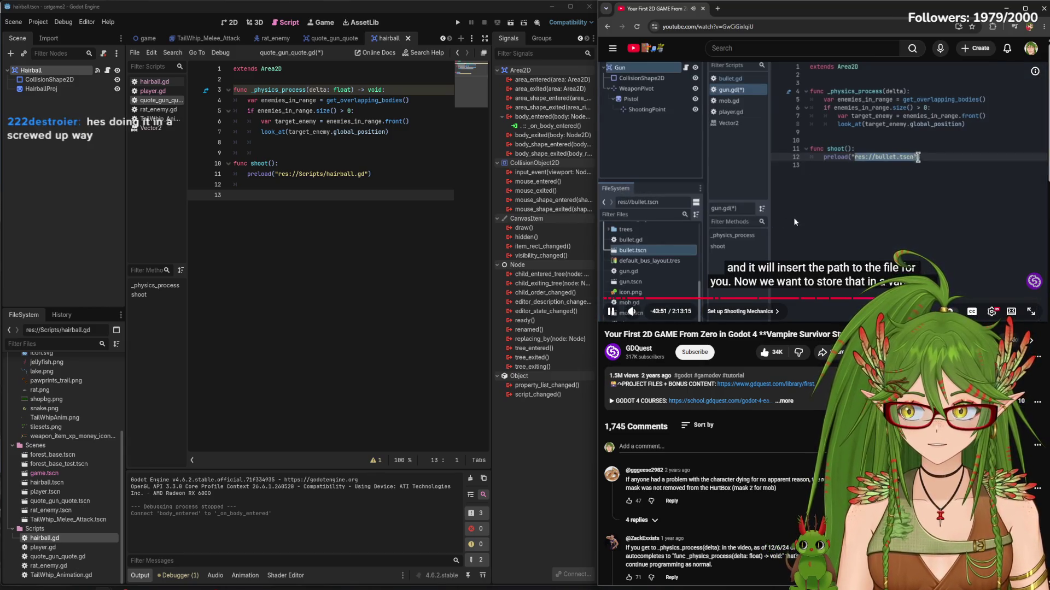
left_click(797, 173)
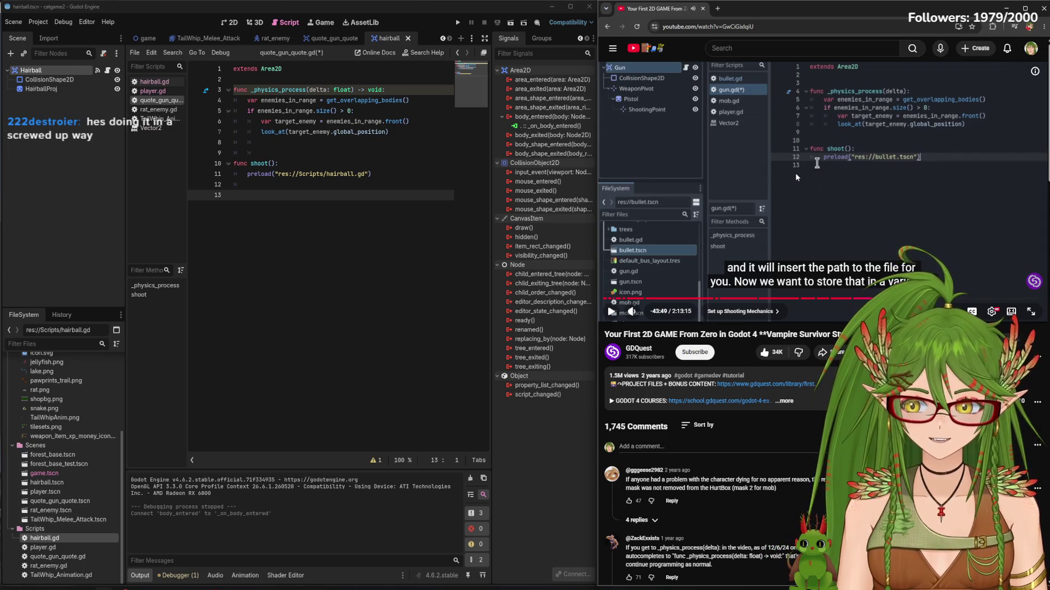
left_click(825, 184)
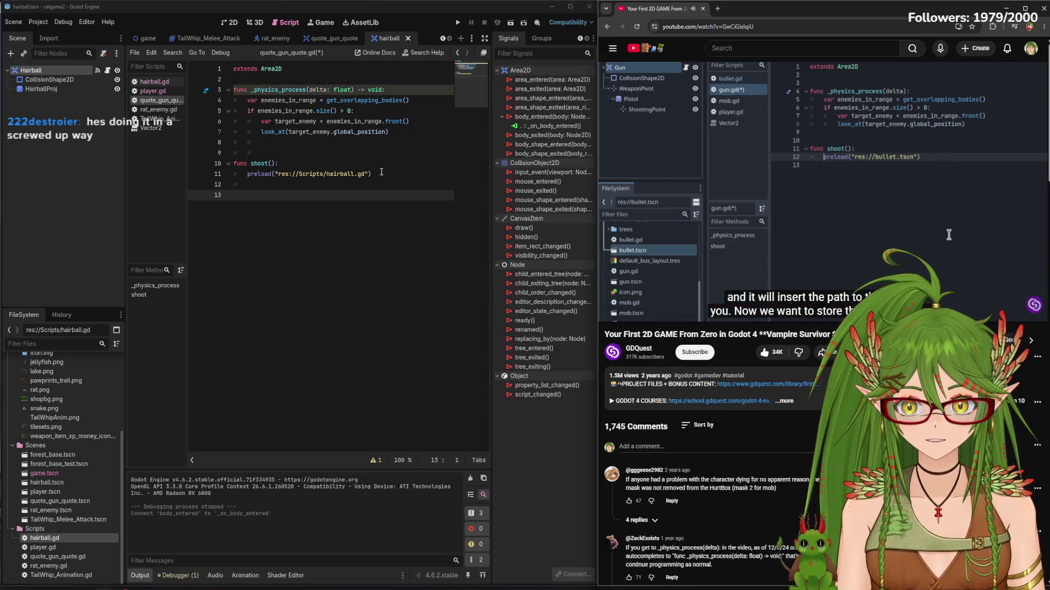
key("space")
Replace the preload argument with the res://Scenes/hairball.tscn path and save the script
left_click_drag(371, 174, 274, 174)
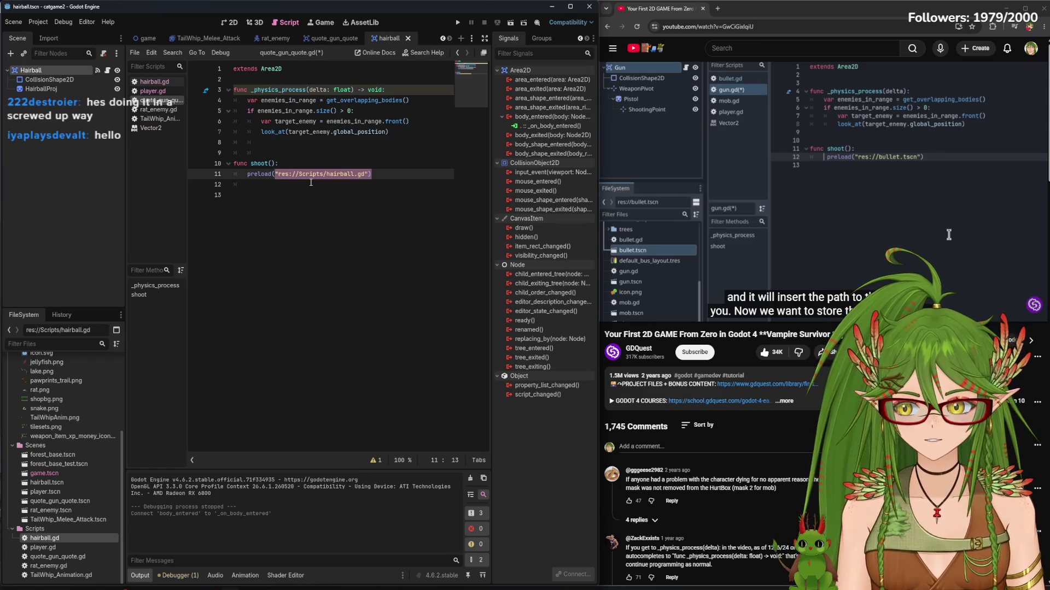
key("BackSpace")
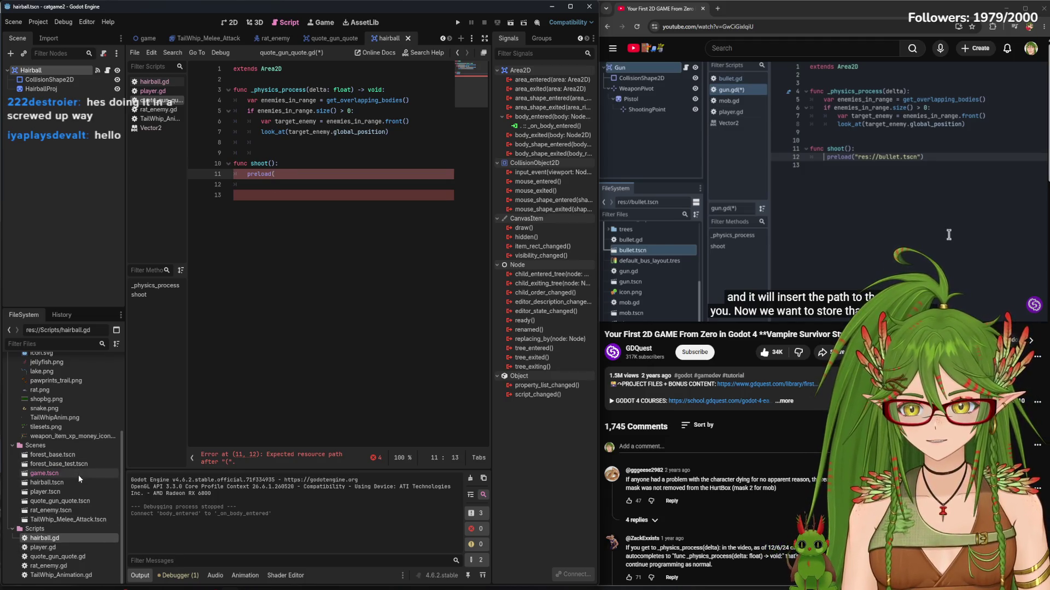
left_click(58, 464)
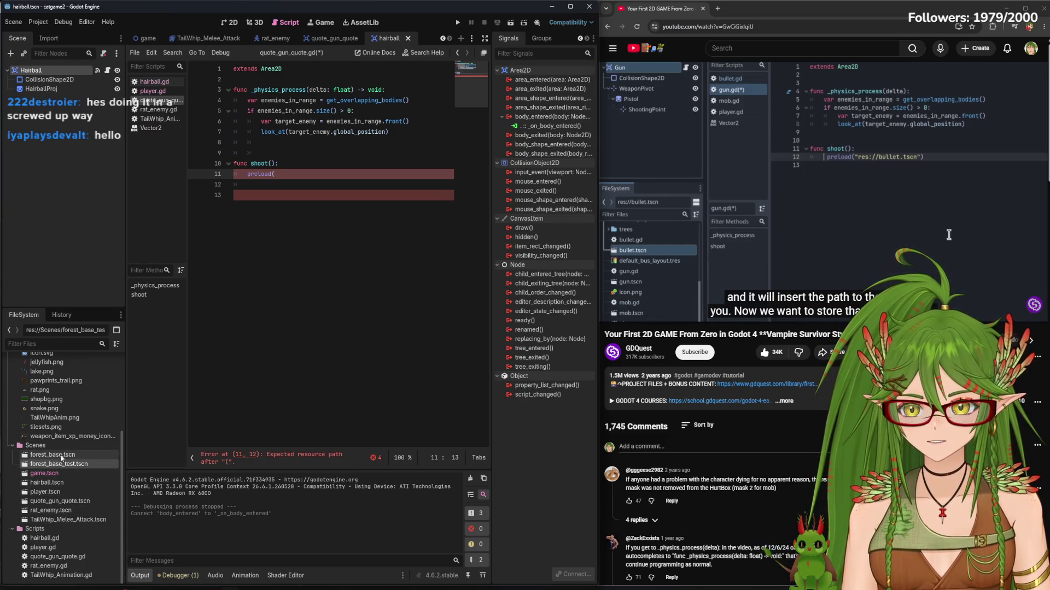
left_click_drag(47, 482, 295, 179)
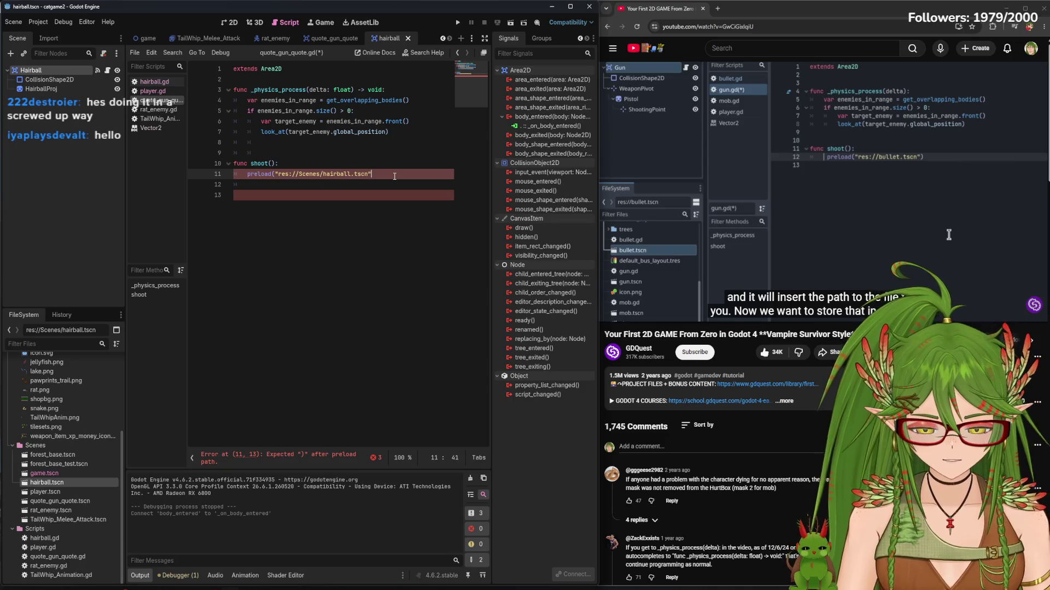
type(")")
left_click(318, 245)
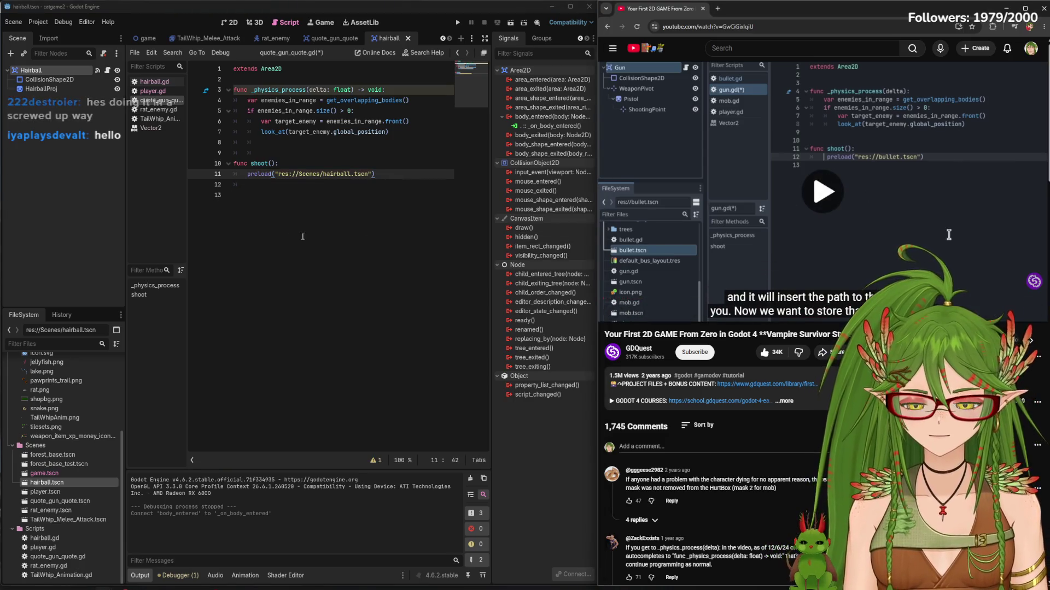
key("ctrl+s")
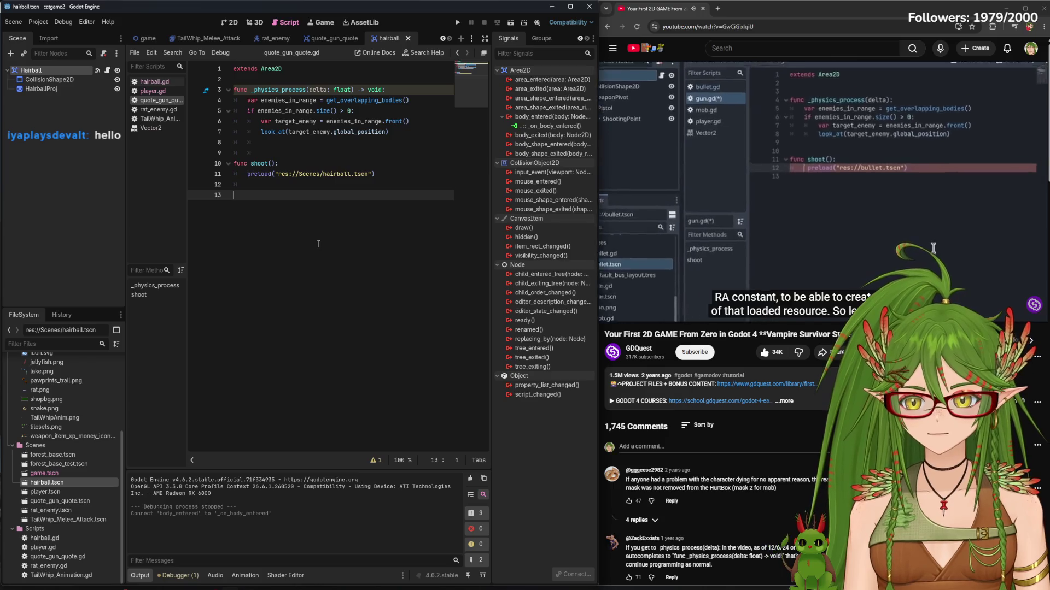
left_click(314, 187)
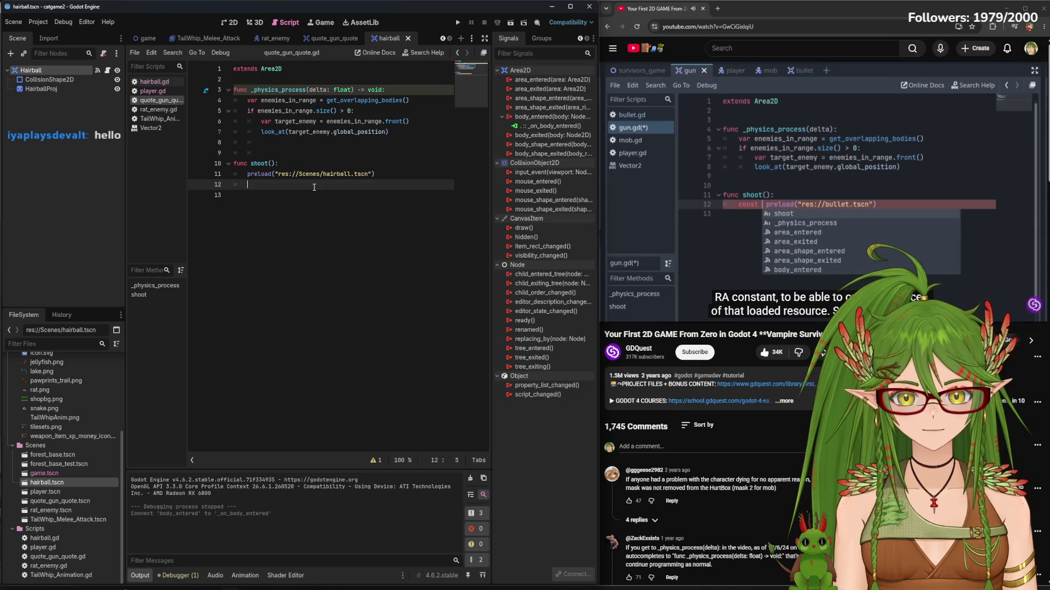
Store the preloaded scene in a constant by prefixing line 11 with 'const hairball_bullet = '
left_click(244, 173)
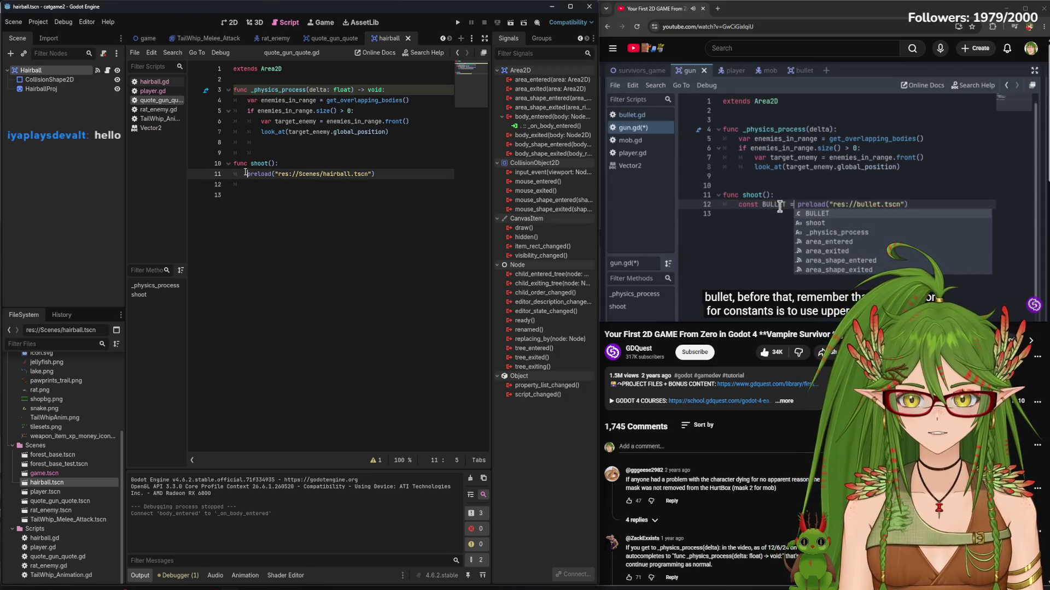
type("const bull")
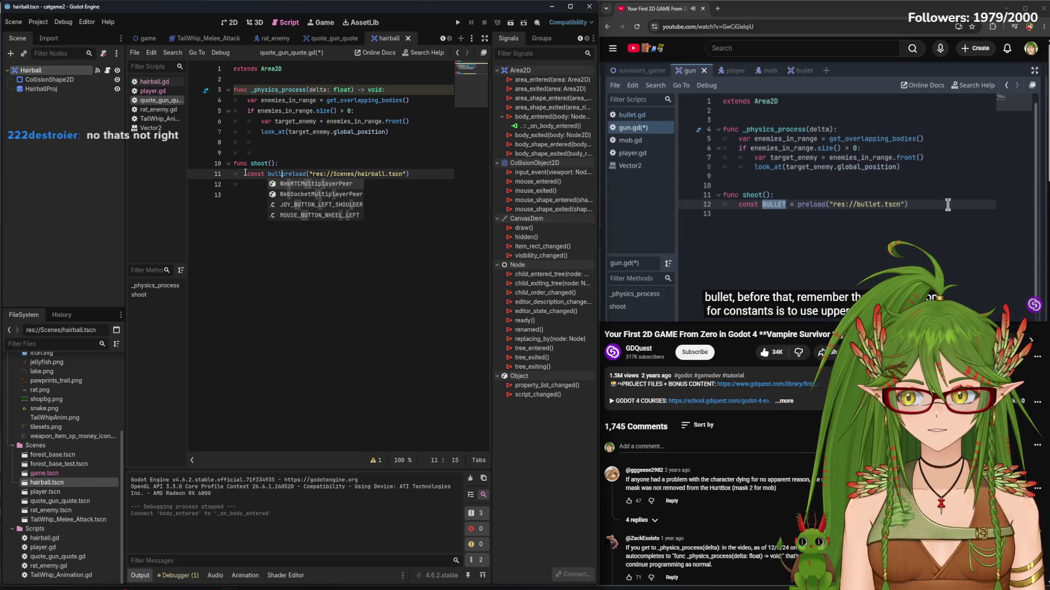
key("Escape")
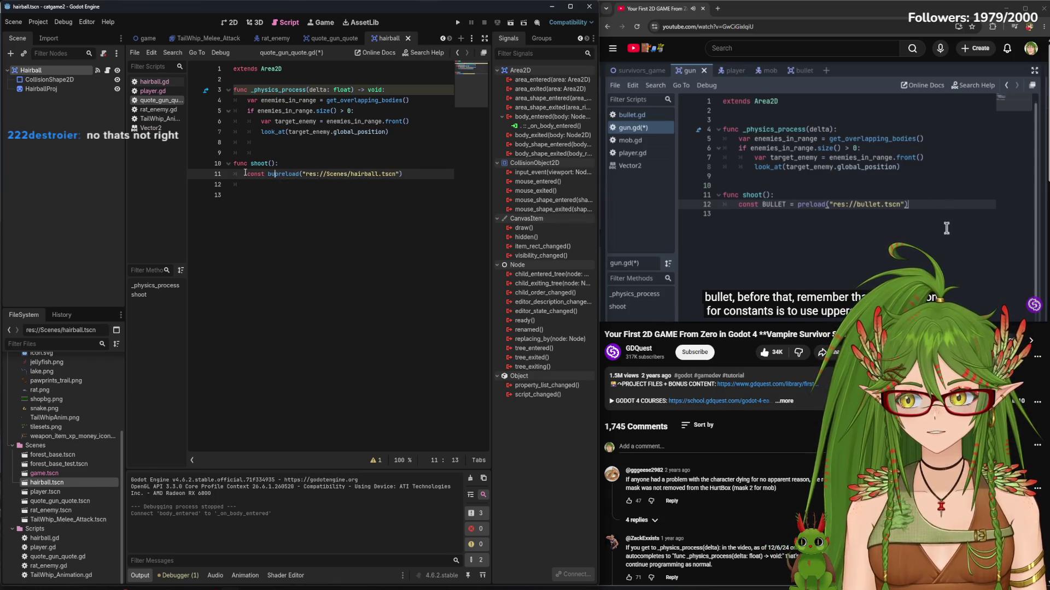
type("hairball")
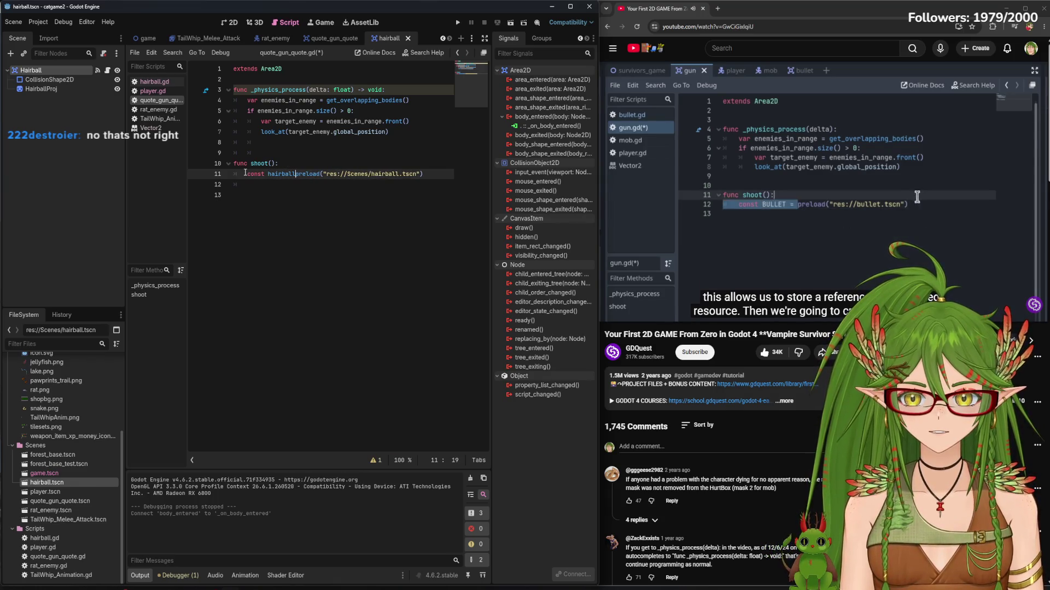
type(" =")
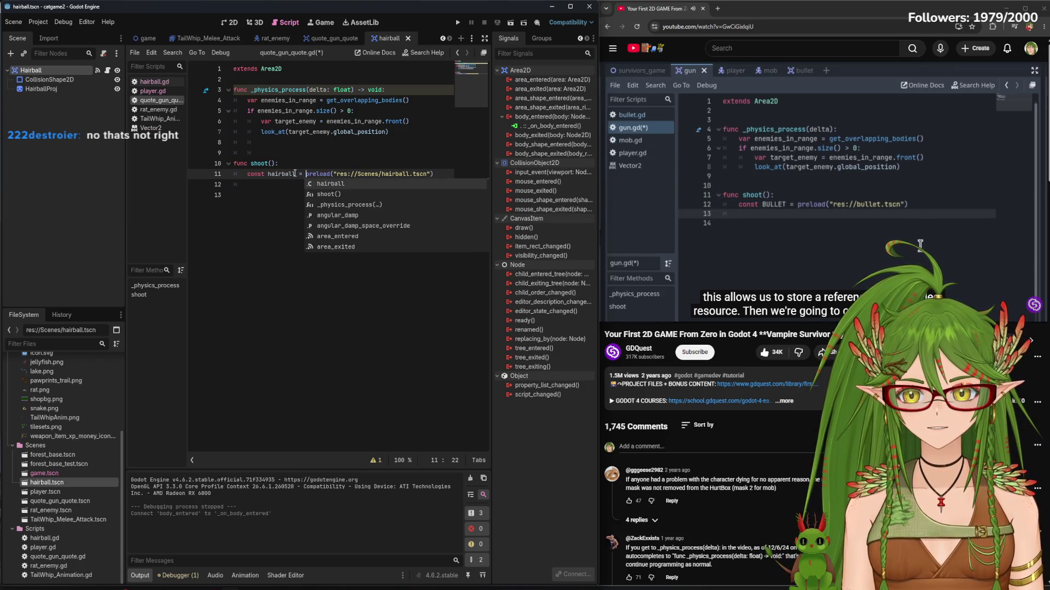
left_click(295, 174)
type("_bullet")
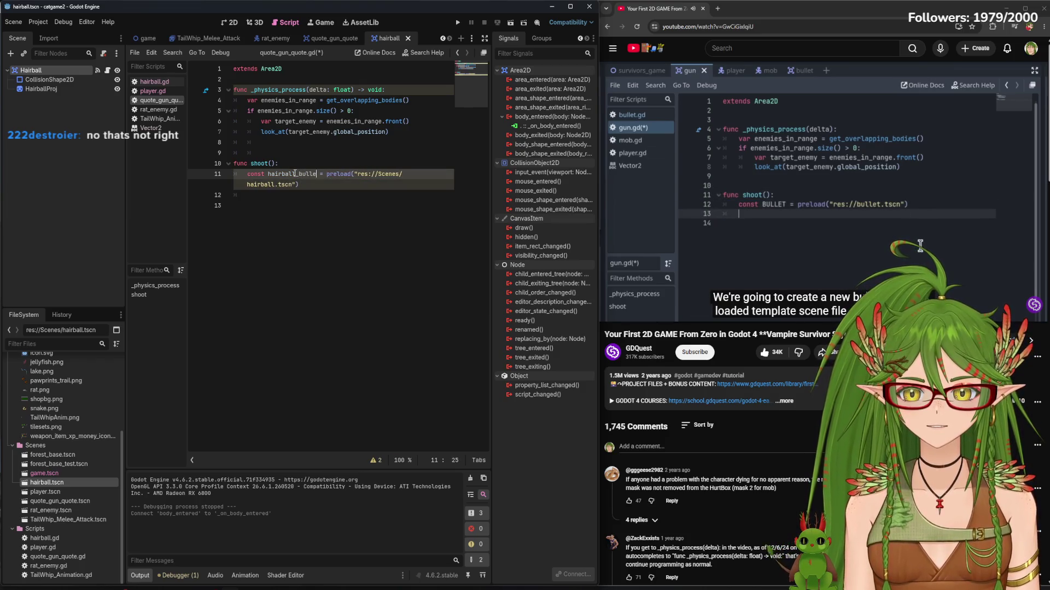
left_click(283, 207)
Add line 12: 'var new_hairball_bullet = hairball_bullet.instantiate()'
left_click(284, 199)
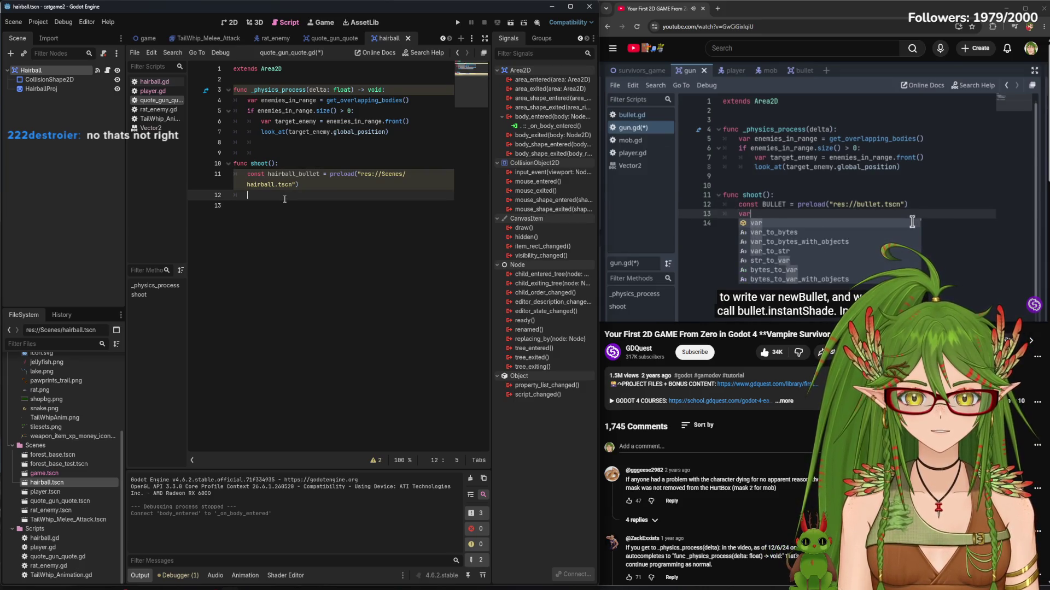
type("var new")
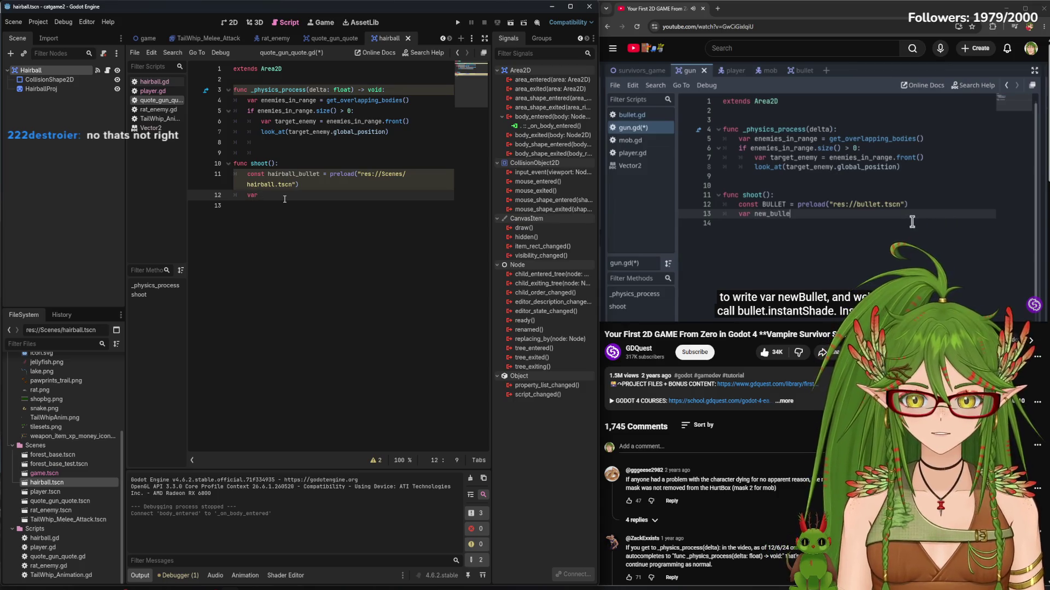
type("_bullet=")
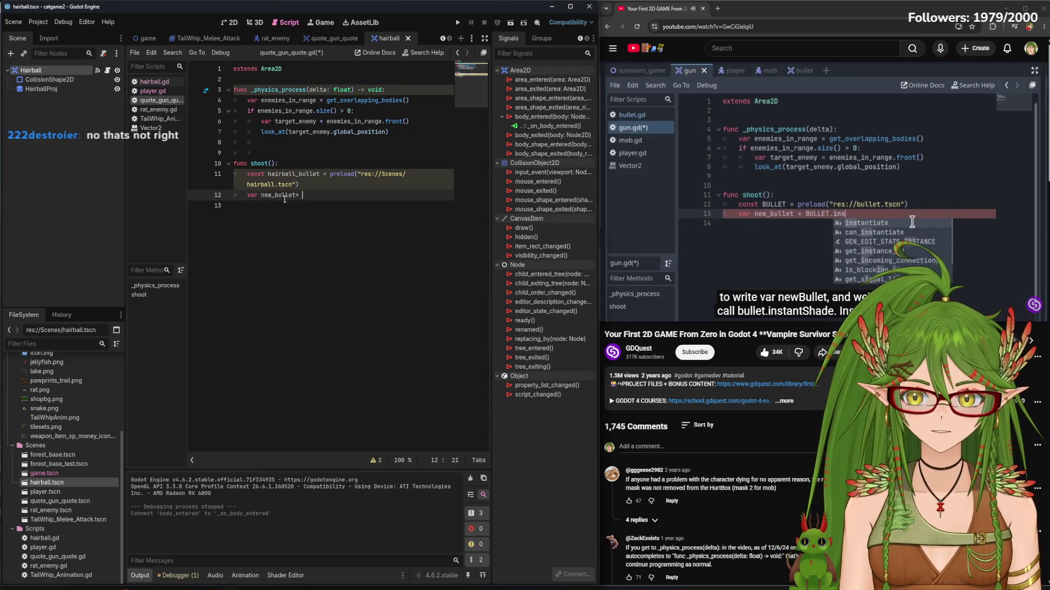
key("BackSpace")
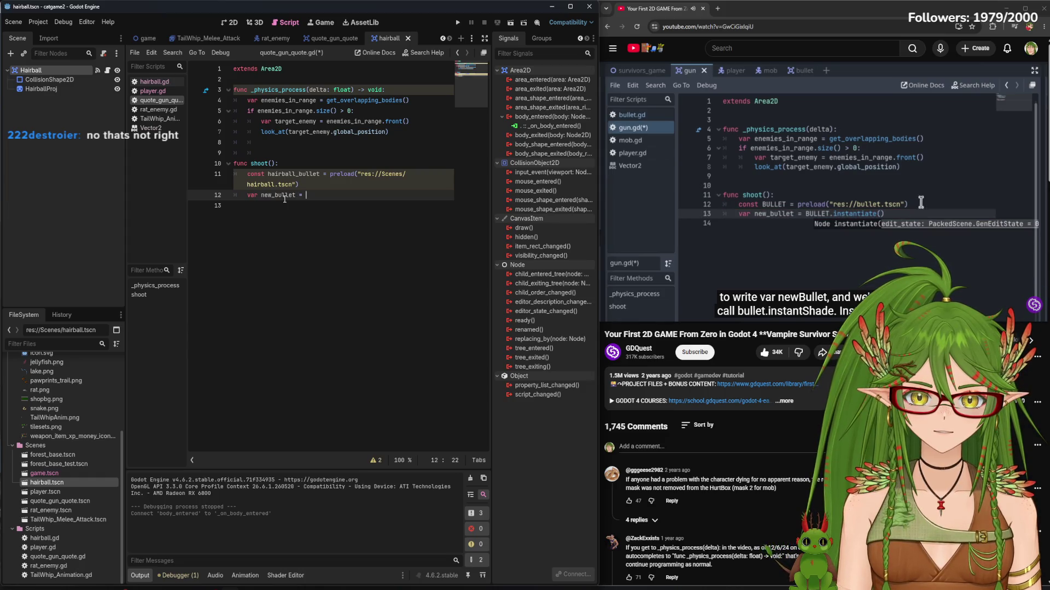
type("b")
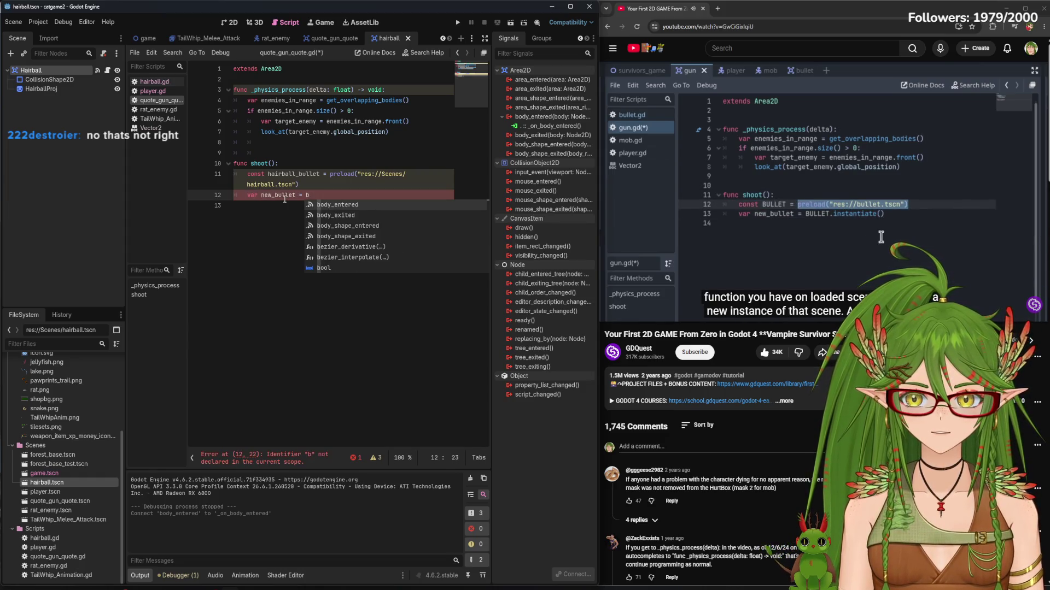
double_click(287, 195)
type("n")
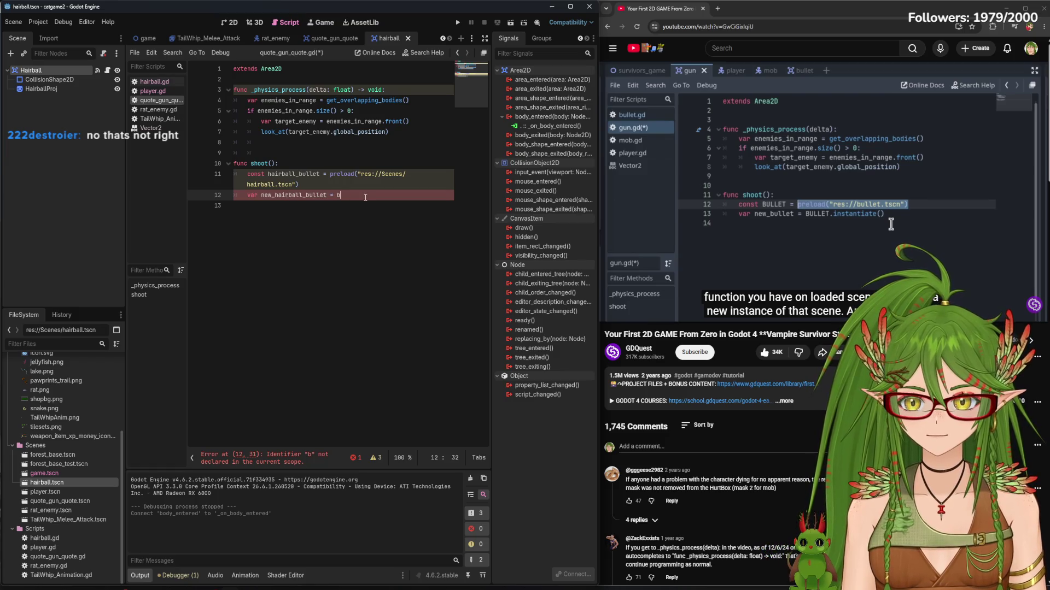
key("BackSpace")
type("hairbal")
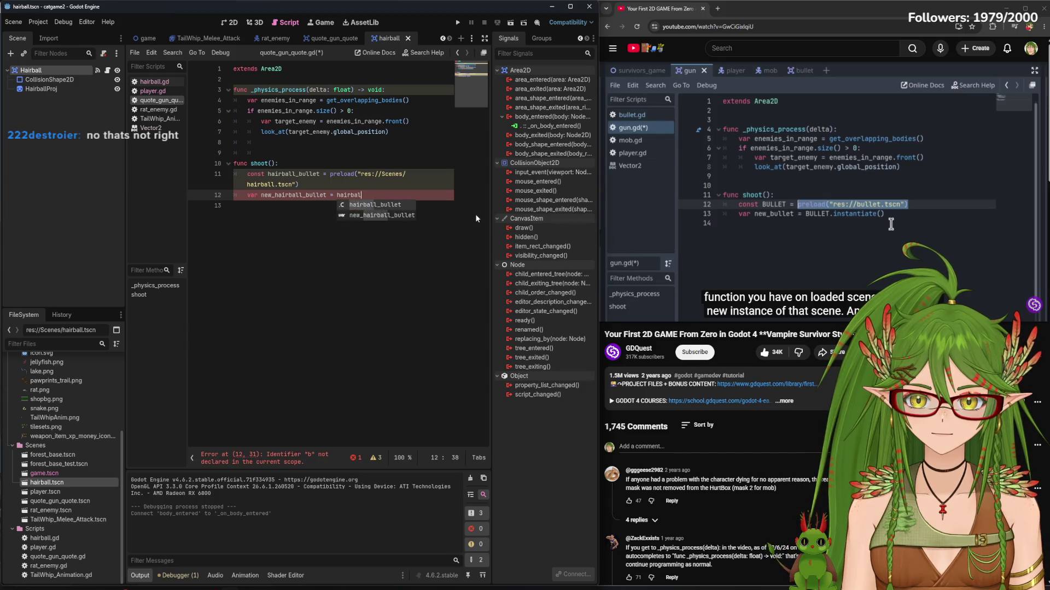
key("Return")
type(".inst")
key("Return")
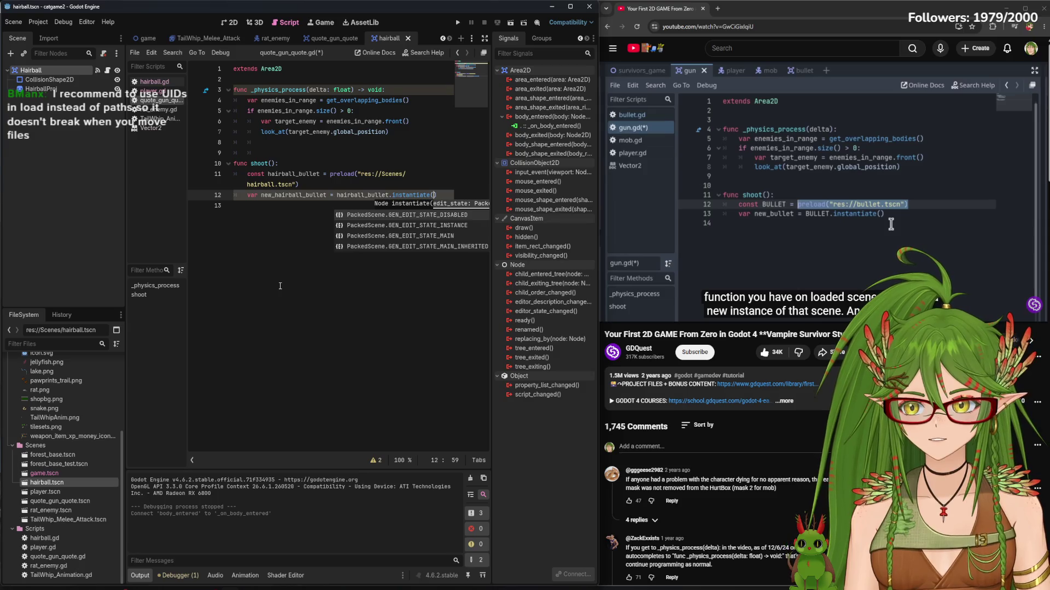
left_click(331, 213)
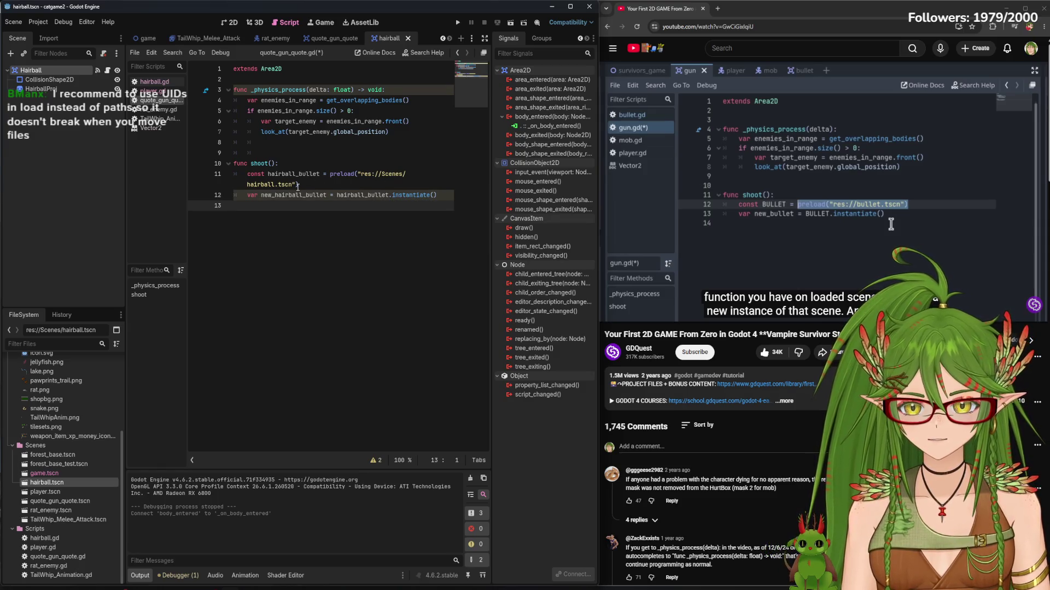
Copy hairball.tscn's UID, paste it over the path in preload, and save the script
right_click(65, 484)
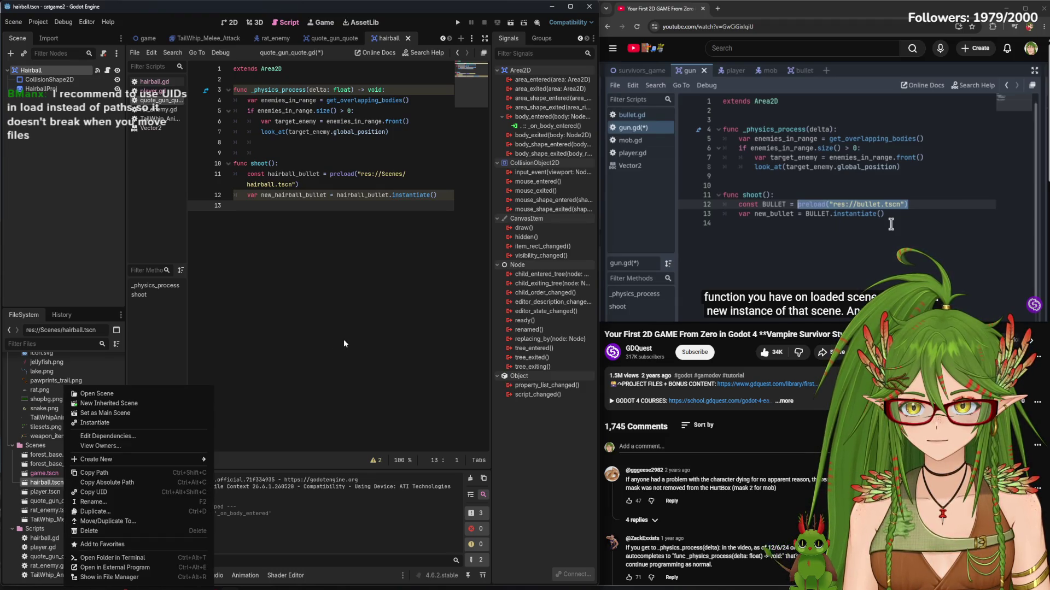
left_click(106, 493)
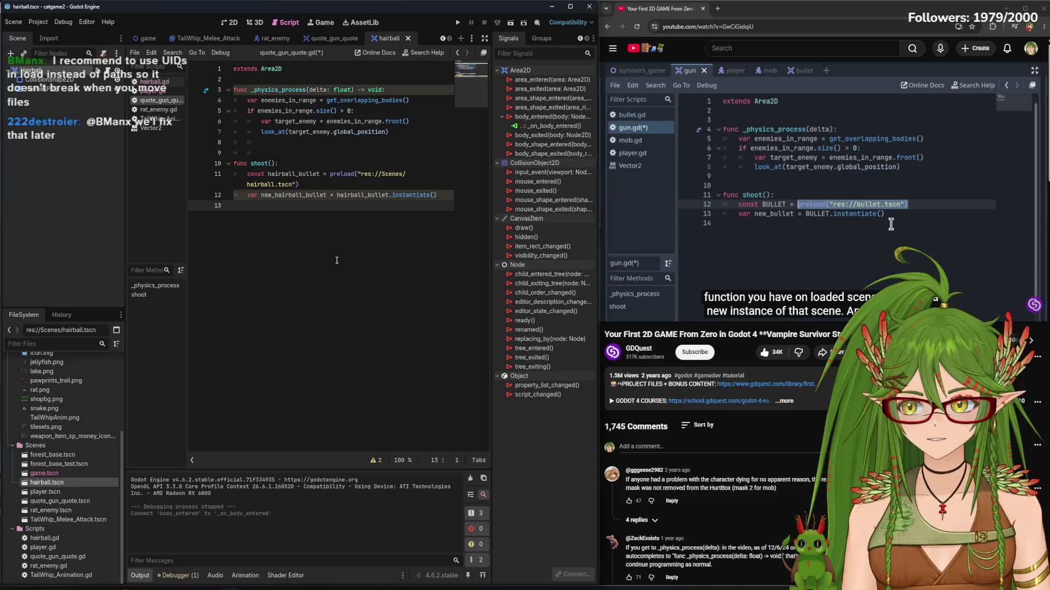
left_click_drag(293, 184, 373, 174)
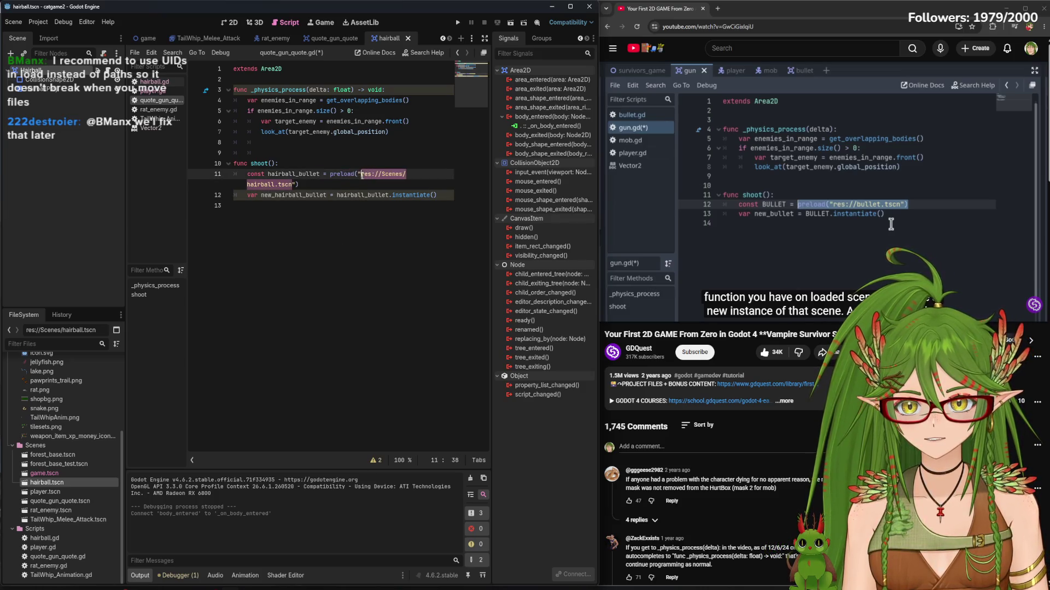
right_click(366, 178)
left_click(405, 240)
left_click(405, 241)
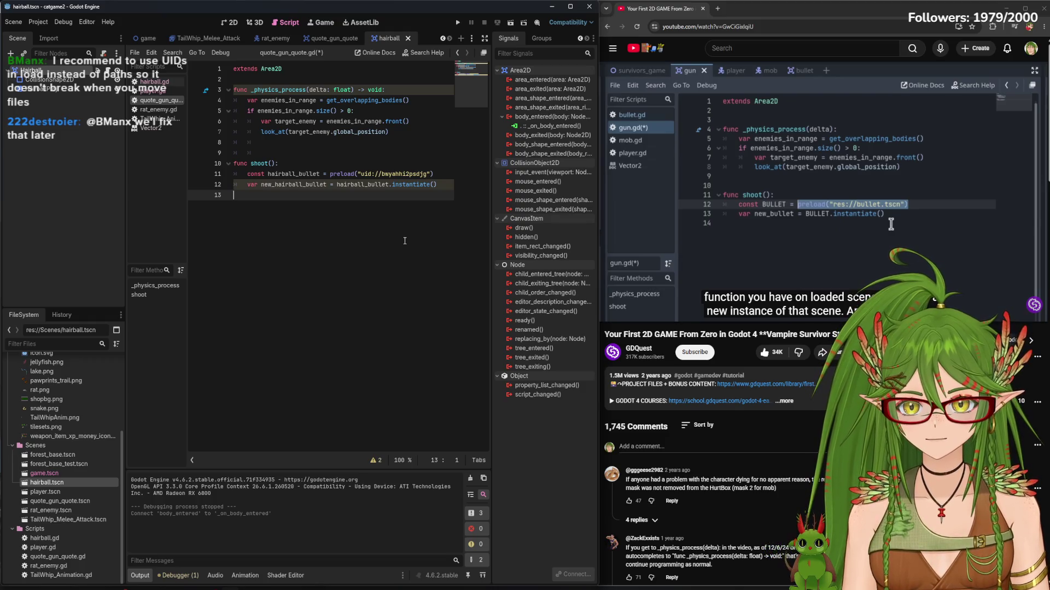
key("ctrl+s")
Show the quote_gun_quote scene in the 2D editor and begin adding a new node
left_click(652, 245)
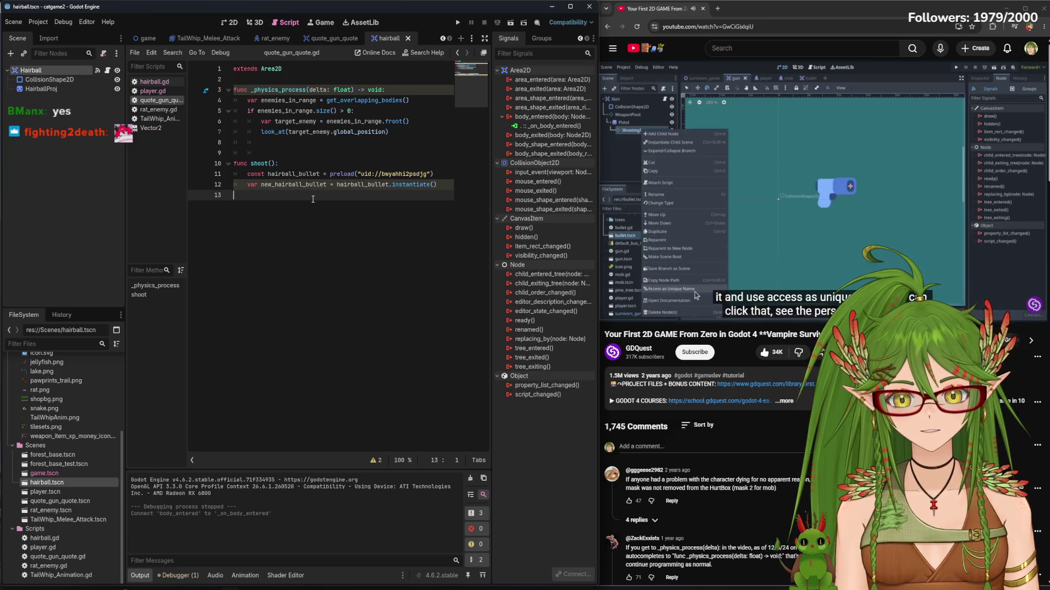
left_click(705, 166)
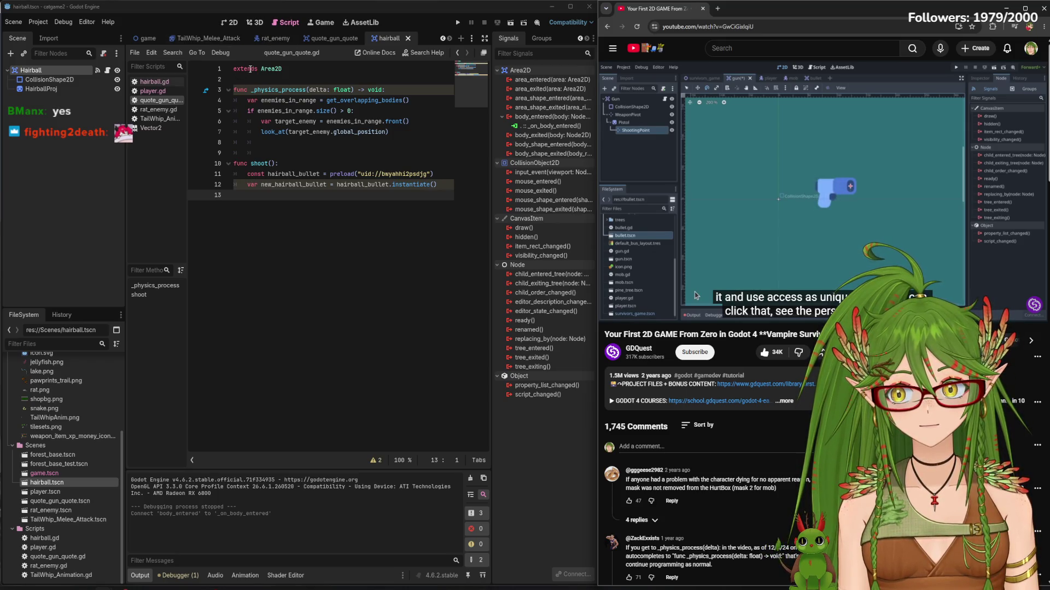
left_click(332, 38)
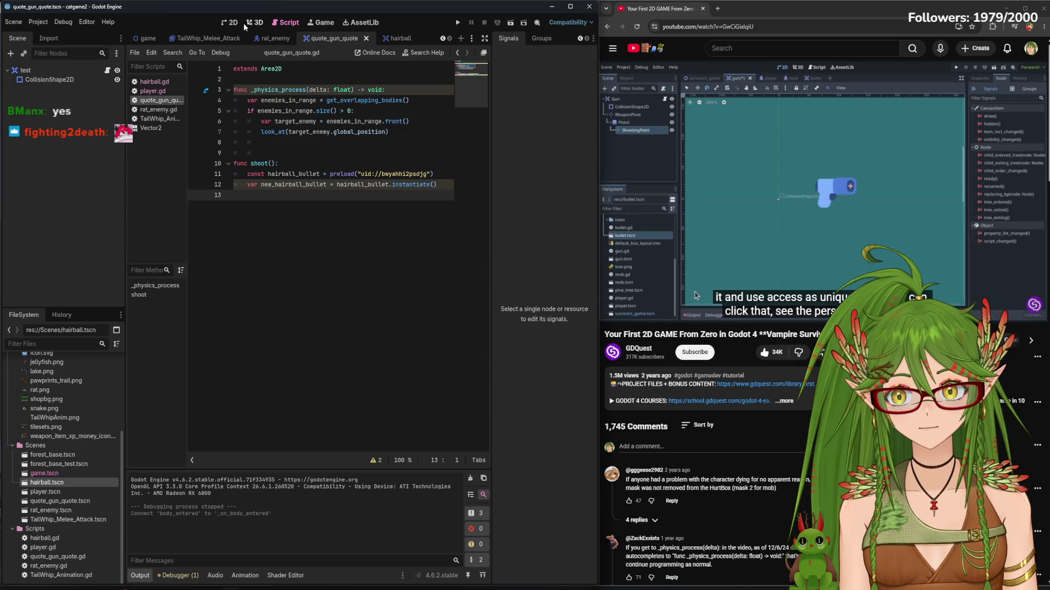
left_click(230, 23)
scroll(341, 196, "up", 10)
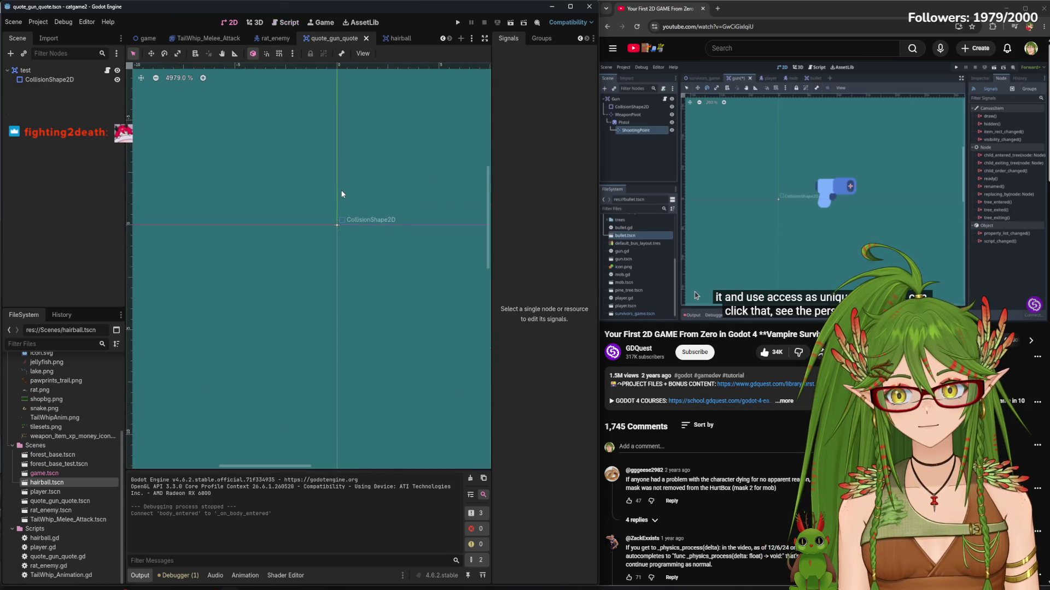
left_click(11, 53)
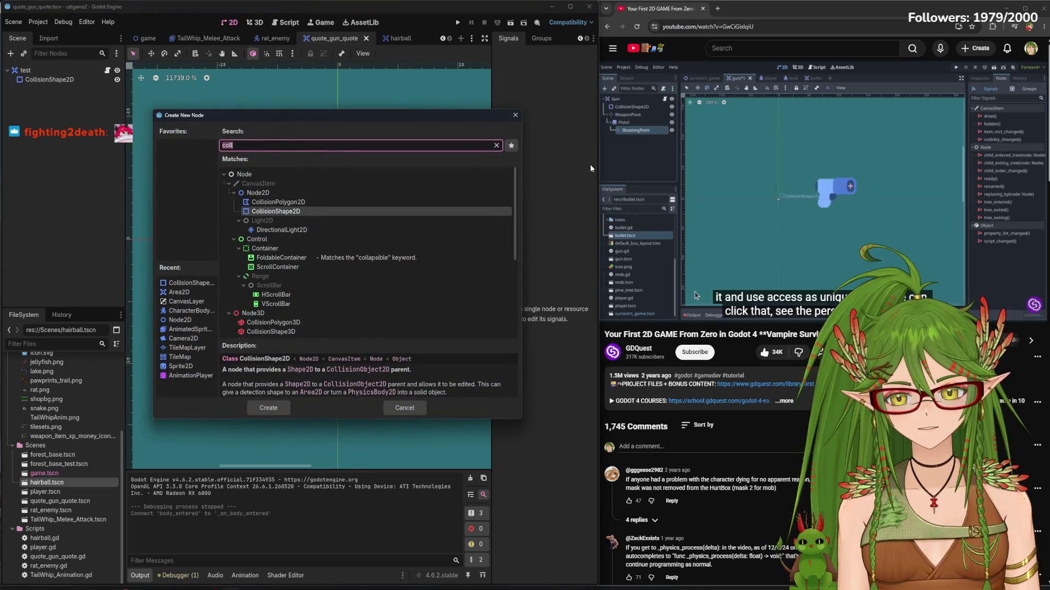
Clear the 'point' search, expand Node2D, and create a Marker2D node under the test root
type("point")
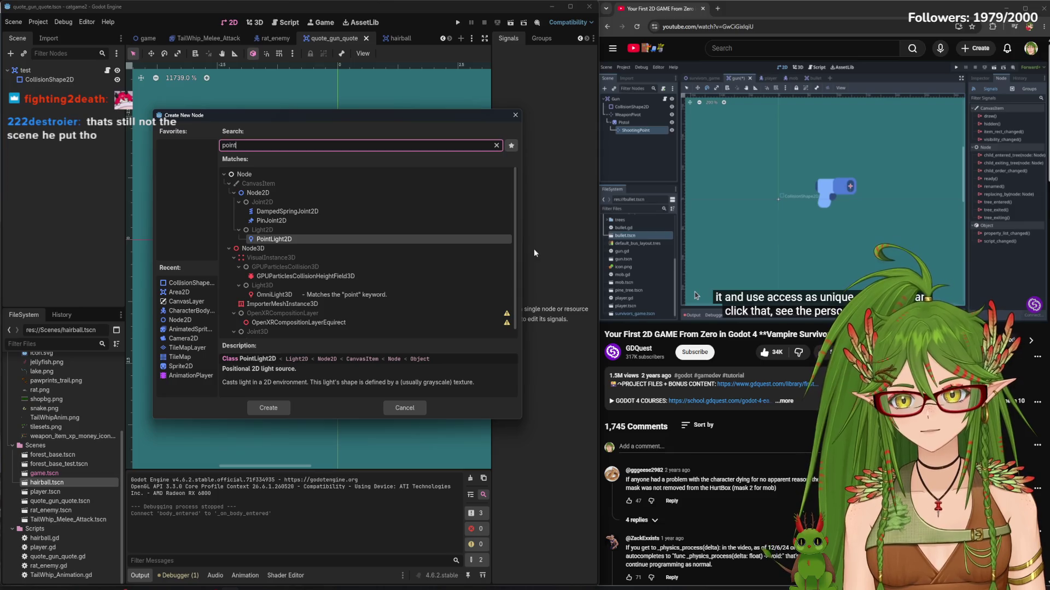
scroll(337, 299, "up", 1)
left_click(648, 124)
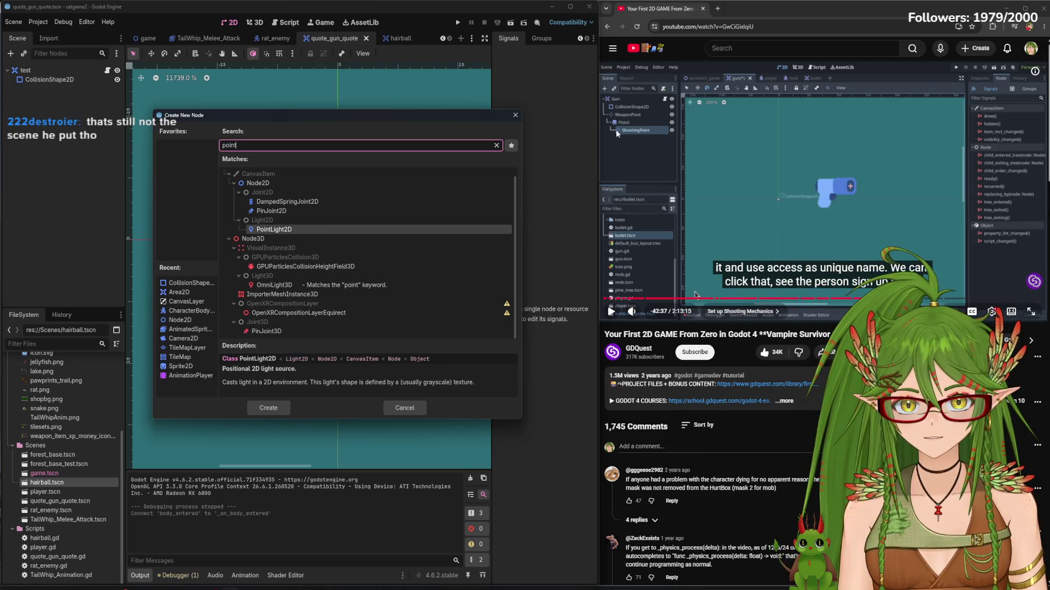
left_click(204, 142)
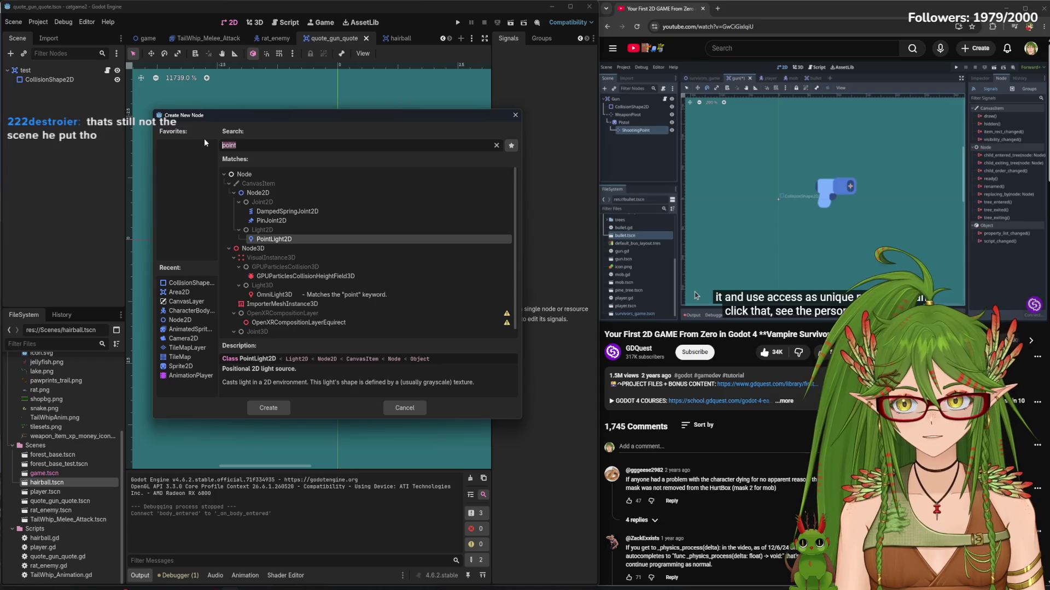
key("BackSpace")
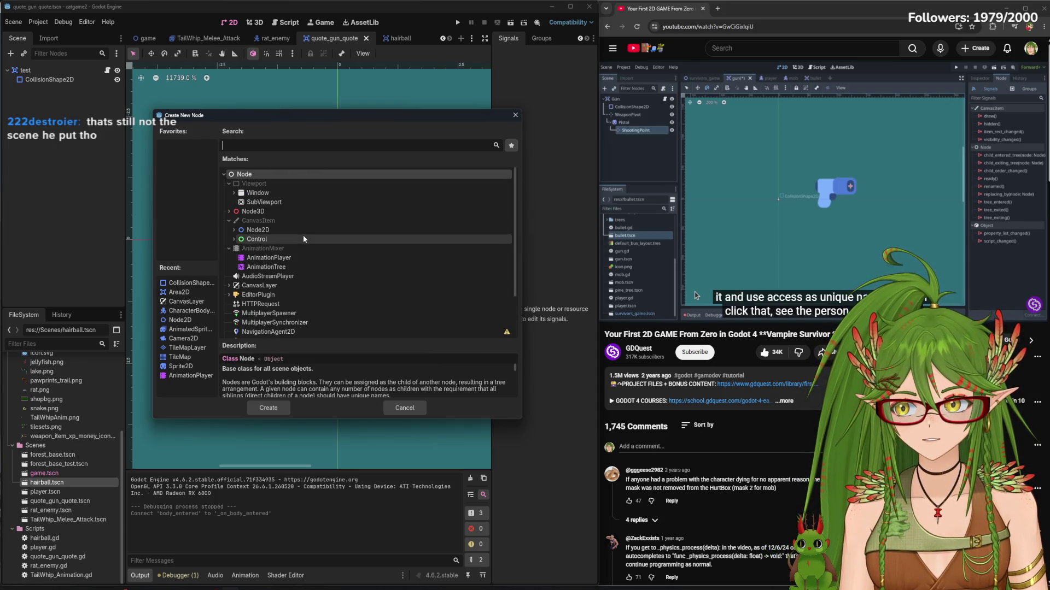
left_click(234, 230)
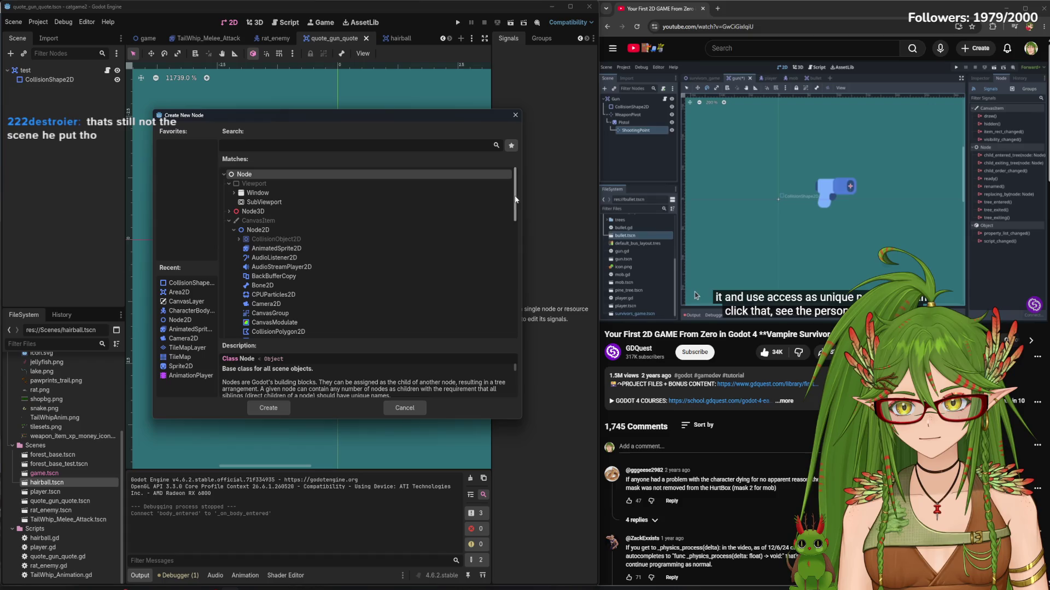
scroll(514, 197, "down", 5)
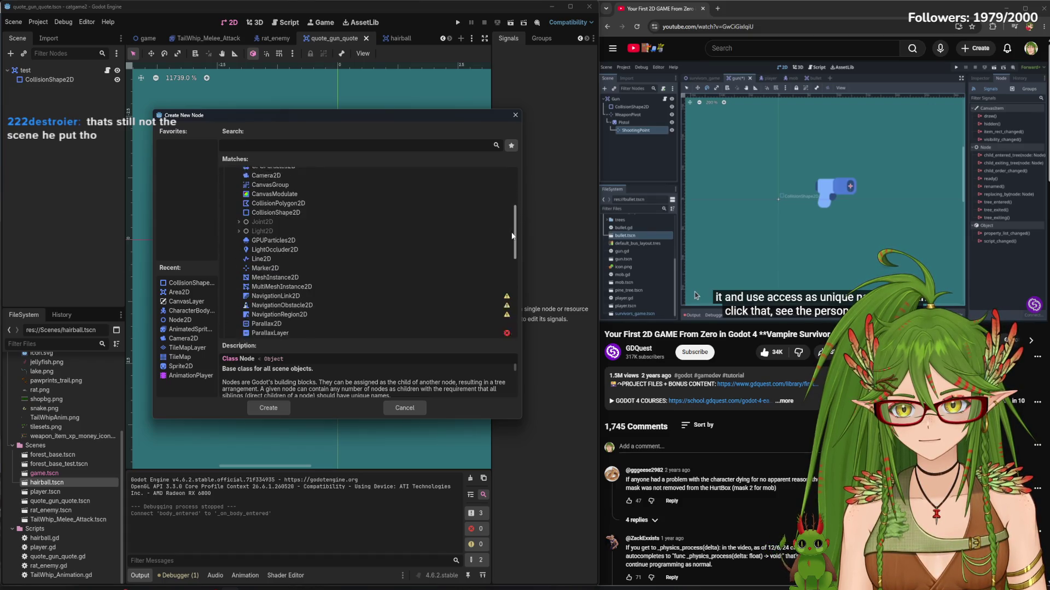
left_click(321, 260)
left_click(268, 408)
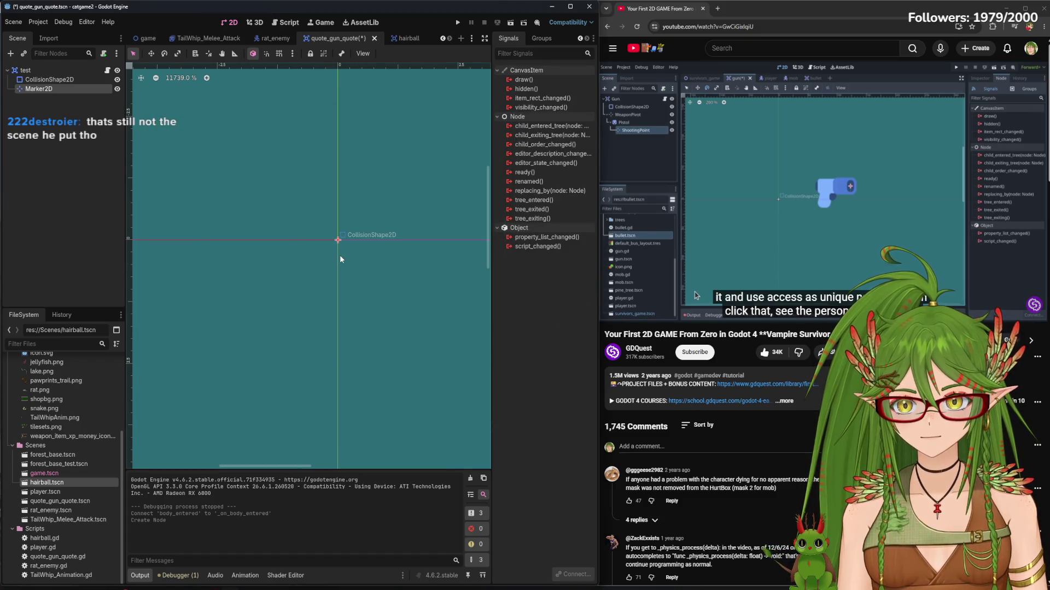
Deselect Marker2D and save the quote_gun_quote scene with Ctrl+S
left_click(94, 174)
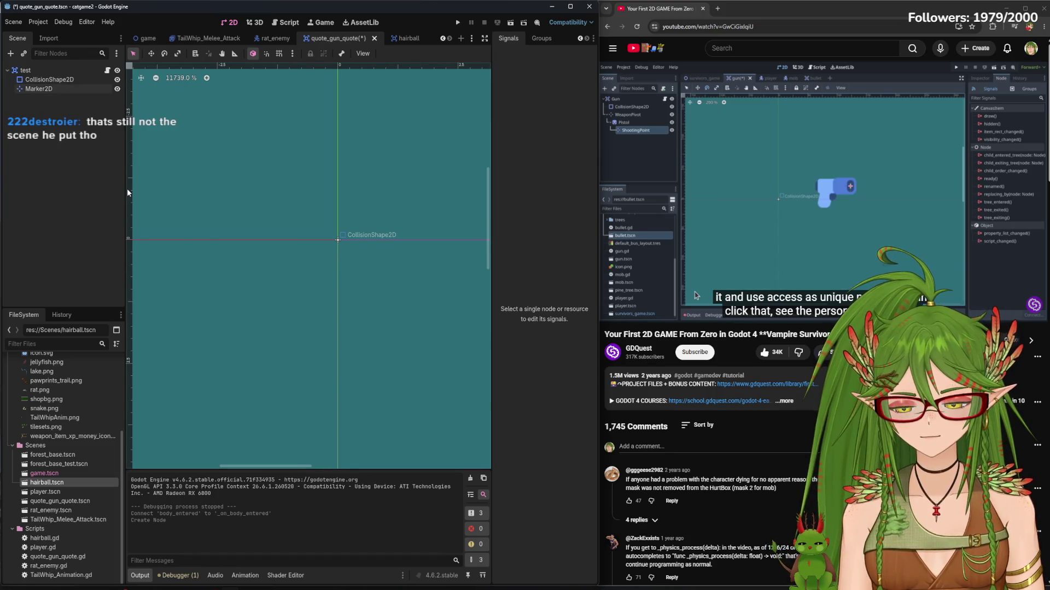
key("ctrl+s")
scroll(376, 266, "down", 8)
scroll(379, 265, "down", 2)
scroll(386, 265, "up", 5)
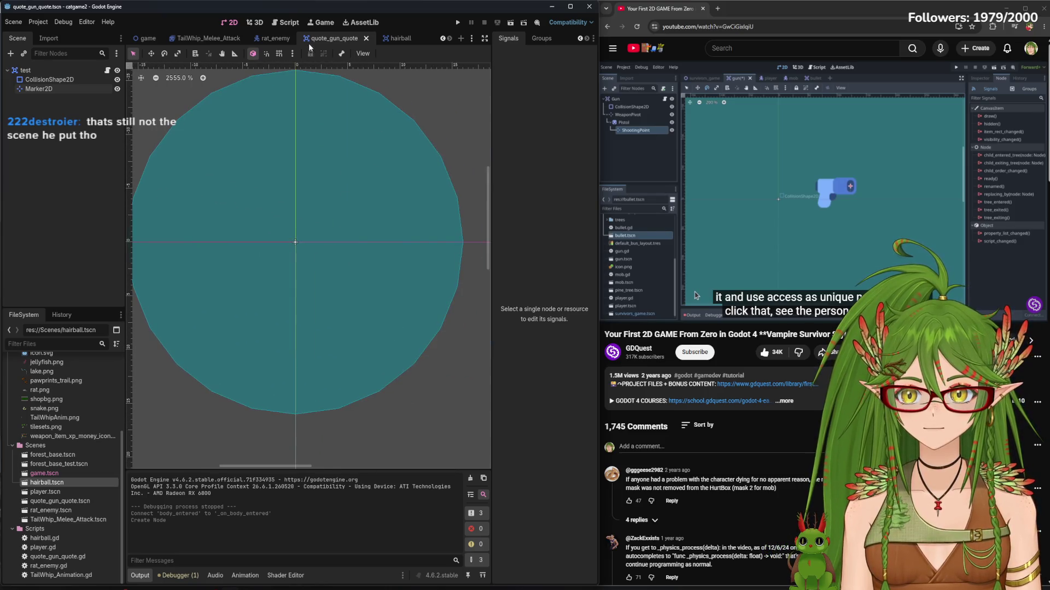
Glance at the hairball scene and the quote_gun_quote script while briefly playing the tutorial
left_click(370, 41)
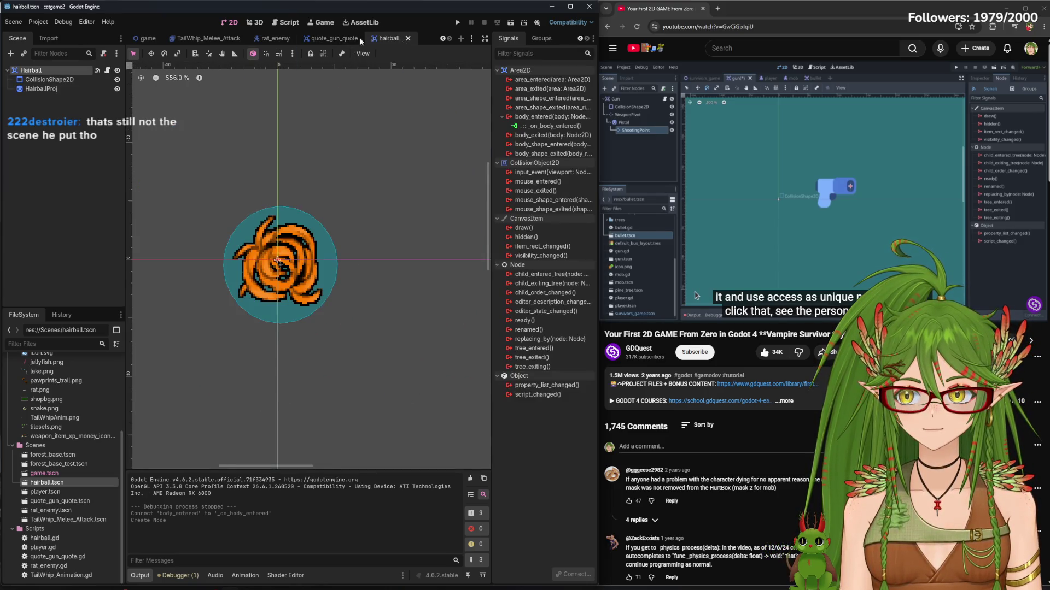
left_click(333, 38)
left_click(285, 23)
left_click(694, 293)
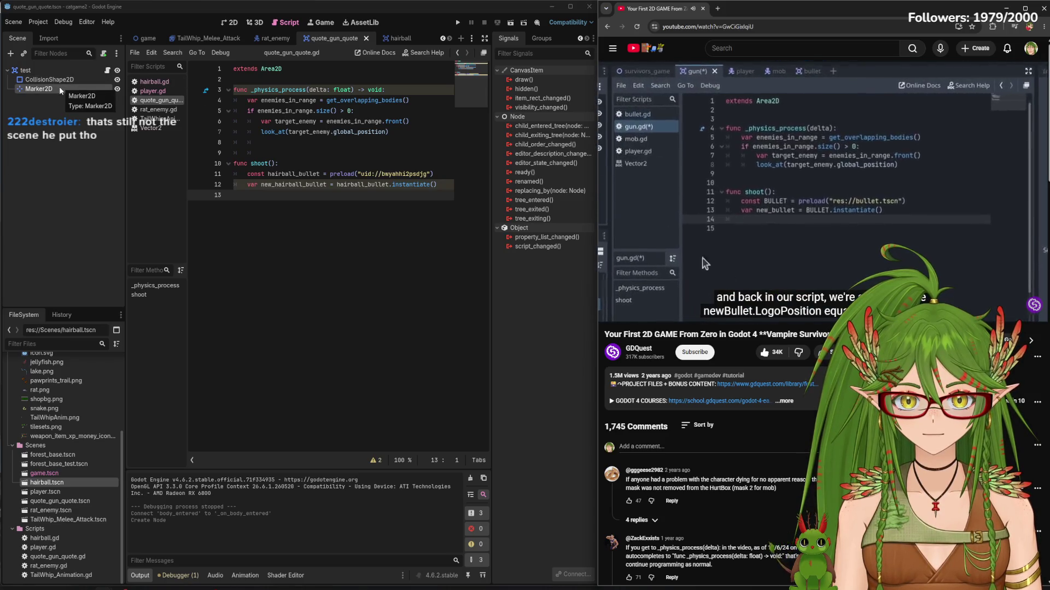
left_click(772, 171)
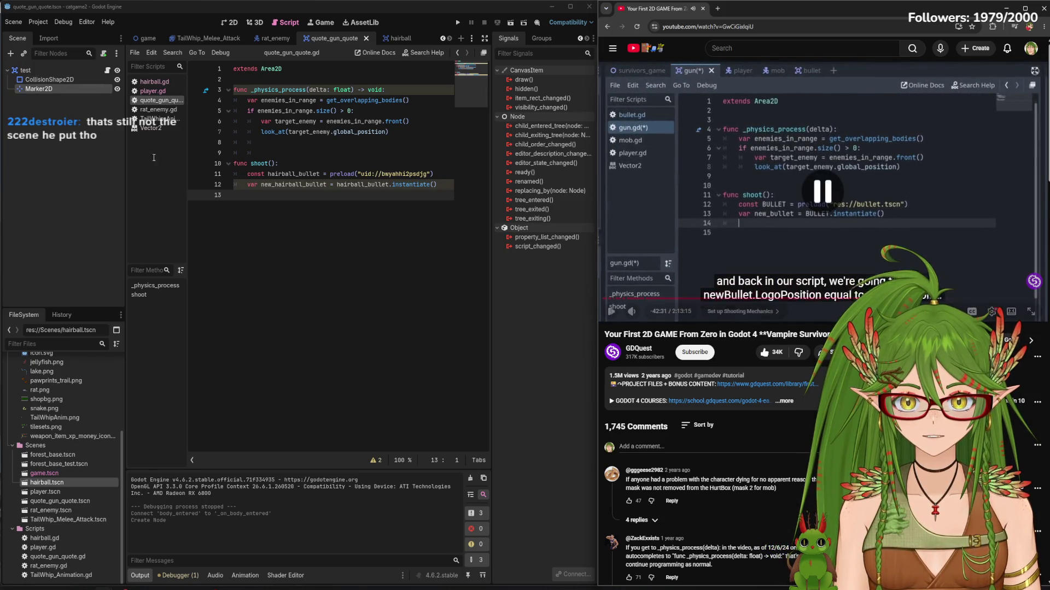
Check the Marker2D node's actions without choosing one, then return to the 2D canvas
right_click(47, 91)
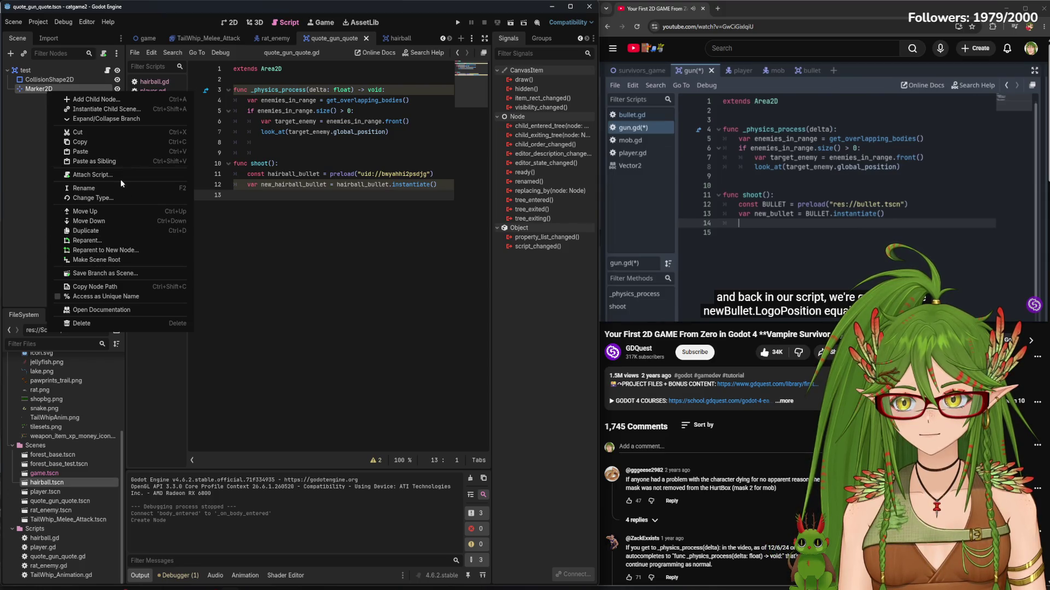
left_click(328, 235)
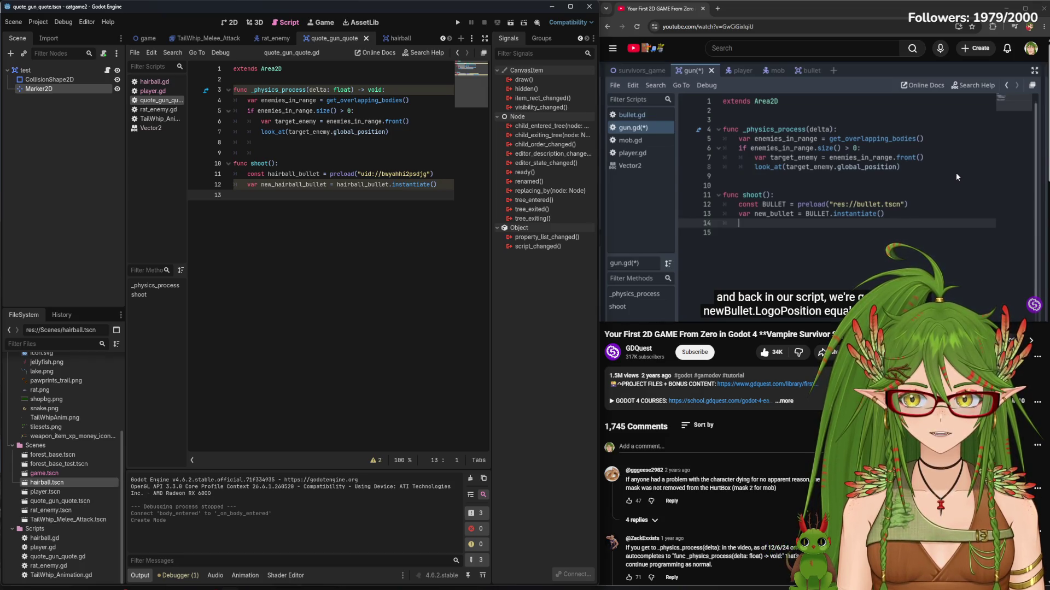
left_click(255, 21)
left_click(321, 23)
left_click(229, 23)
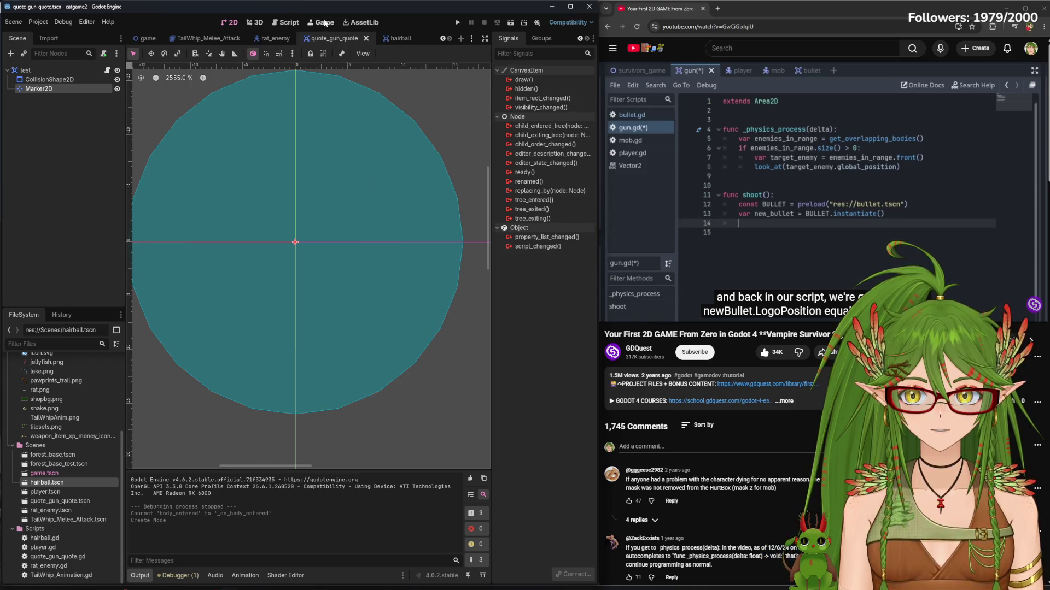
left_click(400, 41)
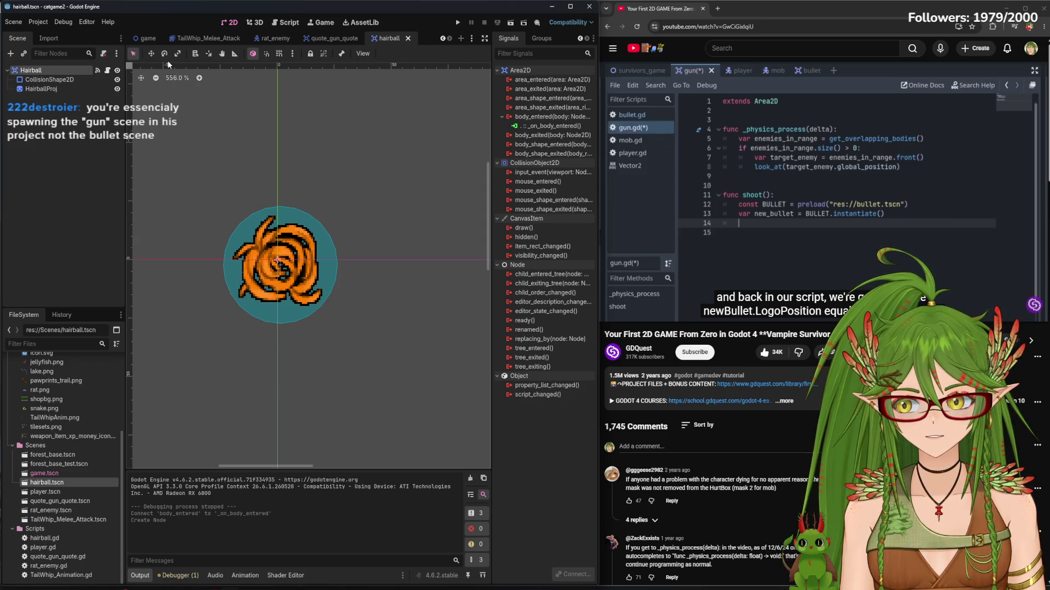
left_click(330, 39)
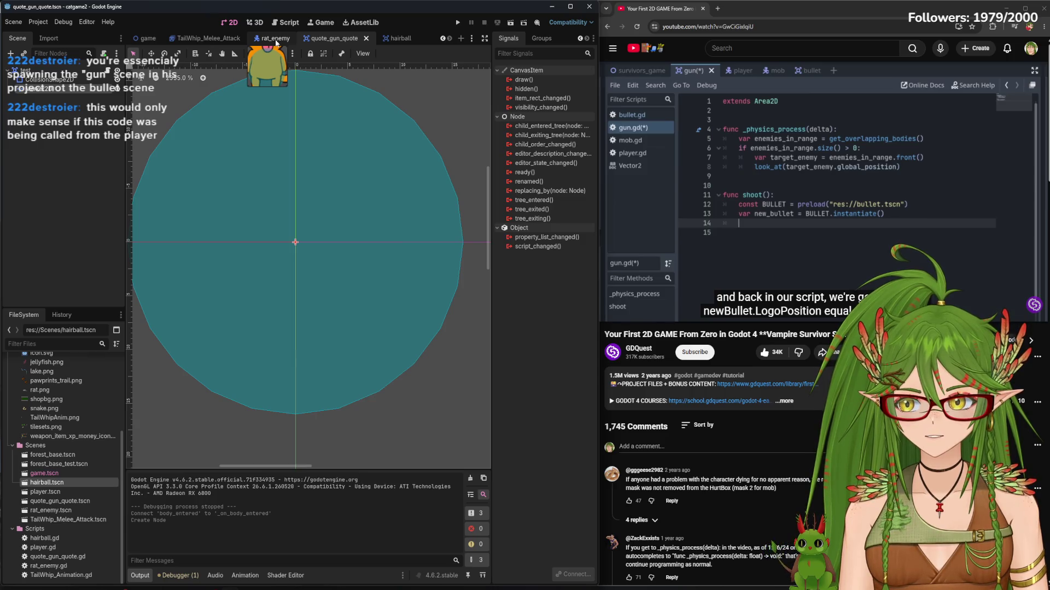
left_click(805, 153)
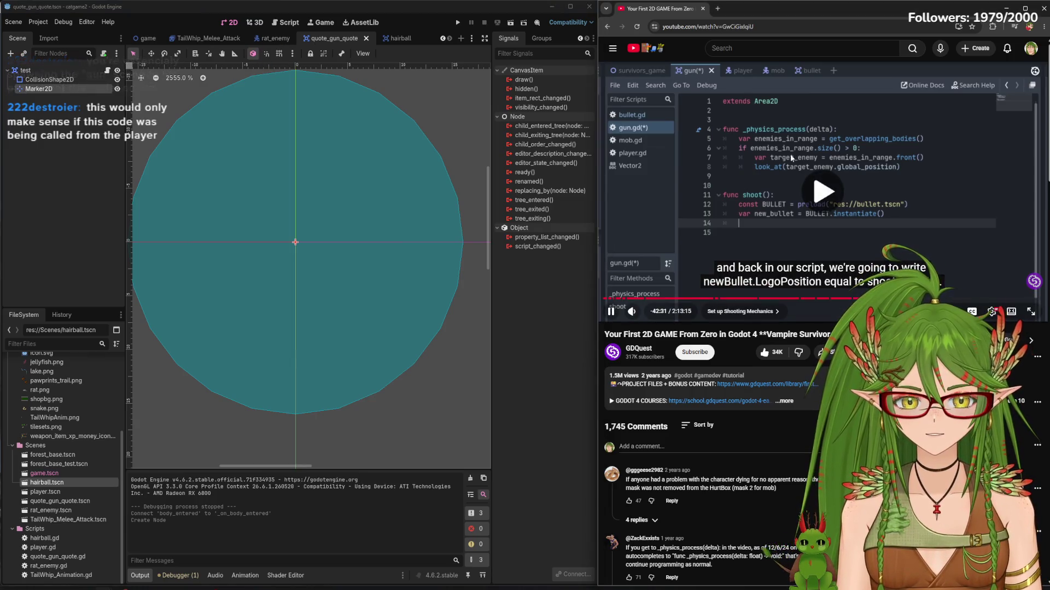
In shoot(), start line 13 as new_hairball_bullet.global_position using code completion
key("ctrl+F3")
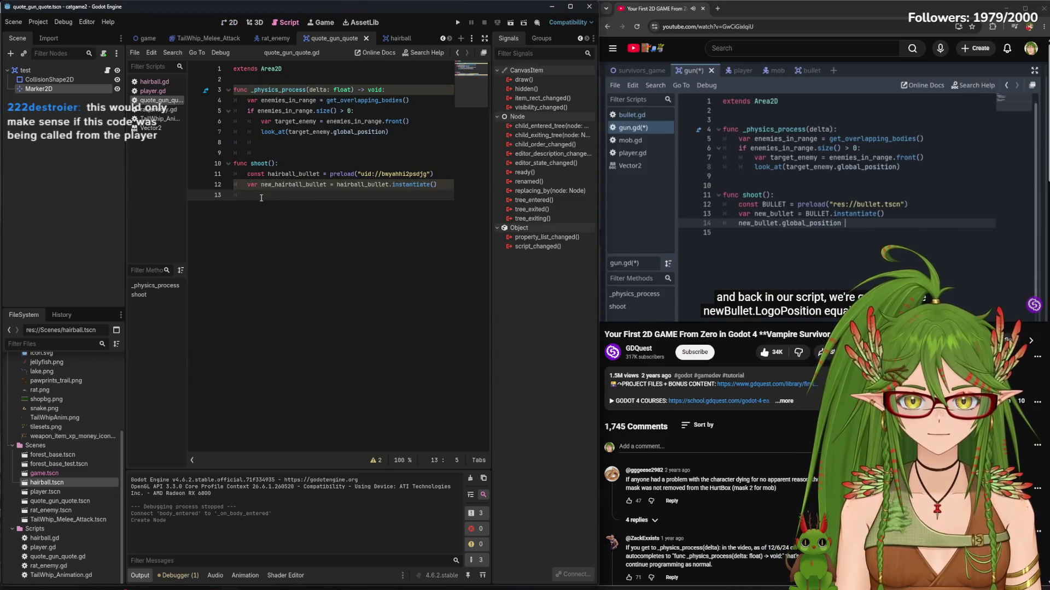
key("Tab")
type("ne")
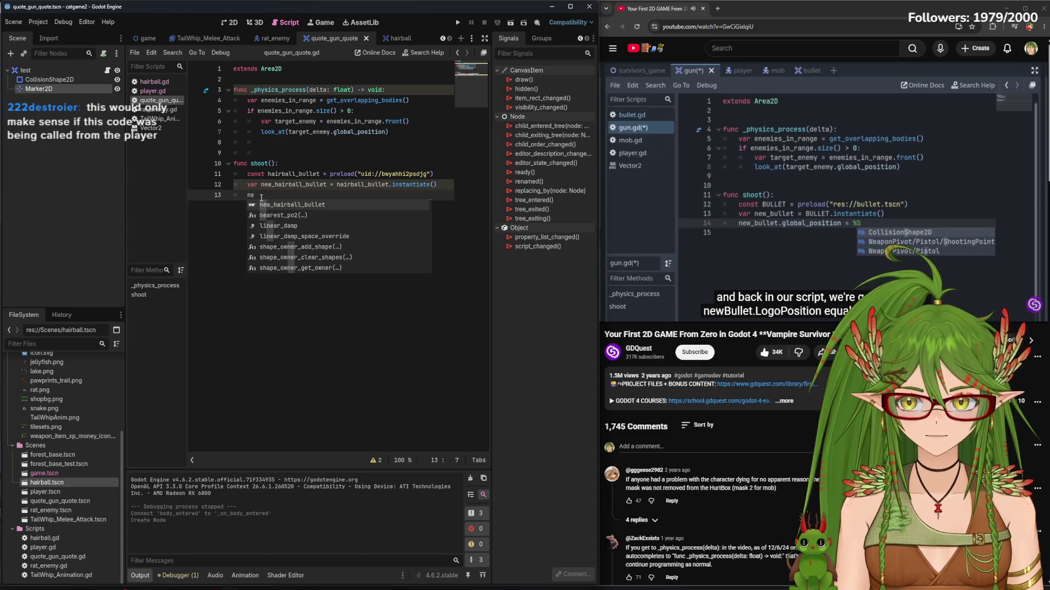
key("Return")
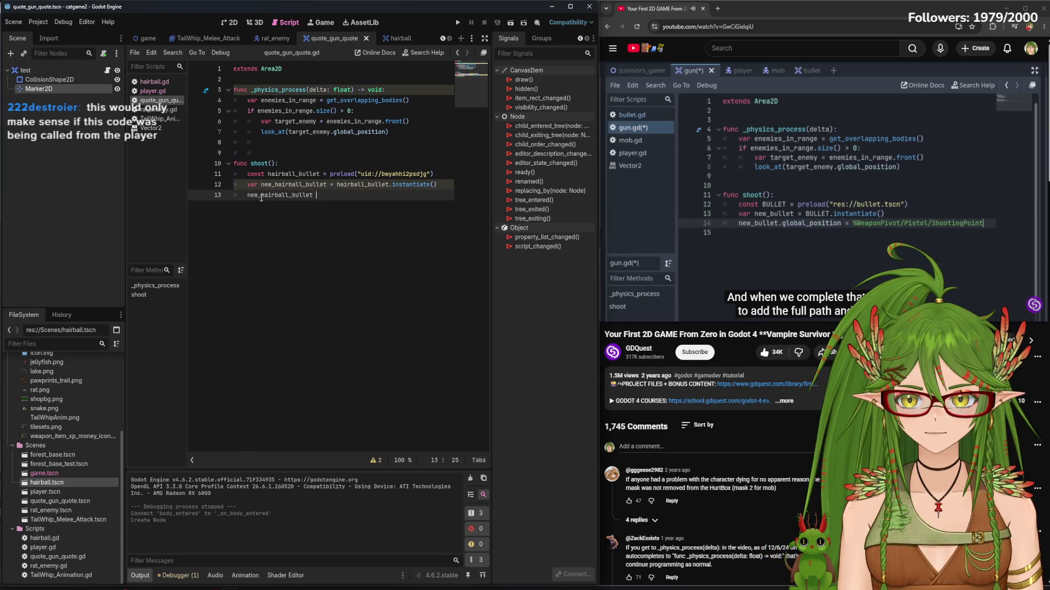
key("BackSpace")
key("BackSpace")
key("BackSpace")
type(".global_pos")
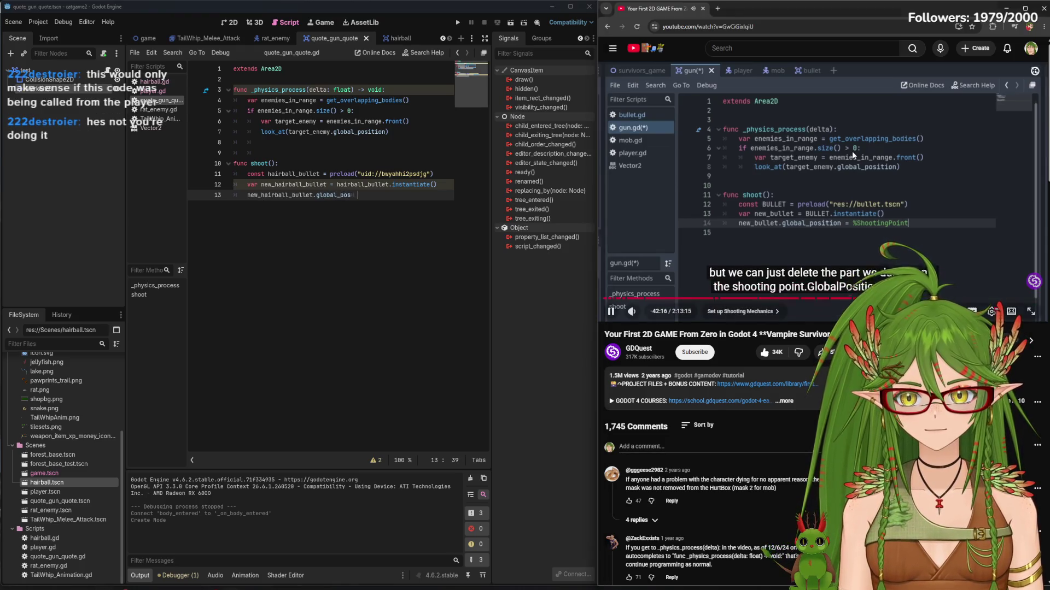
key("Tab")
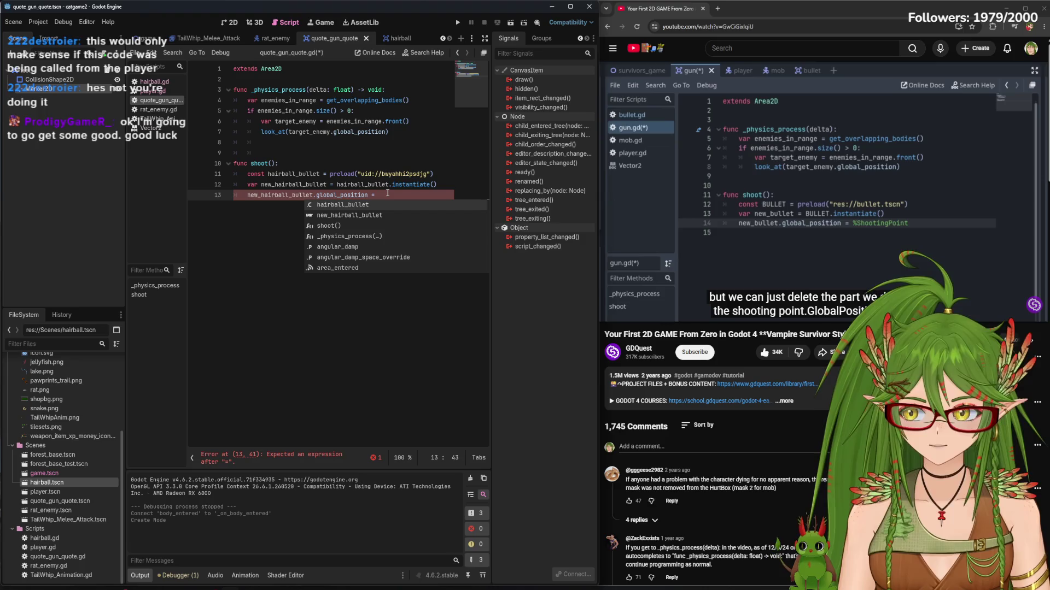
Give Marker2D a scene-unique name and drag %Marker2D into line 13
right_click(60, 89)
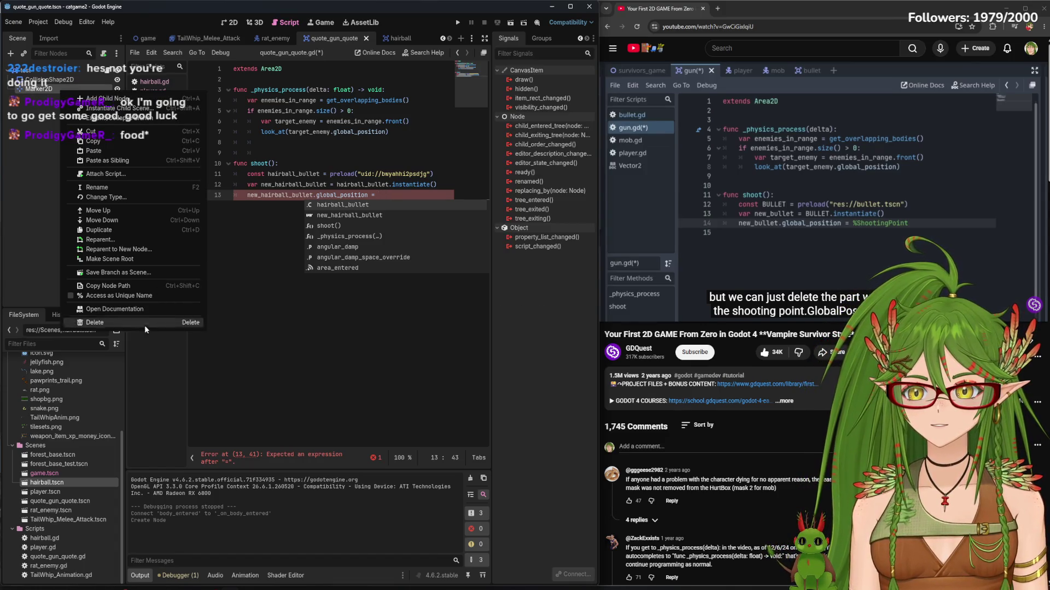
left_click(126, 296)
left_click_drag(38, 89, 388, 198)
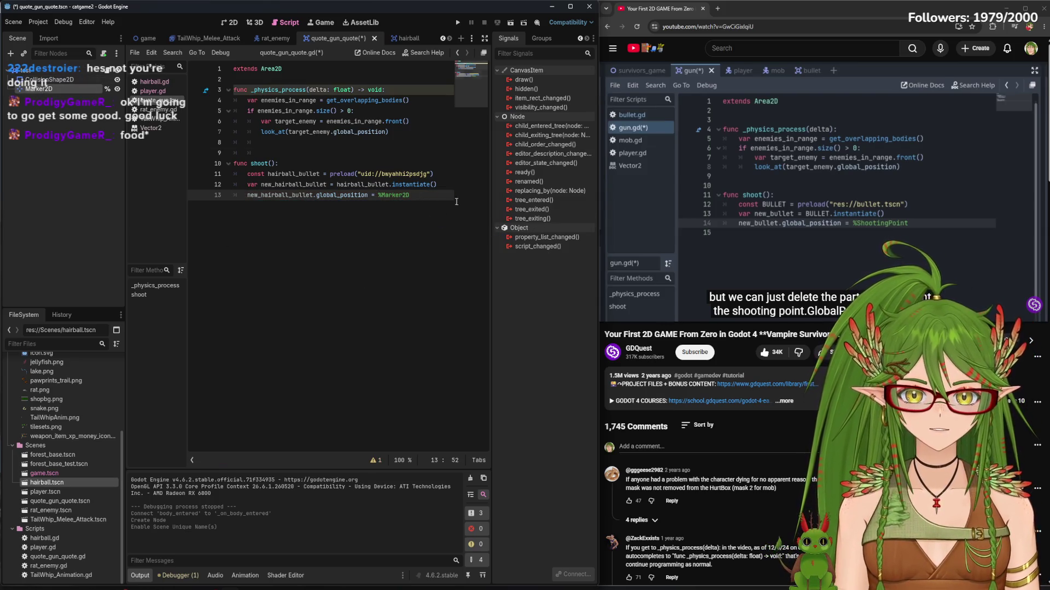
key("XF86AudioPlay")
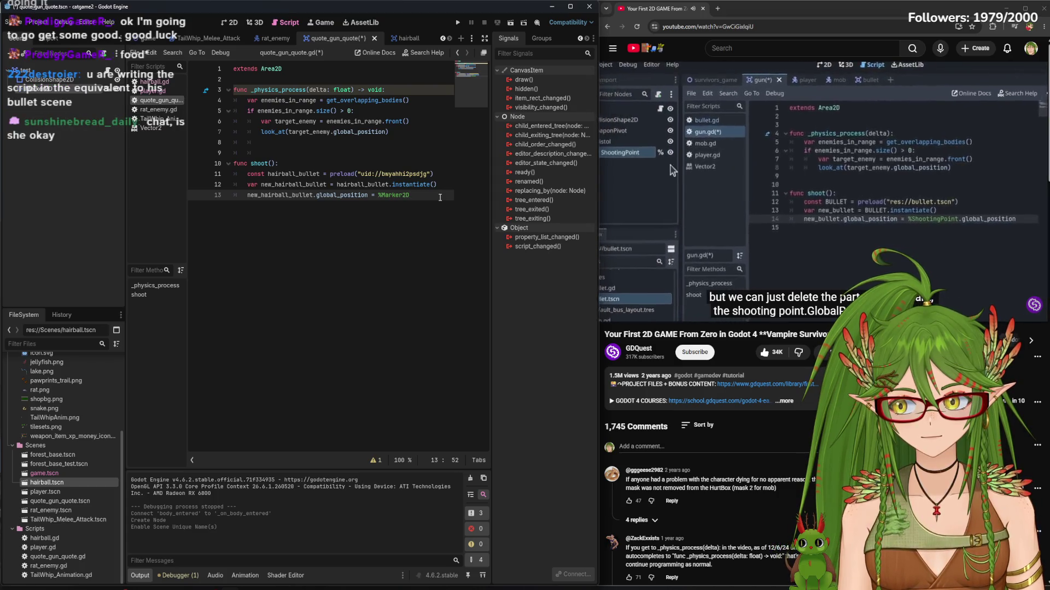
left_click(839, 179)
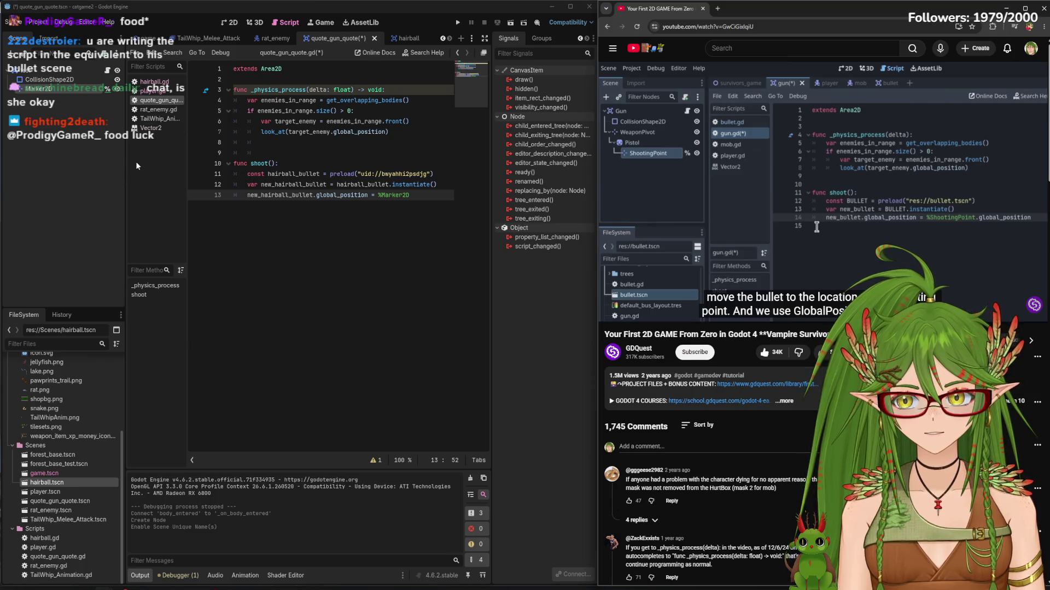
left_click(155, 82)
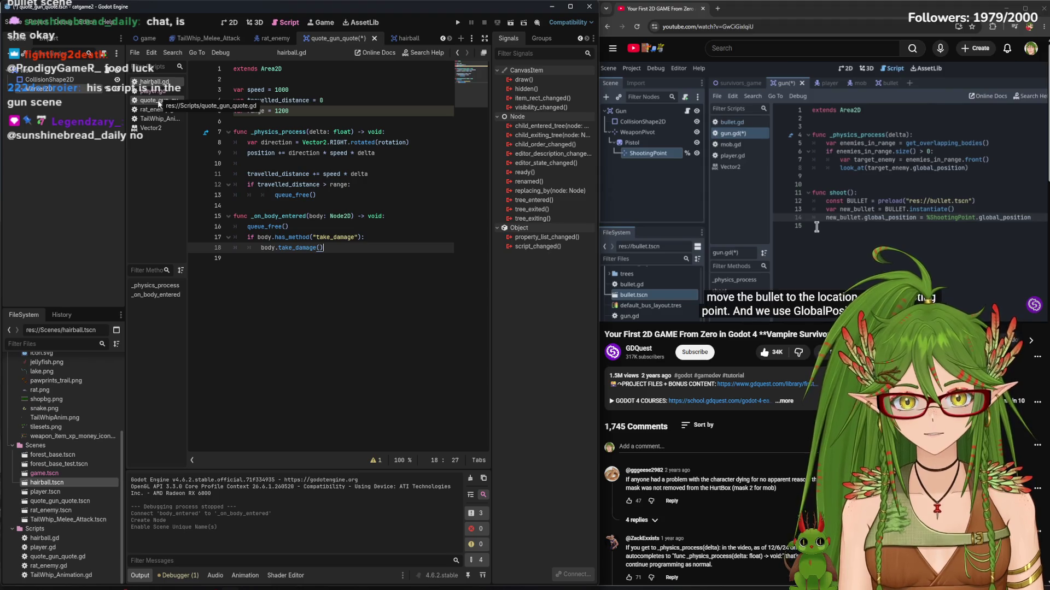
left_click(162, 101)
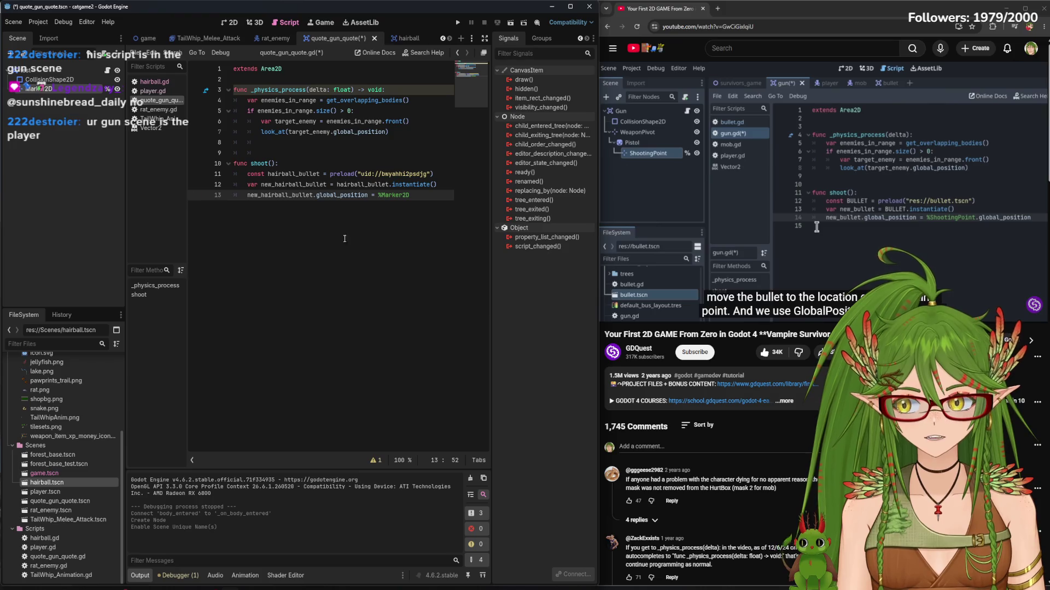
Save, complete line 13 as new_hairball_bullet.global_position = %Marker2D.position, and pause the tutorial
key("ctrl+s")
left_click(851, 176)
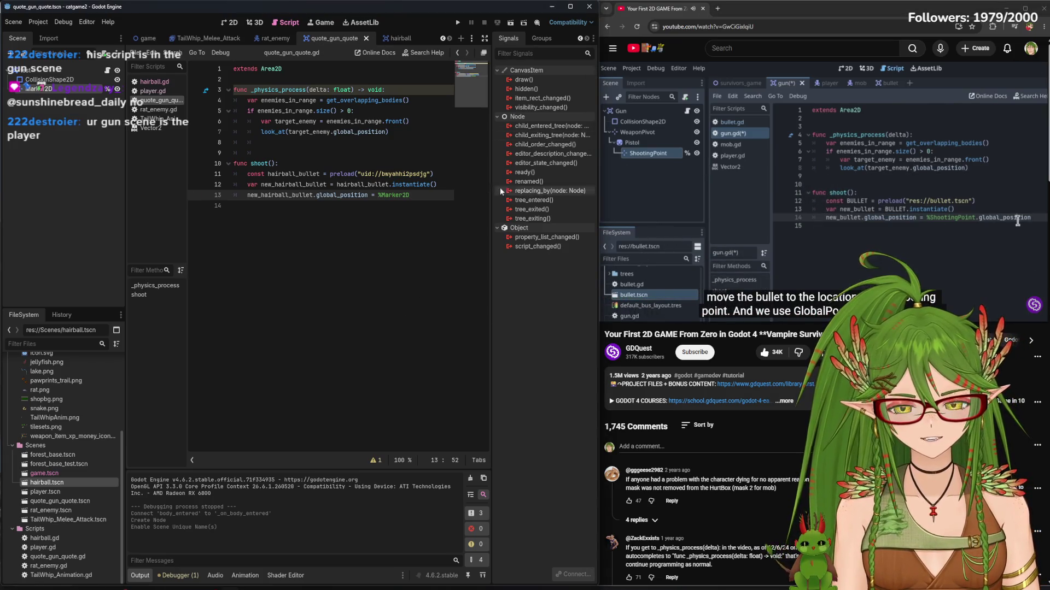
type(".gl")
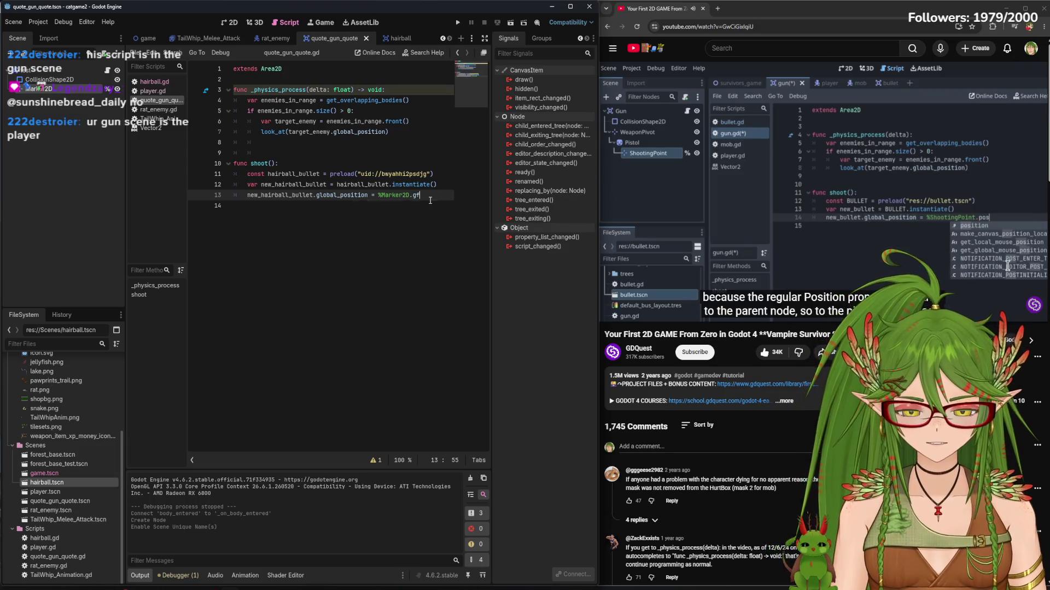
key("BackSpace")
key("BackSpace")
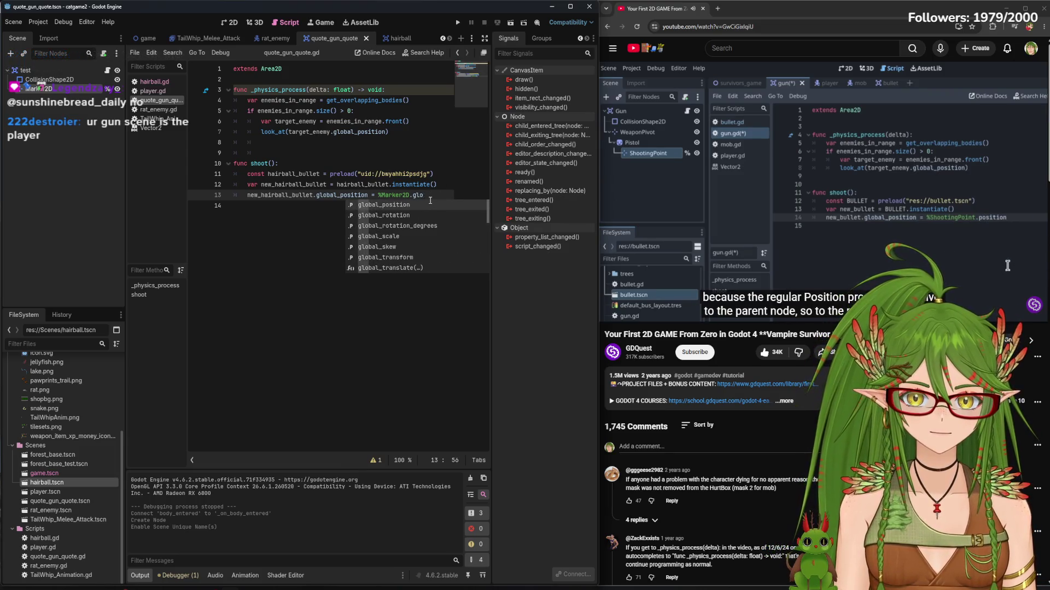
type("position")
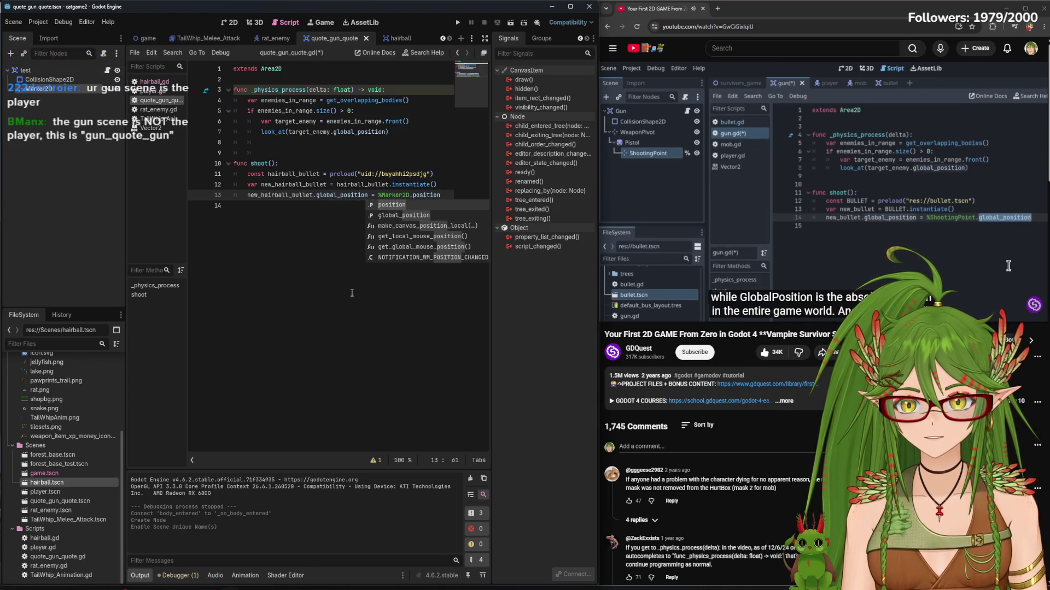
left_click(429, 206)
left_click(704, 112)
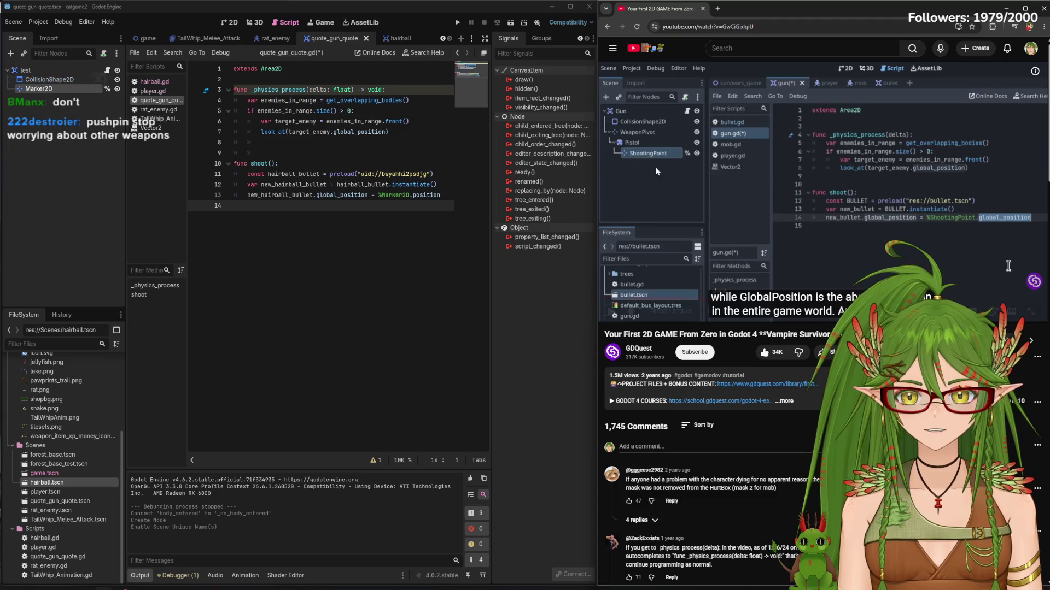
Look over the game and gun scenes, then open the hairball scene and inspect its sprite
left_click(143, 40)
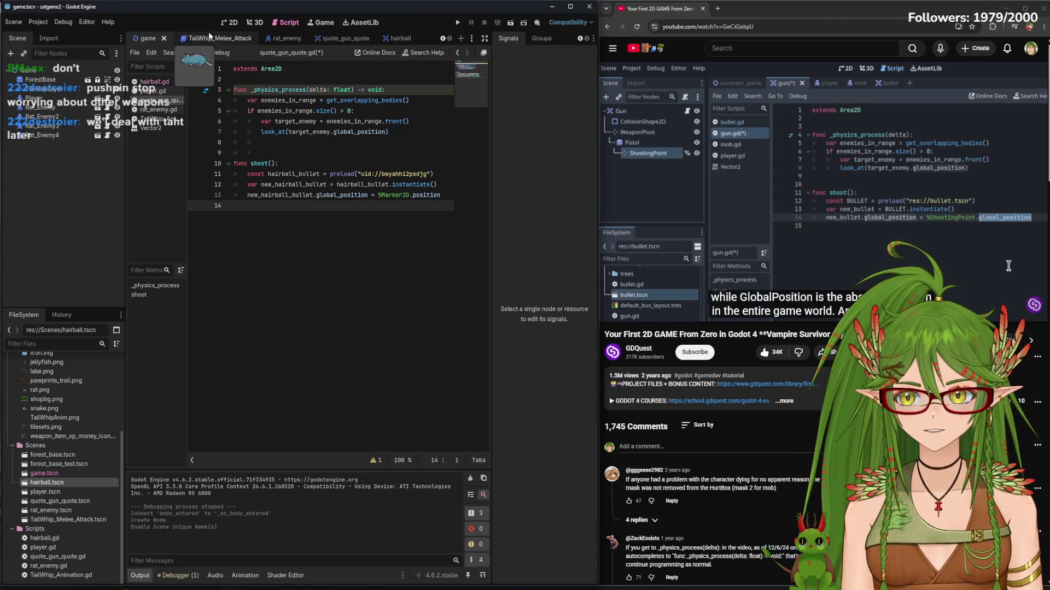
left_click(332, 38)
left_click(229, 22)
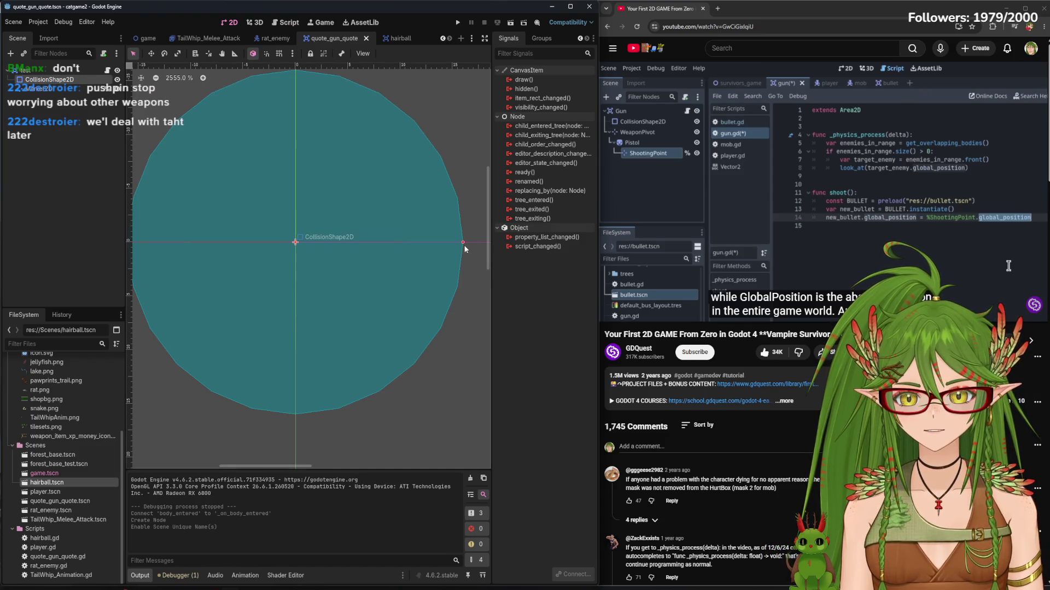
scroll(463, 248, "down", 3)
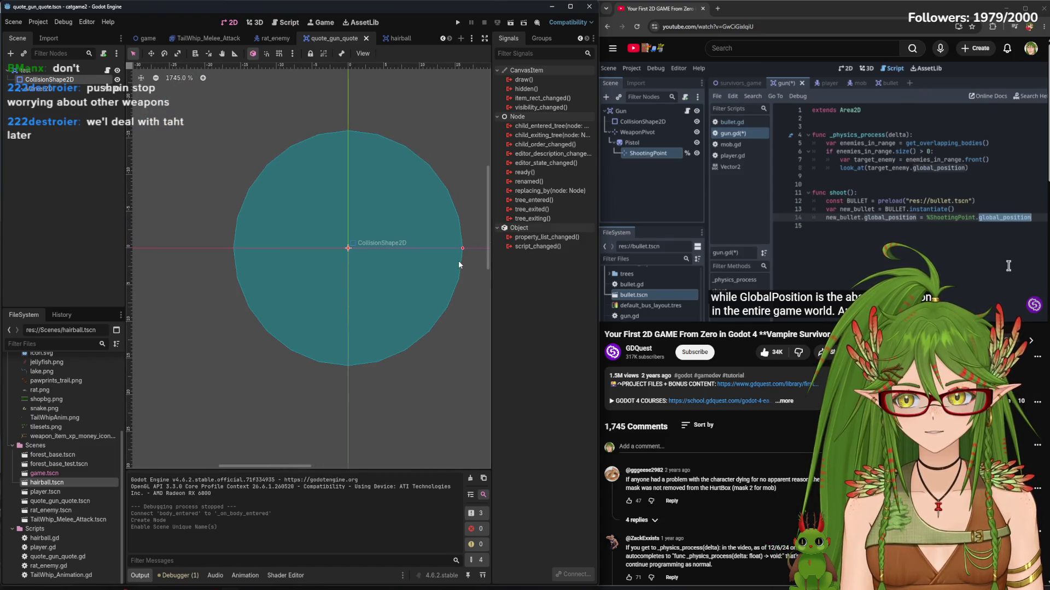
scroll(462, 245, "up", 2)
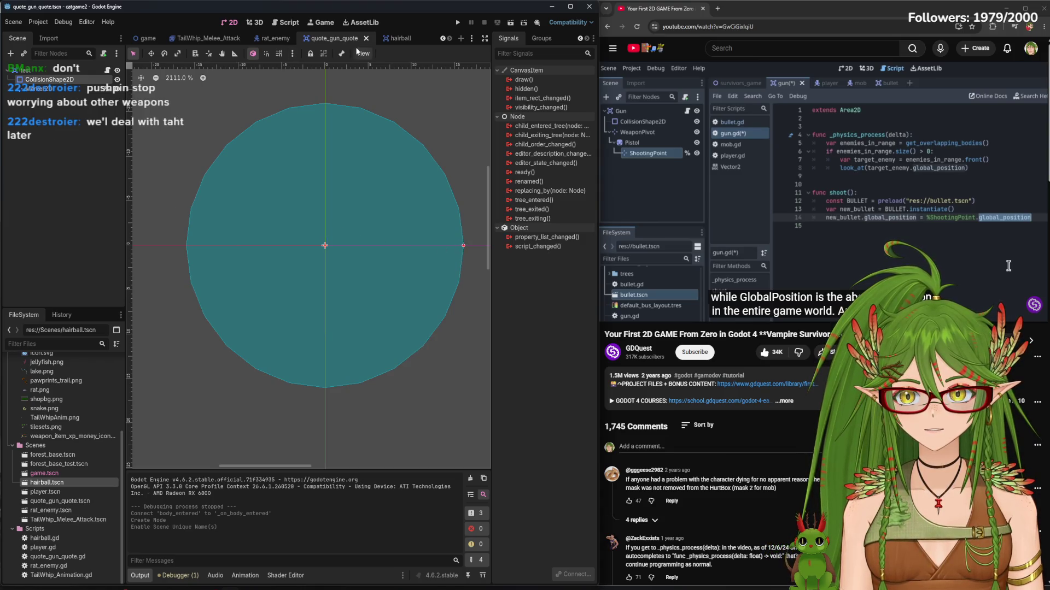
left_click(395, 39)
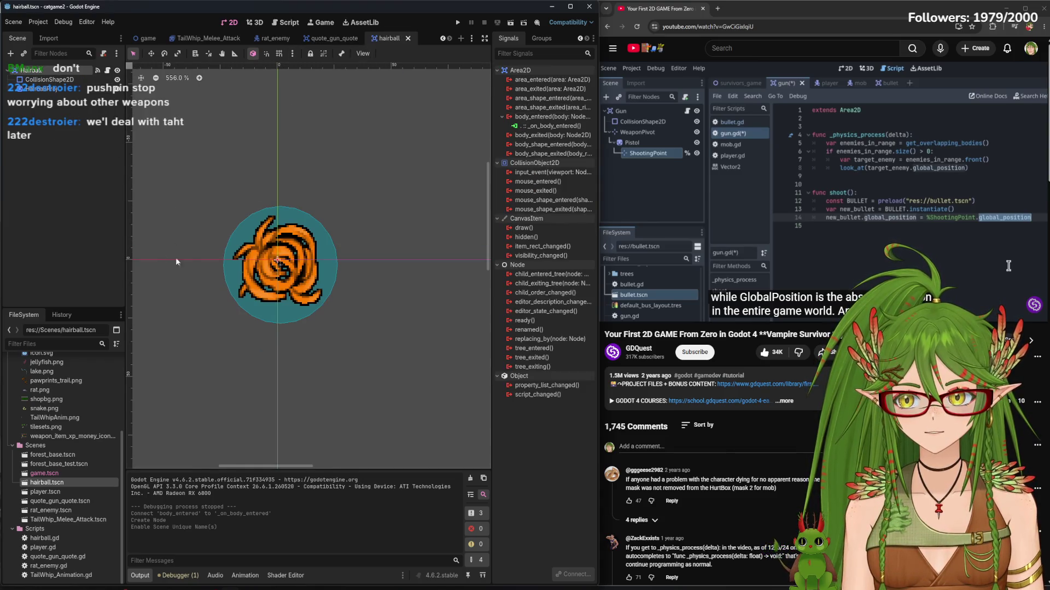
left_click(295, 264)
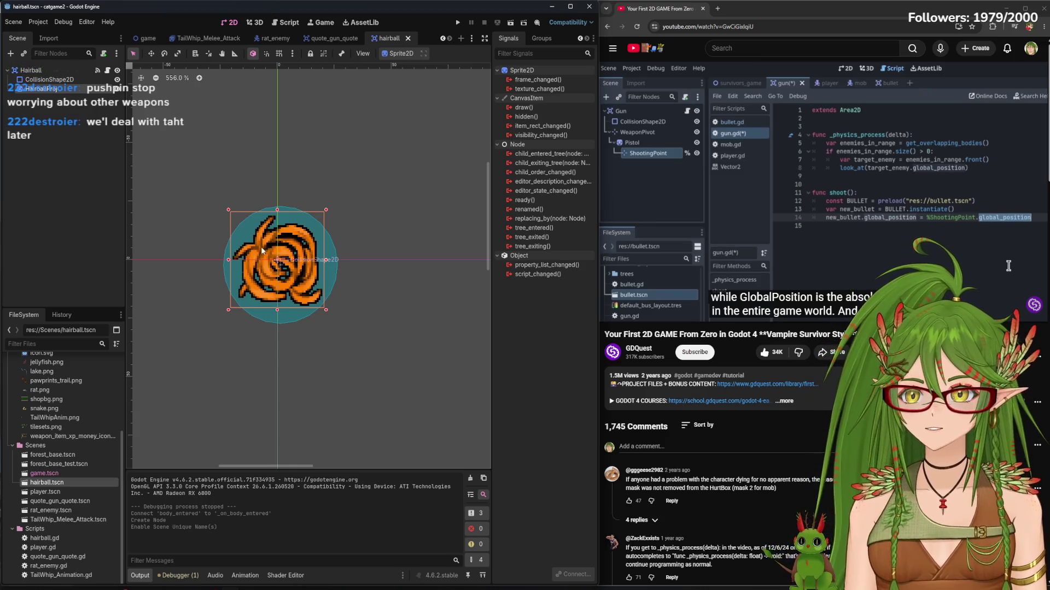
right_click(289, 252)
key("Escape")
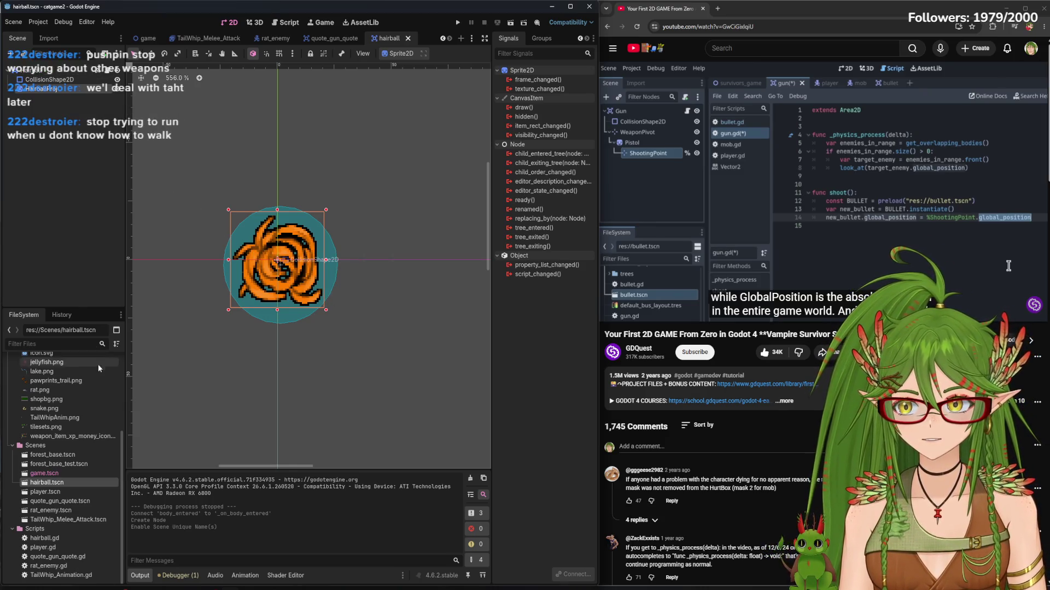
Rename hairball.tscn to hissing.tscn and hairball.gd to hissing.gd in FileSystem
right_click(50, 485)
left_click(88, 501)
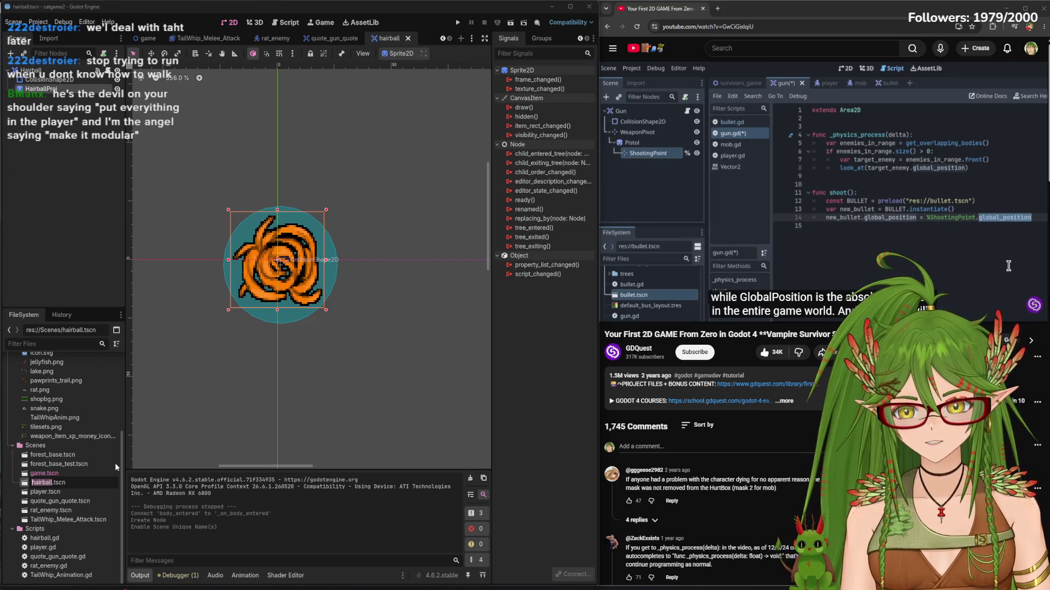
type("hissing")
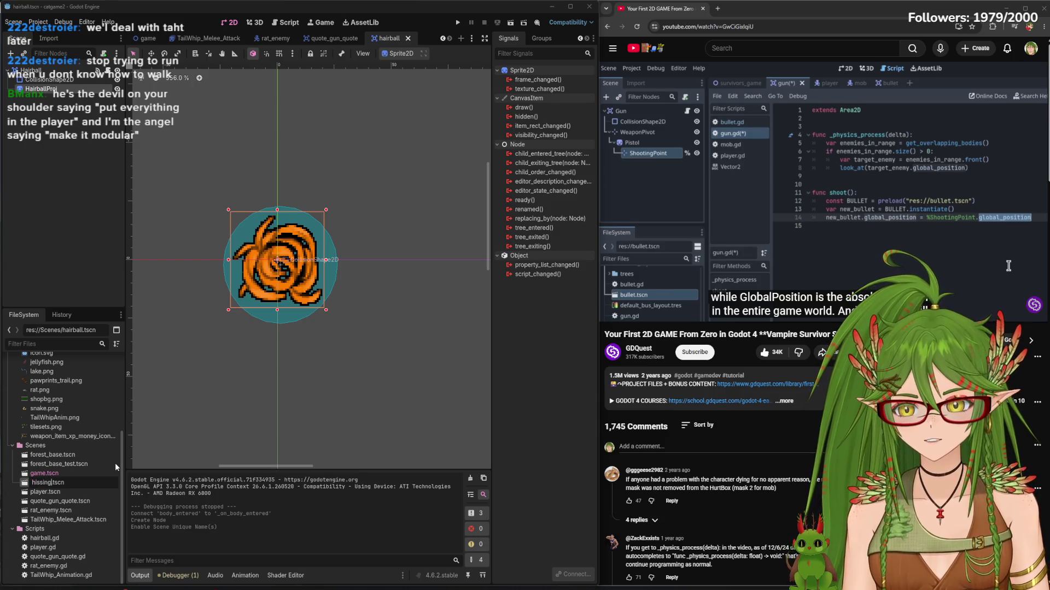
key("Return")
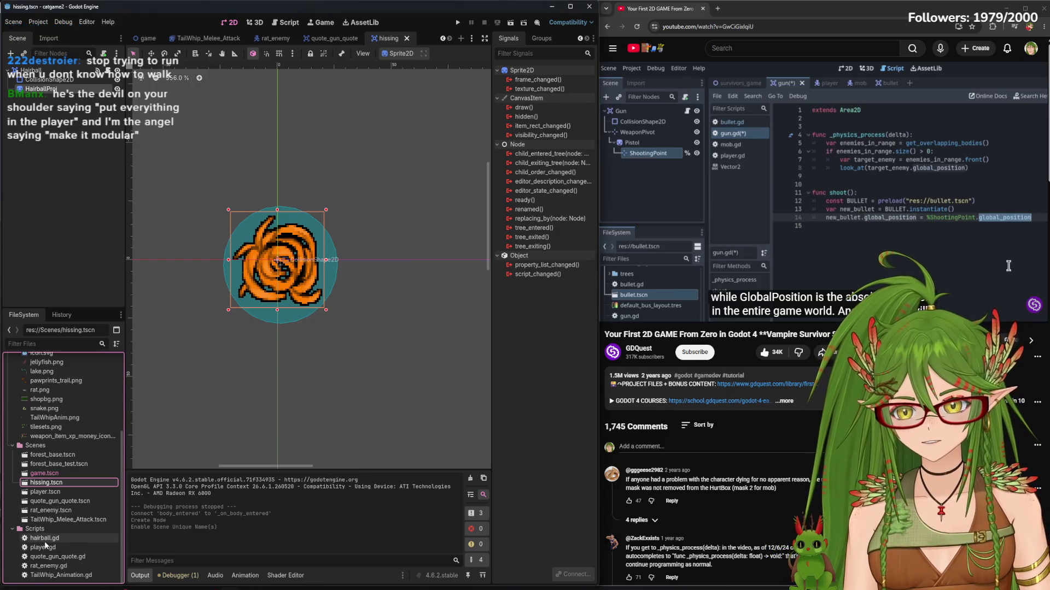
right_click(44, 540)
left_click(82, 502)
type("hissin")
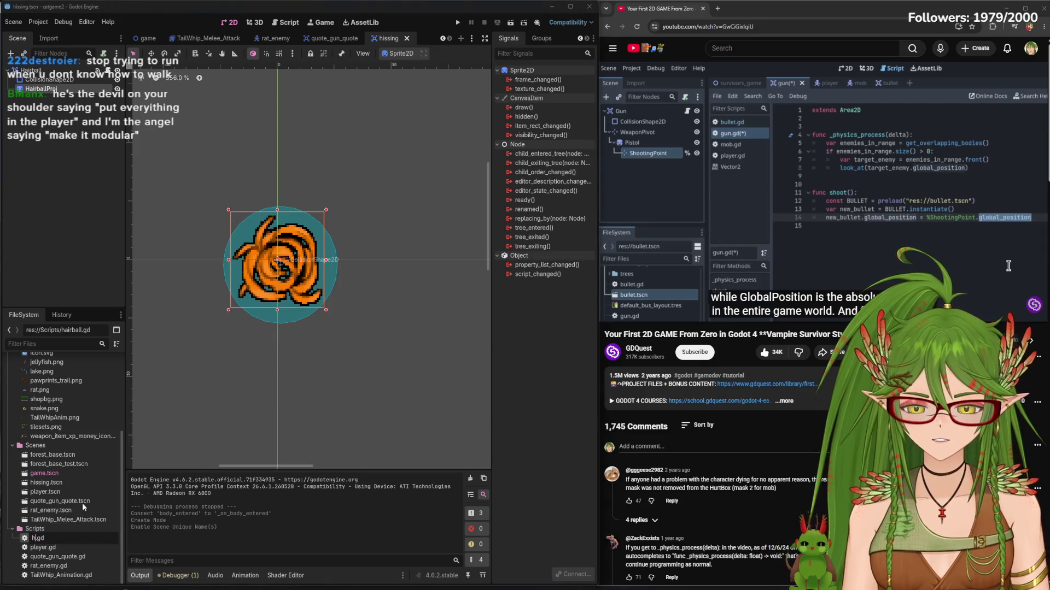
type("g")
key("Return")
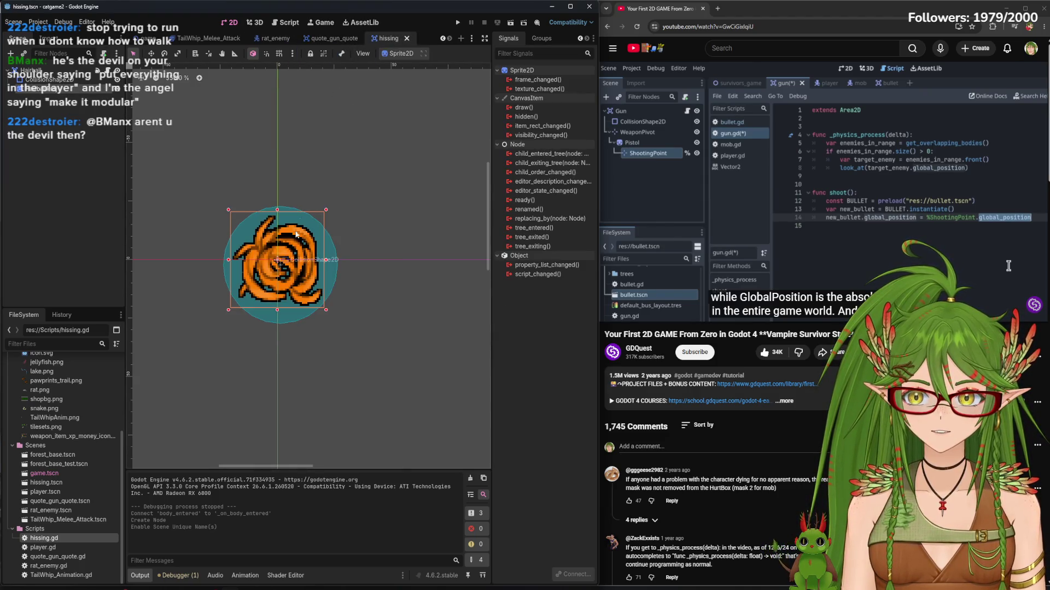
Delete the old hairball Sprite2D node from the hissing scene
right_click(277, 259)
left_click(74, 94)
right_click(73, 94)
left_click(109, 337)
left_click(522, 319)
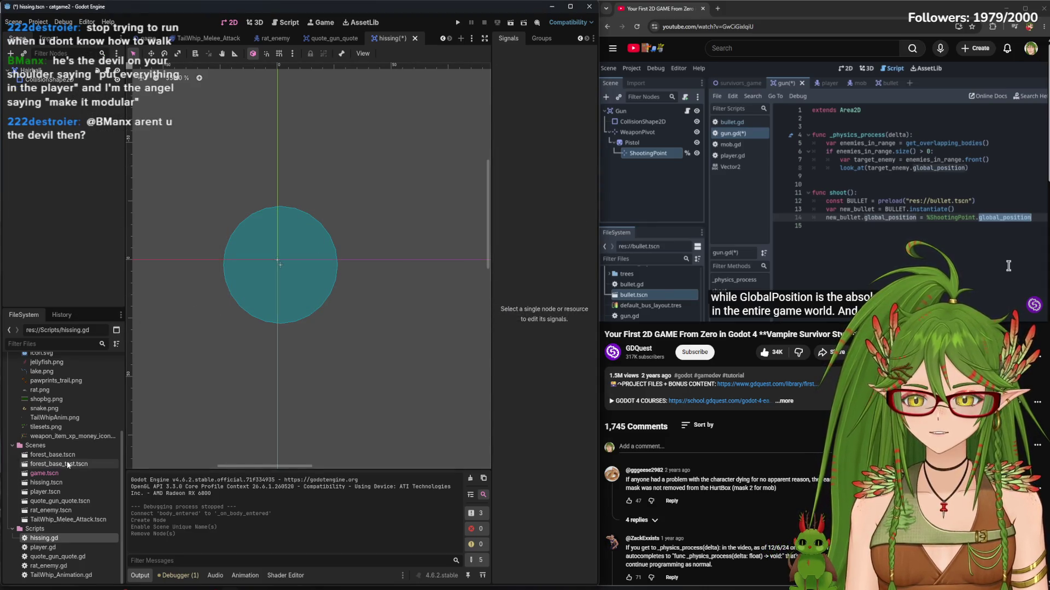
Drag hissing_proj.png into the scene centre as the new sprite and save
scroll(64, 436, "up", 3)
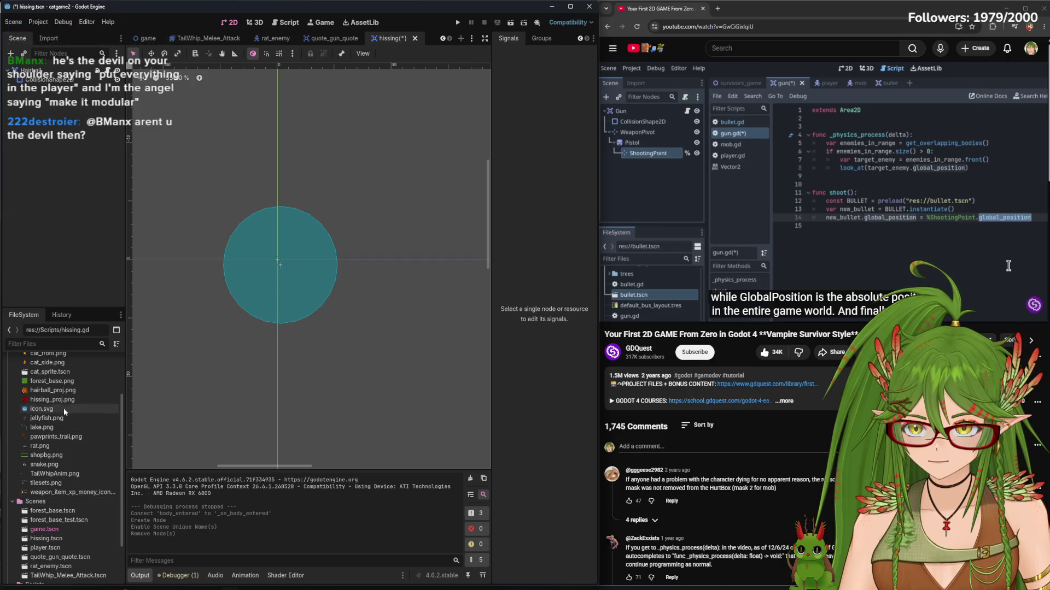
scroll(65, 443, "up", 3)
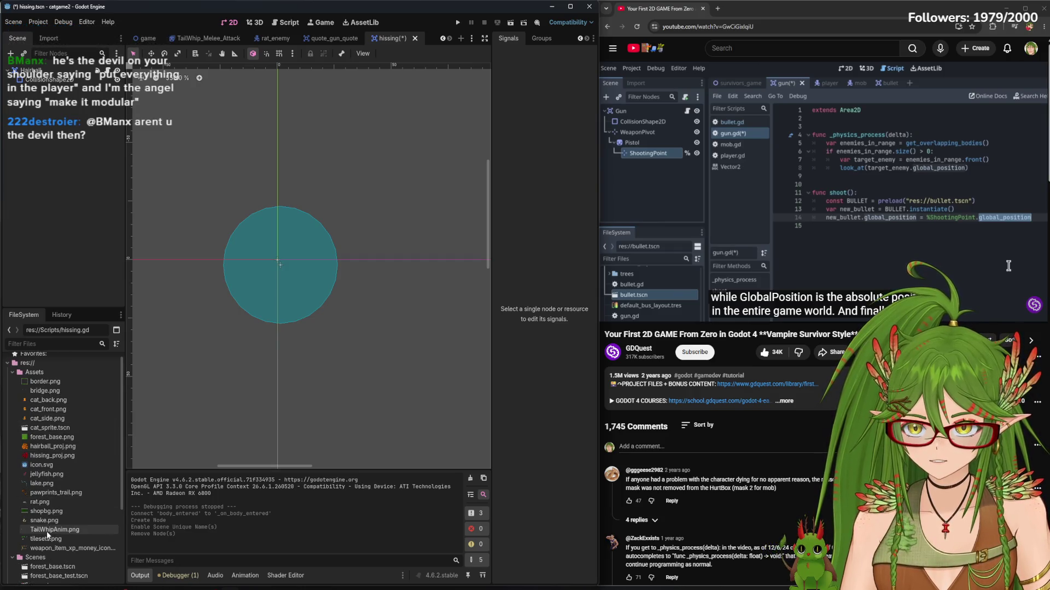
mouse_move(65, 542)
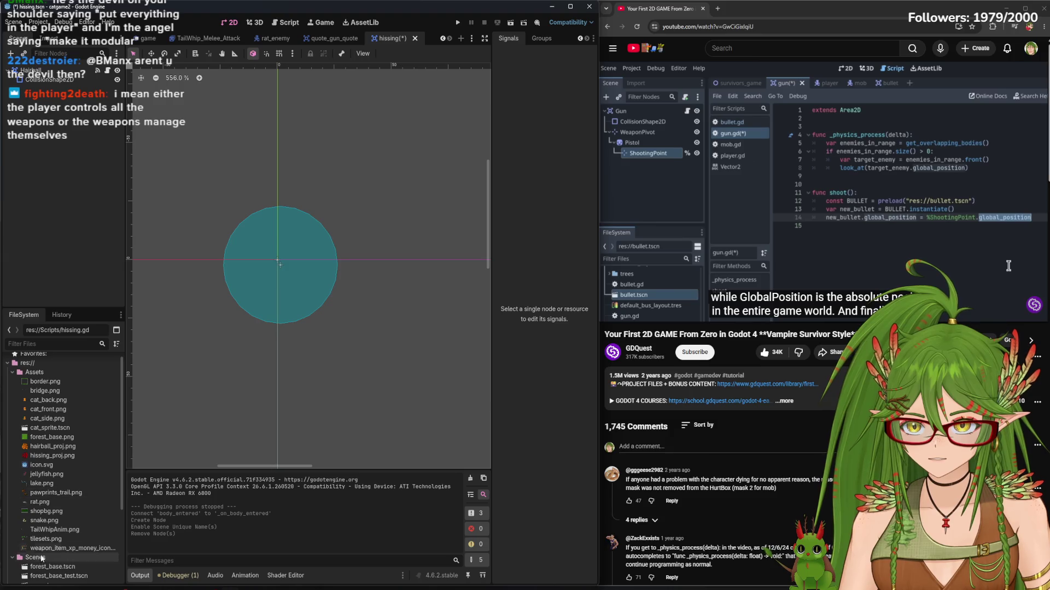
mouse_move(58, 452)
mouse_move(58, 455)
left_mouse_down()
mouse_move(304, 258)
mouse_move(280, 268)
left_mouse_up()
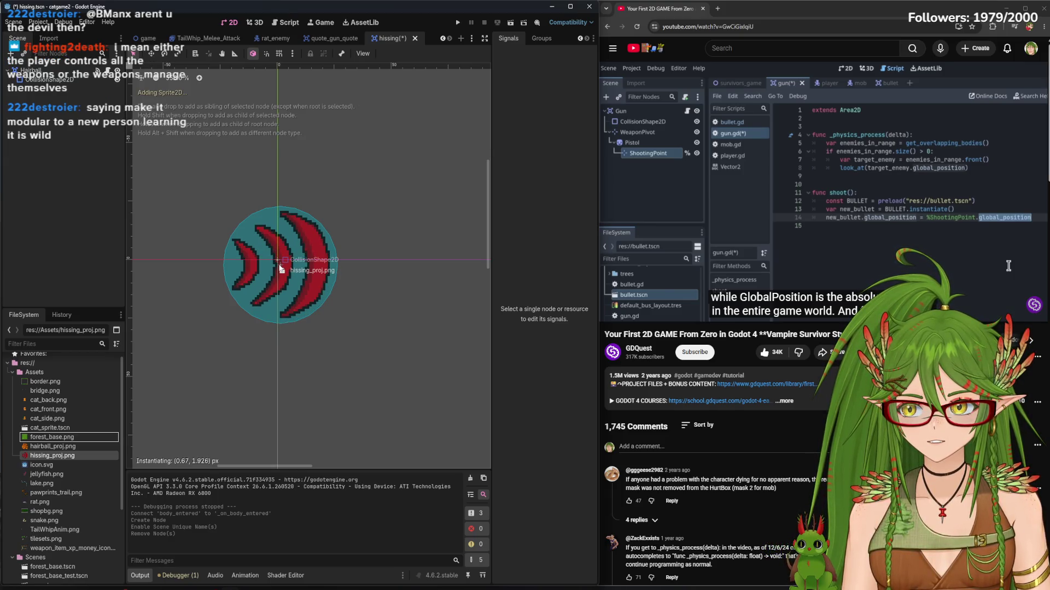
left_click_drag(280, 269, 280, 267)
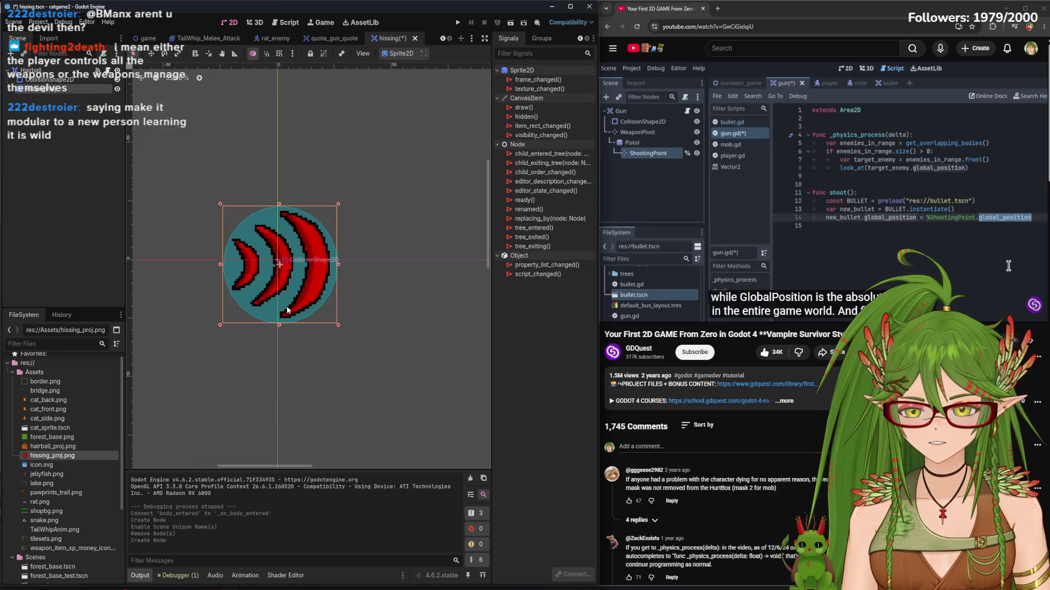
left_click(352, 324)
mouse_move(801, 229)
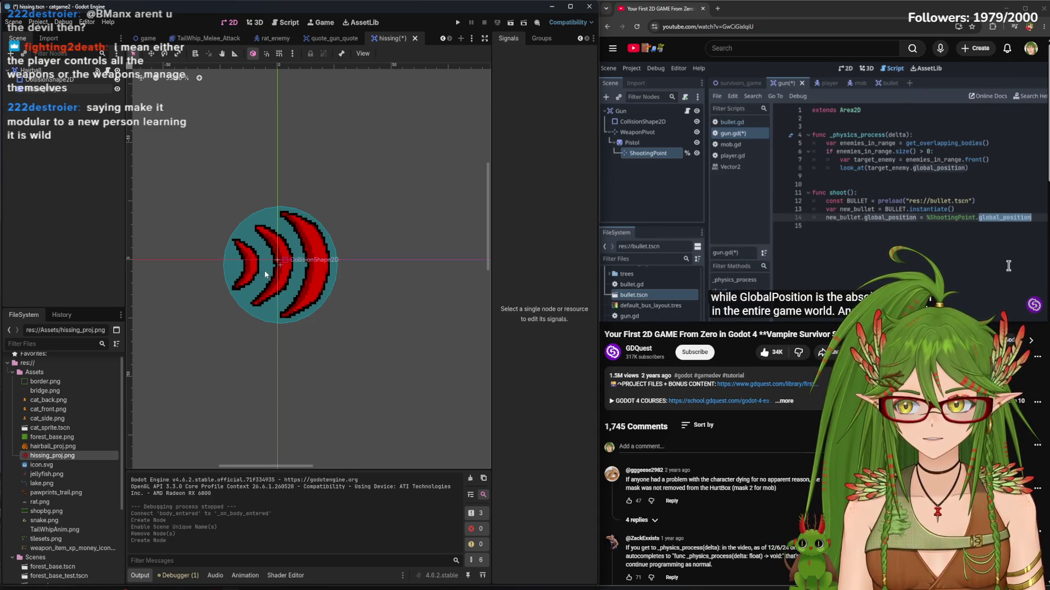
key("ctrl+s")
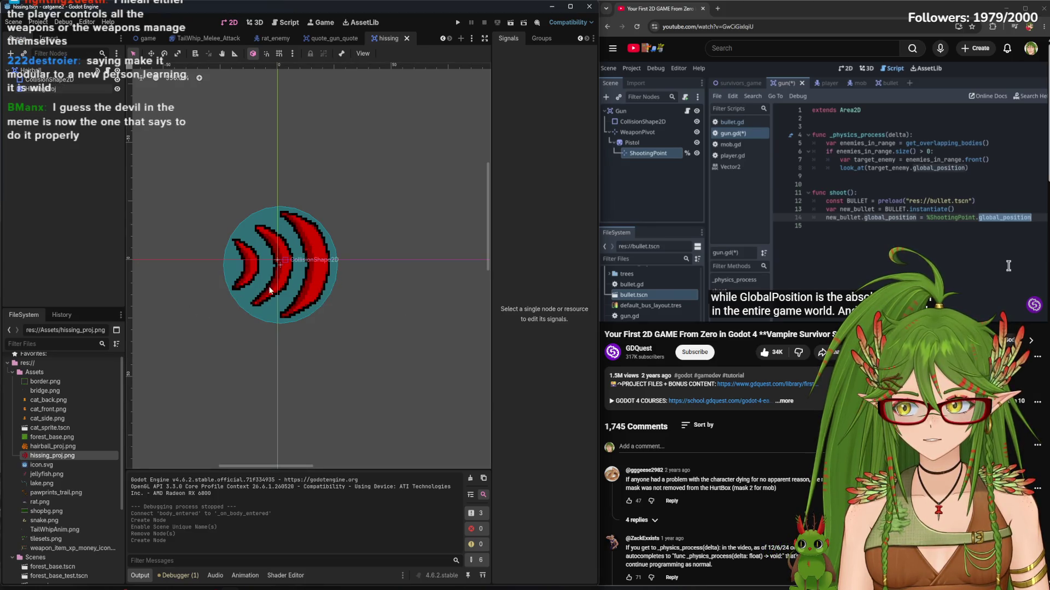
Enlarge the CollisionShape2D circle around the hissing-wave sprite and save
scroll(268, 285, "up", 5)
scroll(276, 282, "up", 2)
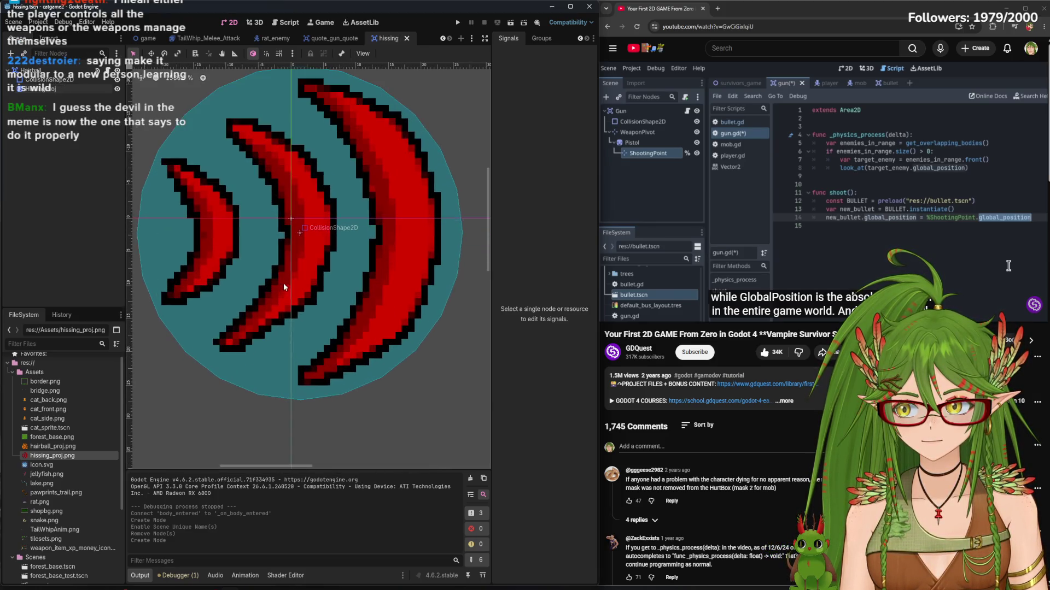
scroll(291, 296, "down", 2)
scroll(289, 306, "down", 1)
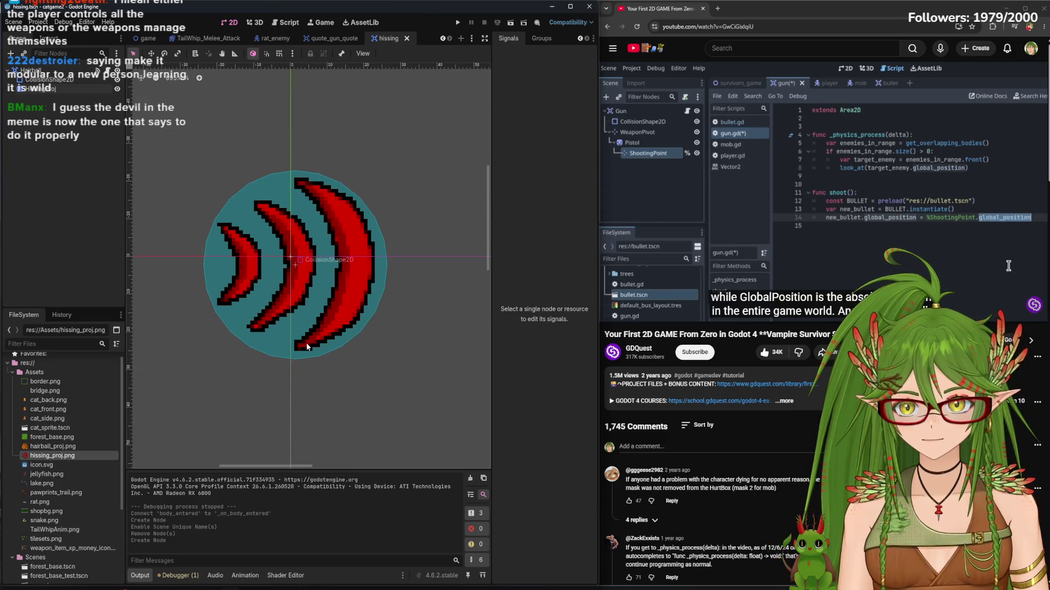
left_click(49, 79)
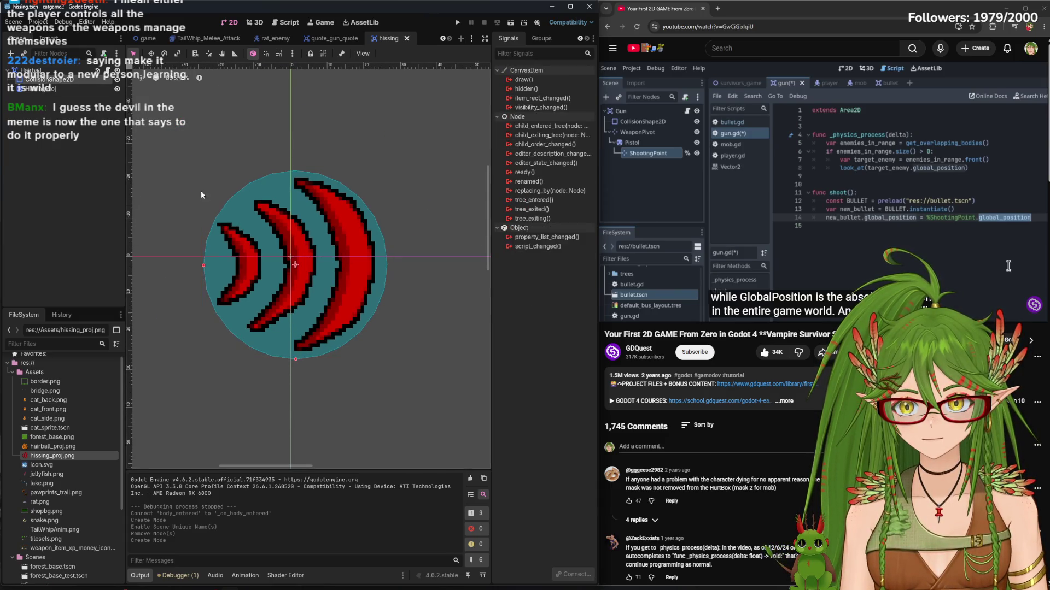
left_click_drag(294, 360, 295, 366)
key("ctrl+s")
Test-run the hissing scene, close the game window, and return to scripts
scroll(313, 383, "down", 8)
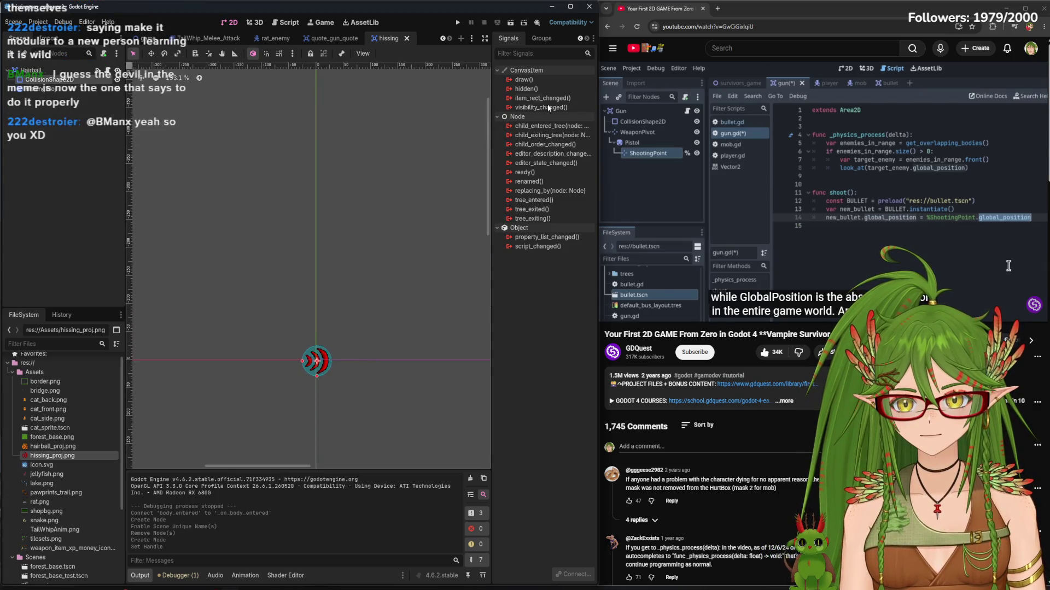
left_click(500, 27)
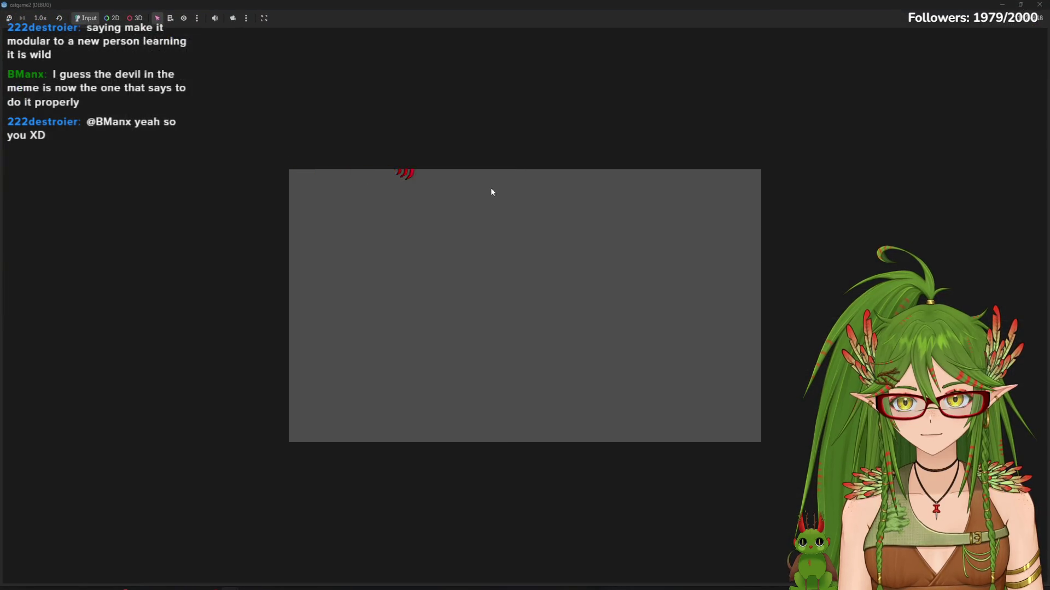
left_click(1039, 4)
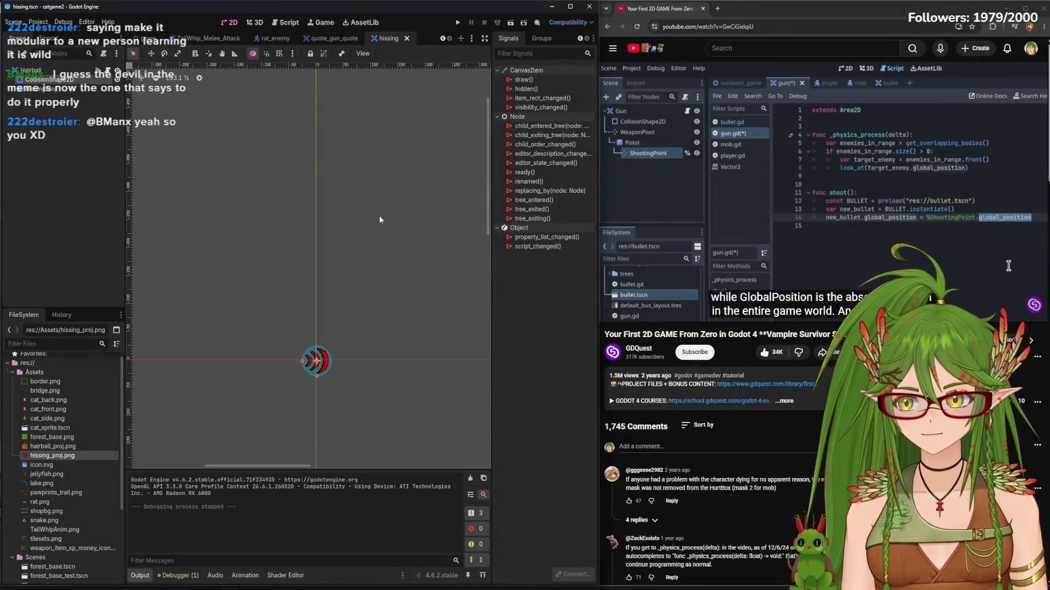
key("ctrl+F3")
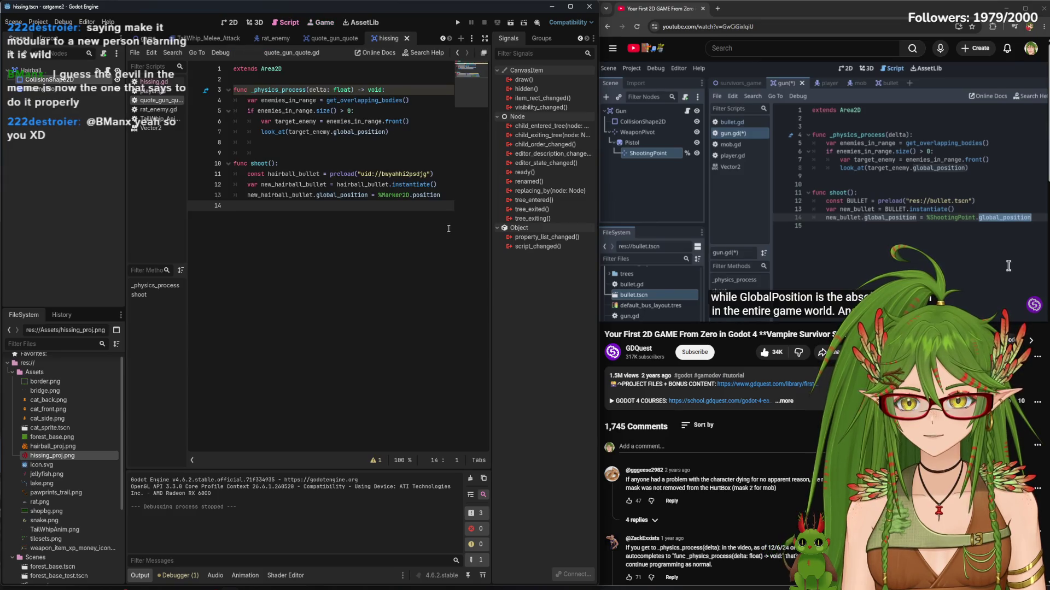
Look at hissing.gd, save all changes, and open the quote_gun_quote.gd gun script
left_click(153, 82)
right_click(156, 83)
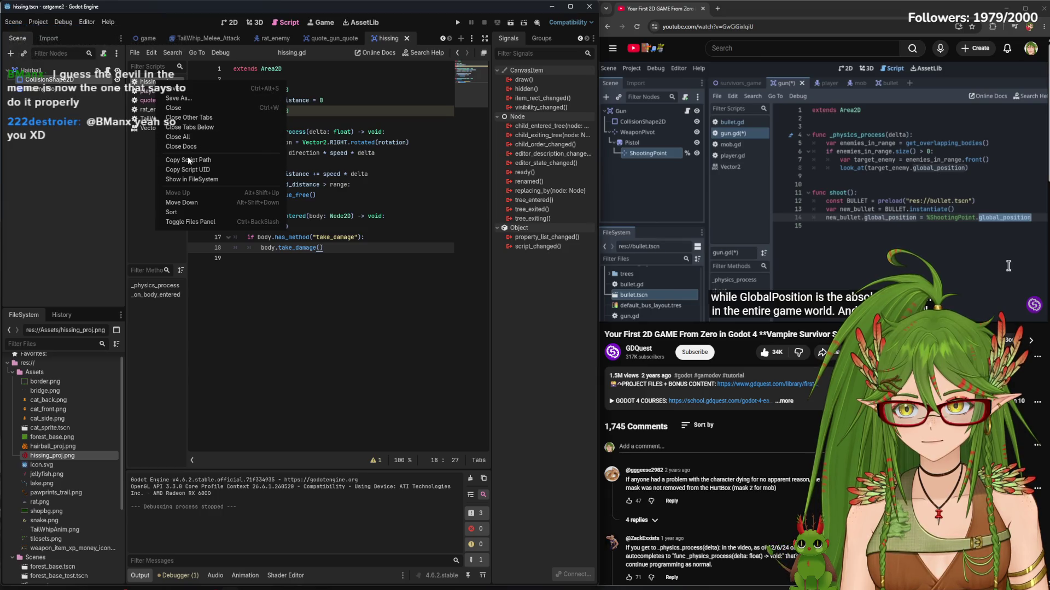
scroll(74, 519, "down", 5)
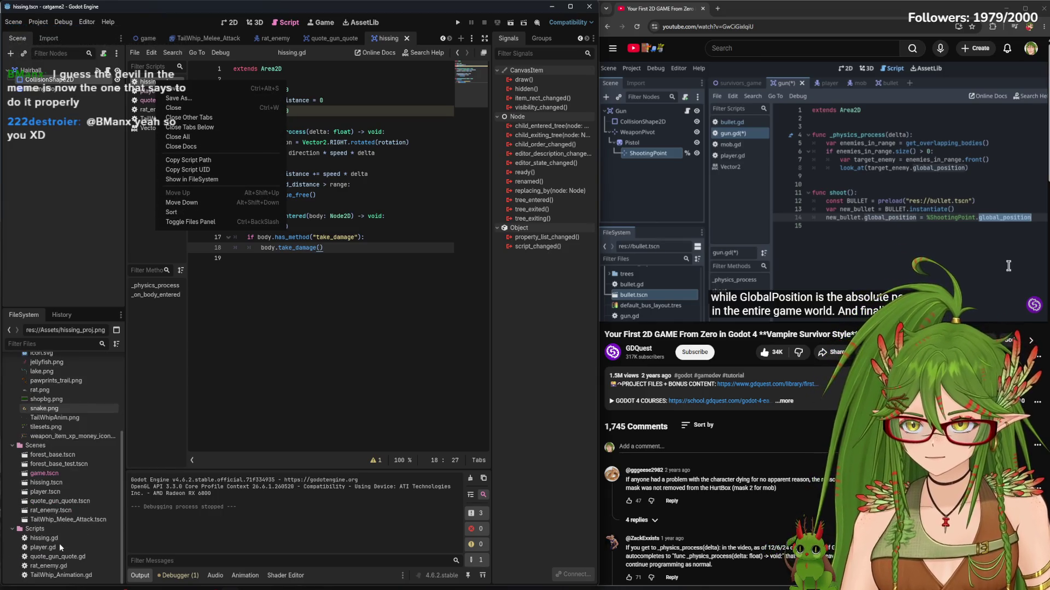
left_click(63, 539)
key("ctrl+s")
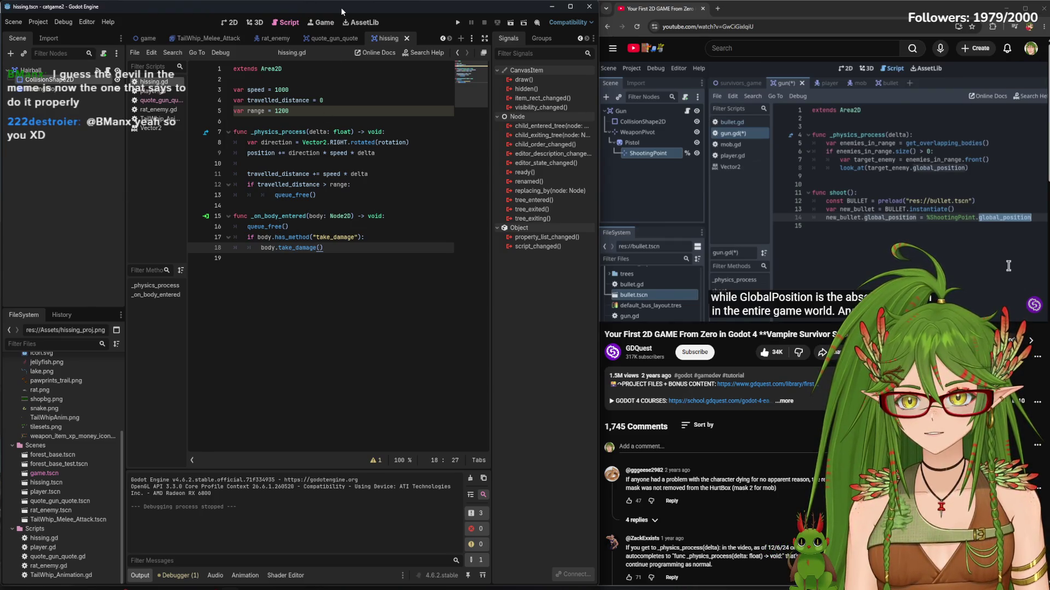
left_click(158, 101)
mouse_move(158, 101)
left_mouse_down()
mouse_move(160, 90)
mouse_move(159, 102)
left_mouse_up()
Rename hairball_bullet to hiss_bullet on line 11 and new_hairball_bullet to new_hiss_bullet on line 12
left_click(296, 175)
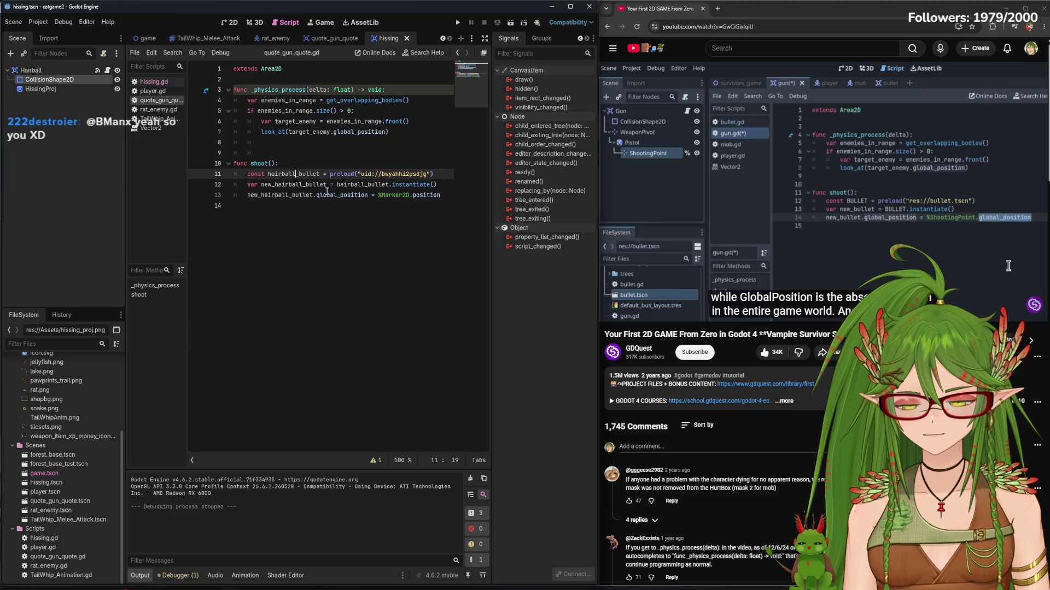
key("BackSpace")
key("BackSpace")
key("BackSpace")
type("hiss")
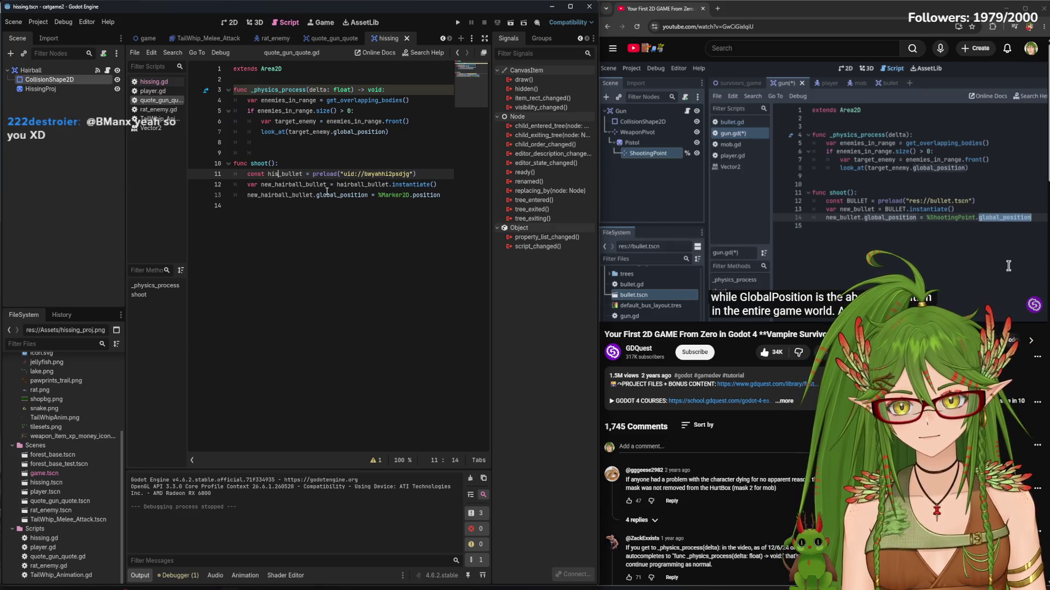
left_click(303, 184)
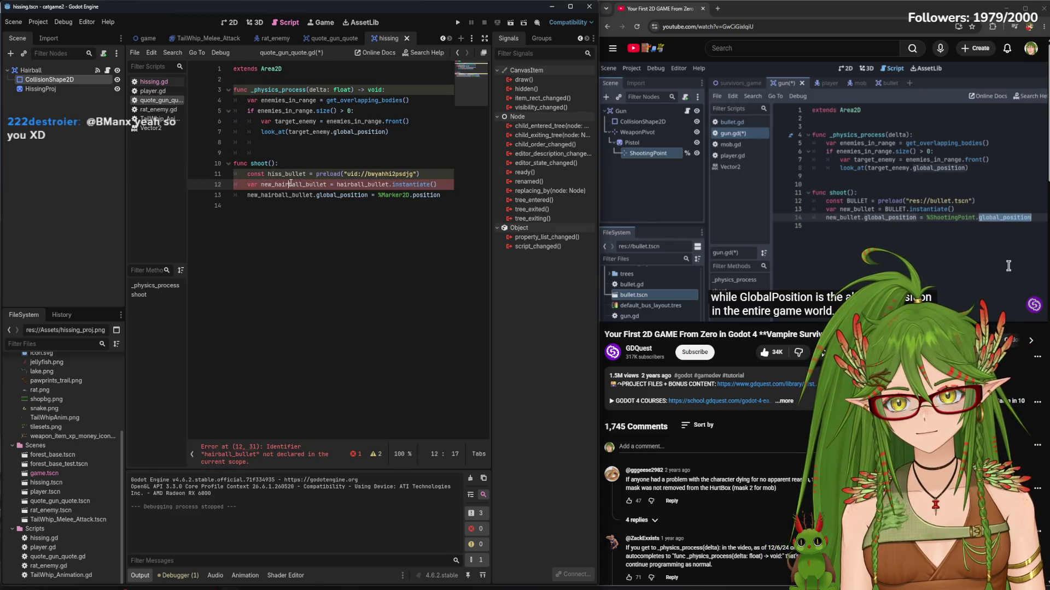
key("BackSpace")
key("BackSpace")
key("BackSpace")
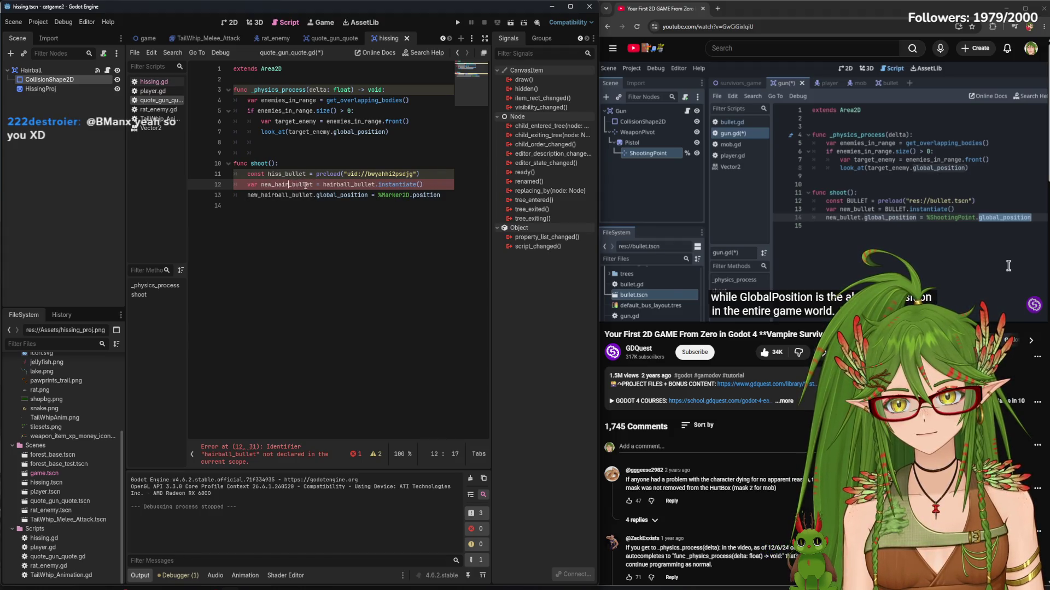
type("hiss")
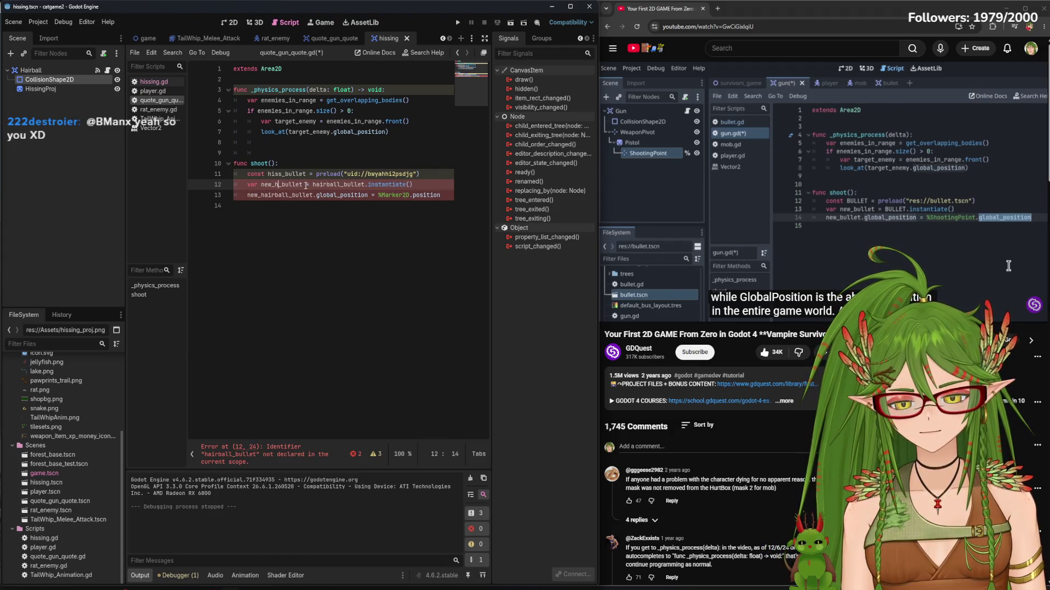
Change the instantiate call to hiss_bullet and line 13 to new_hiss_bullet
left_click(350, 185)
key("BackSpace")
key("BackSpace")
key("BackSpace")
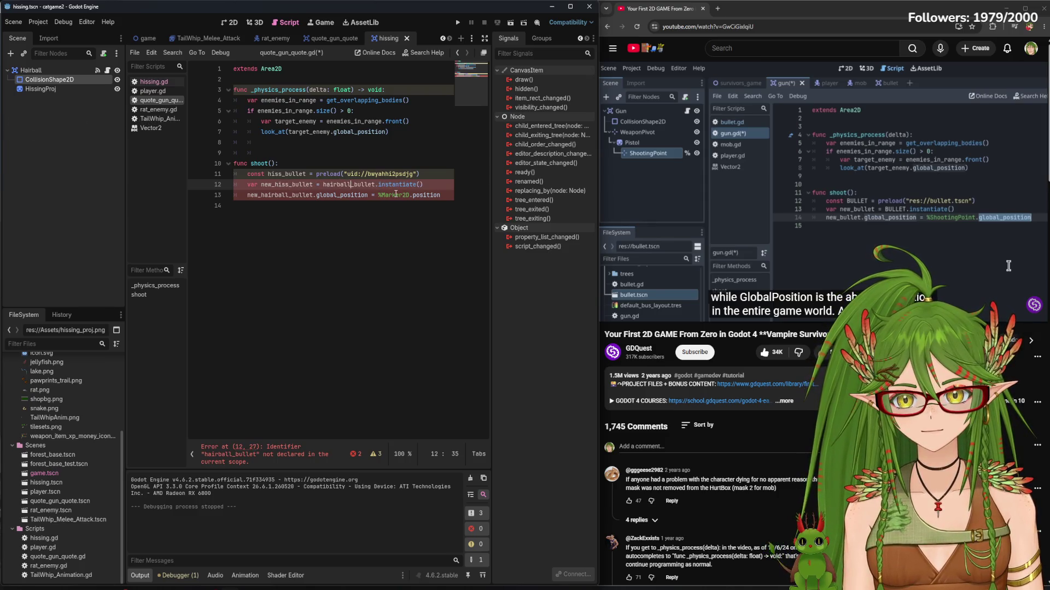
type("iss")
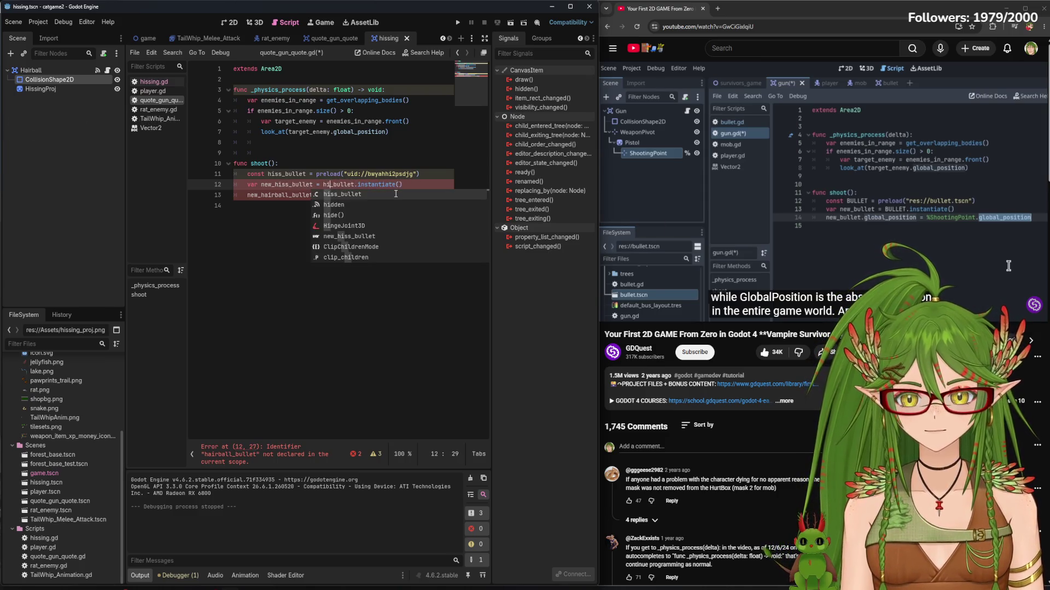
left_click(280, 212)
left_click(285, 195)
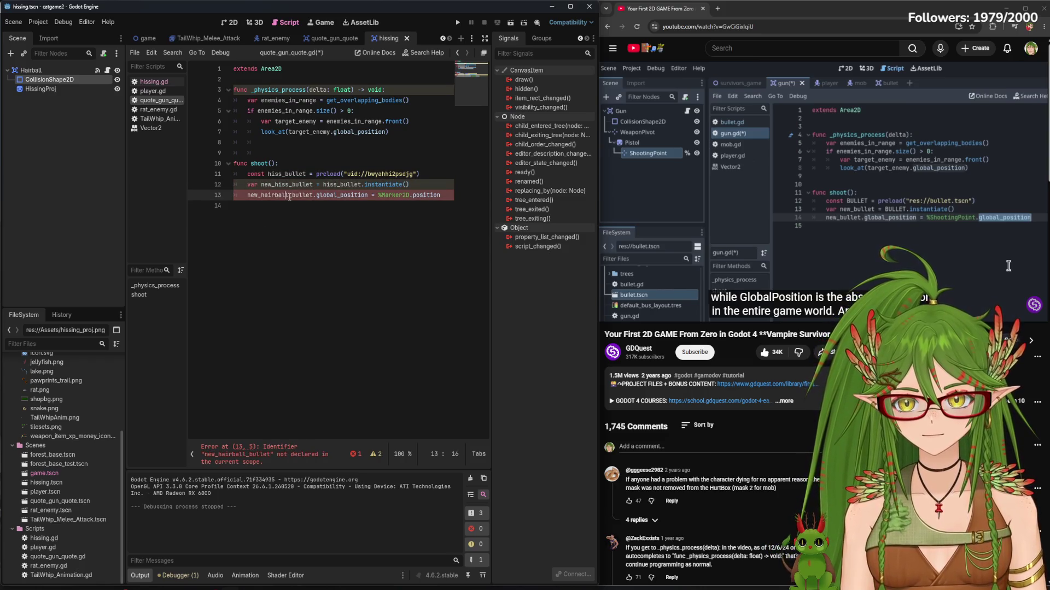
key("BackSpace")
key("BackSpace")
key("BackSpace")
key("Delete")
type("iss")
left_click(358, 227)
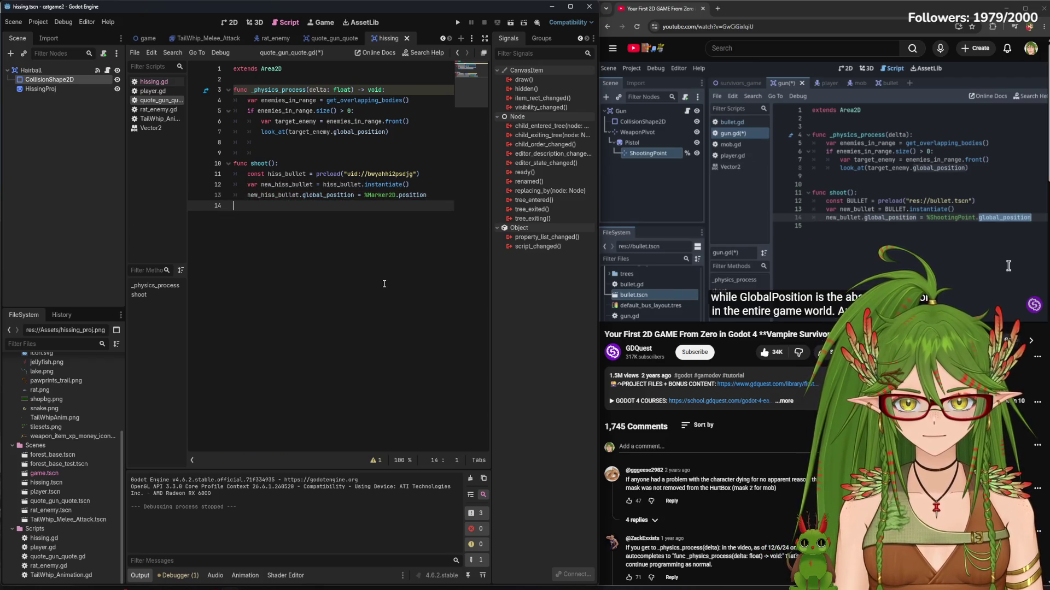
left_click(63, 88)
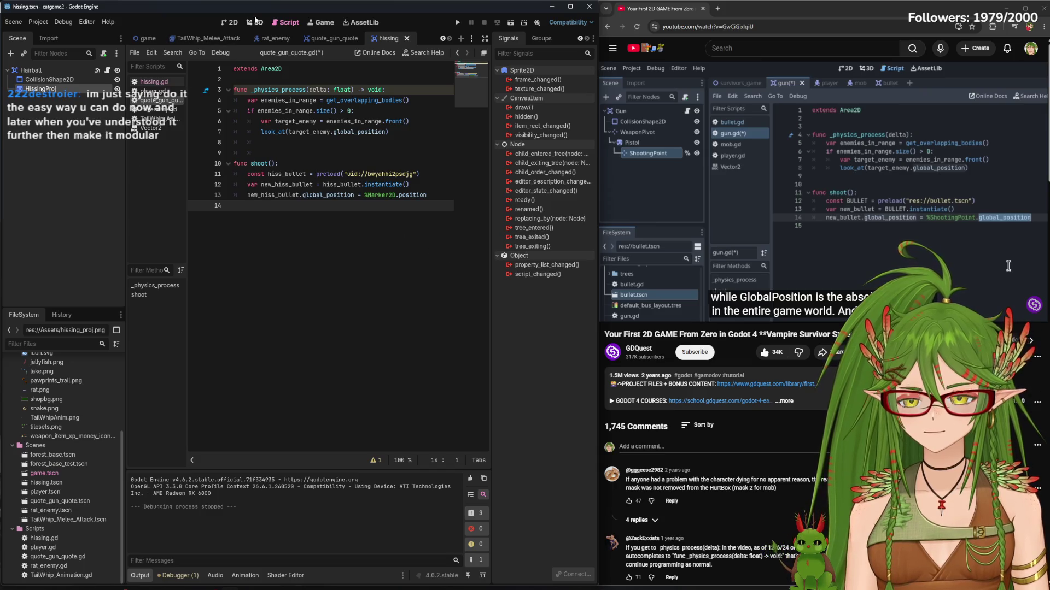
Rename the gun scene's Marker2D node to ShootingPoint
left_click(334, 39)
right_click(49, 88)
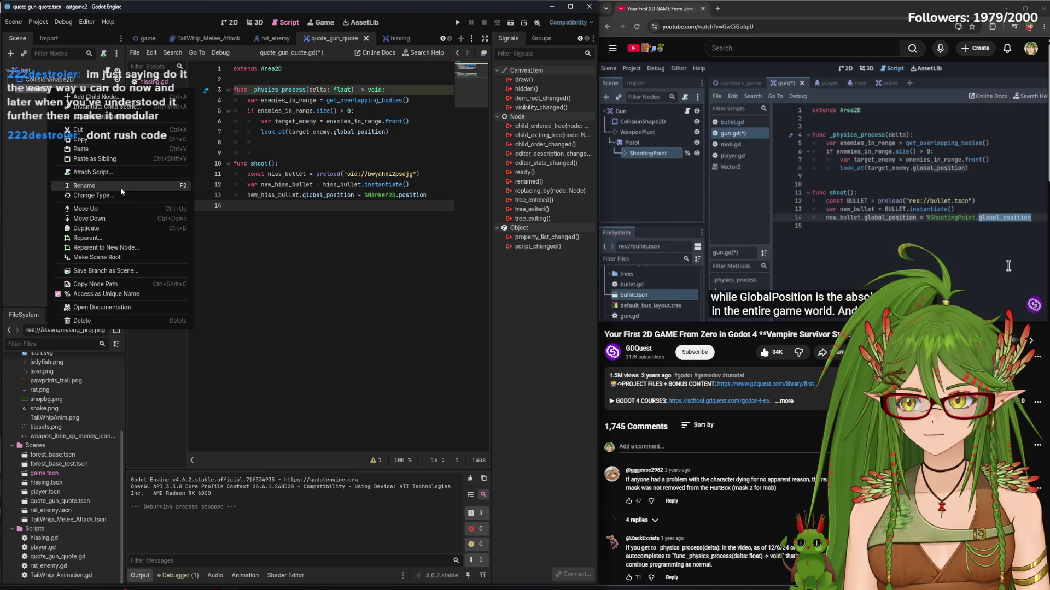
left_click(92, 186)
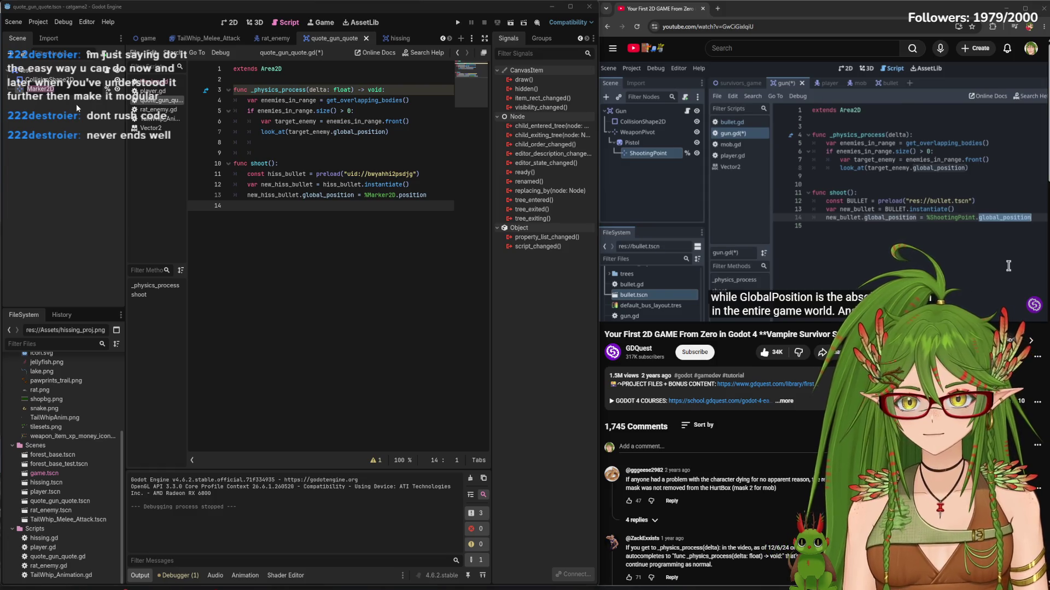
type("ShootingPoint")
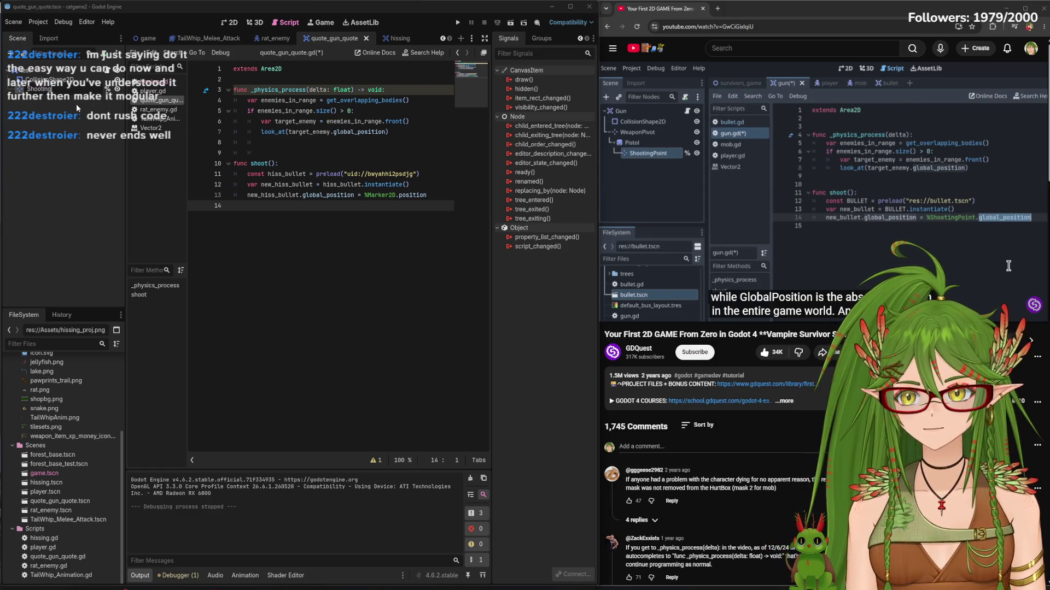
key("Return")
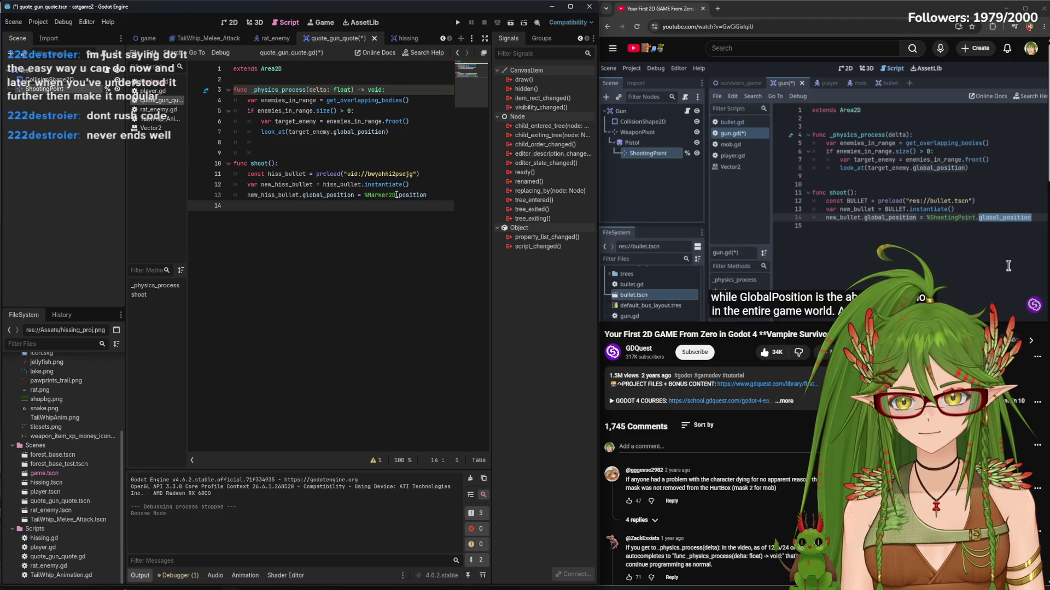
Replace %Marker2D on line 13 with a dragged-in %ShootingPoint reference and save the script
left_click(396, 196)
key("BackSpace")
key("BackSpace")
key("BackSpace")
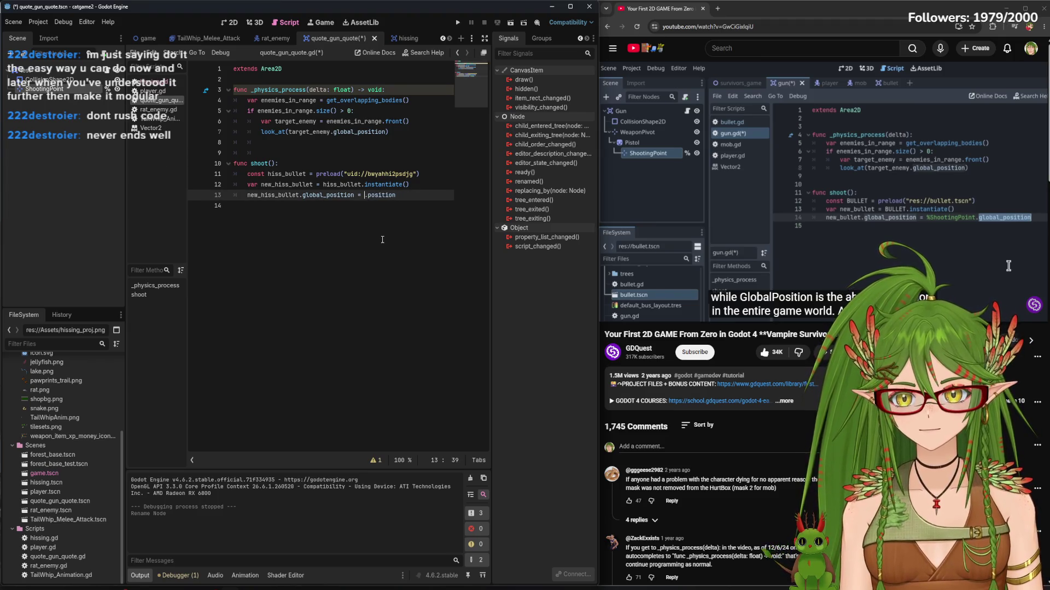
key("ctrl+s")
mouse_move(12, 87)
left_mouse_down()
mouse_move(339, 204)
mouse_move(364, 195)
left_mouse_up()
left_click(412, 283)
key("ctrl+s")
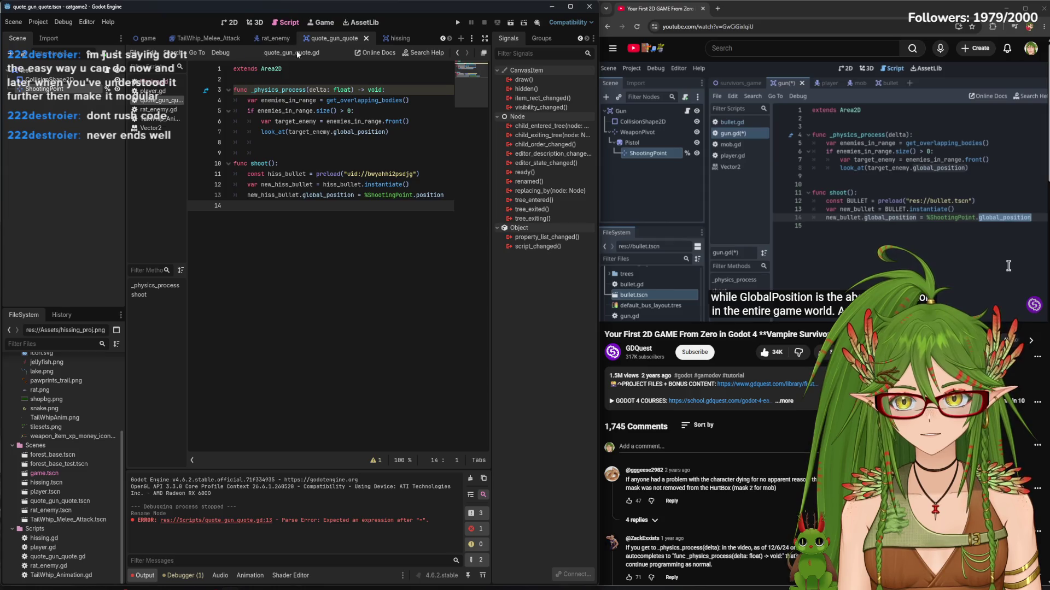
left_click(394, 39)
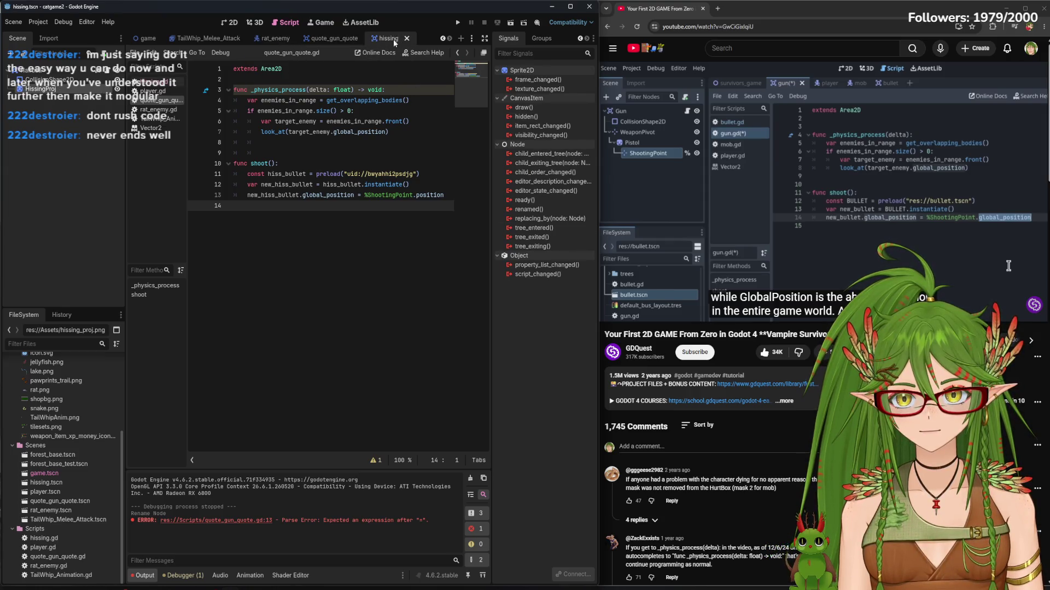
left_click(330, 38)
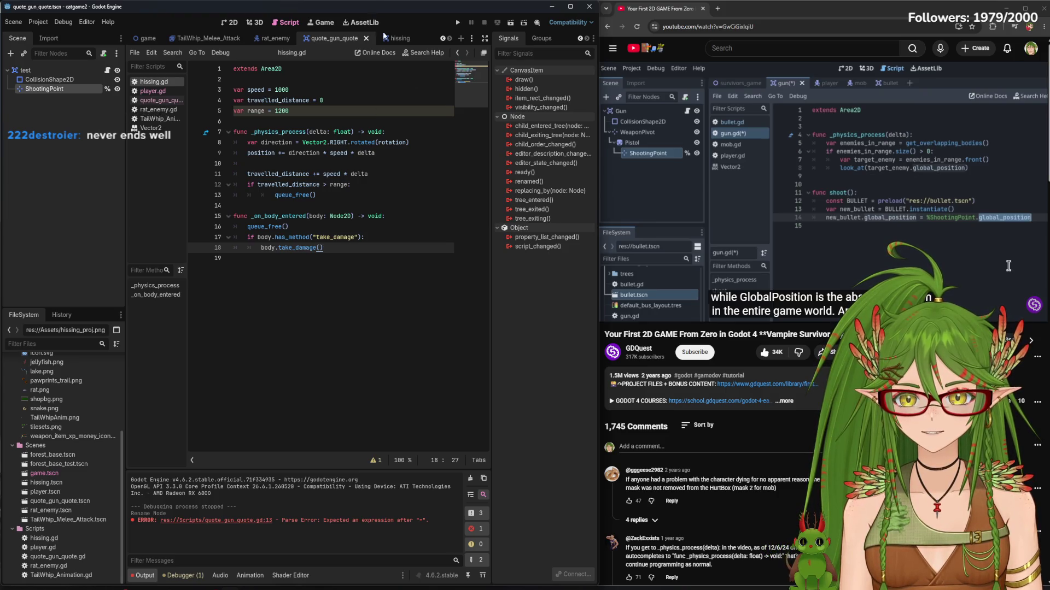
Point the preload on line 11 at hissing.tscn and save the gun script
left_click(159, 100)
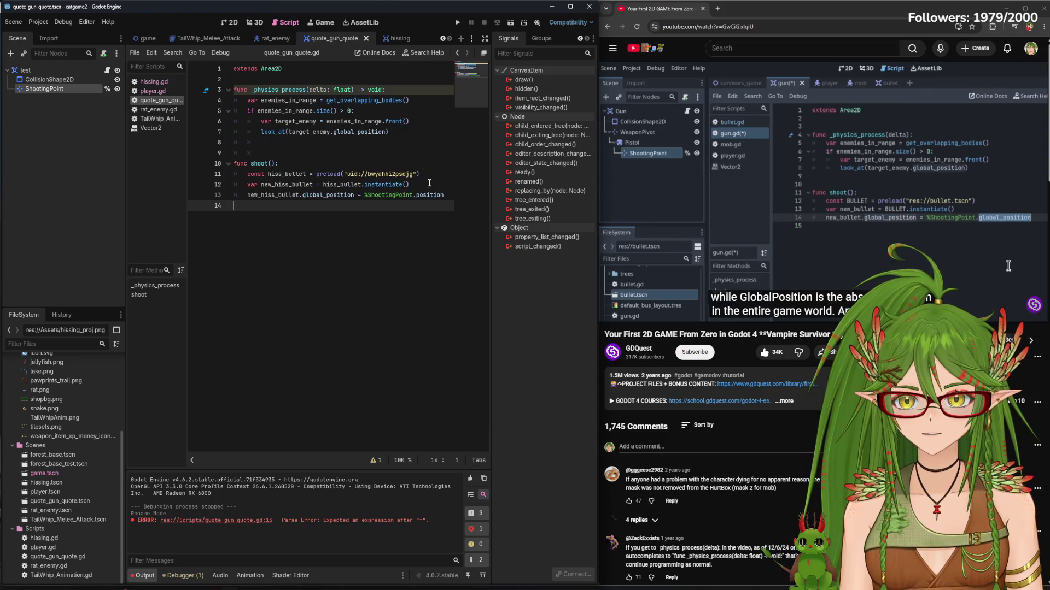
left_click(412, 173)
key("BackSpace")
key("BackSpace")
key("BackSpace")
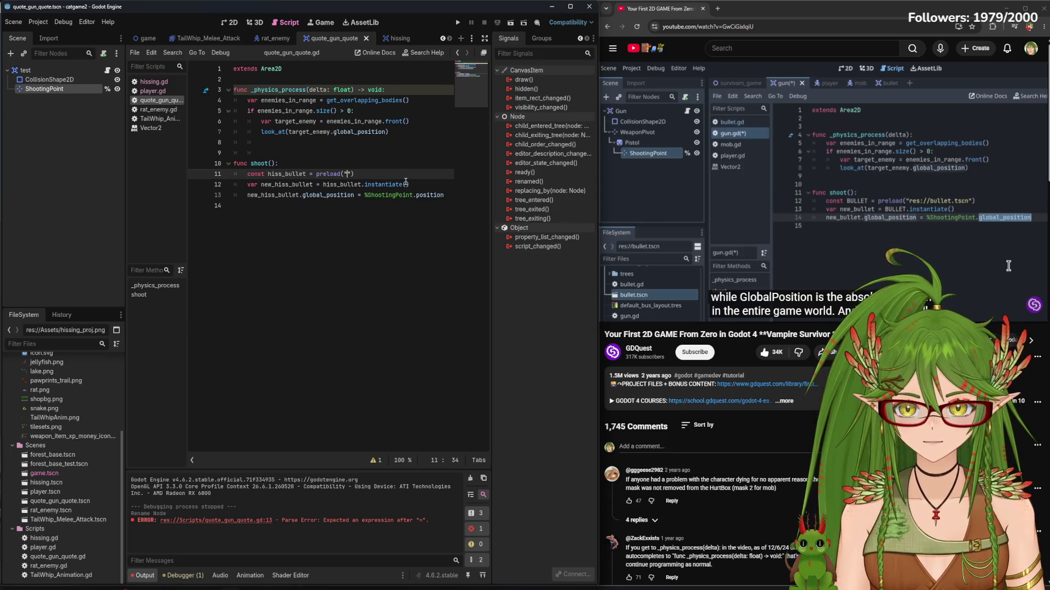
right_click(56, 485)
left_click(377, 217)
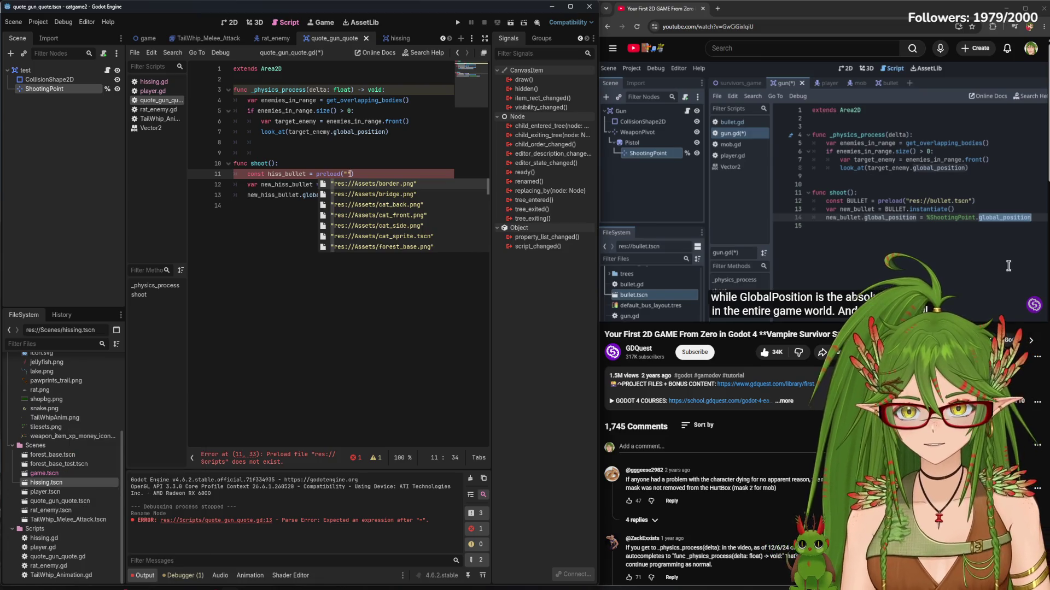
type("uid://bwyahhi2psdjg")
left_click(362, 255)
key("ctrl+s")
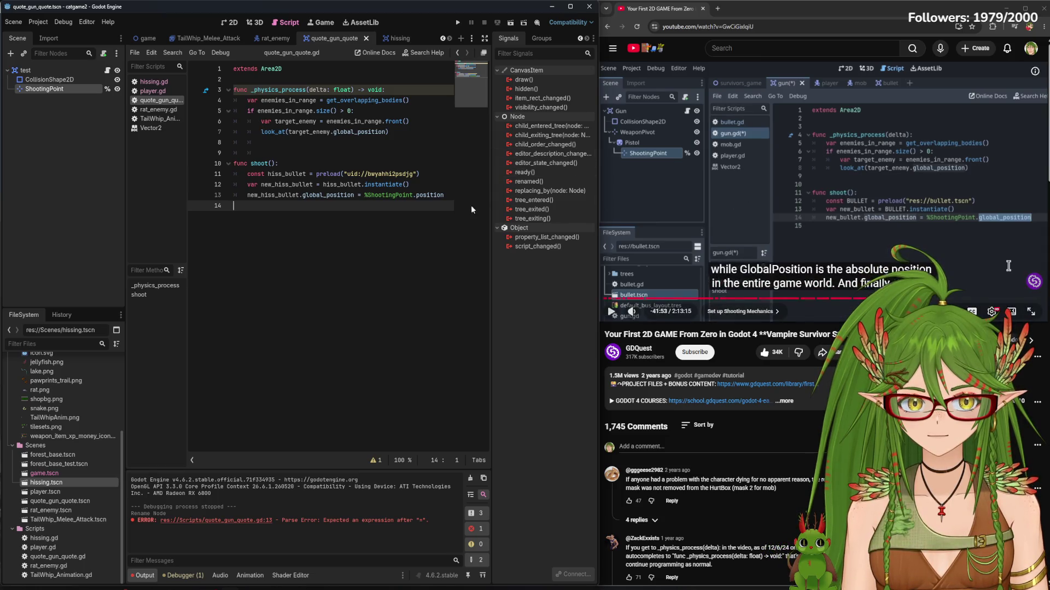
Pause the tutorial video and show the gun scene in the 2D view
left_click(654, 307)
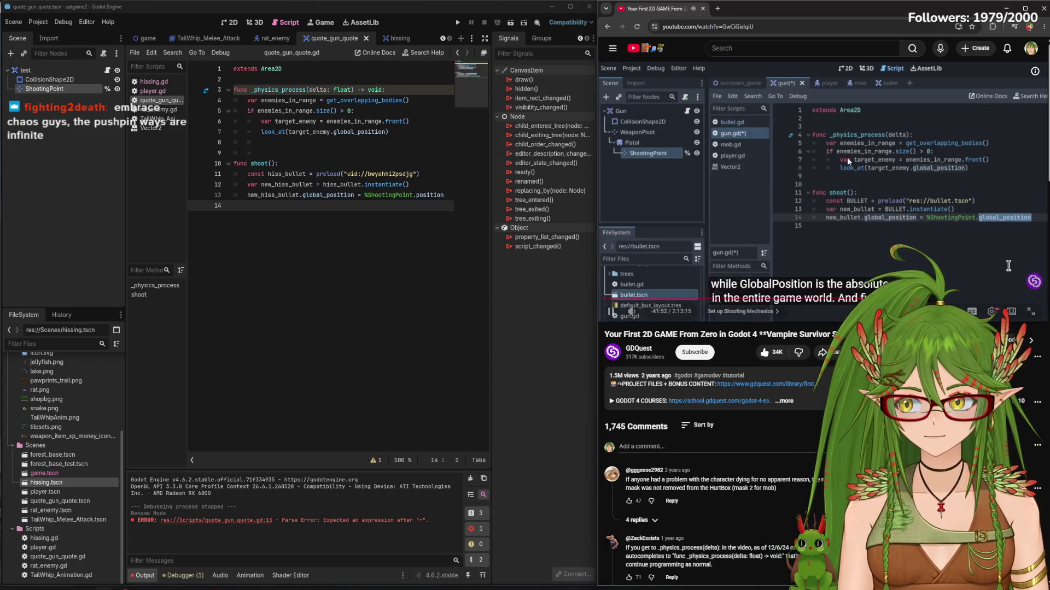
key("space")
left_click(236, 26)
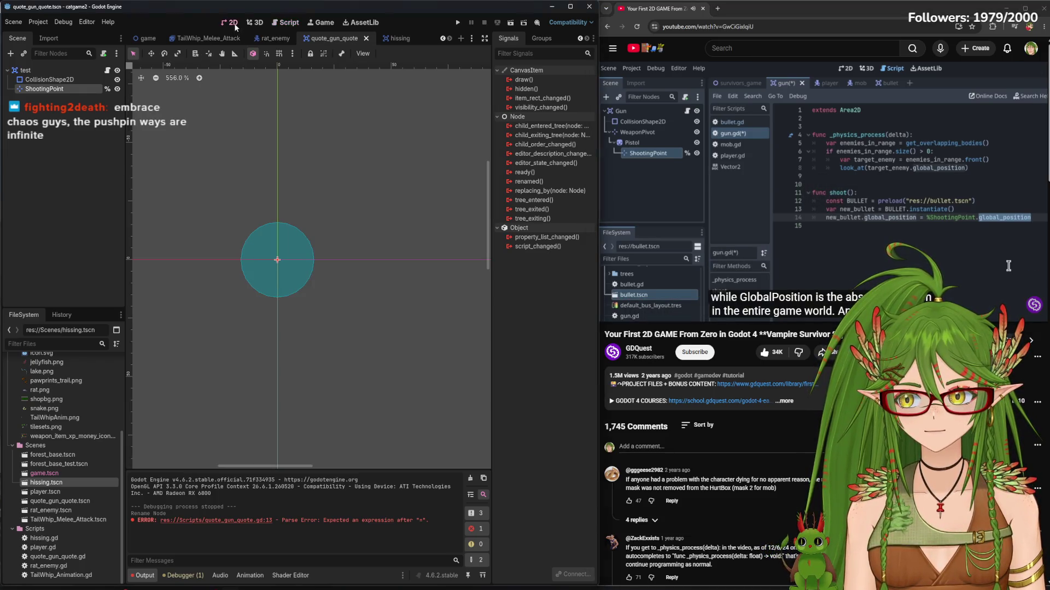
scroll(297, 275, "up", 7)
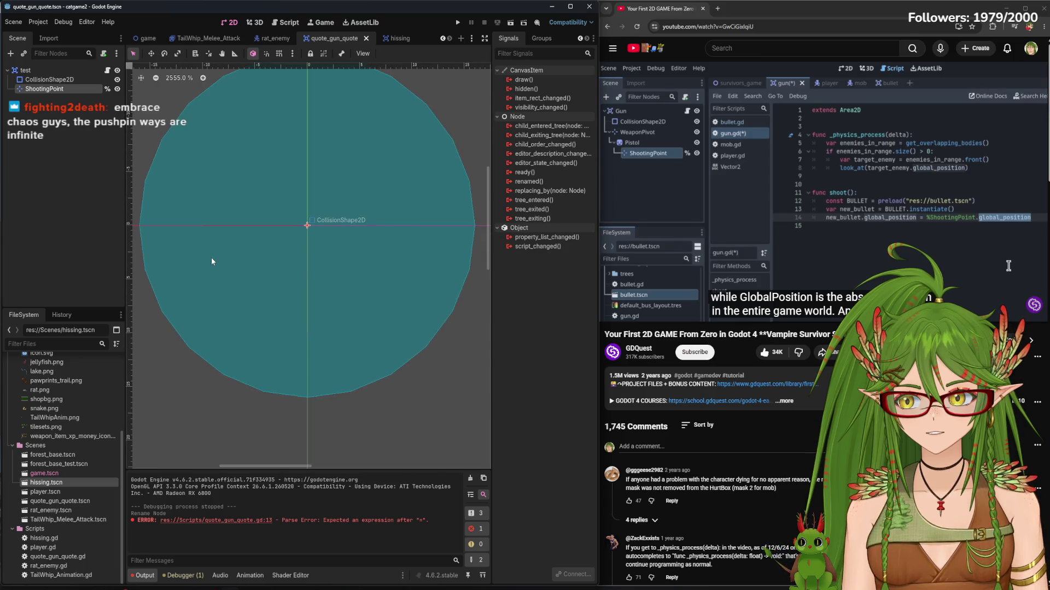
scroll(292, 292, "up", 2)
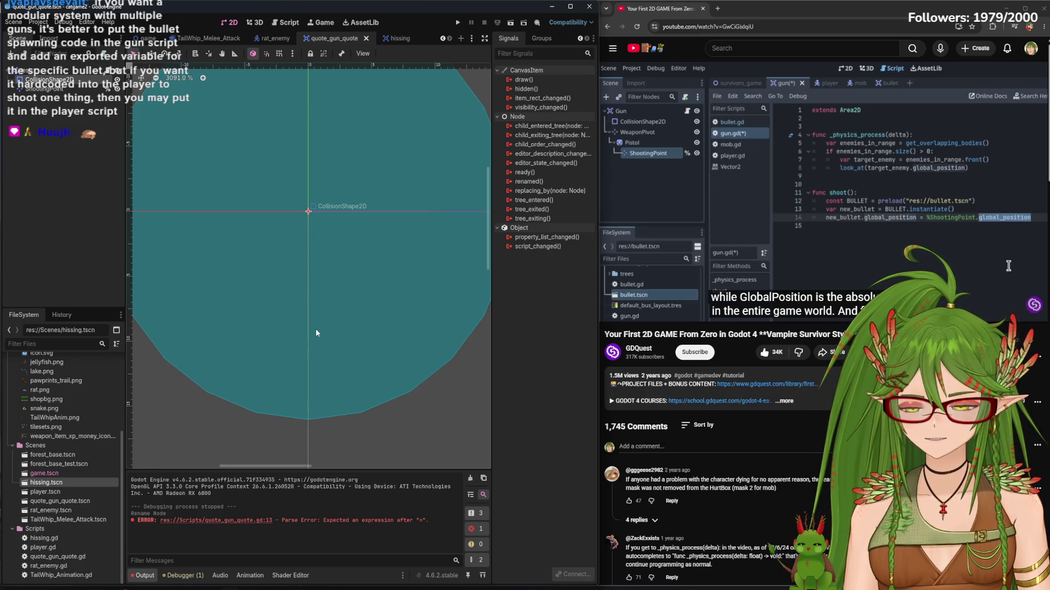
scroll(318, 310, "down", 3)
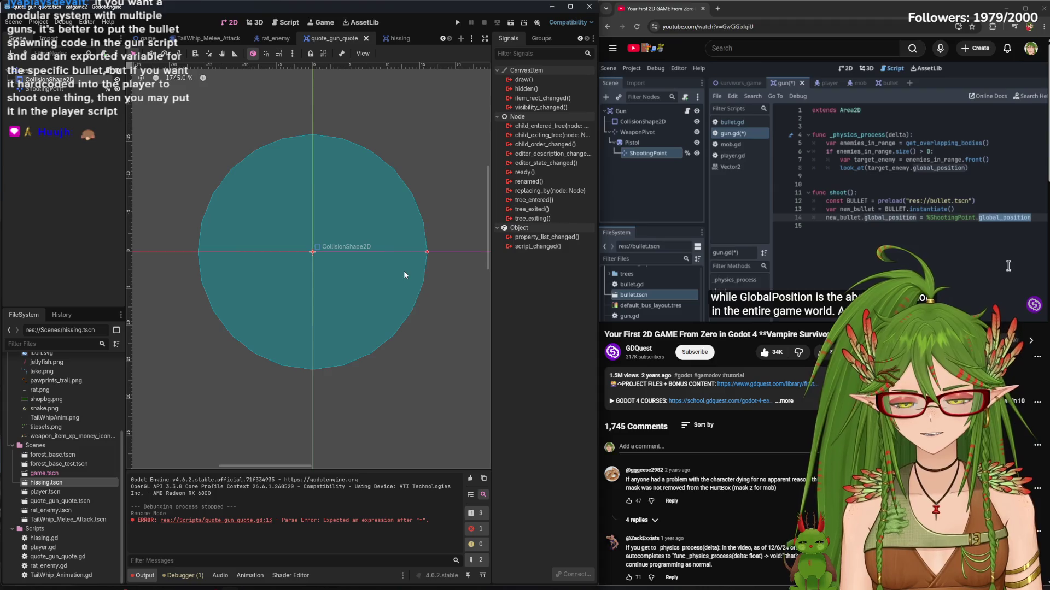
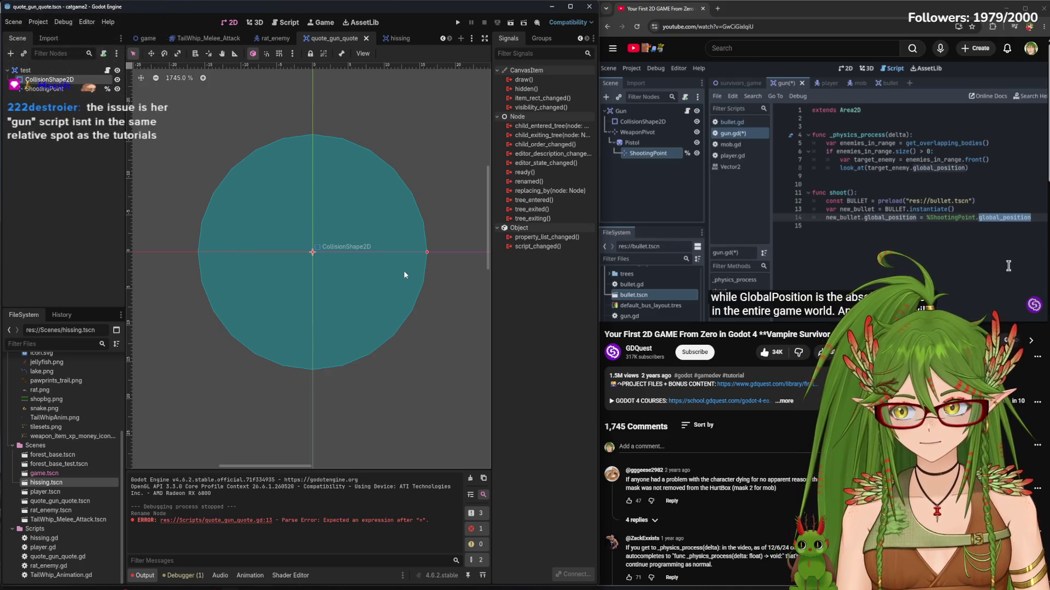
Adjust the CollisionShape2D circle's radius, checking it against a temporary player instance
mouse_move(427, 252)
left_mouse_down()
mouse_move(348, 253)
mouse_move(441, 253)
left_mouse_up()
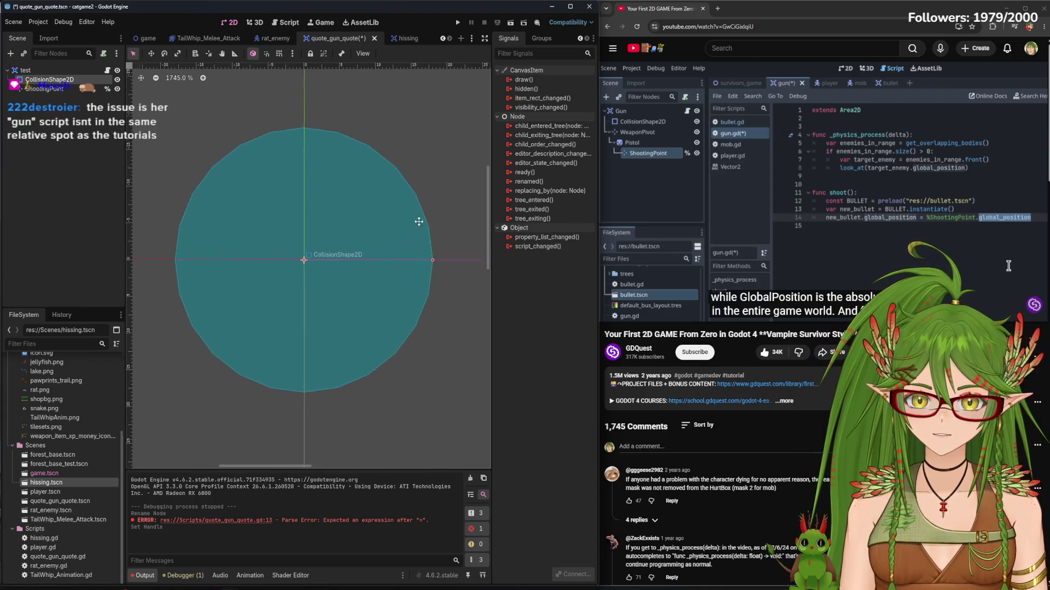
mouse_move(399, 293)
left_mouse_down()
mouse_move(384, 295)
mouse_move(392, 320)
left_mouse_up()
scroll(392, 320, "down", 3)
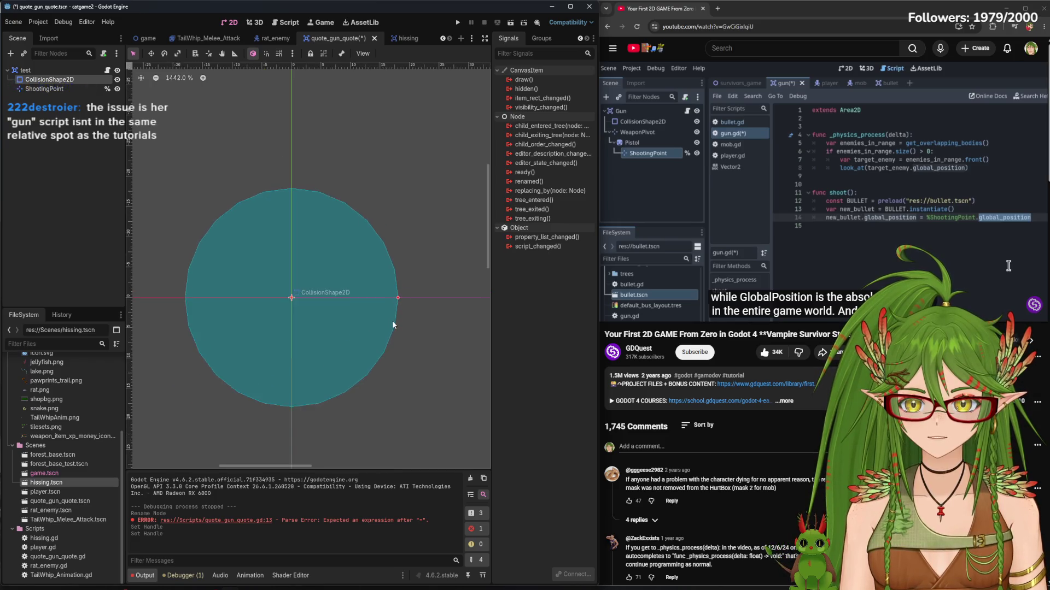
key("ctrl+z")
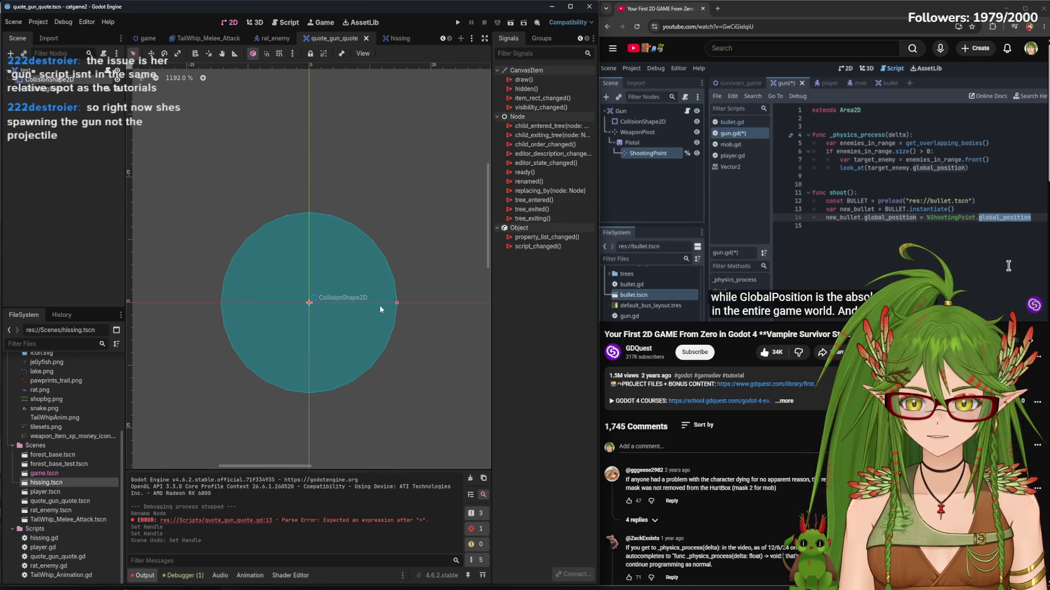
scroll(369, 310, "up", 3)
scroll(323, 316, "up", 5)
scroll(454, 277, "down", 7)
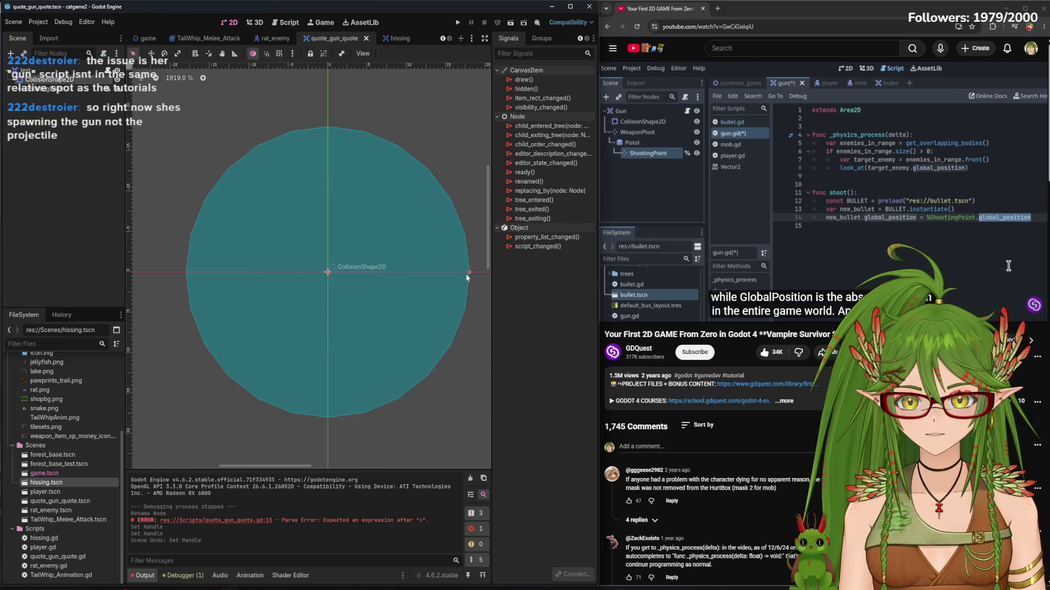
left_click_drag(466, 278, 409, 272)
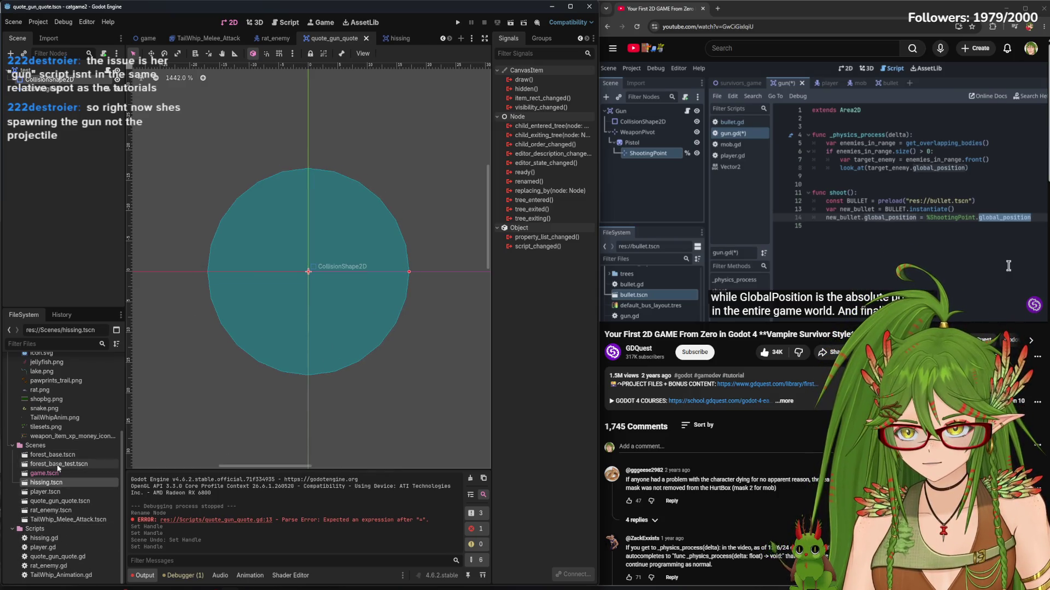
left_click_drag(45, 492, 312, 351)
key("ctrl+z")
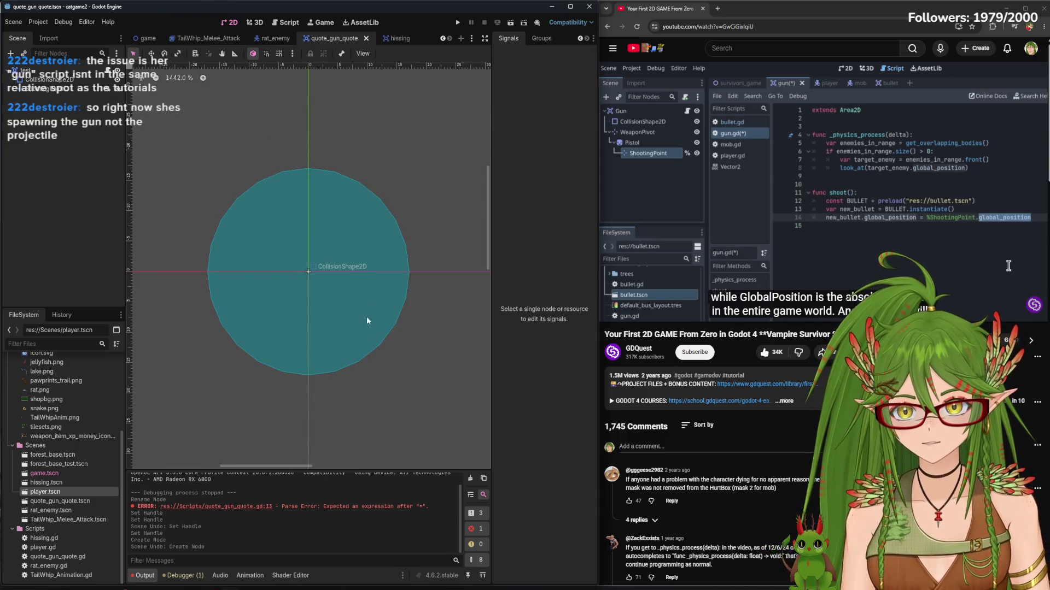
Widen the collision circle, comparing it with temporary player instances that are then removed
left_click(369, 328)
left_click_drag(408, 271, 485, 277)
scroll(357, 335, "down", 4)
left_click_drag(434, 309, 457, 309)
scroll(371, 309, "down", 1)
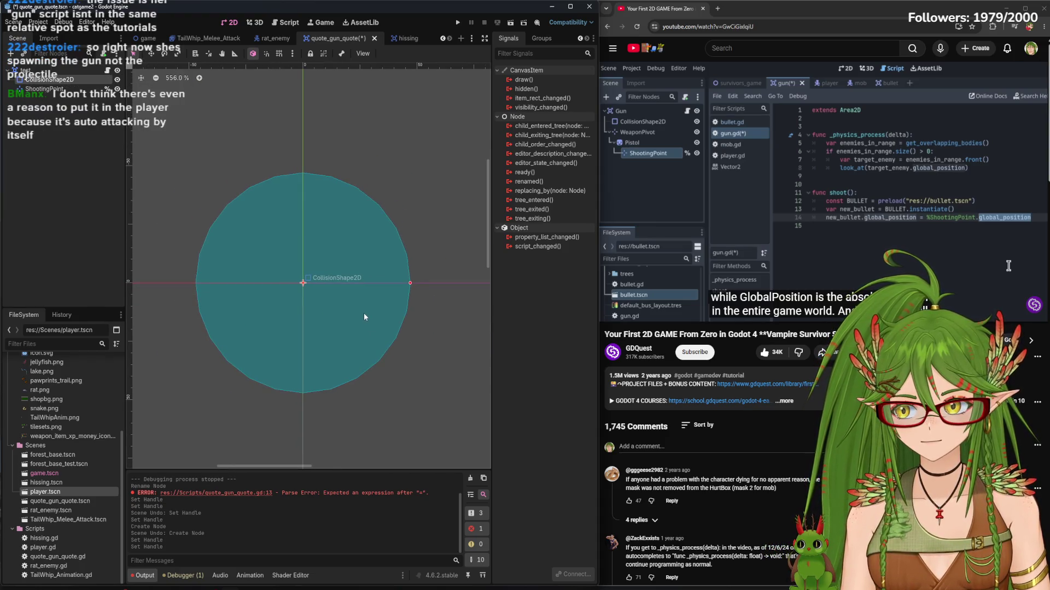
left_click_drag(45, 491, 304, 316)
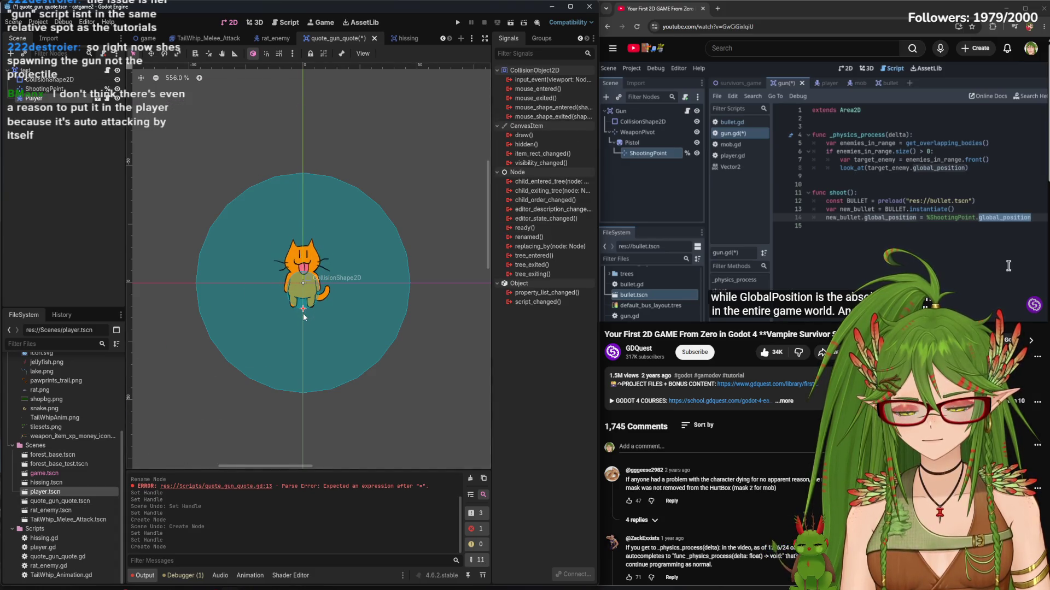
key("ctrl+z")
left_click_drag(410, 282, 495, 284)
scroll(308, 360, "down", 4)
mouse_move(45, 491)
left_mouse_down()
mouse_move(77, 495)
mouse_move(311, 328)
mouse_move(309, 337)
left_mouse_up()
key("ctrl+z")
Fine-tune the circle to its final wide detection range and save the gun scene
left_click_drag(419, 321, 438, 321)
mouse_move(46, 492)
left_mouse_down()
mouse_move(65, 496)
mouse_move(290, 339)
mouse_move(307, 339)
left_mouse_up()
key("ctrl+z")
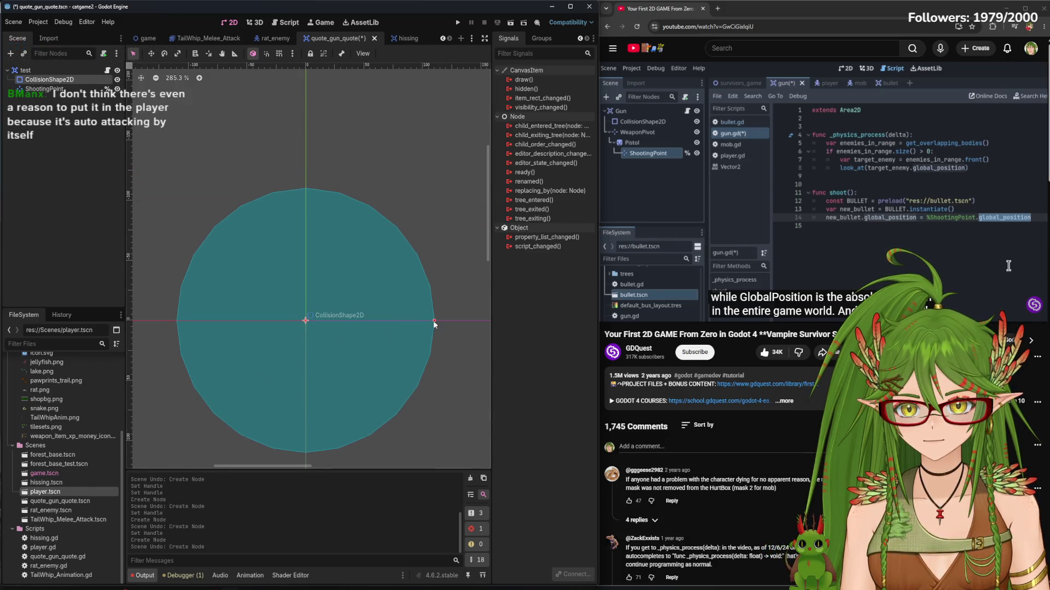
left_click_drag(437, 324, 421, 321)
key("ctrl+s")
mouse_move(45, 492)
left_mouse_down()
mouse_move(336, 322)
mouse_move(308, 335)
left_mouse_up()
key("ctrl+z")
left_click_drag(420, 323, 440, 322)
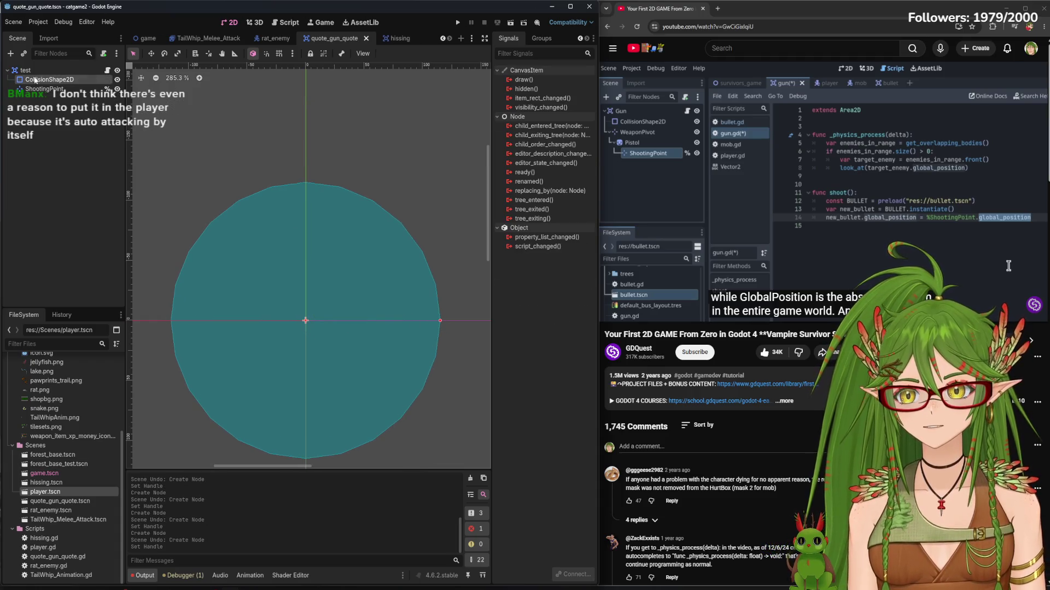
left_click(789, 197)
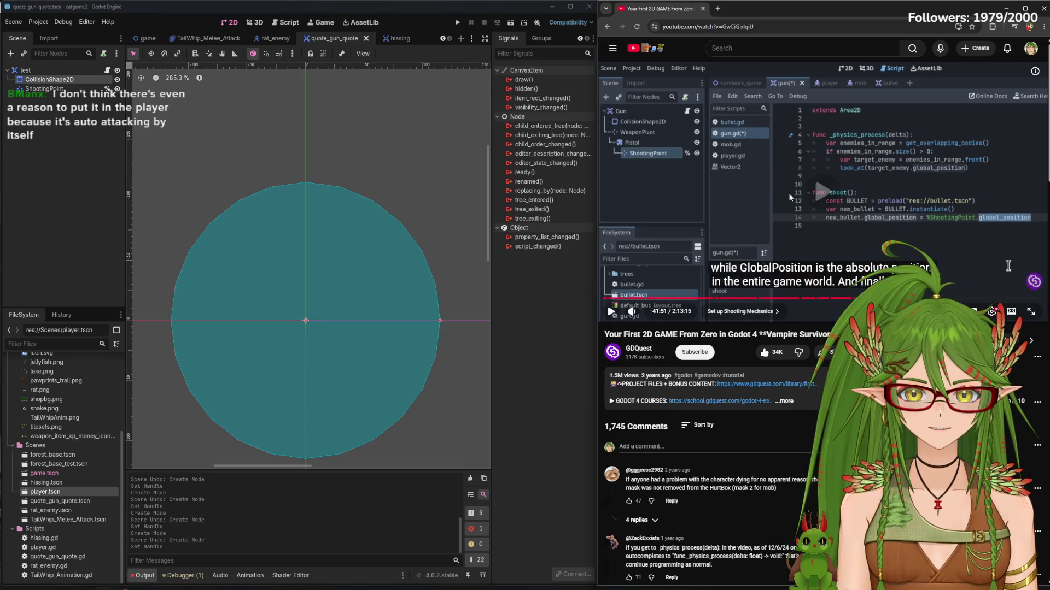
In the gun script, change line 13 to use %ShootingPoint.global_position
left_click(289, 22)
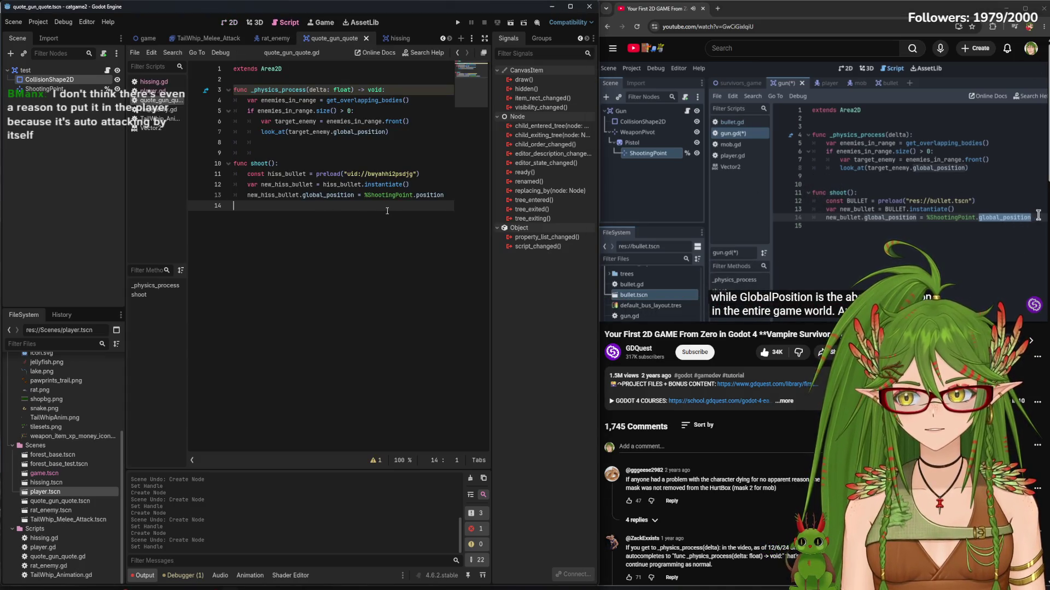
left_click(451, 195)
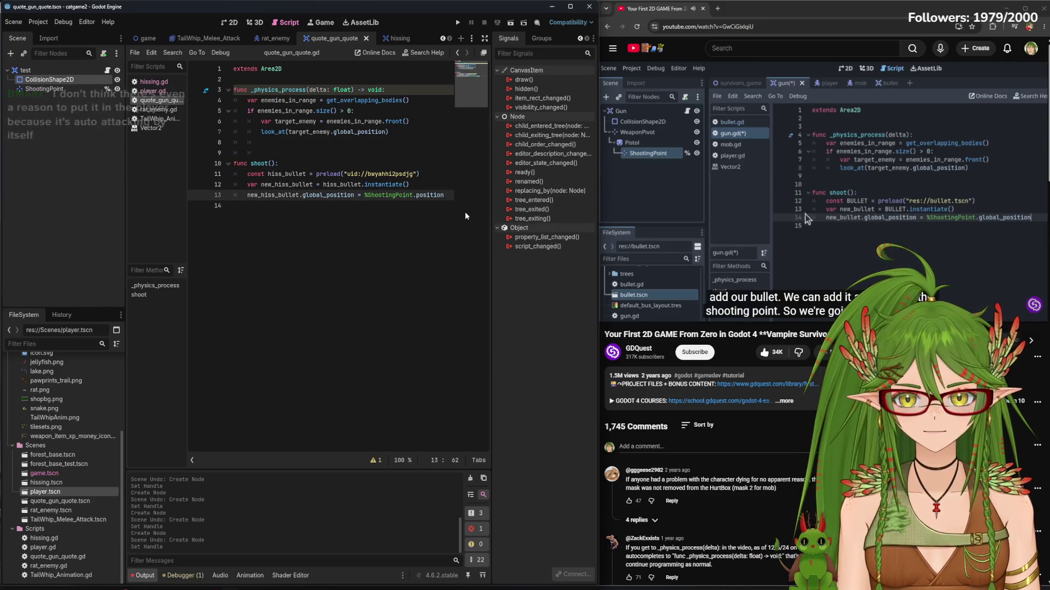
left_click(417, 195)
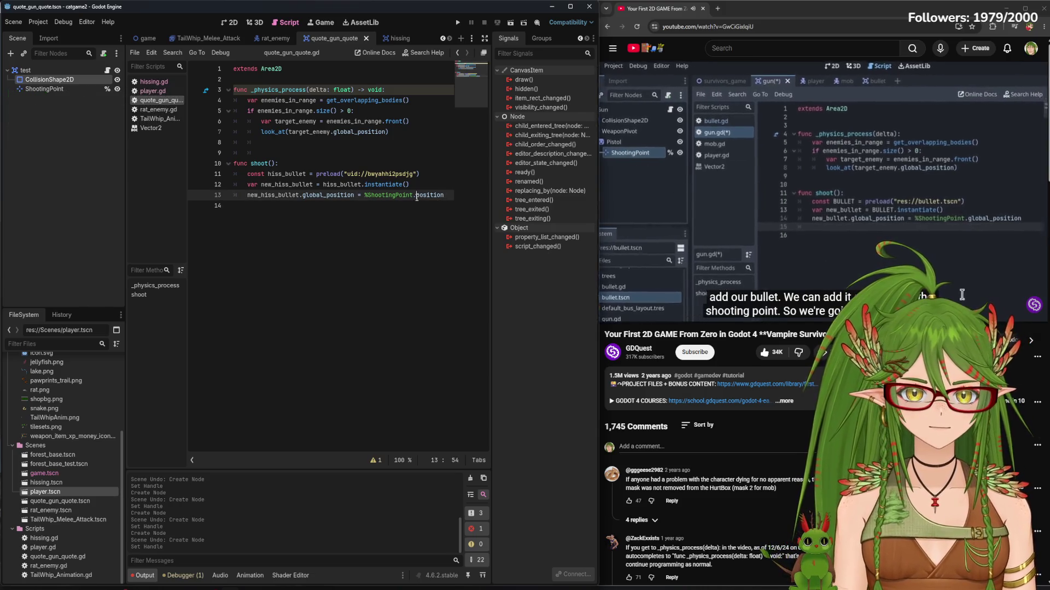
type("global_")
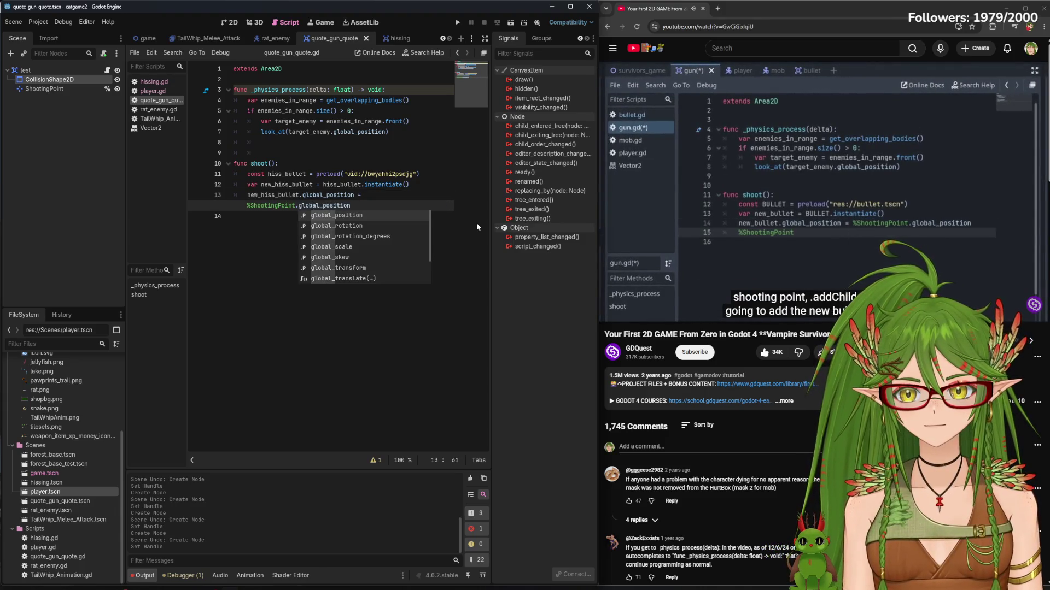
key("Tab")
left_click(269, 222)
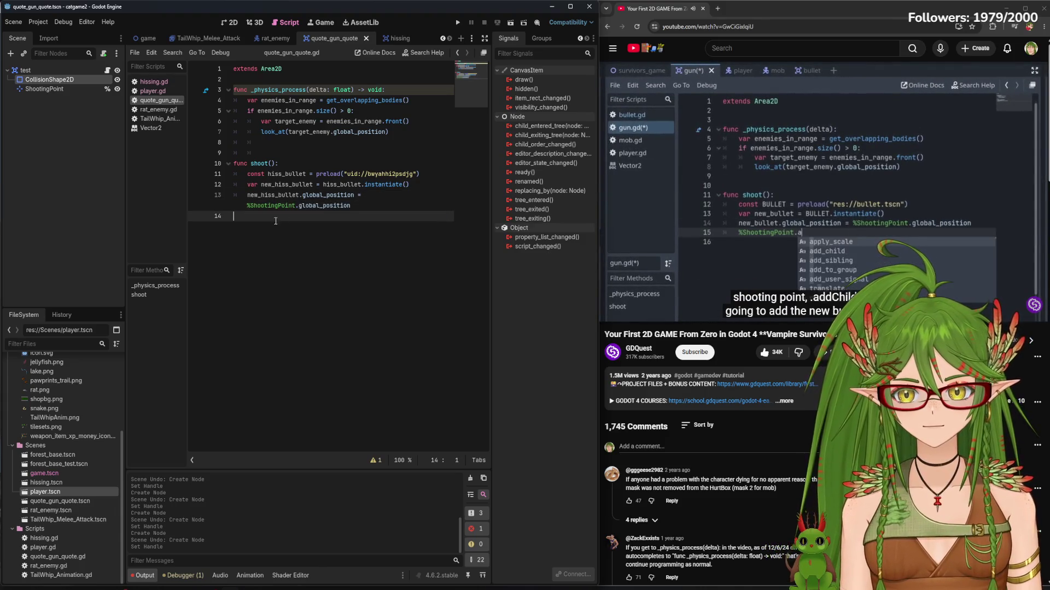
left_click(276, 206)
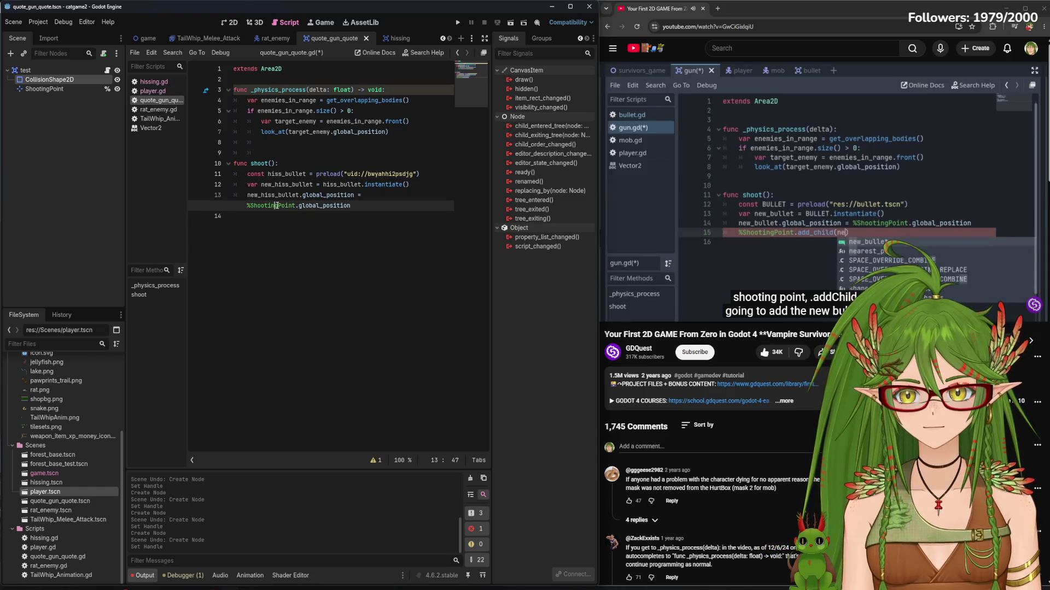
Add %ShootingPoint.add_child(new_hiss_bullet) on line 14 and save the script
left_click(274, 218)
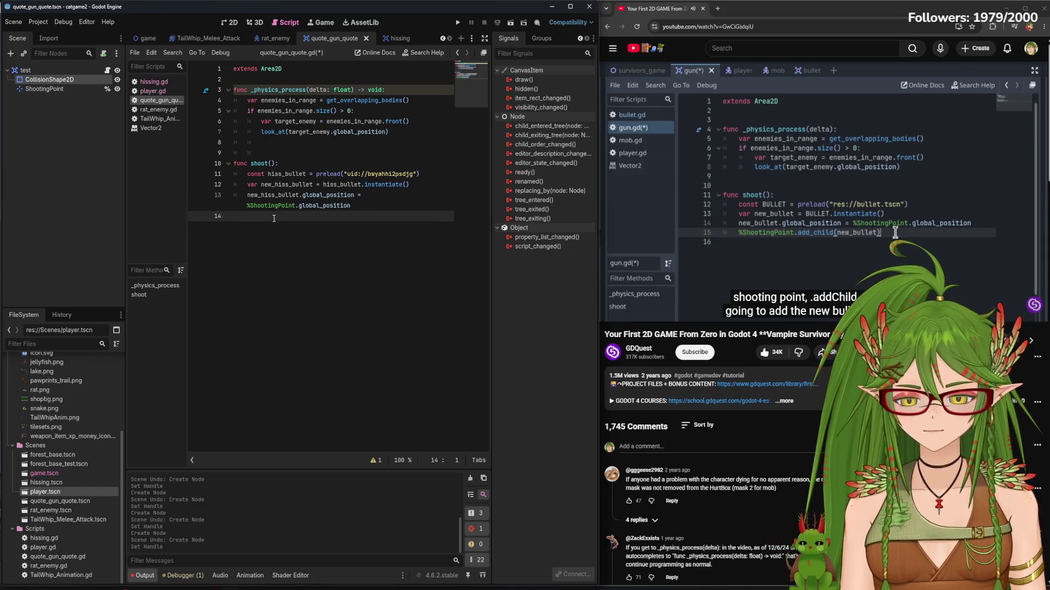
key("Tab")
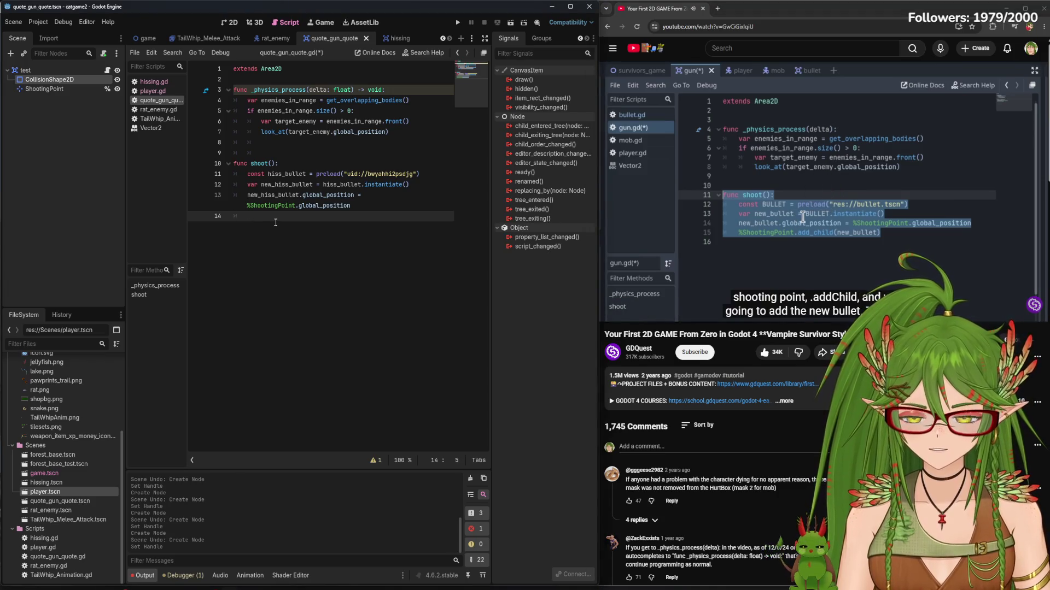
type("%ShootingPoint.add")
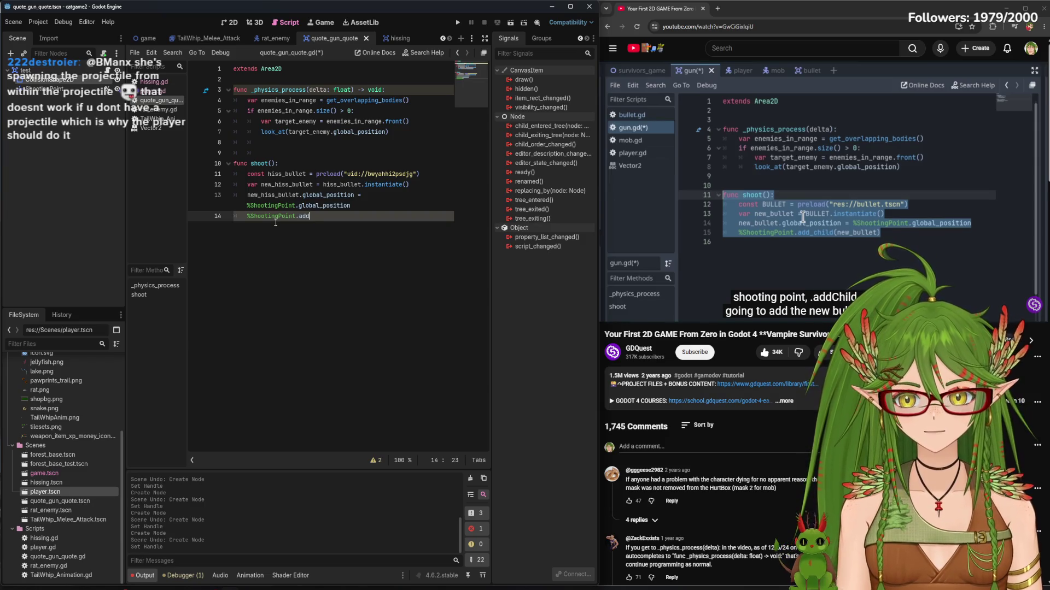
type("_child")
type("(new_")
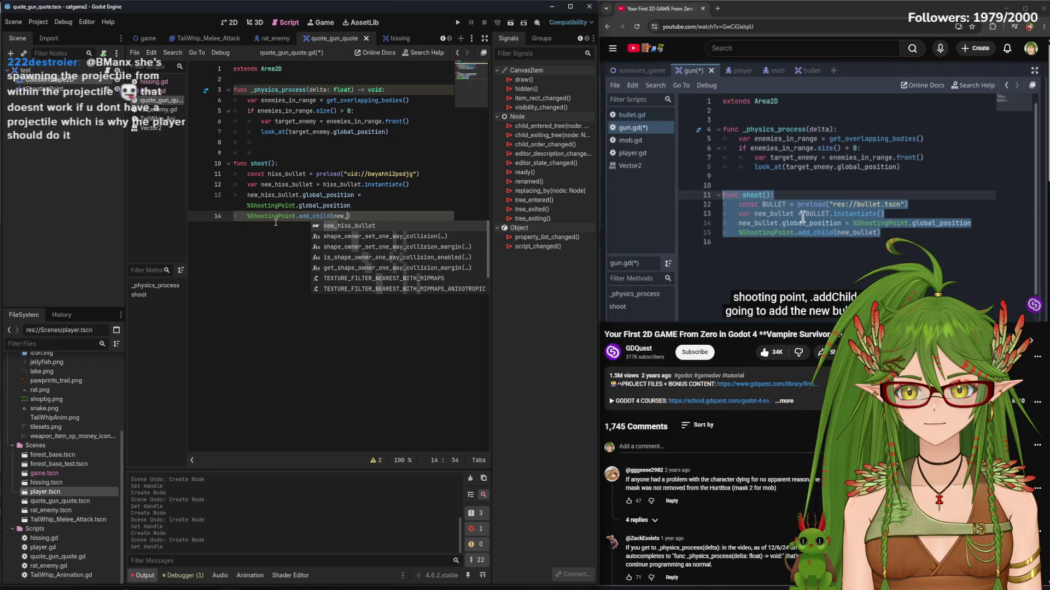
key("Return")
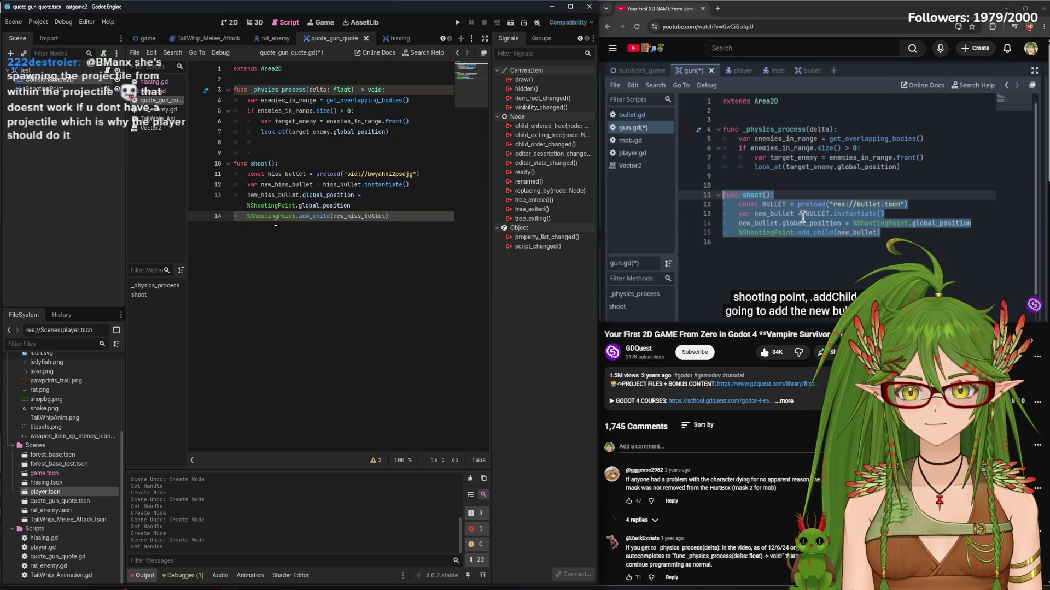
key("ctrl+s")
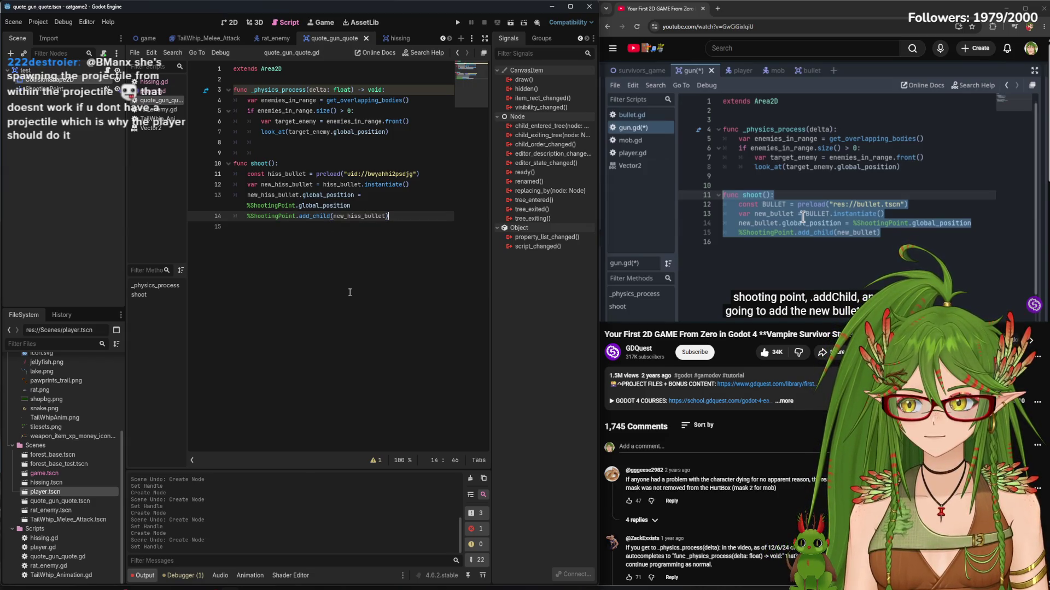
left_click(766, 174)
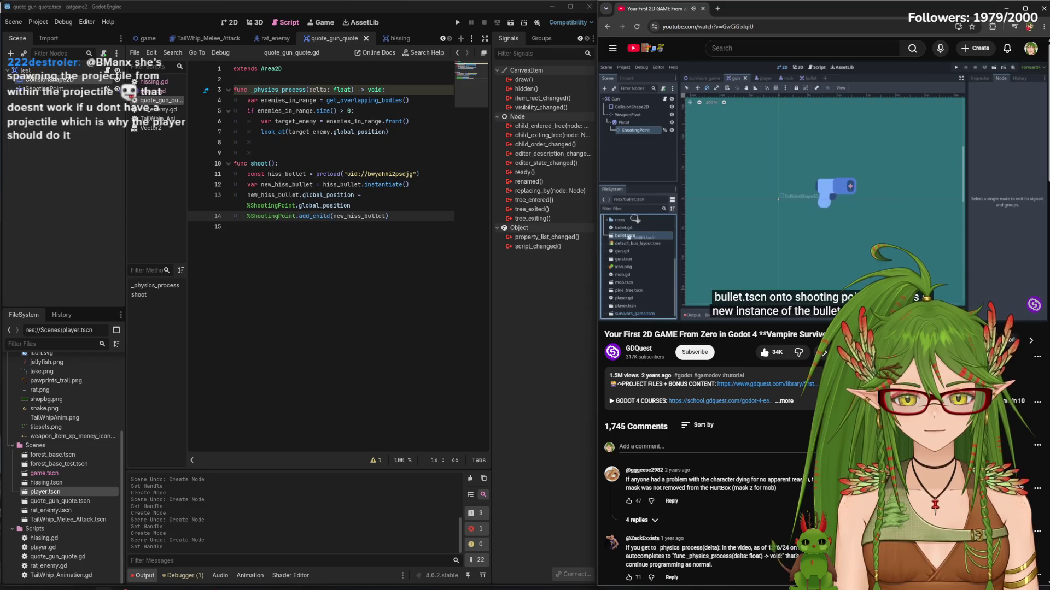
Look over the hissing, rat_enemy and player scripts, then show quote_gun_quote in the 2D editor
left_click(769, 152)
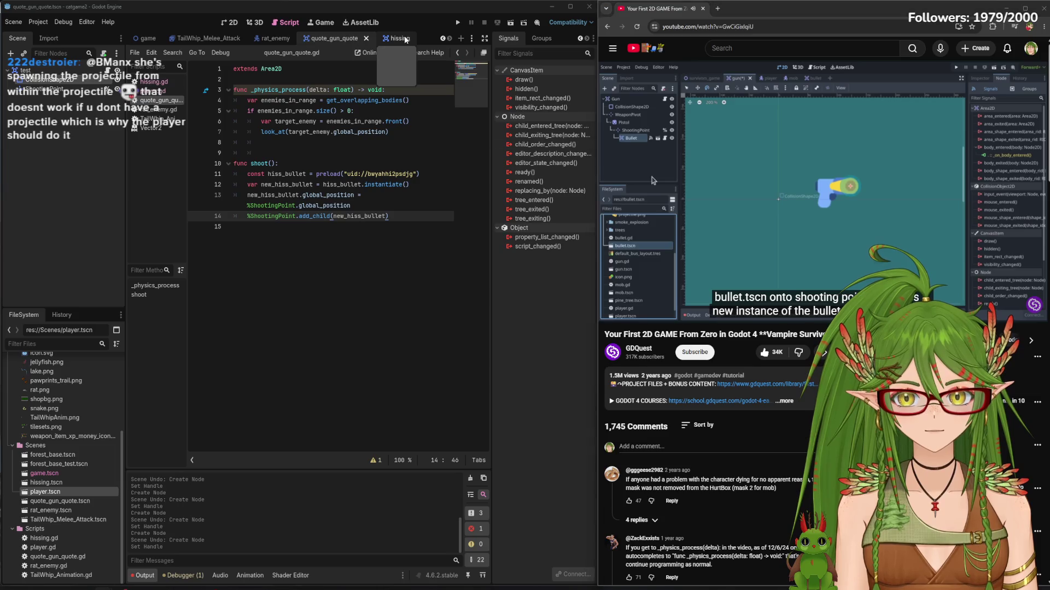
left_click(385, 40)
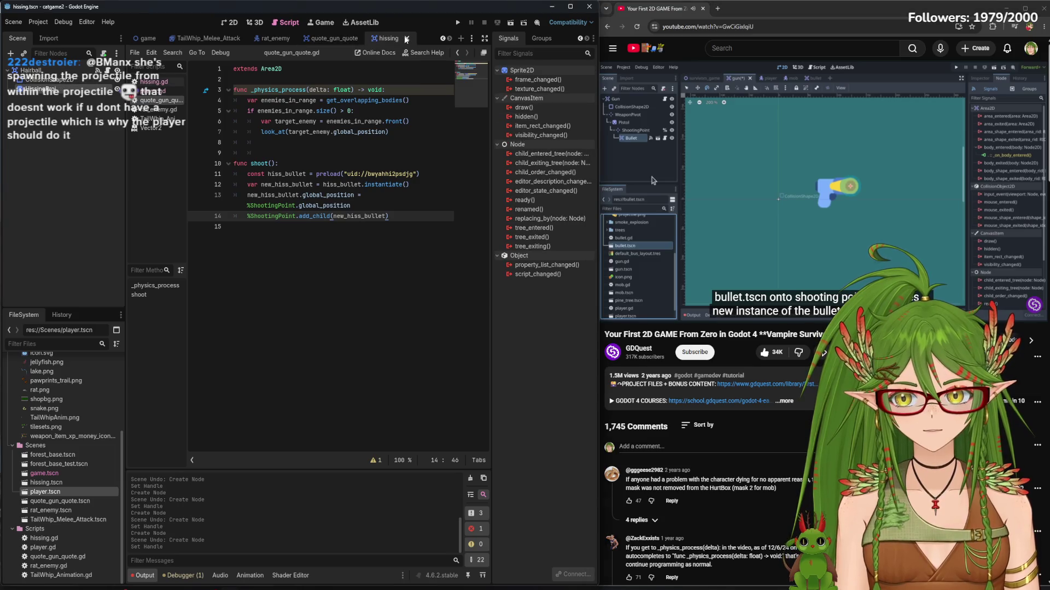
left_click(158, 81)
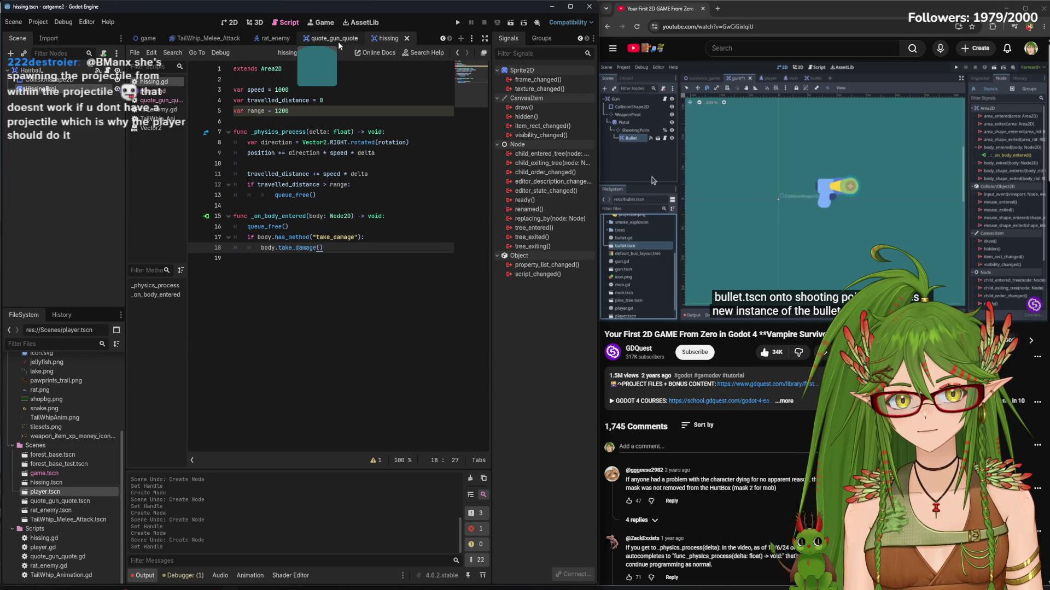
left_click(269, 40)
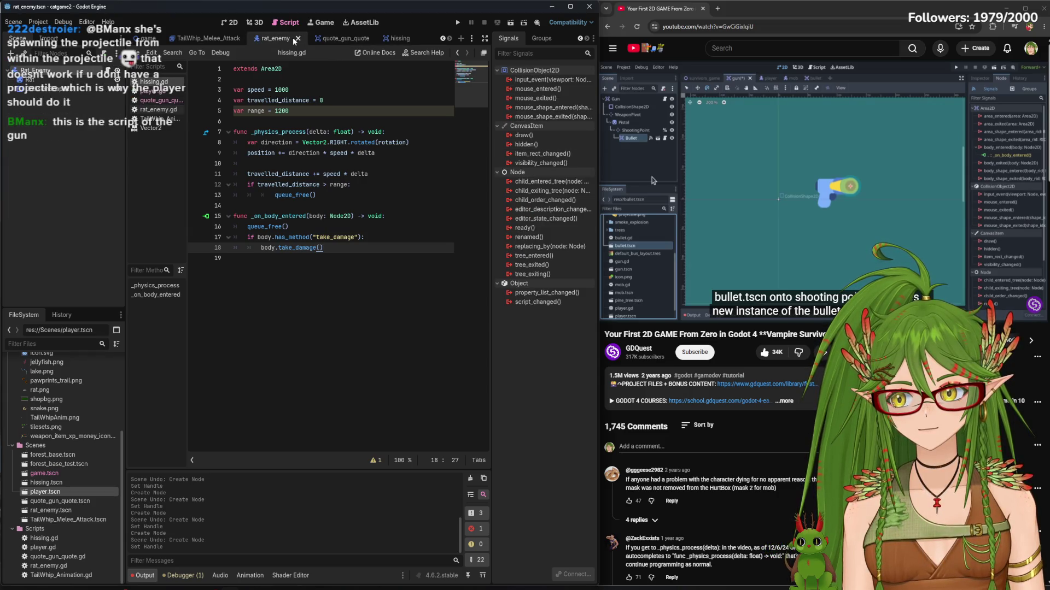
left_click(156, 92)
left_click(159, 100)
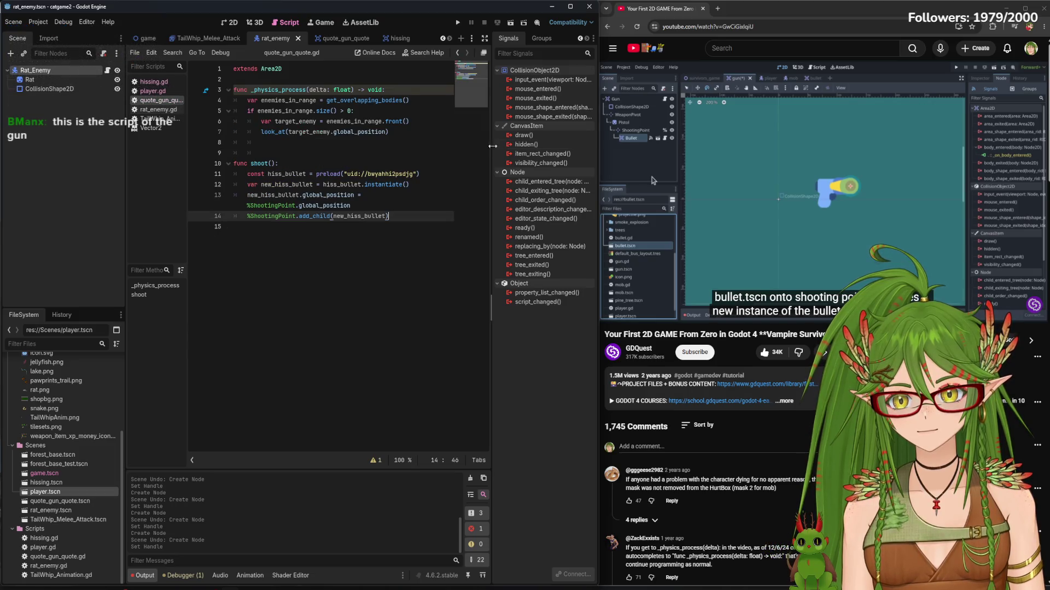
left_click(228, 23)
left_click(335, 39)
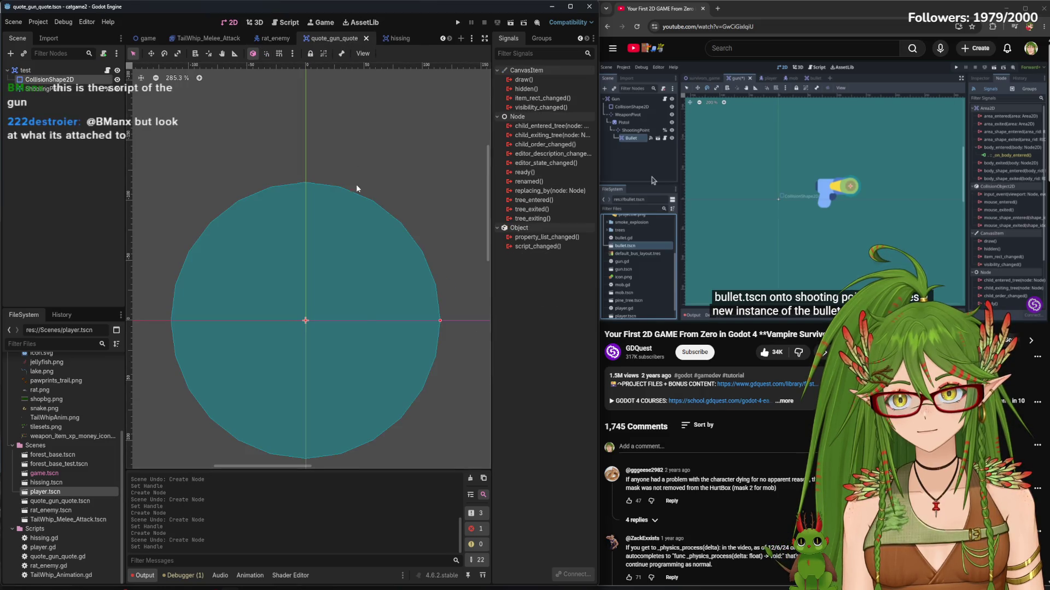
Drop an instance of hissing.tscn into the gun scene at the circle's centre
left_click_drag(356, 345, 366, 269)
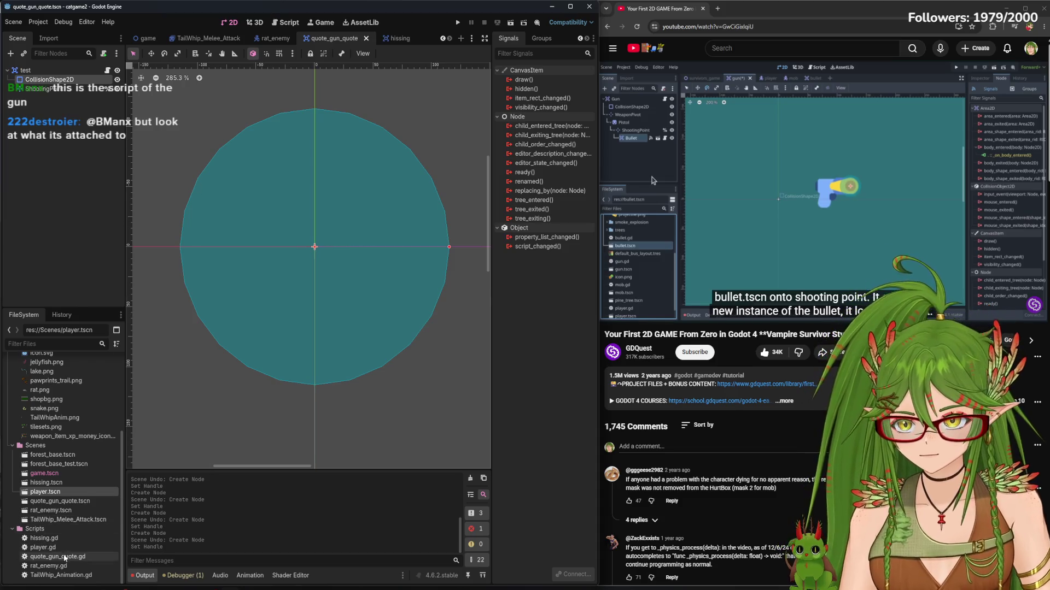
mouse_move(61, 487)
left_mouse_down()
mouse_move(63, 465)
mouse_move(316, 247)
left_mouse_up()
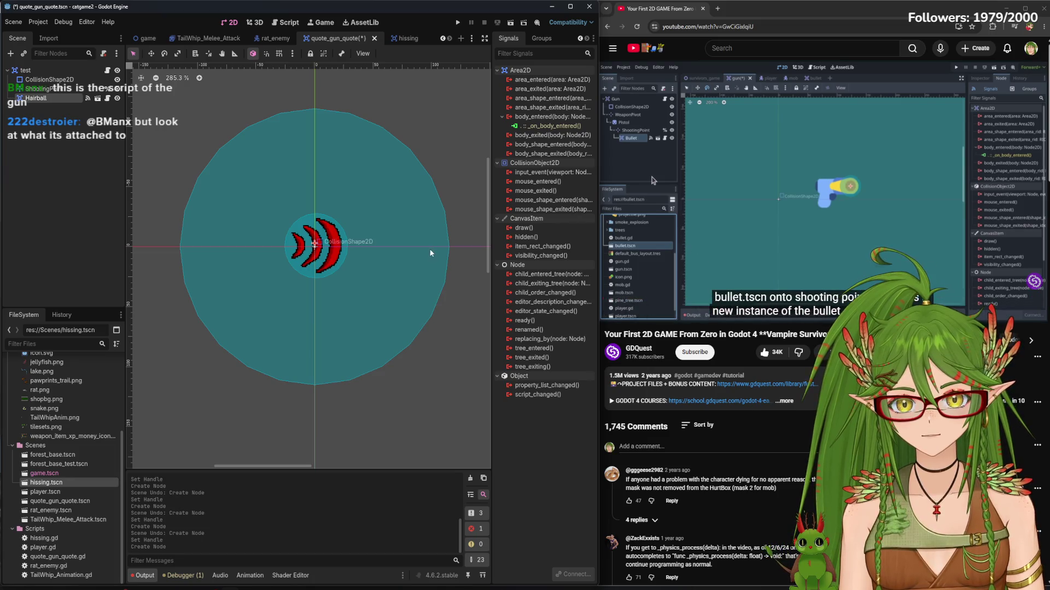
left_click(51, 223)
left_click(793, 222)
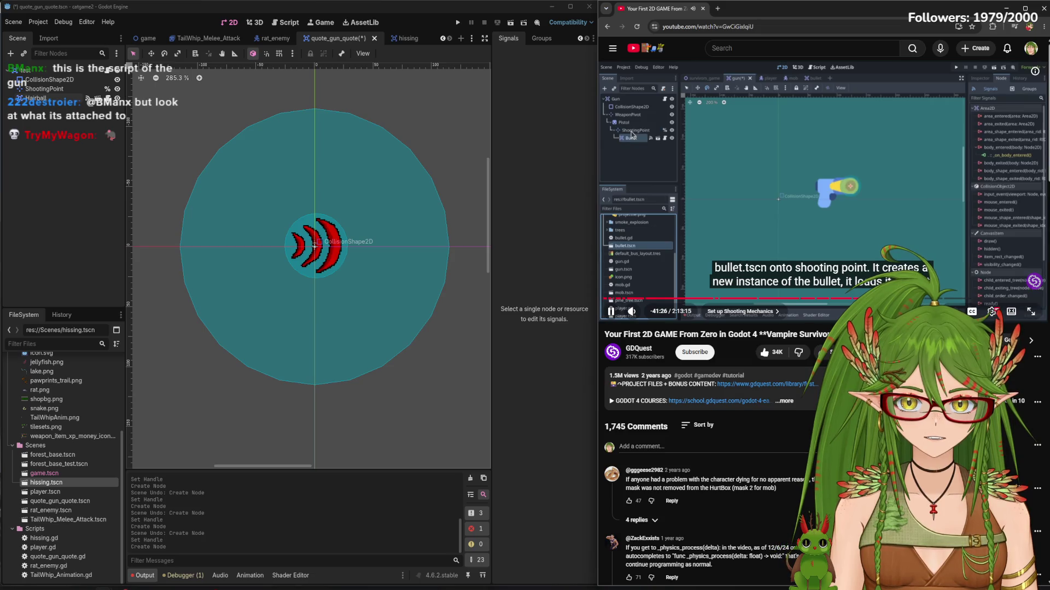
Reparent the Hairball node under ShootingPoint and save the gun scene
left_click_drag(52, 98, 54, 88)
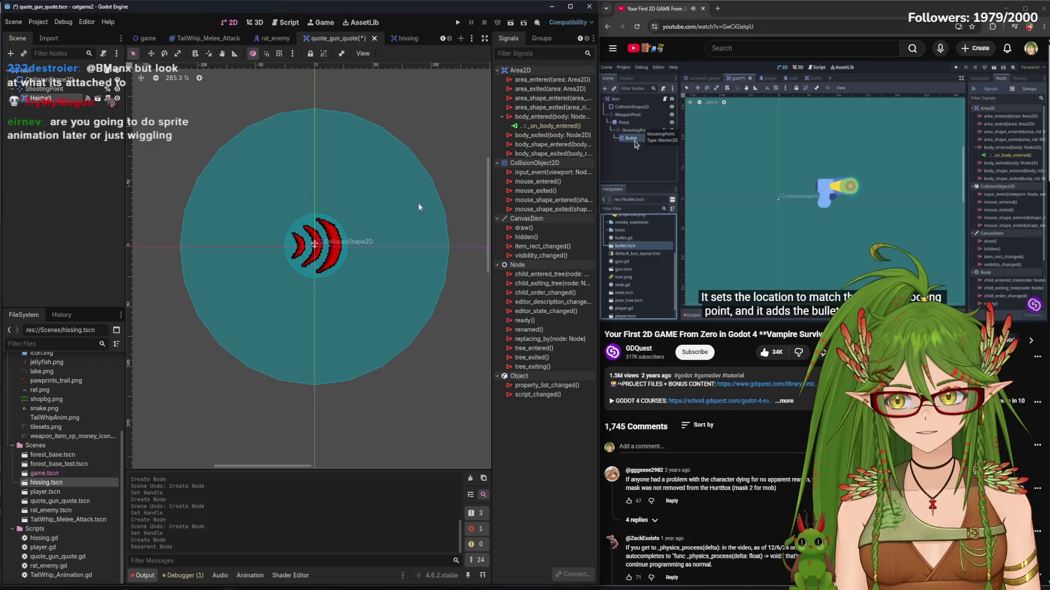
left_click(763, 218)
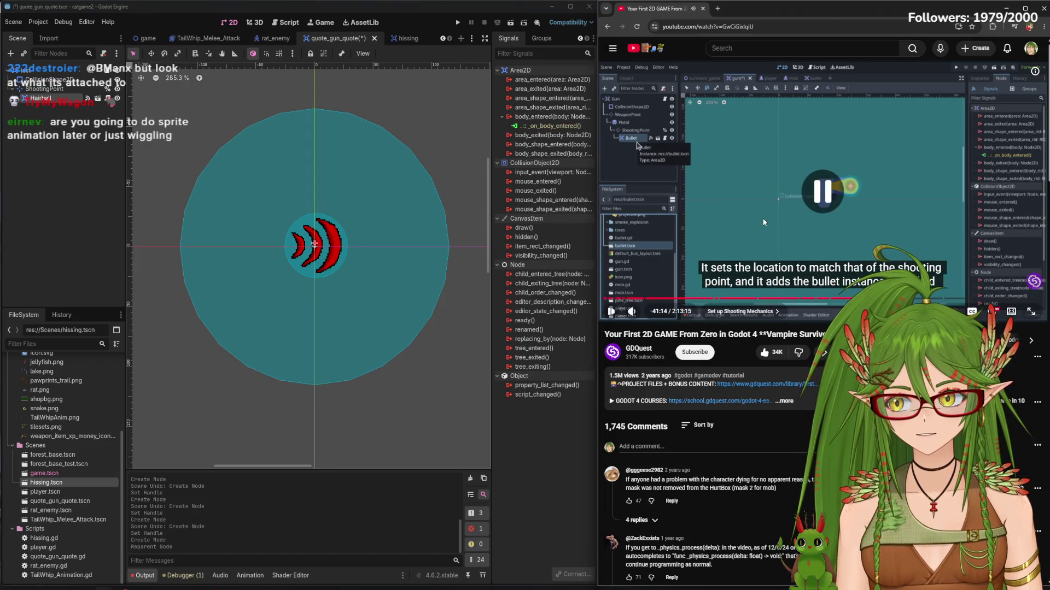
left_click(74, 212)
key("ctrl+s")
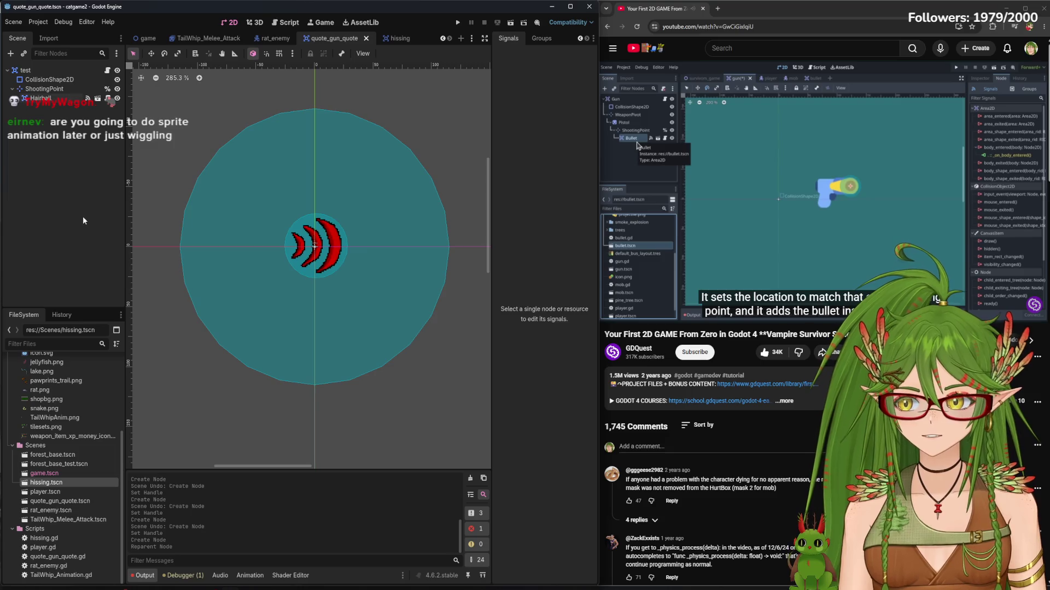
scroll(310, 282, "up", 4)
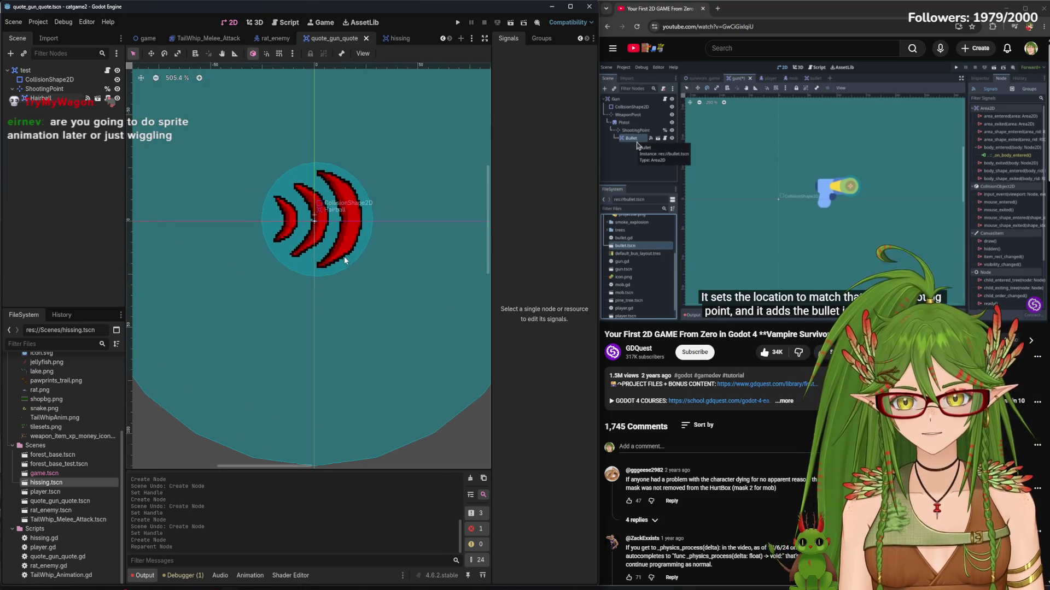
scroll(326, 216, "up", 8)
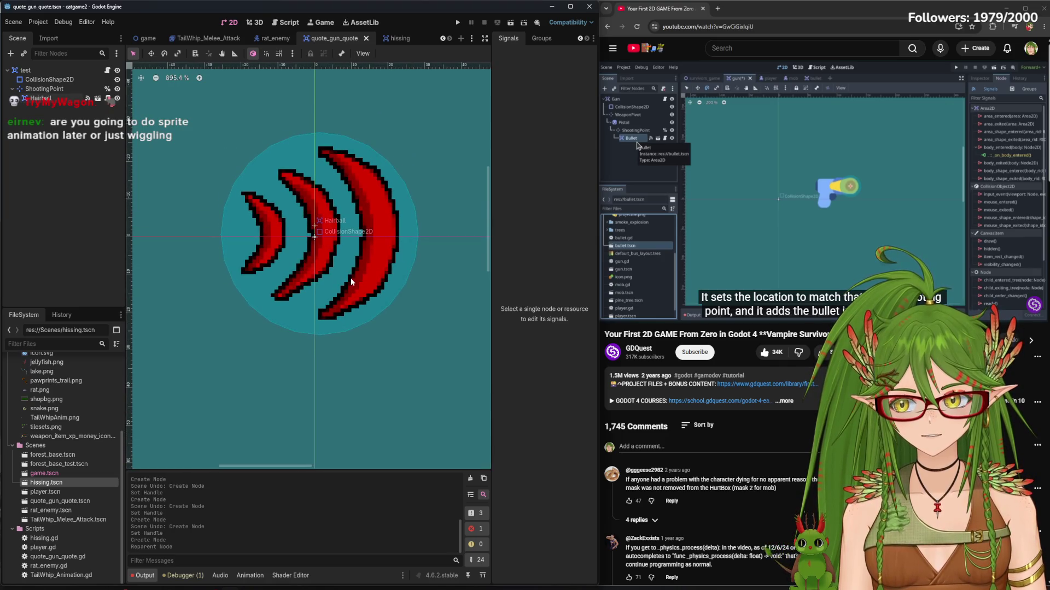
scroll(325, 278, "up", 4)
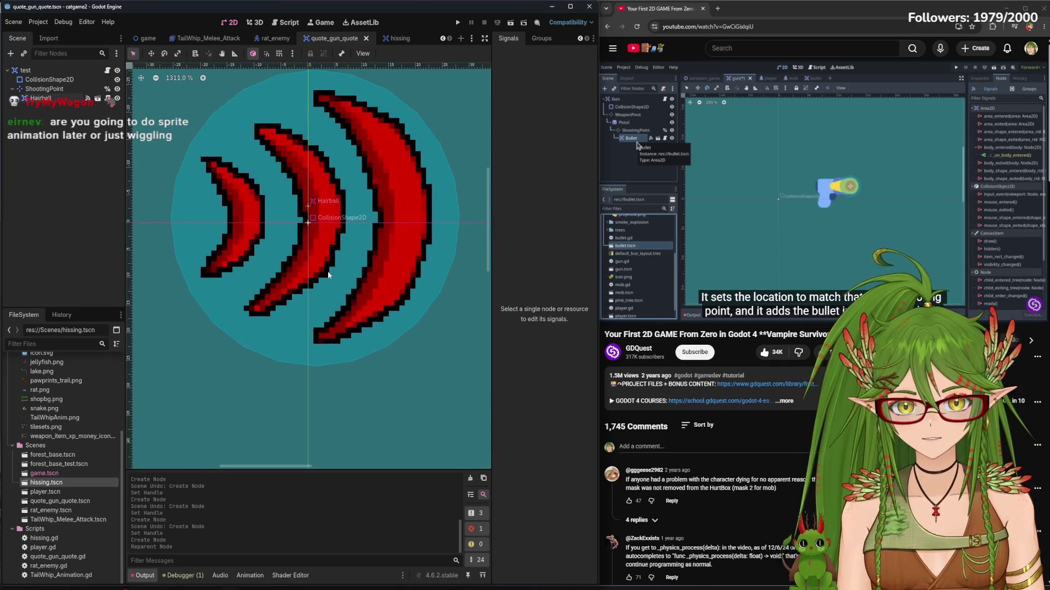
scroll(367, 259, "up", 4)
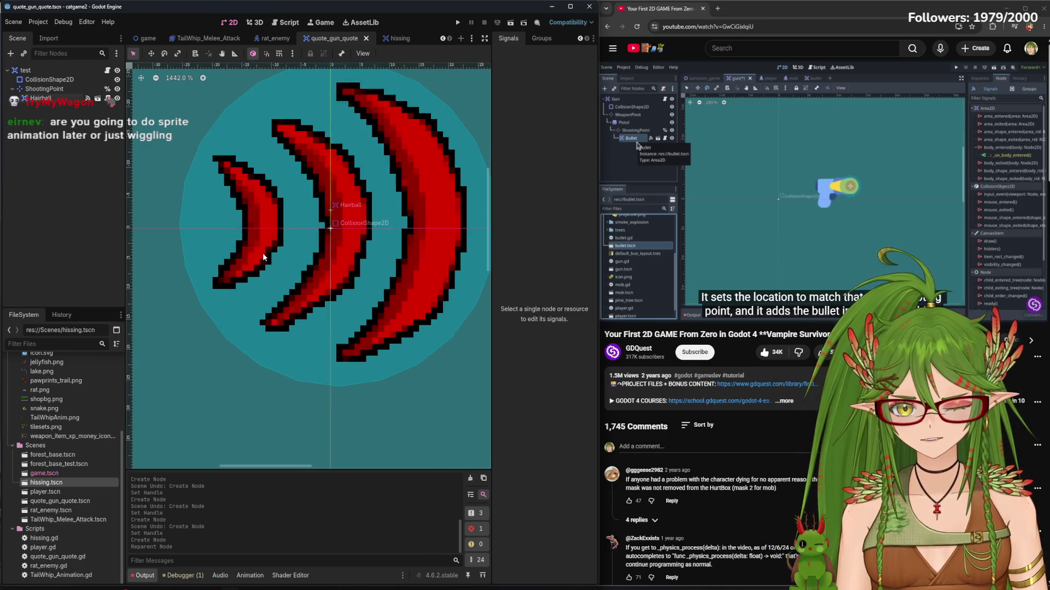
left_click(40, 90)
scroll(306, 267, "down", 9)
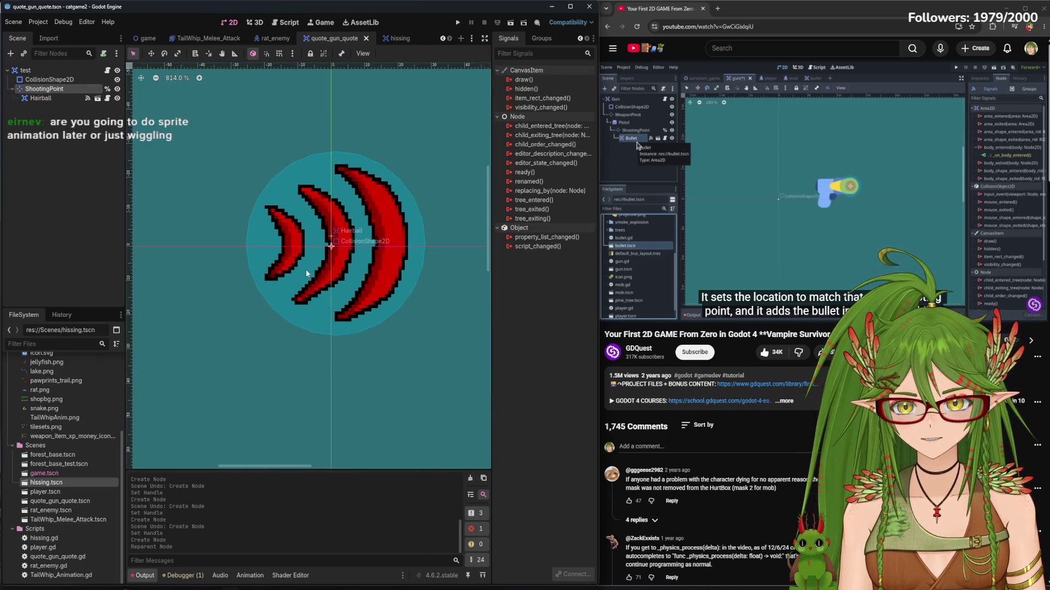
Select Hairball and drag it a few pixels to about (-4, -2)
scroll(332, 269, "up", 2)
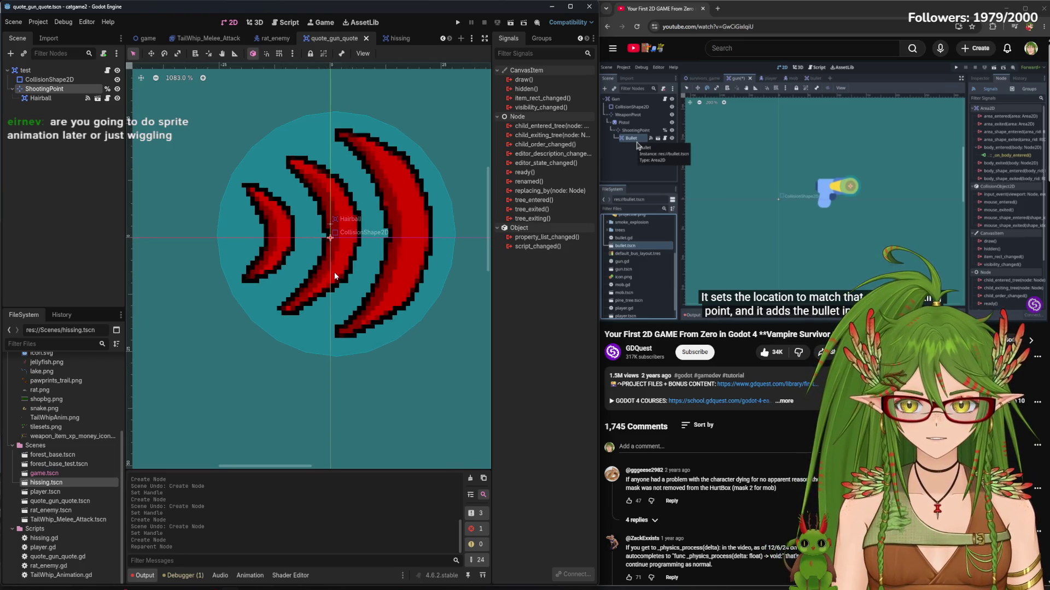
left_click(36, 98)
mouse_move(354, 270)
left_mouse_down()
mouse_move(356, 285)
mouse_move(409, 278)
mouse_move(297, 209)
mouse_move(363, 272)
left_mouse_up()
scroll(331, 346, "down", 15)
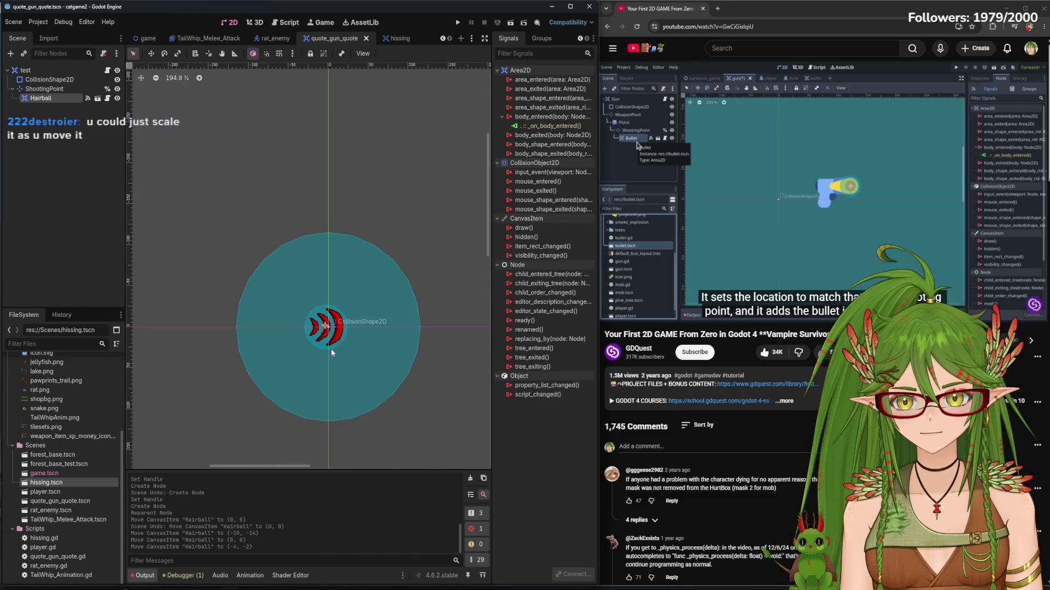
left_click(736, 248)
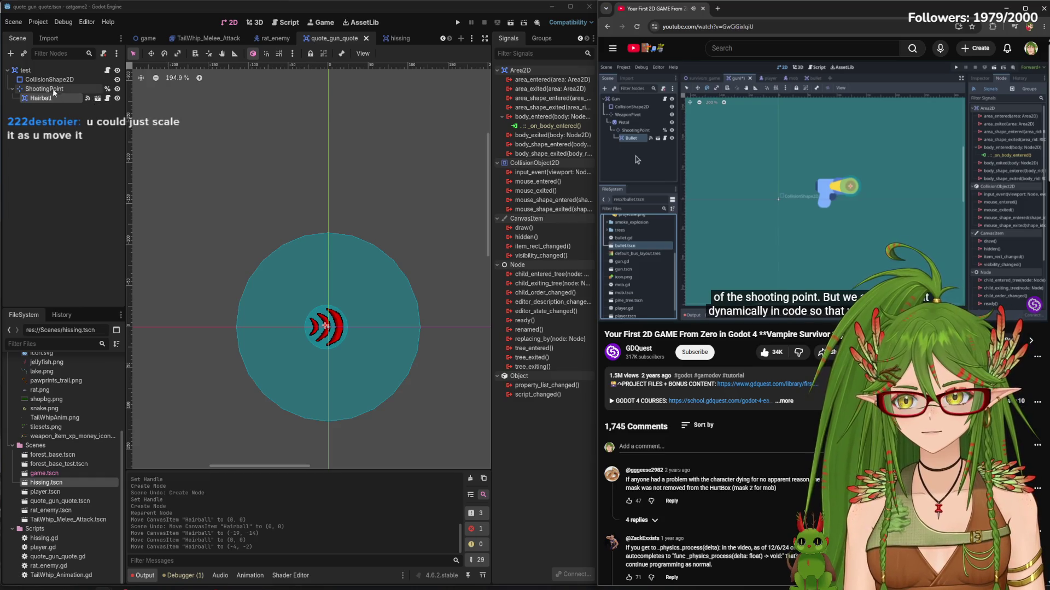
left_click(686, 154)
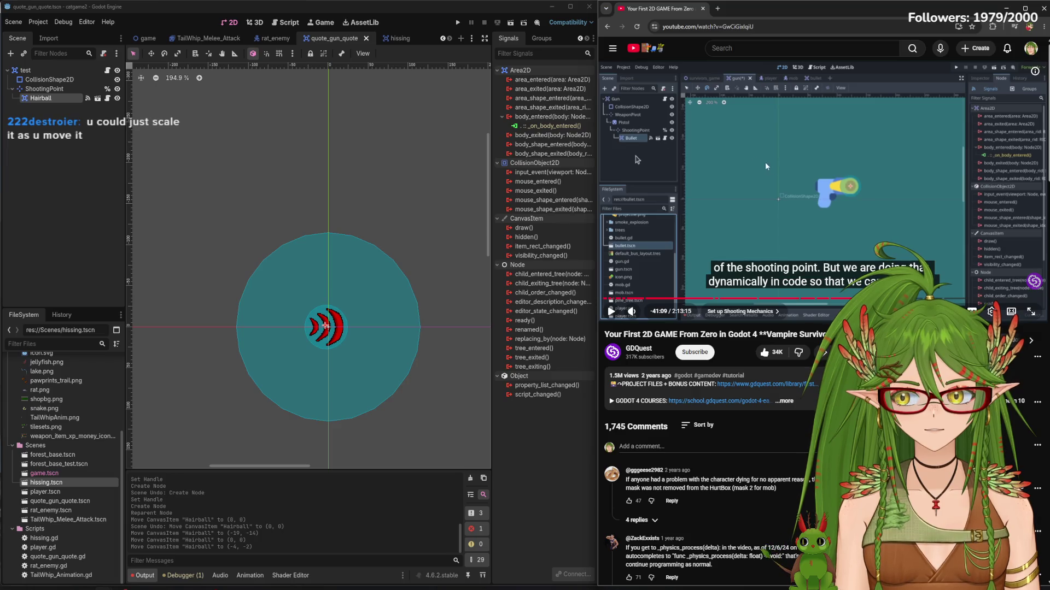
left_click(726, 198)
left_click(709, 172)
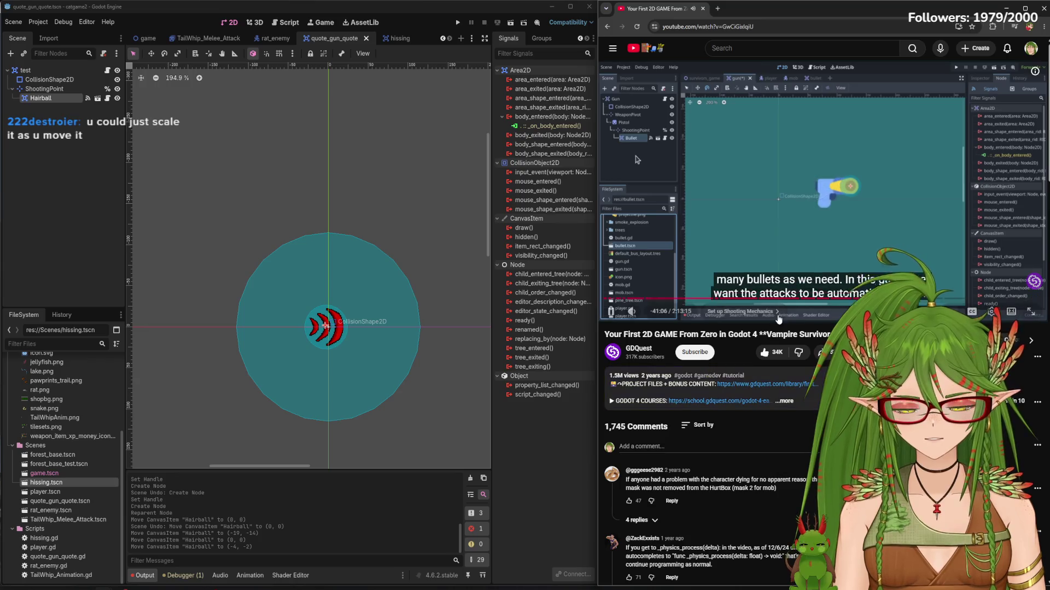
Open the hissing scene, run it on its own, and close the game window
key("space")
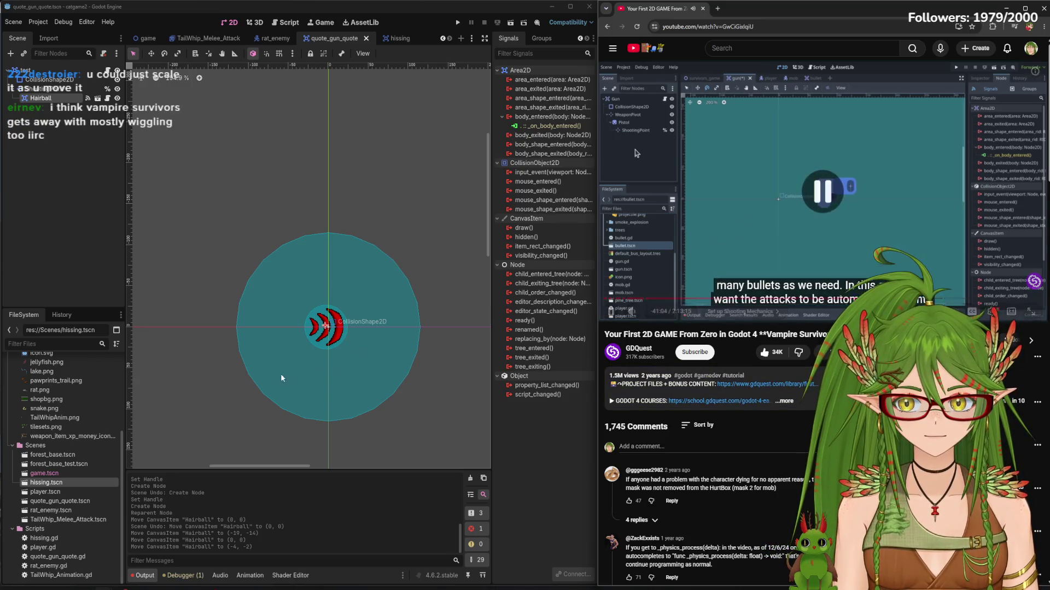
scroll(298, 374, "up", 5)
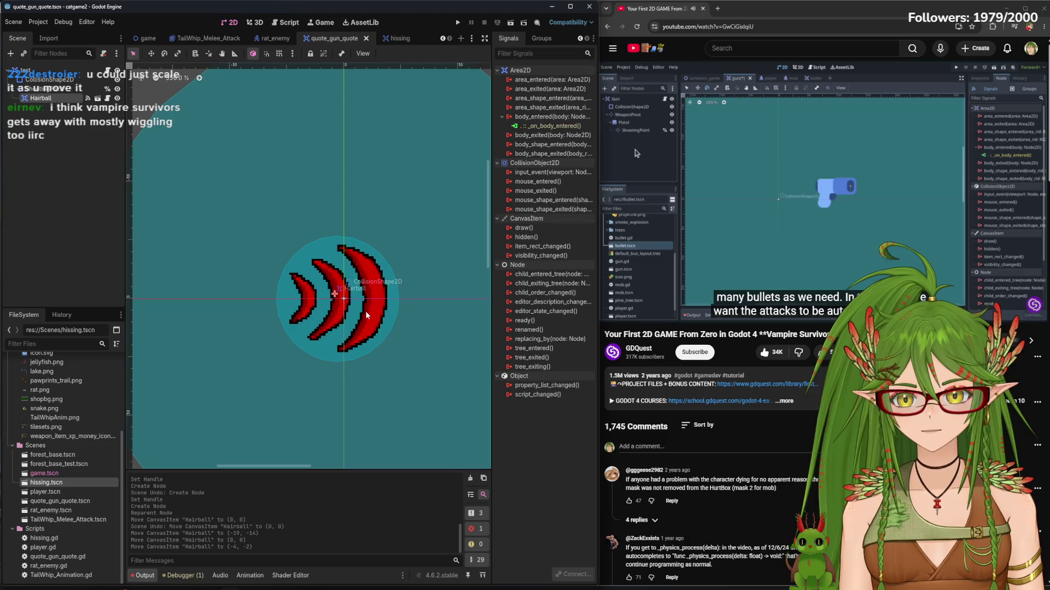
left_click(396, 38)
scroll(321, 376, "up", 6)
scroll(321, 376, "up", 3)
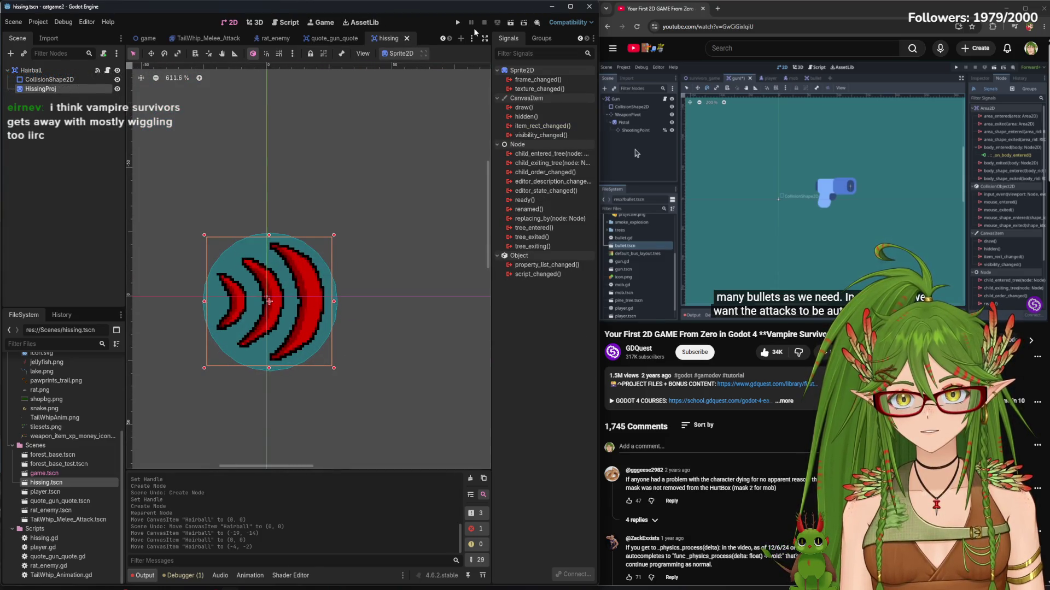
left_click(510, 22)
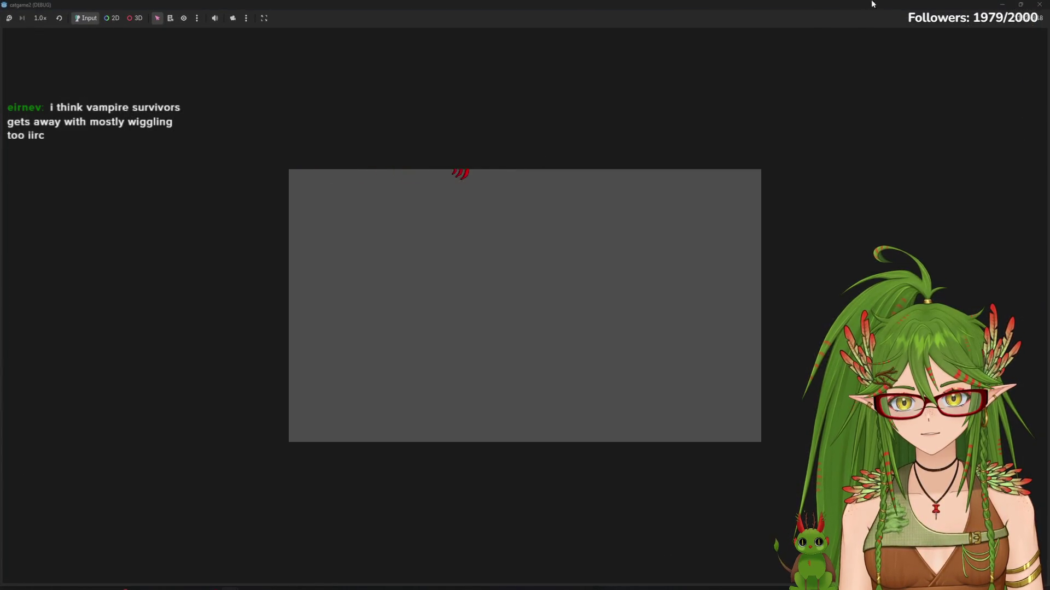
left_click(1039, 4)
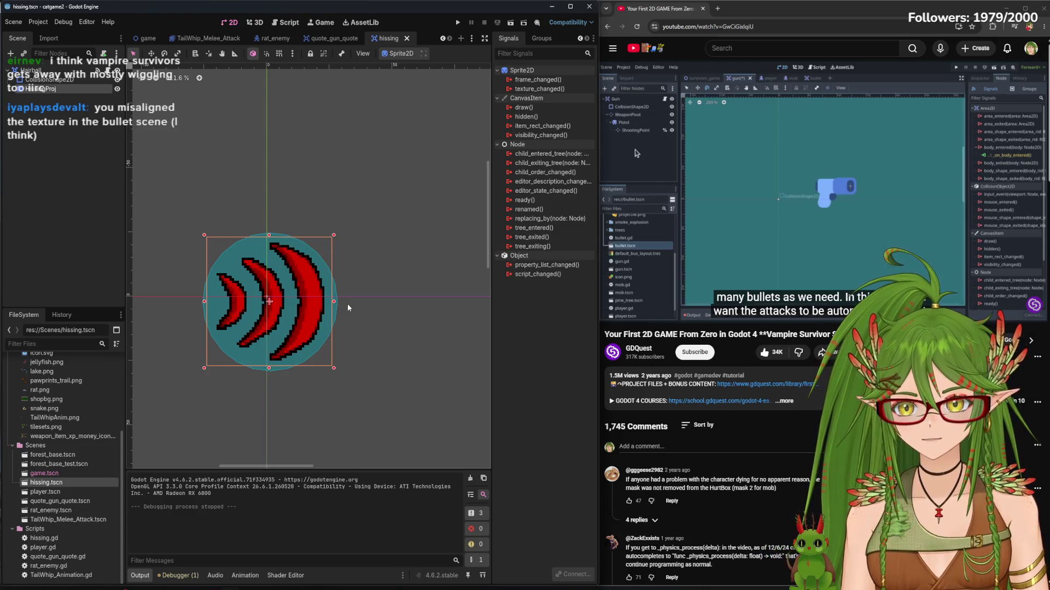
Align the hissing projectile's collision circle with its sprite at (0, 0) and save
scroll(265, 311, "up", 2)
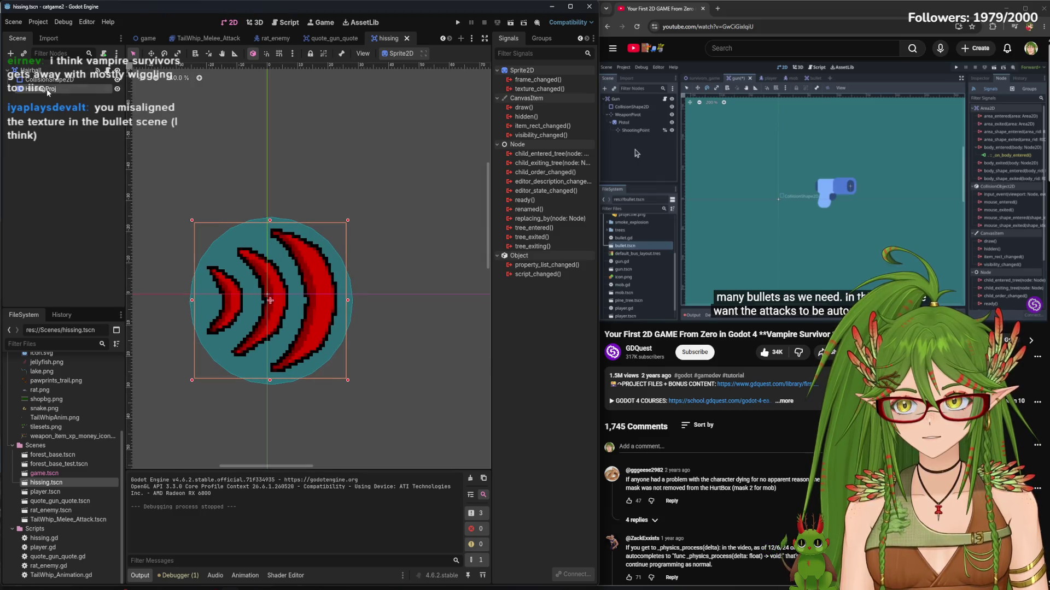
left_click_drag(301, 321, 279, 307)
key("ctrl+z")
left_click(266, 320)
left_click_drag(294, 381, 282, 369)
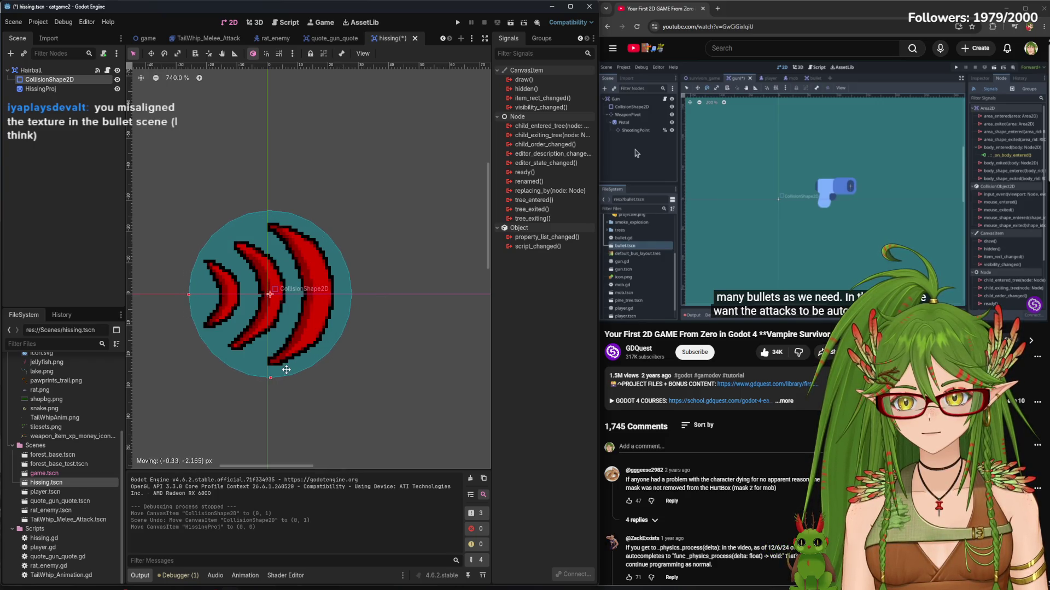
key("ctrl+s")
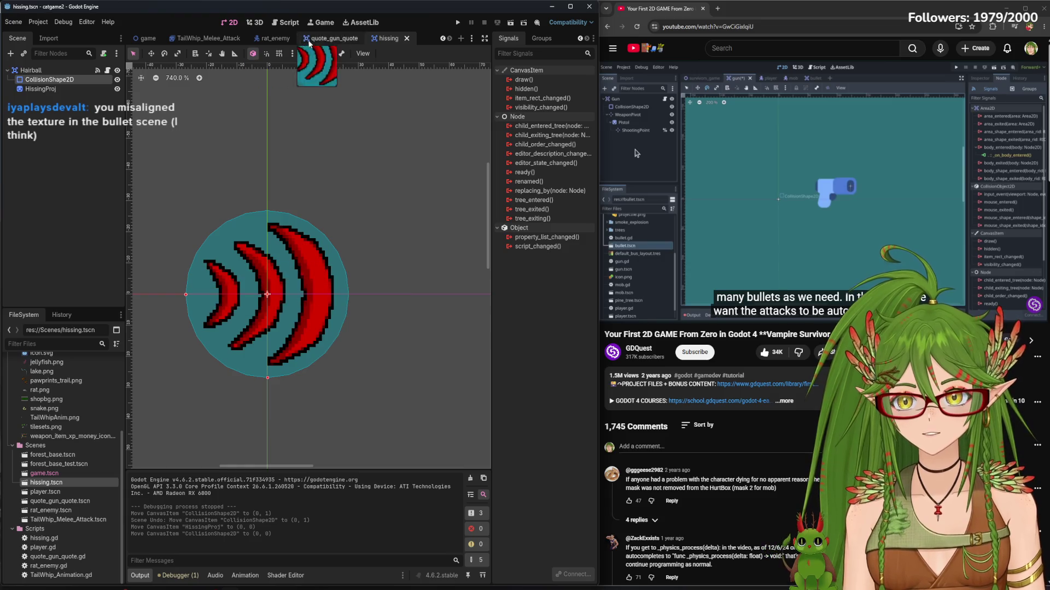
In the gun scene, delete the old Hairball, add a fresh hissing.tscn instance, and save
left_click(331, 40)
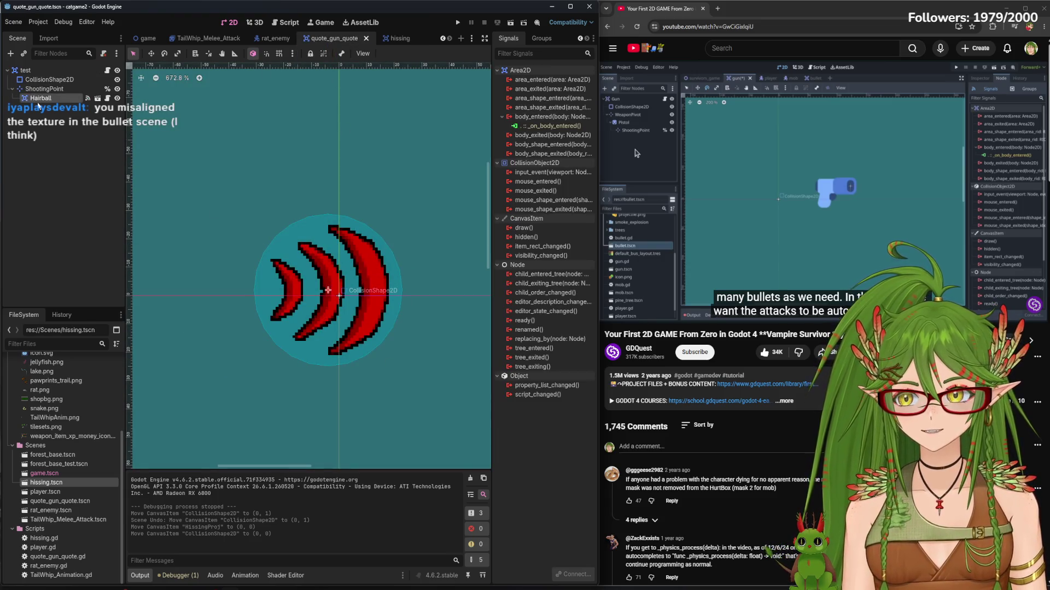
right_click(37, 100)
left_click(84, 411)
key("Return")
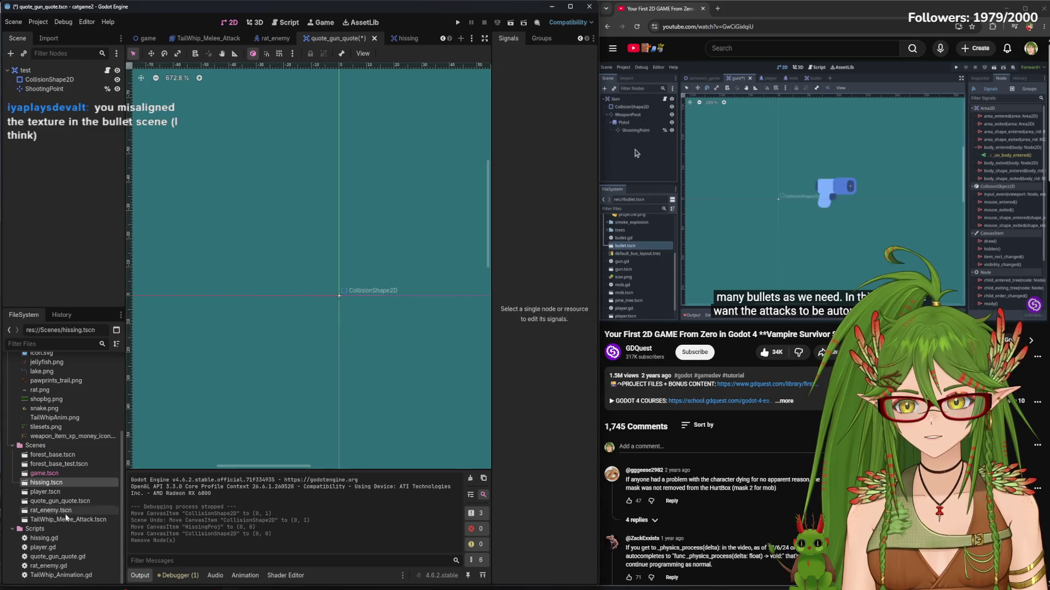
mouse_move(41, 483)
left_mouse_down()
mouse_move(337, 294)
mouse_move(346, 314)
left_mouse_up()
key("ctrl+s")
scroll(389, 312, "down", 5)
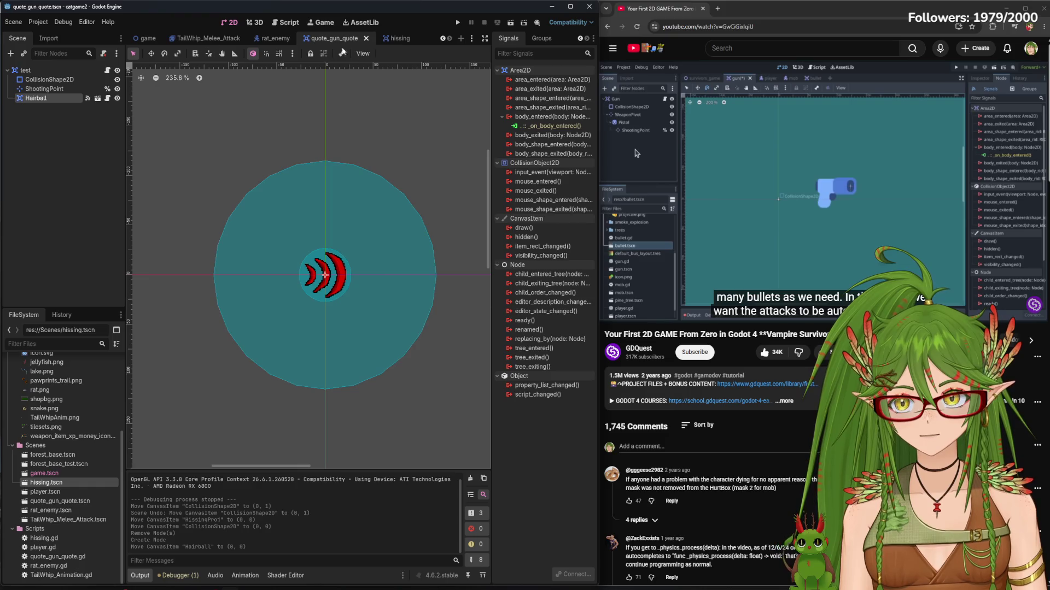
Compare the hissing and quote_gun_quote scenes, ending back on quote_gun_quote
left_click(395, 41)
left_click(48, 88)
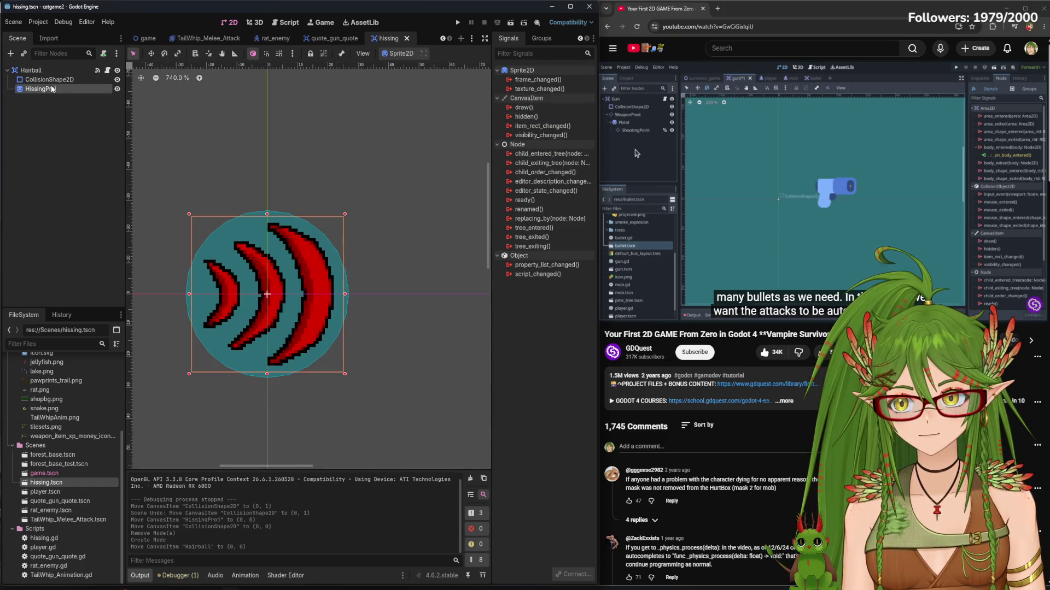
left_click(51, 83, "ctrl")
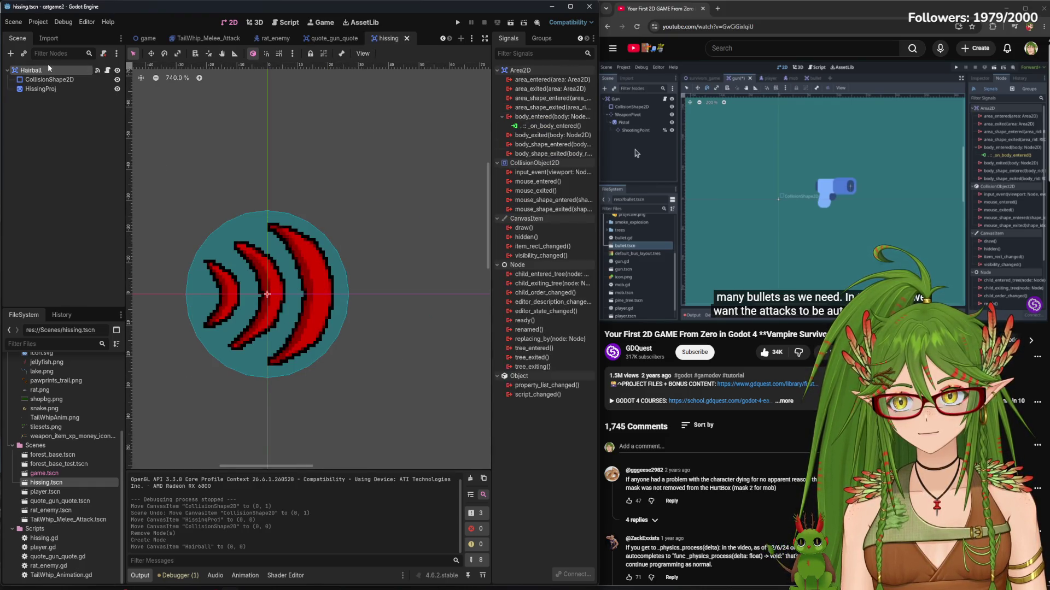
left_click(336, 38)
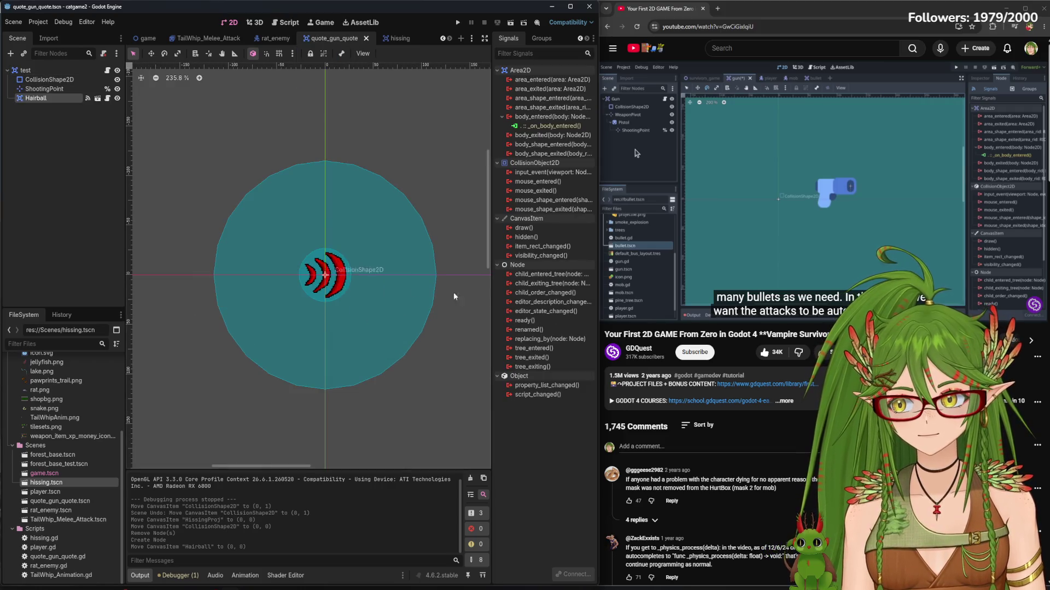
left_click(394, 43)
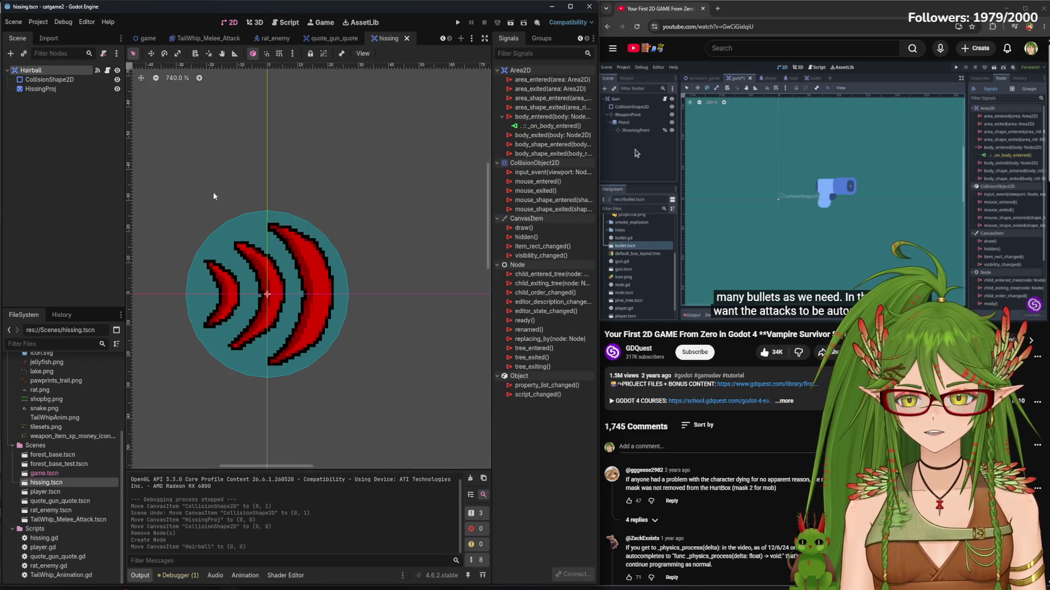
left_click(332, 38)
mouse_move(508, 361)
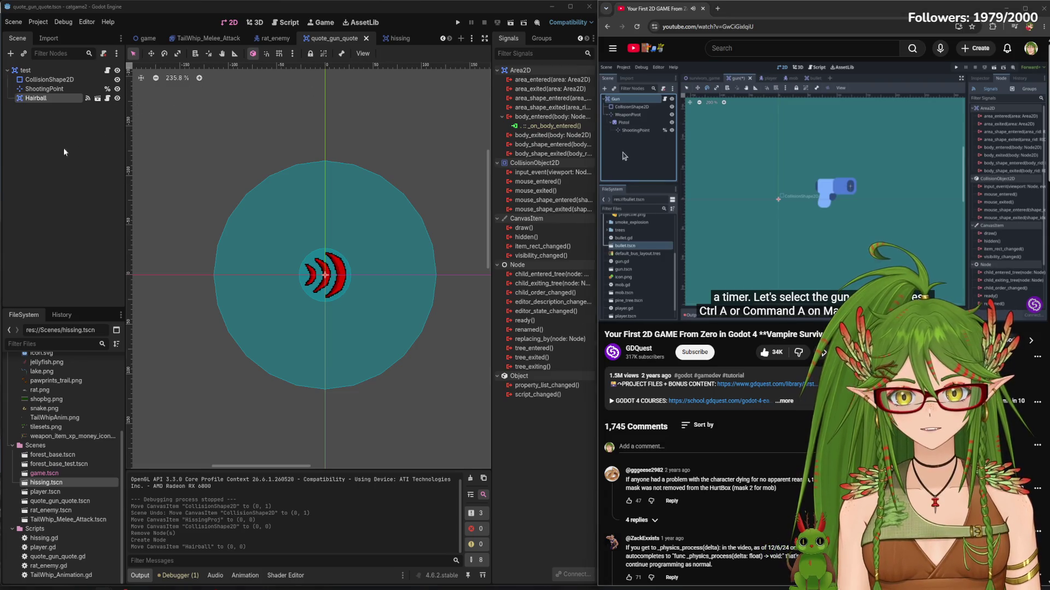
Drag Hairball onto ShootingPoint and save the gun scene
left_click(27, 70)
key("XF86AudioPlay")
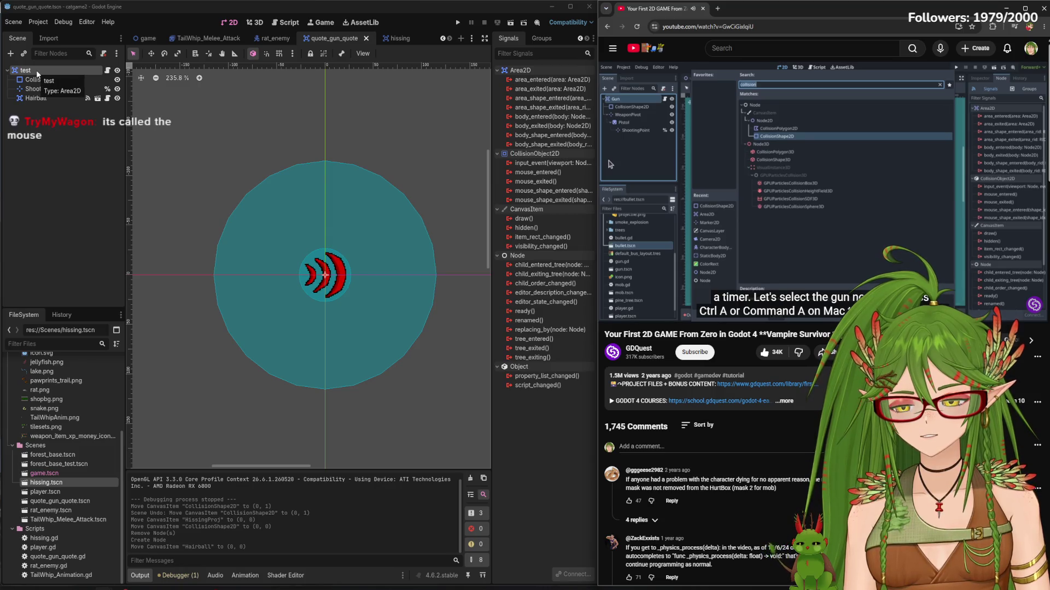
mouse_move(37, 98)
left_mouse_down()
mouse_move(42, 109)
mouse_move(44, 89)
left_mouse_up()
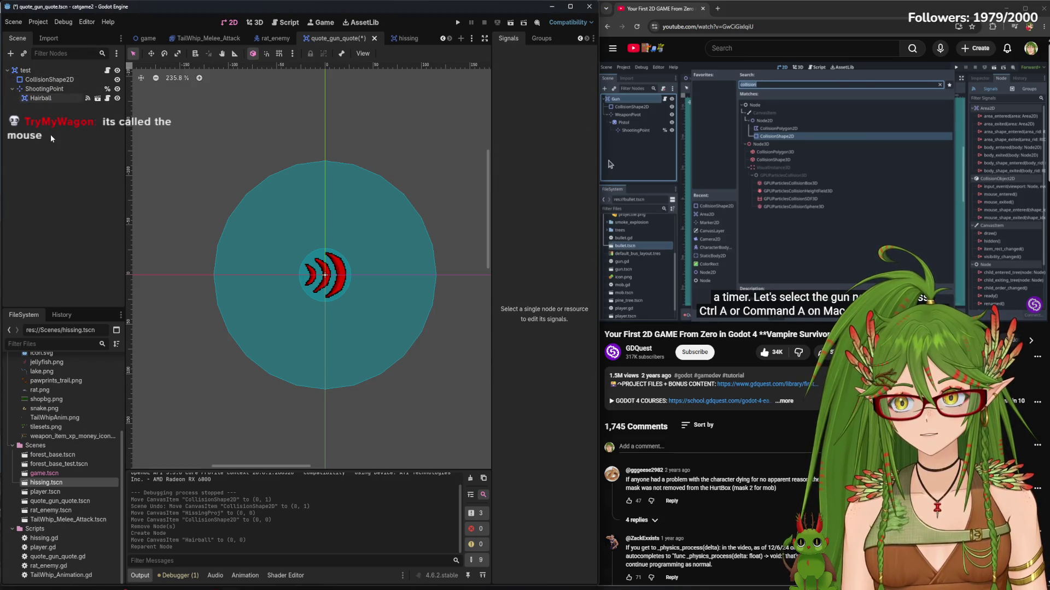
key("ctrl+s")
right_click(34, 71)
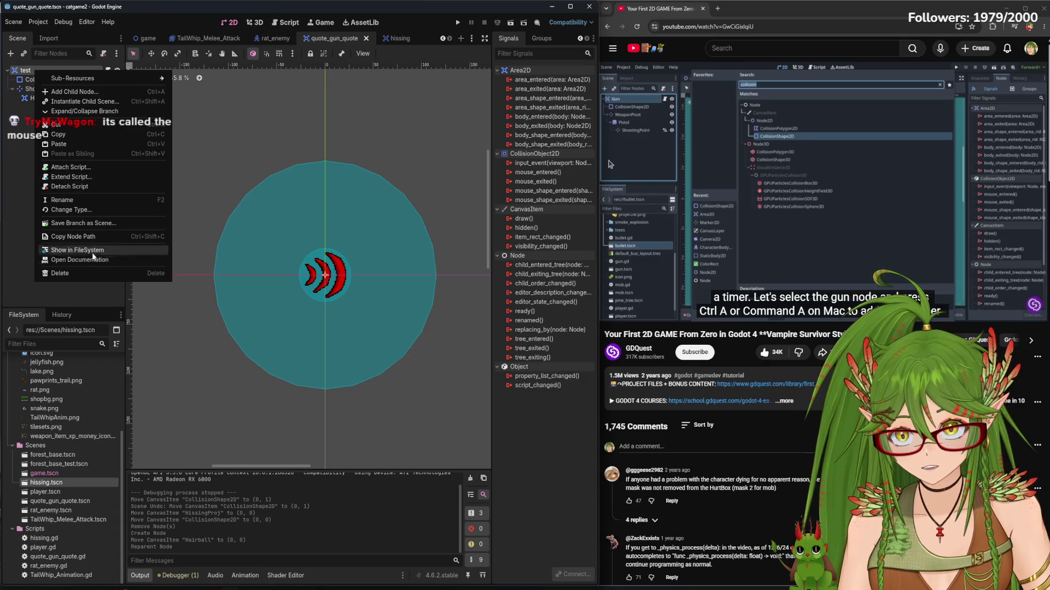
Search 'timer' in Create New Node and add a Timer under the test root
left_click(25, 203)
left_click(684, 310)
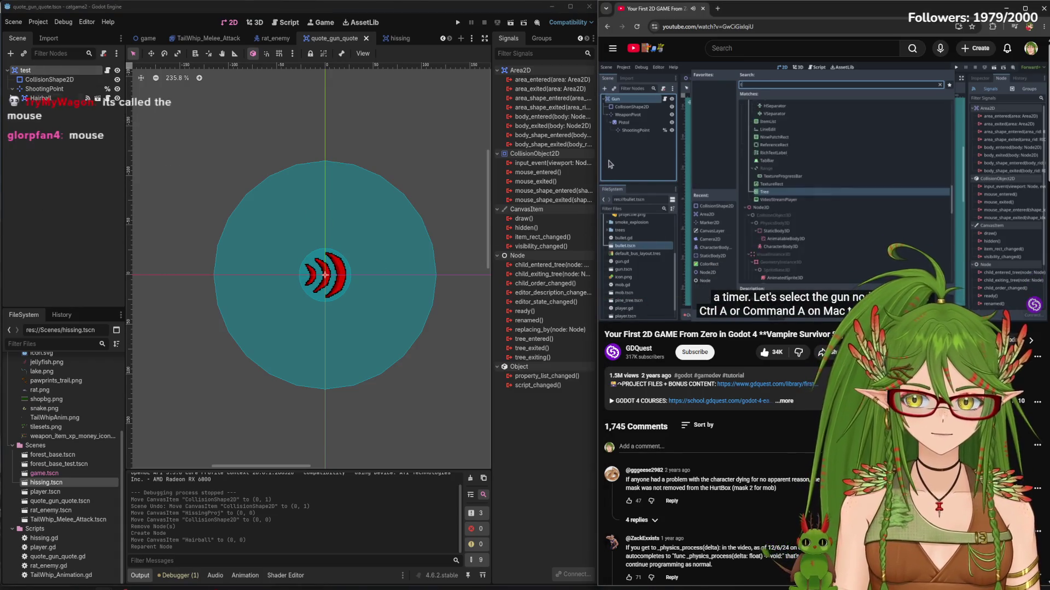
key("space")
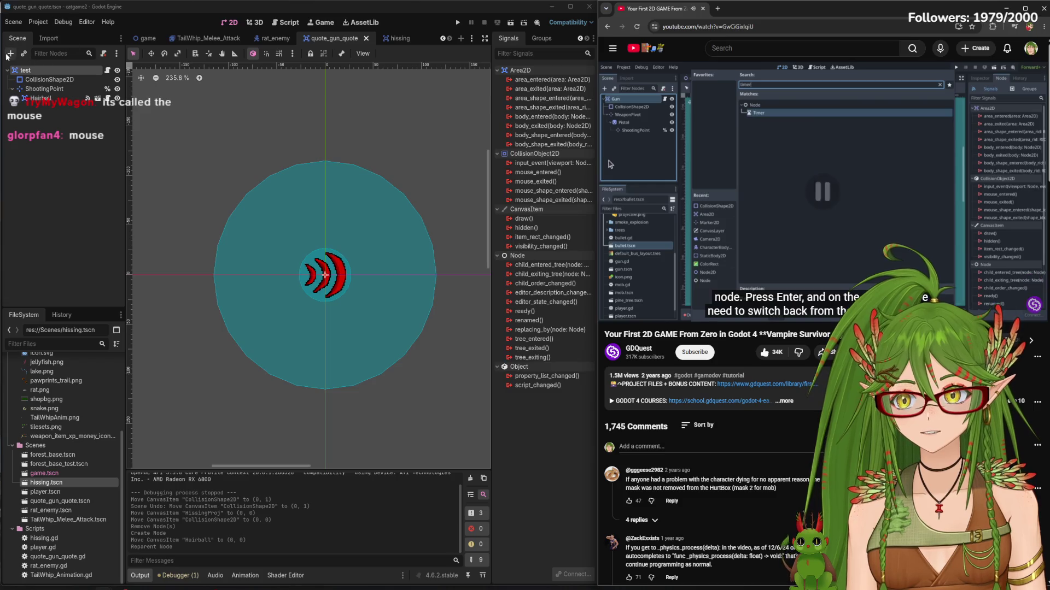
left_click(11, 53)
left_click_drag(253, 119, 237, 112)
type("timer")
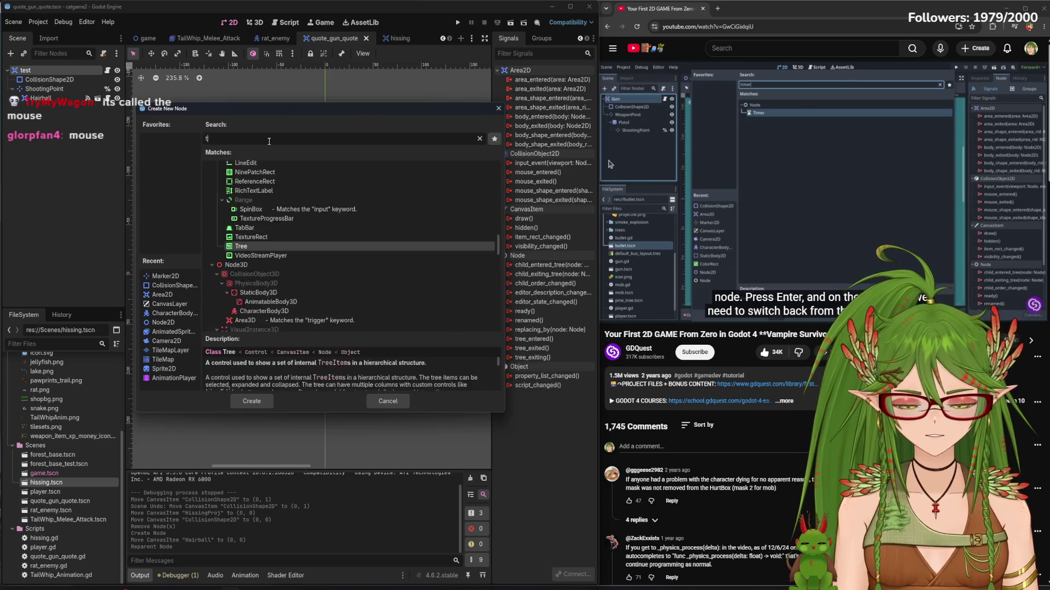
left_click(251, 400)
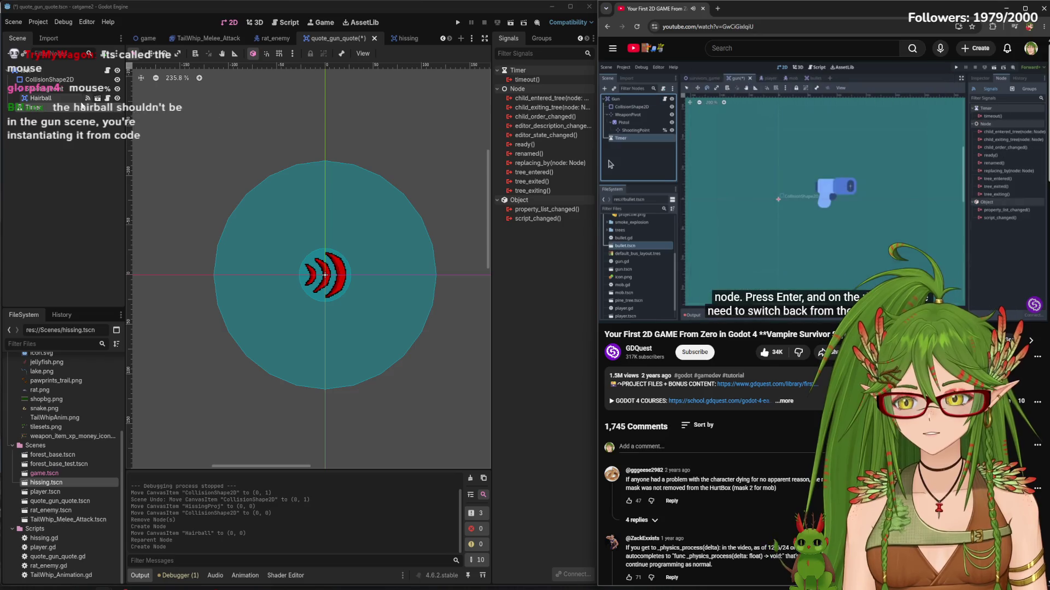
left_click(710, 165)
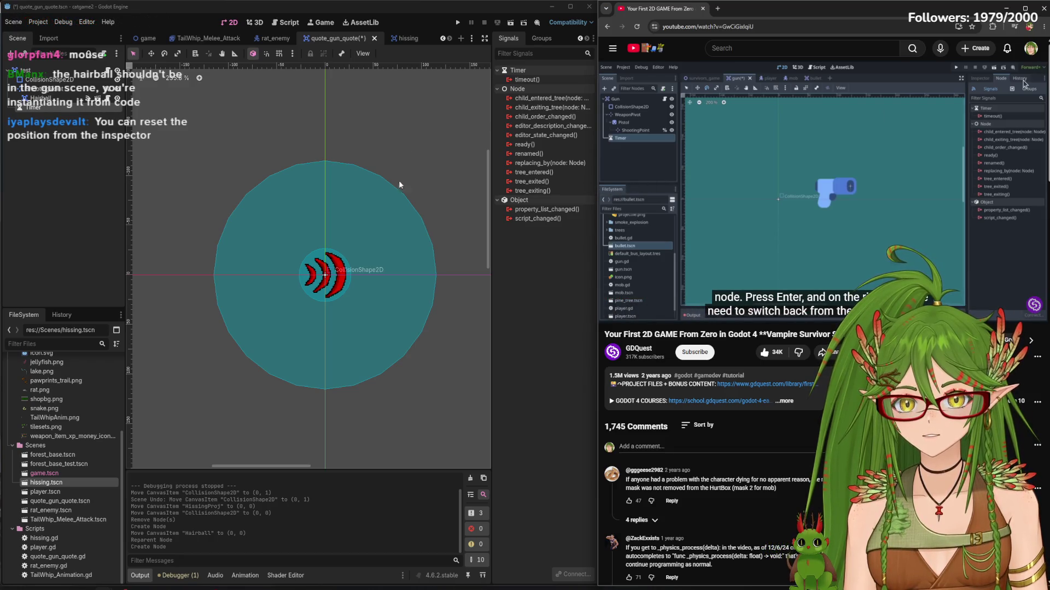
left_click(404, 39)
left_click(325, 38)
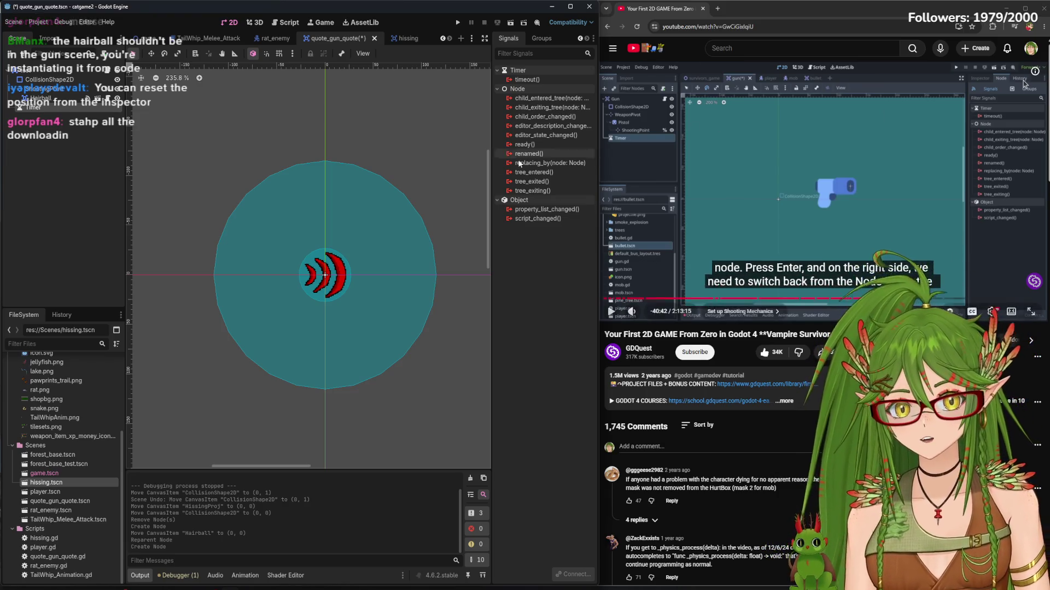
left_click(674, 149)
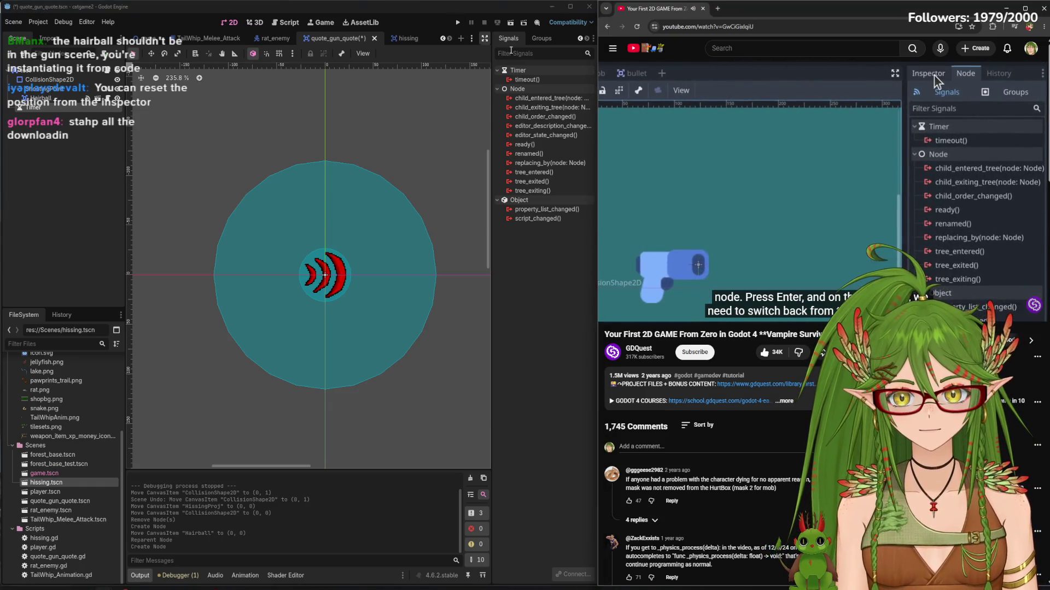
Show the Timer's properties in the Inspector, set Wait Time to 3.0, and save
left_click_drag(492, 306, 453, 306)
left_click(473, 39)
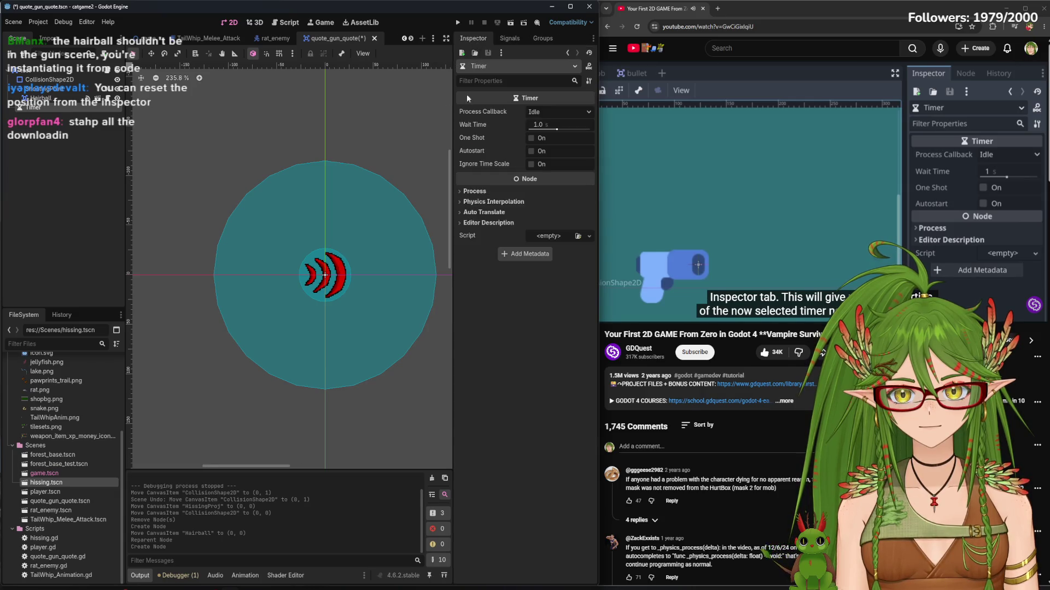
left_click_drag(452, 120, 483, 120)
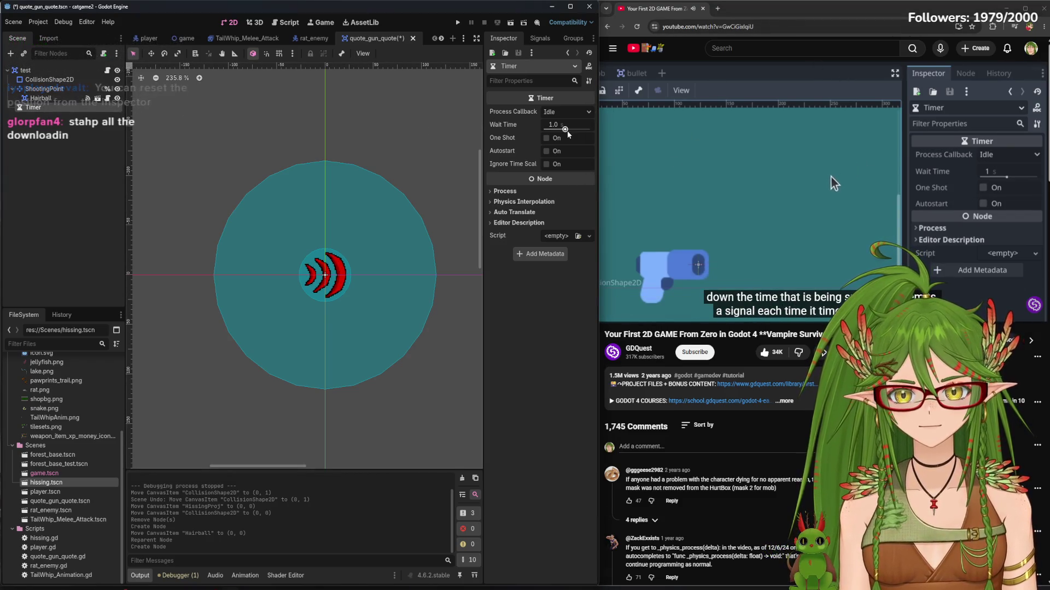
key("ctrl+s")
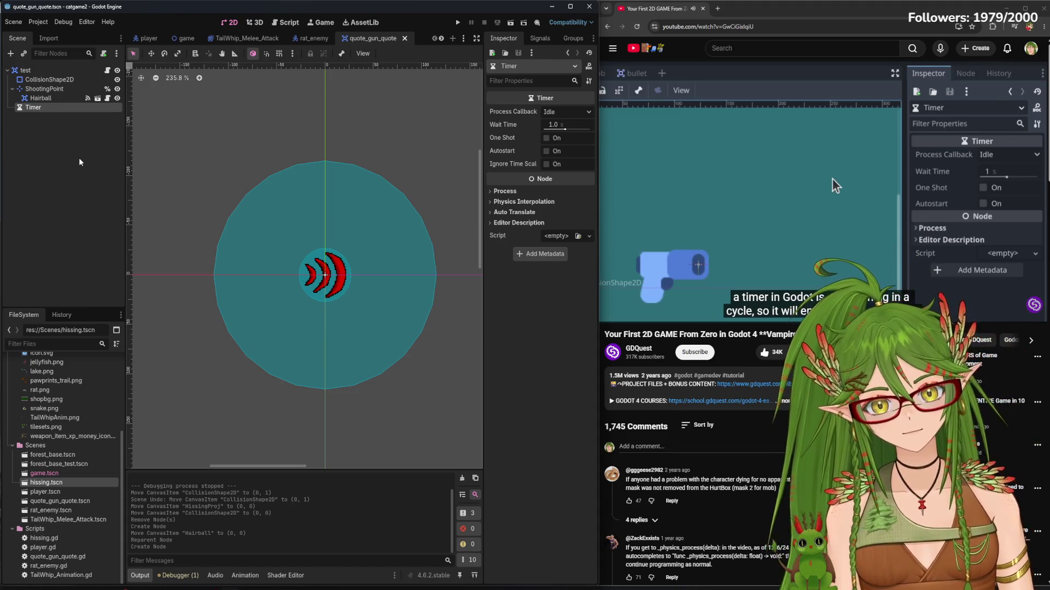
left_click_drag(564, 131, 569, 132)
left_click(563, 127)
type("4")
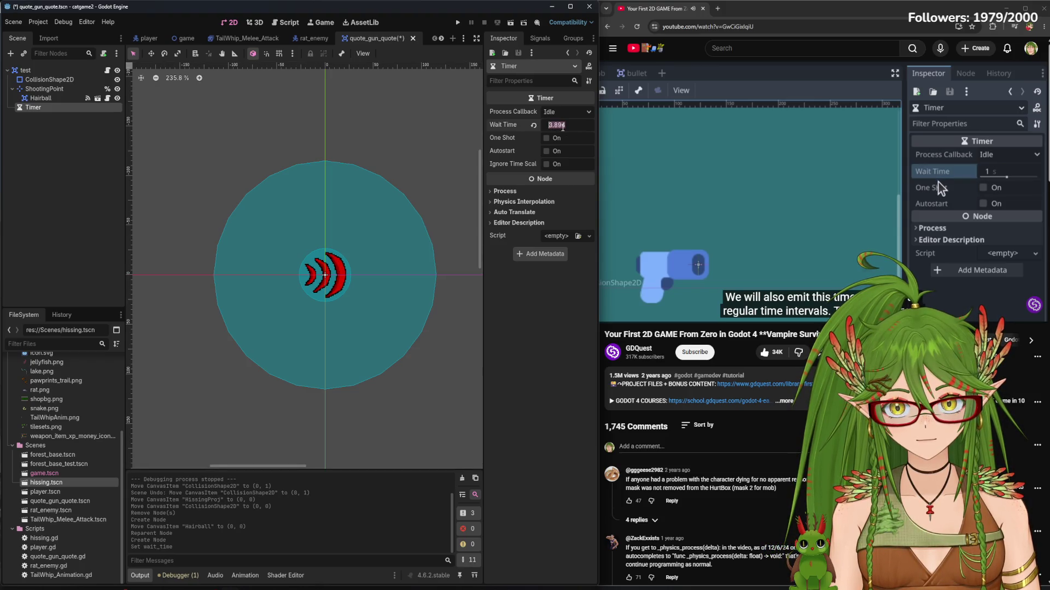
key("BackSpace")
type("3")
key("Return")
key("ctrl+s")
Change the Timer's Wait Time to 2.0 and save
left_click(563, 127)
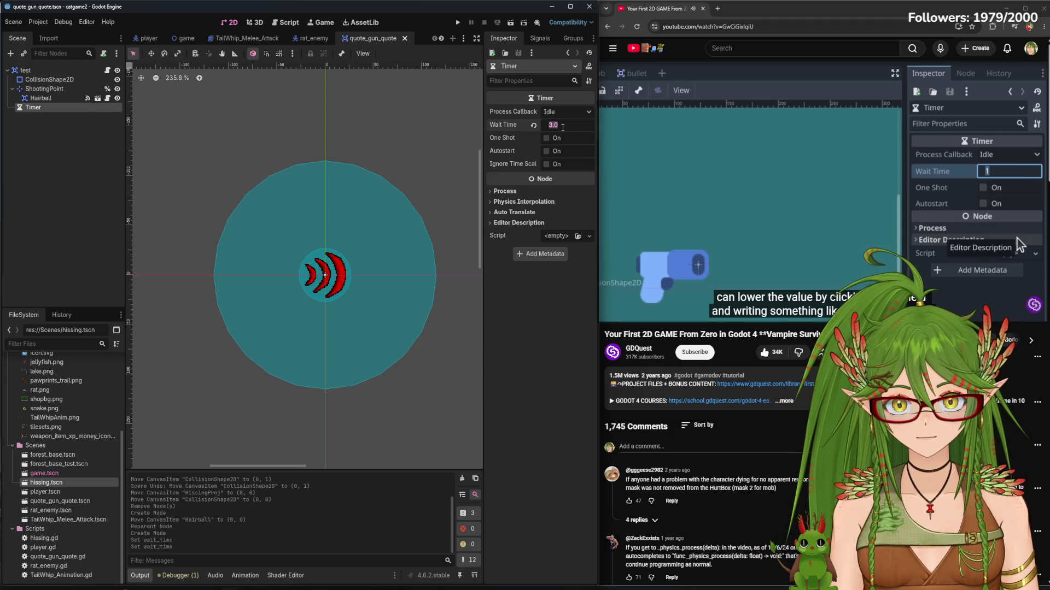
type("4")
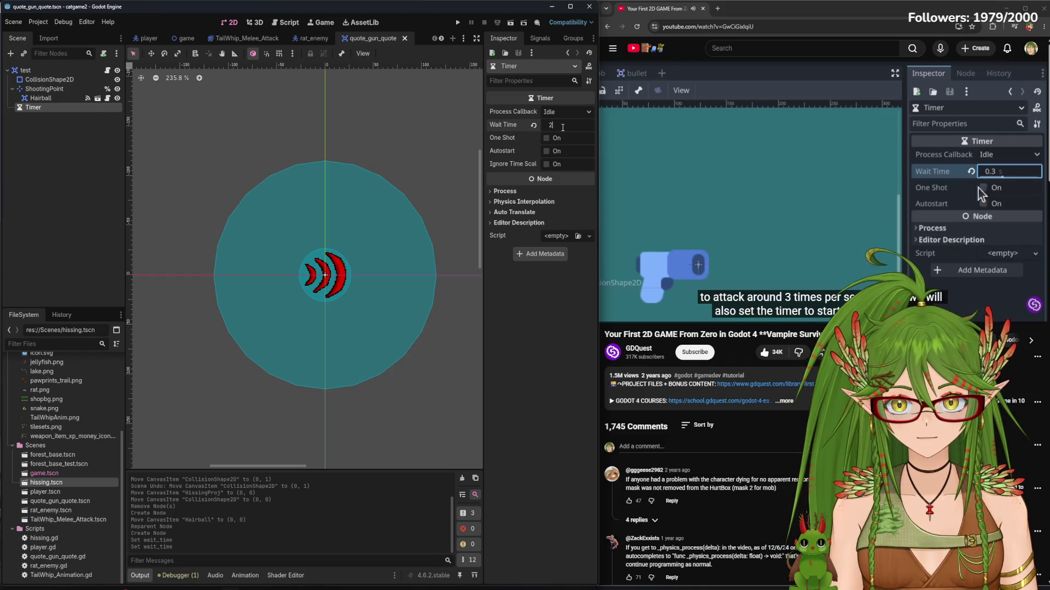
key("BackSpace")
type("2")
key("Return")
key("ctrl+s")
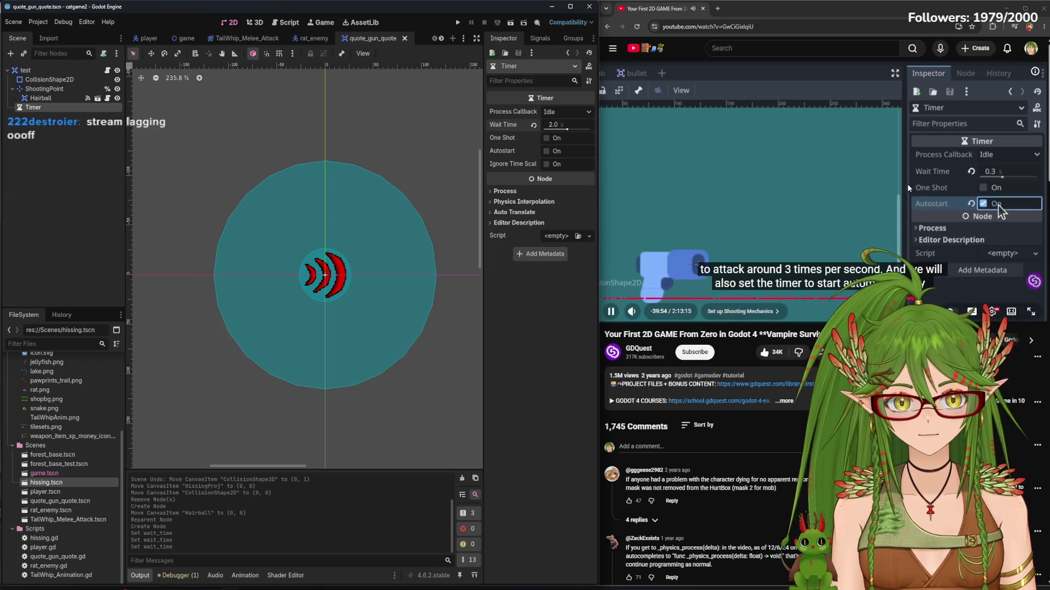
Enable Autostart on the Timer, show its Signals, and save
left_click(750, 173)
left_click(752, 170)
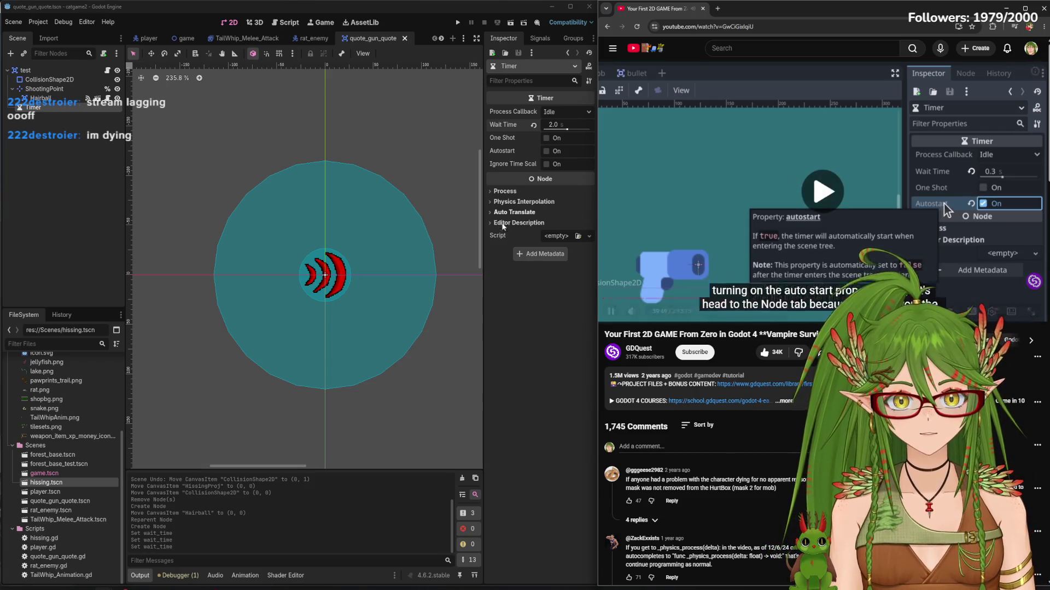
left_click(547, 151)
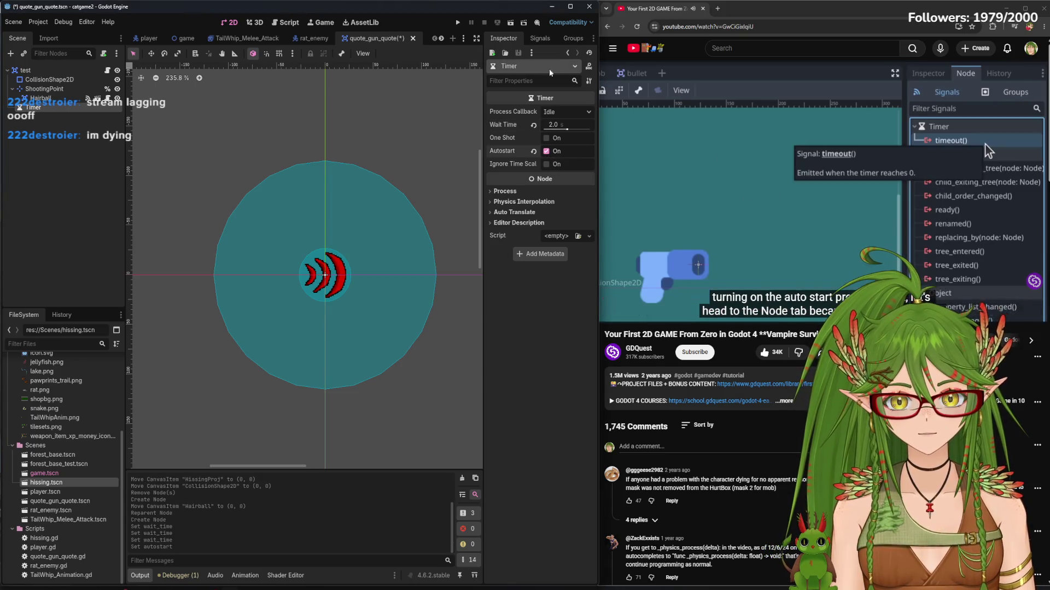
left_click(537, 39)
key("ctrl+s")
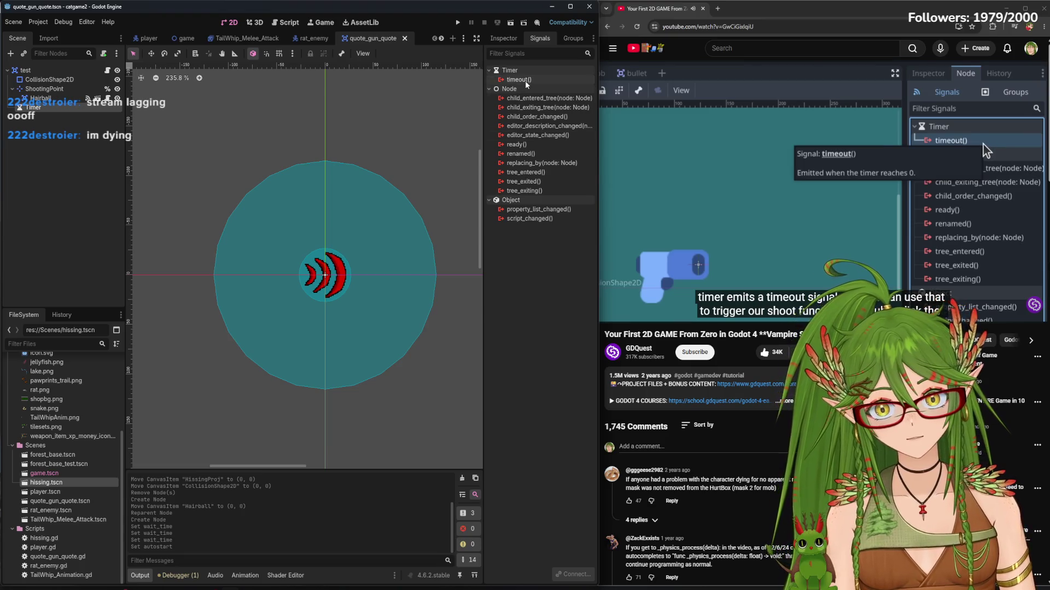
Connect the Timer's timeout() signal to the test node, generating an empty _on_timer_timeout function
mouse_move(527, 84)
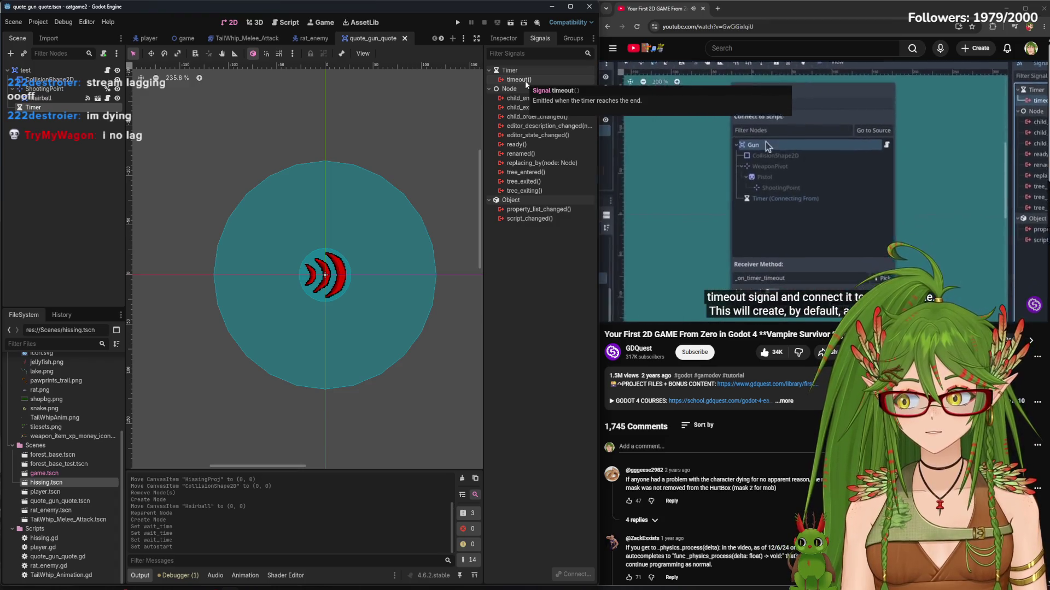
double_click(524, 80)
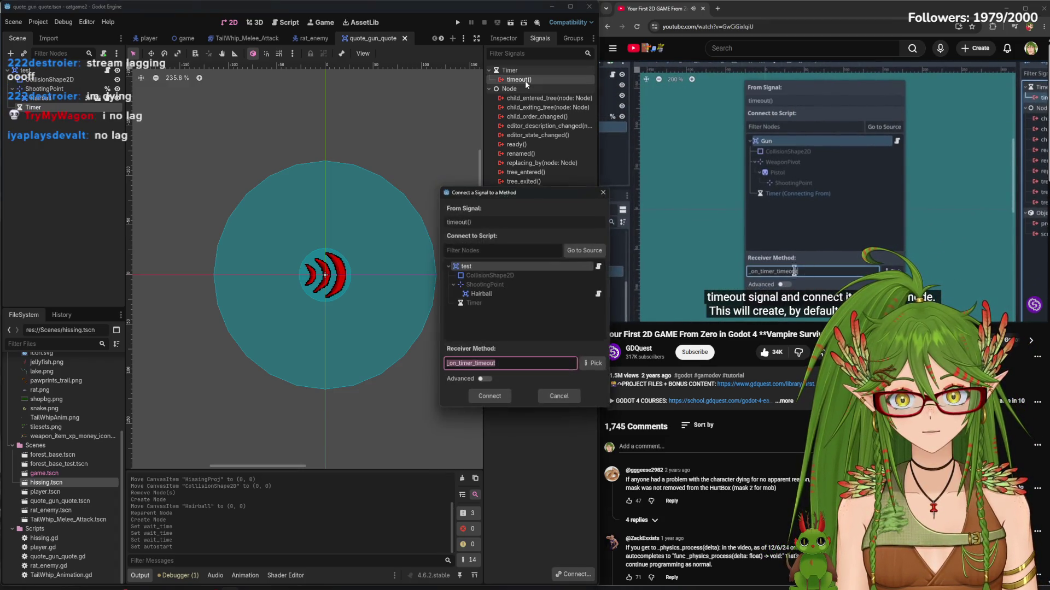
left_click(484, 265)
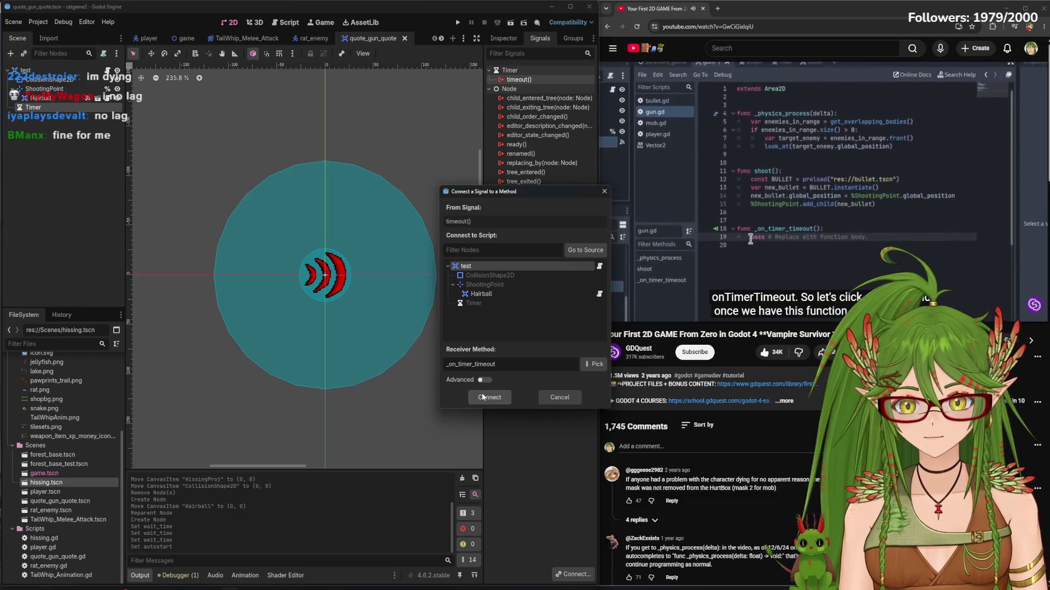
left_click(483, 398)
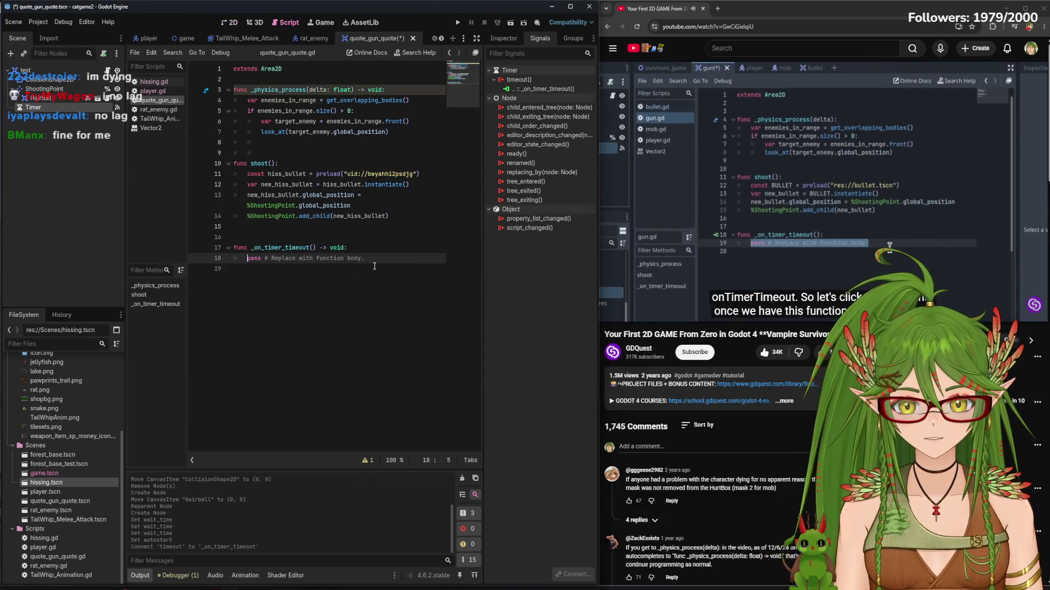
Replace pass with shoot() in _on_timer_timeout and save
left_click_drag(367, 260, 246, 261)
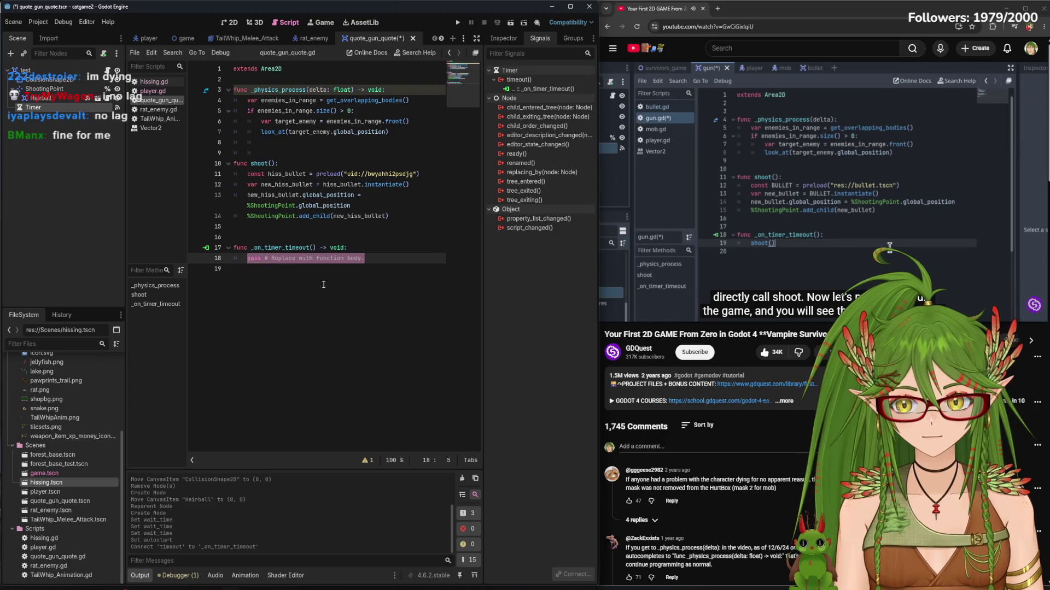
type("shoot()")
key("ctrl+s")
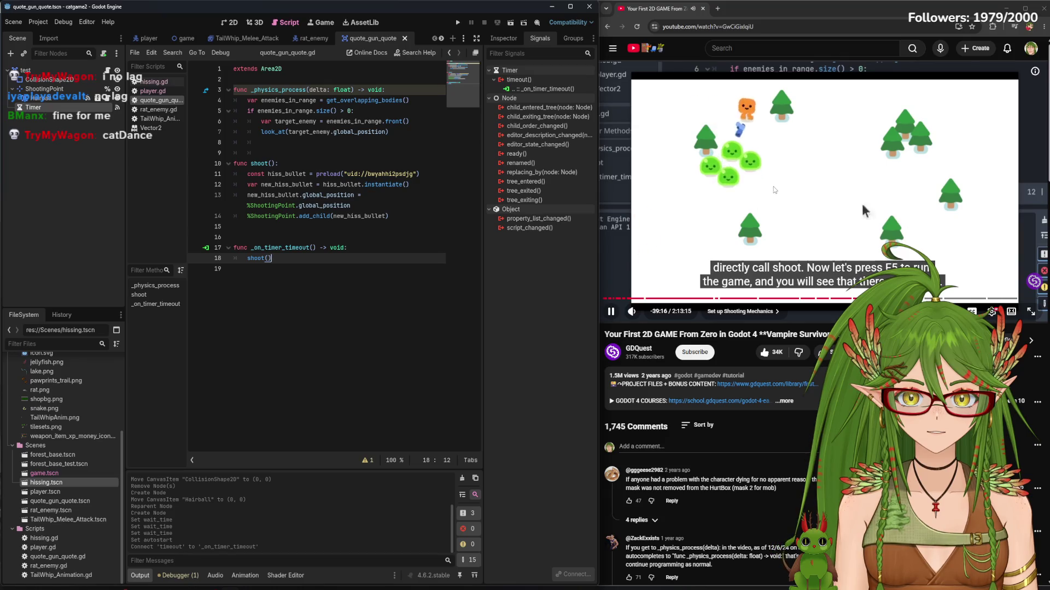
Test-run the game, stop it, then open the player scene in the 2D view
left_click(725, 175)
key("F5")
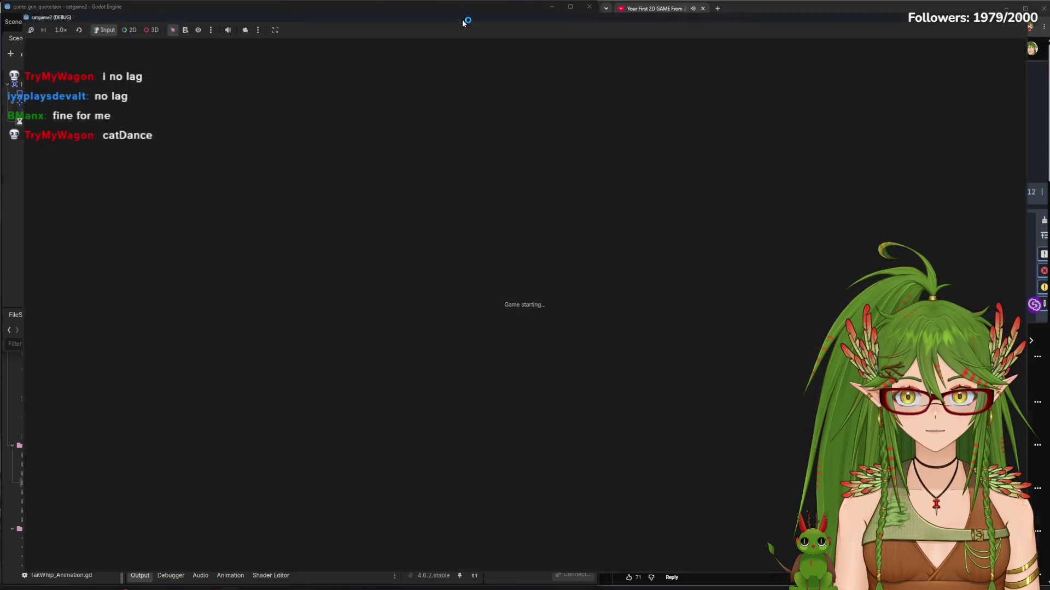
key("F8")
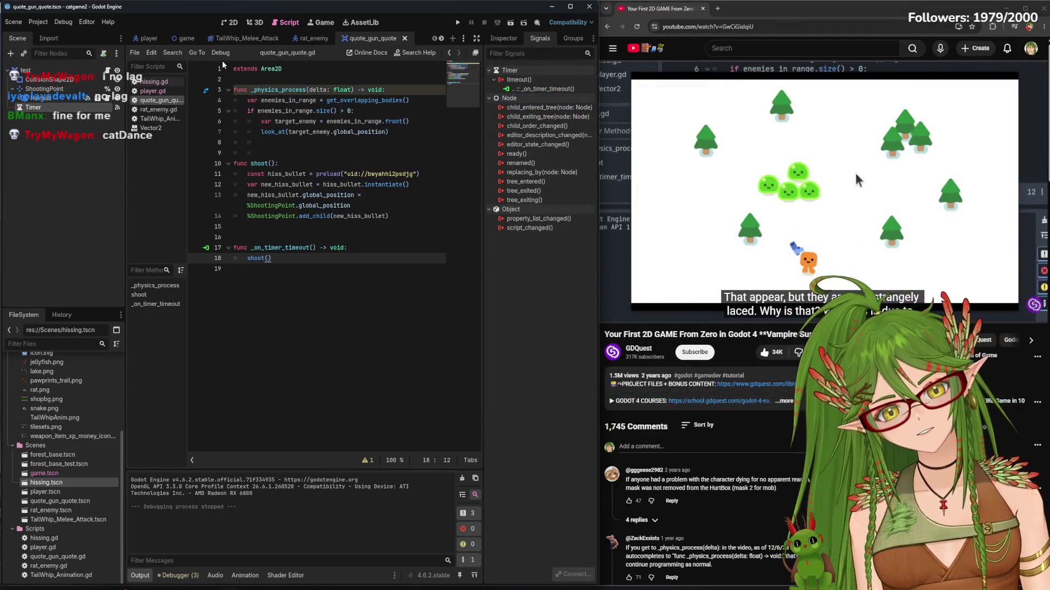
left_click(147, 38)
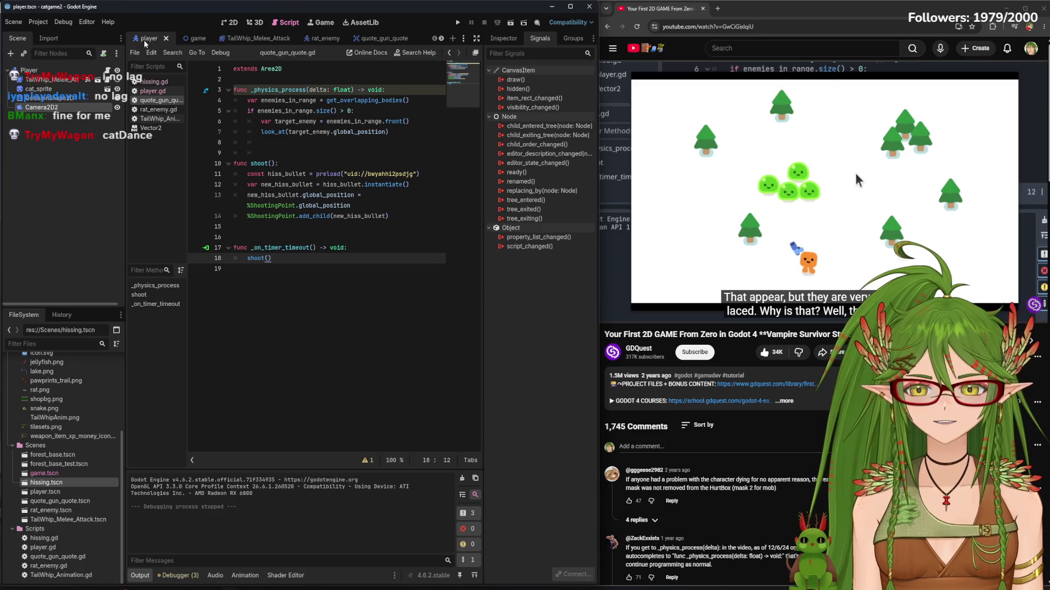
left_click(234, 24)
scroll(314, 284, "down", 4)
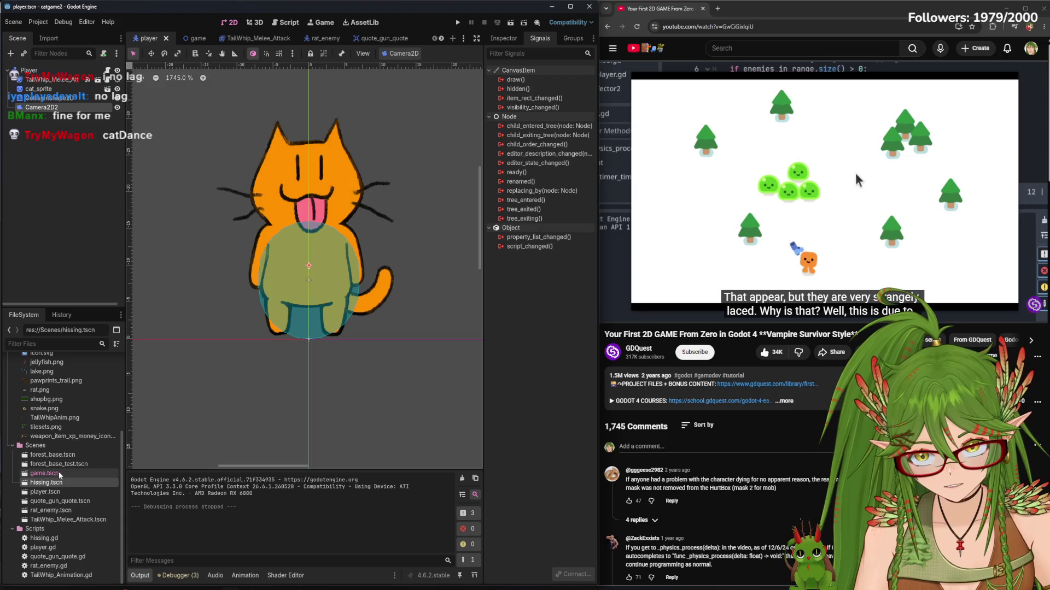
Drop quote_gun_quote.tscn onto the player canvas as child test, then save and run
mouse_move(60, 501)
left_mouse_down()
mouse_move(322, 355)
mouse_move(310, 262)
left_mouse_up()
scroll(312, 268, "down", 8)
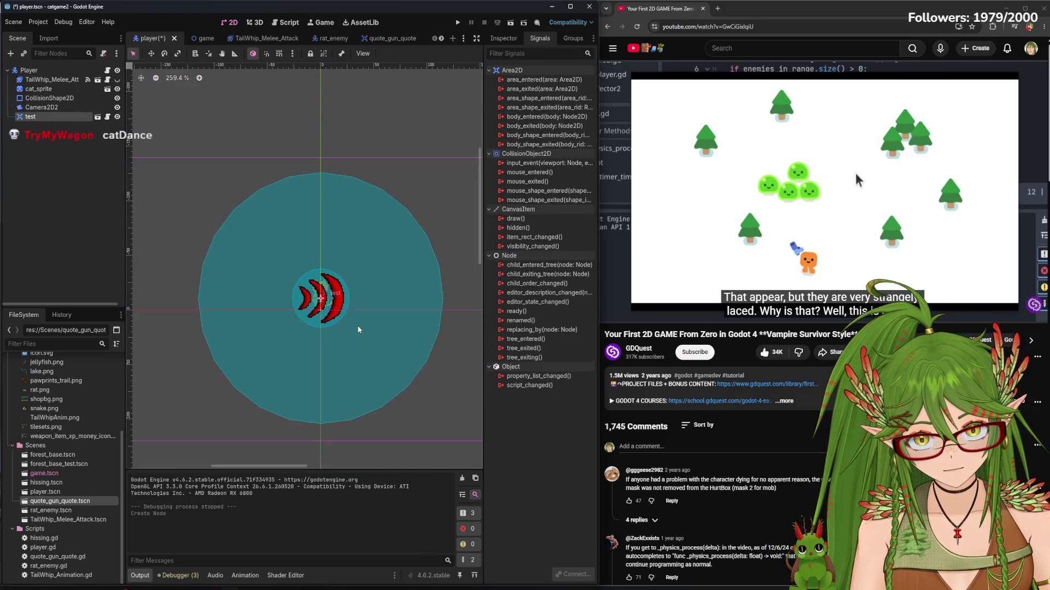
key("F5")
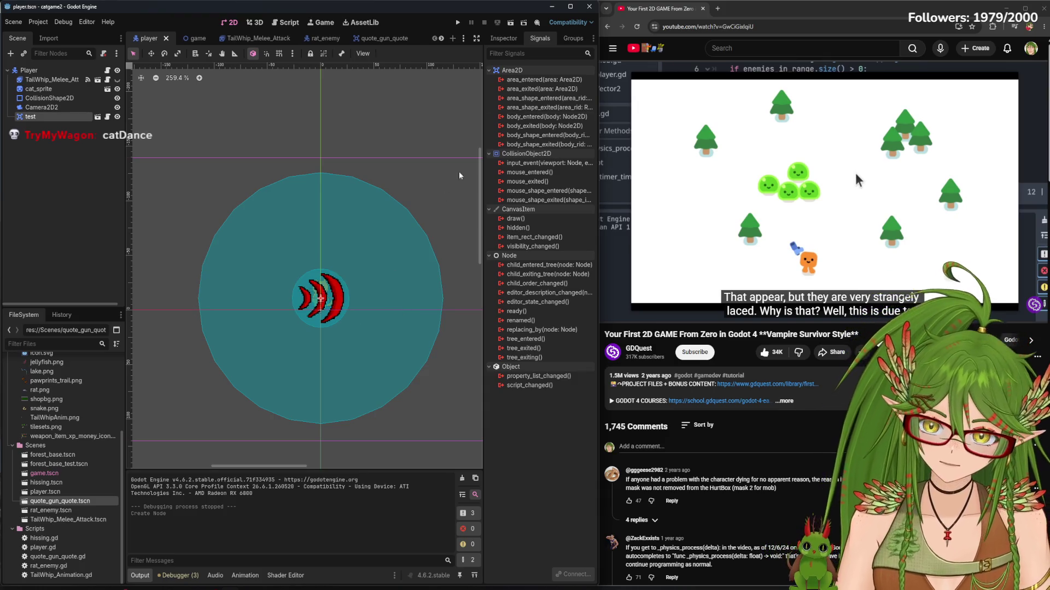
Walk the cat toward the rats and run and stop the game several times
key("a")
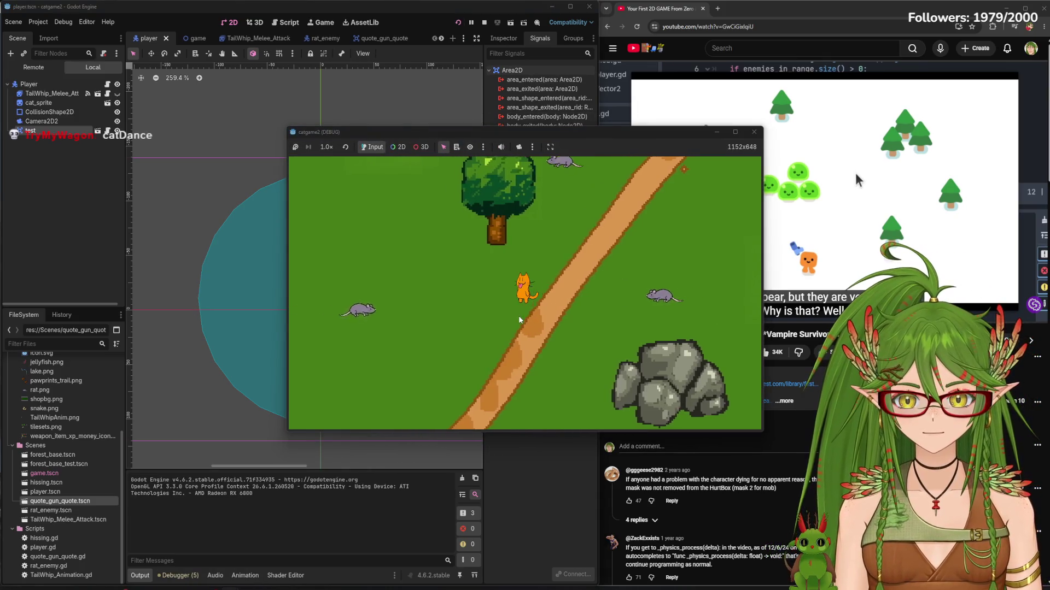
key("d")
key("w")
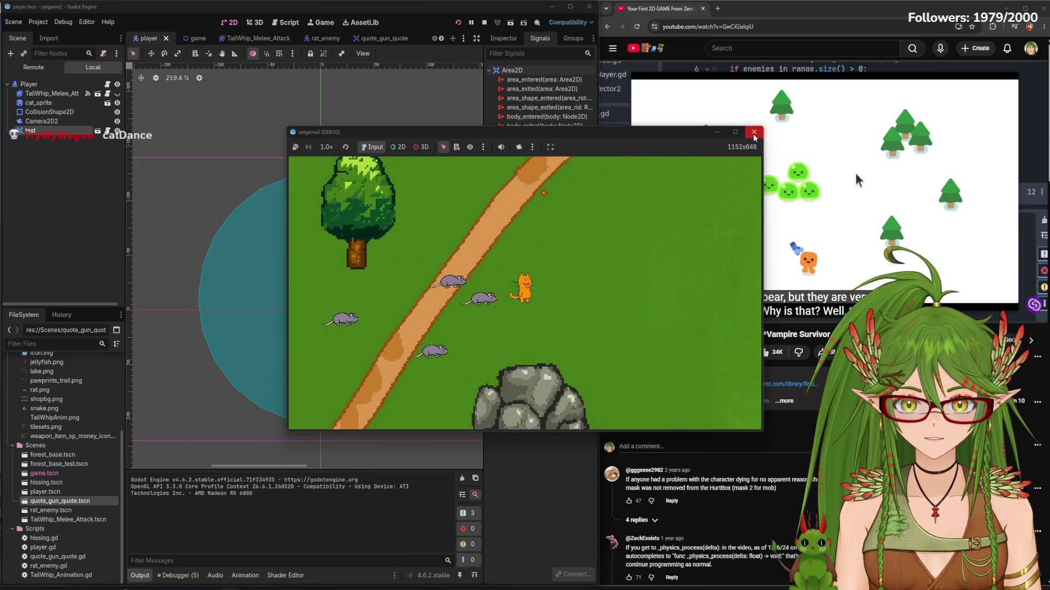
key("F5")
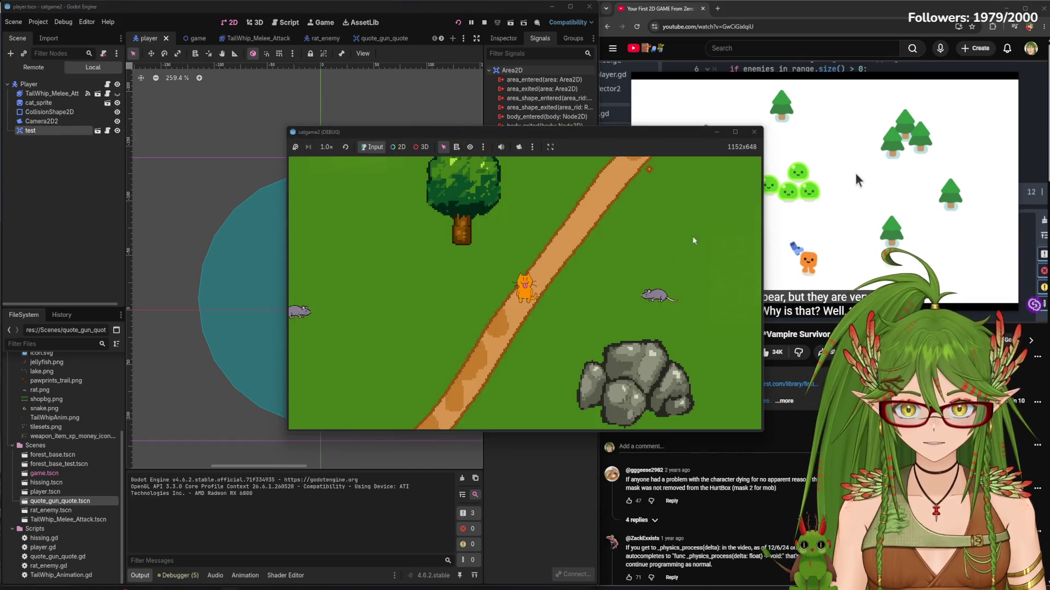
key("F8")
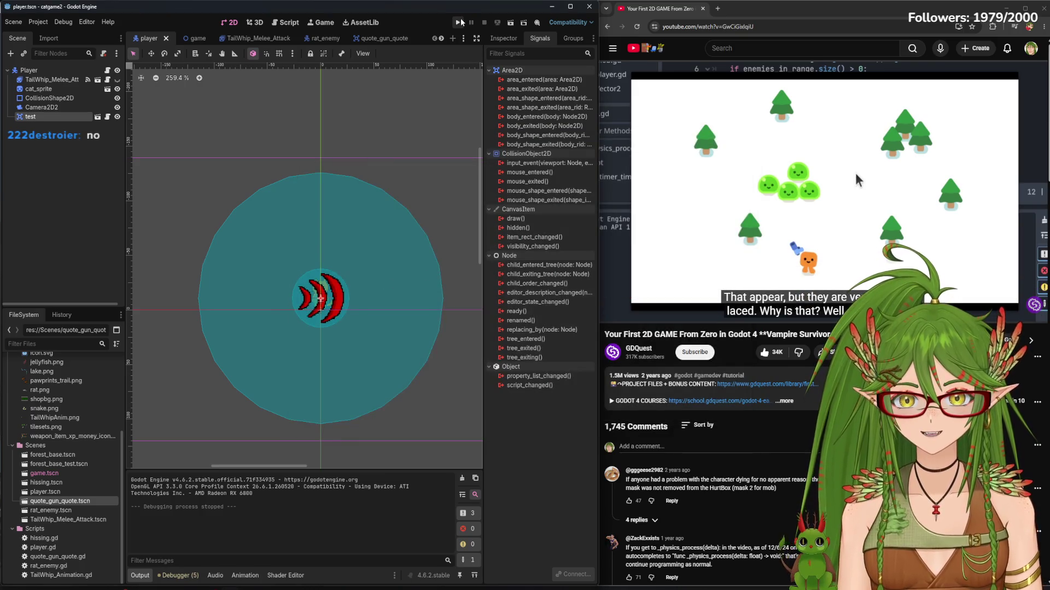
left_click(855, 172)
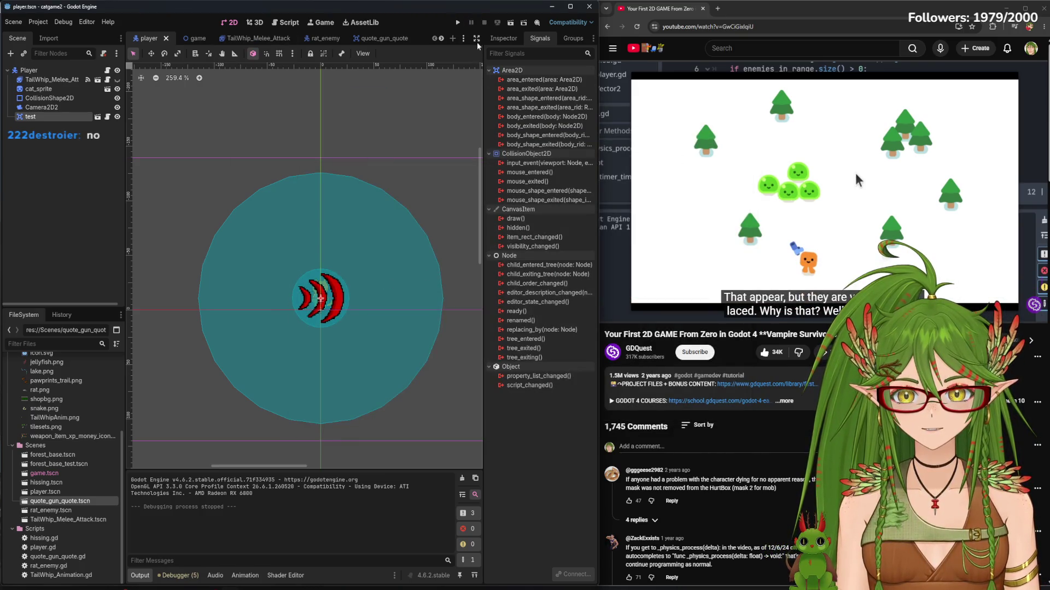
key("F5")
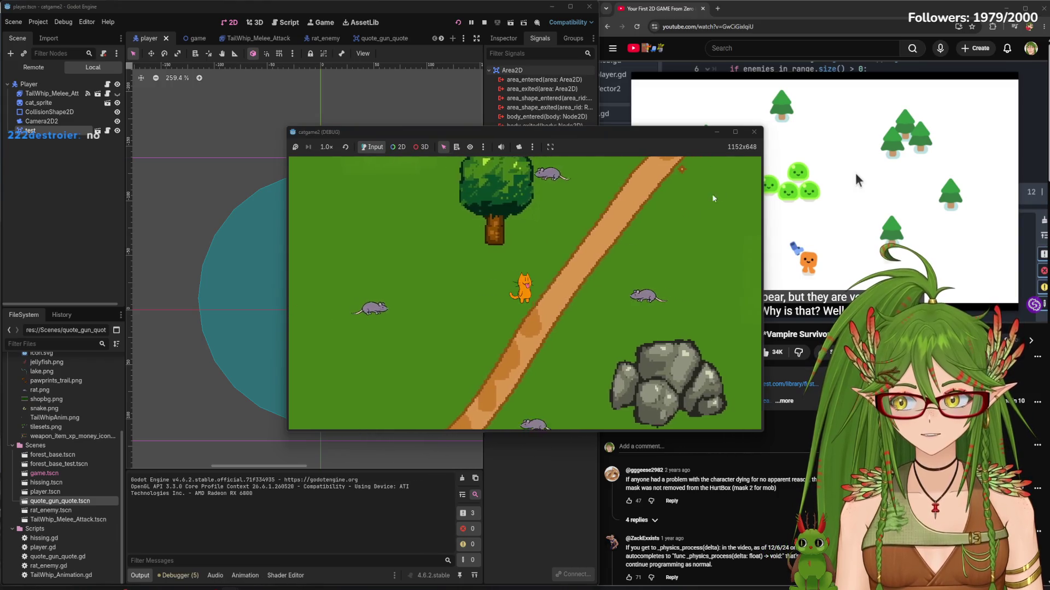
key("F8")
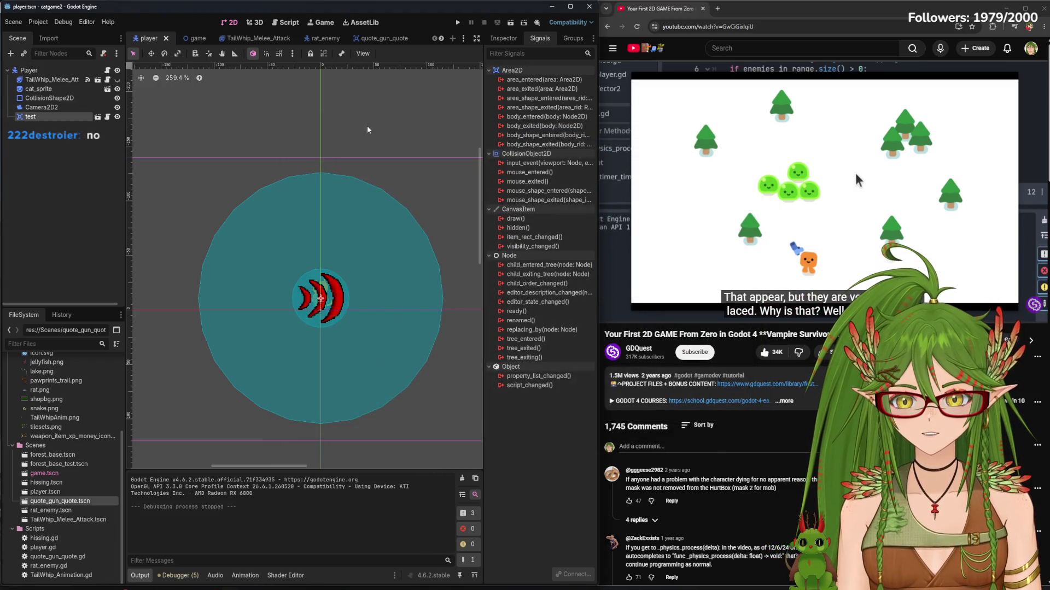
left_click(458, 22)
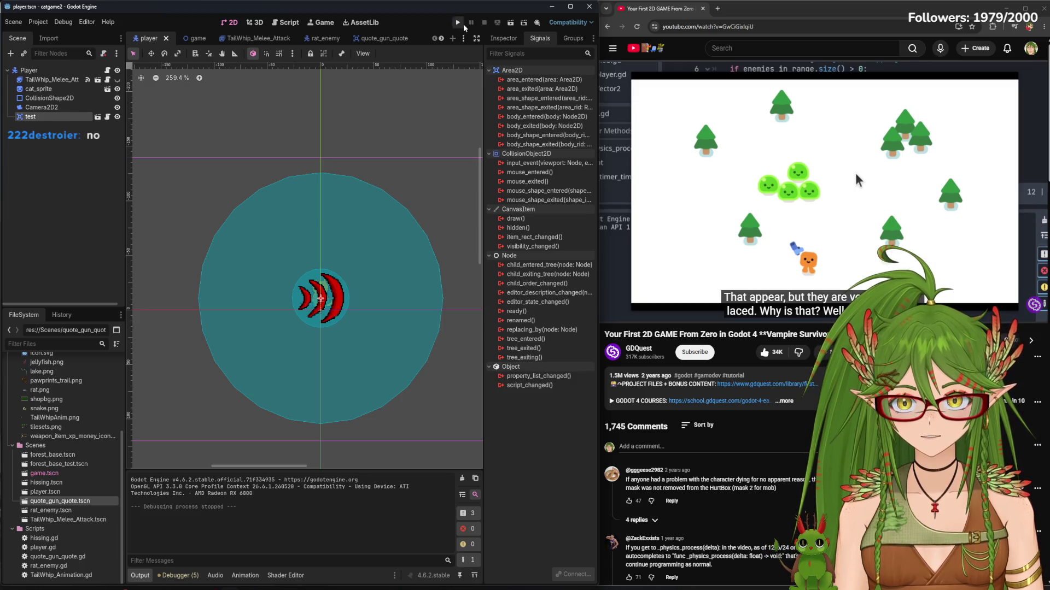
left_click(759, 134)
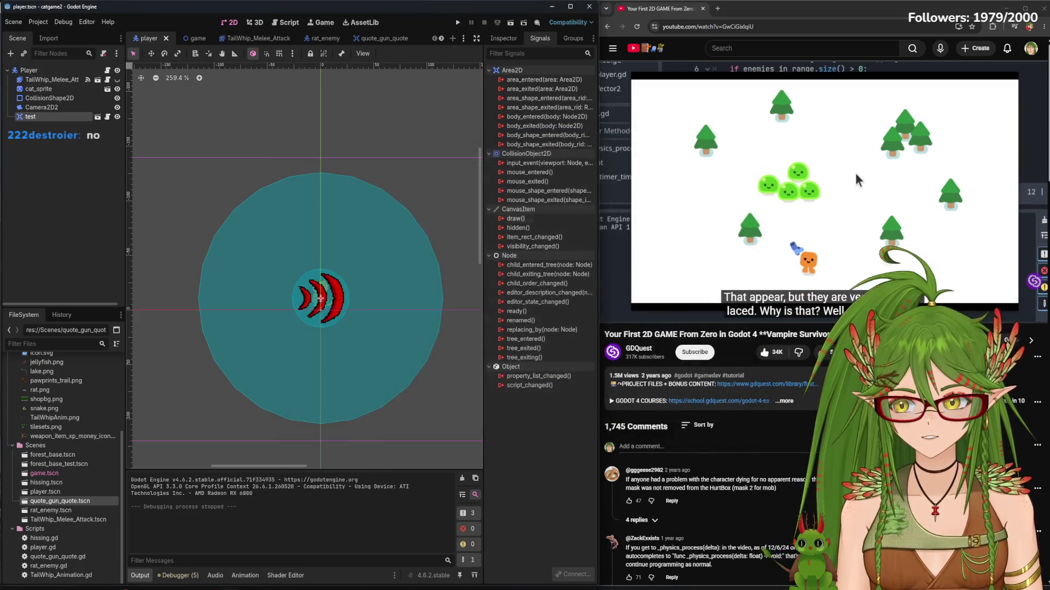
left_click(793, 193)
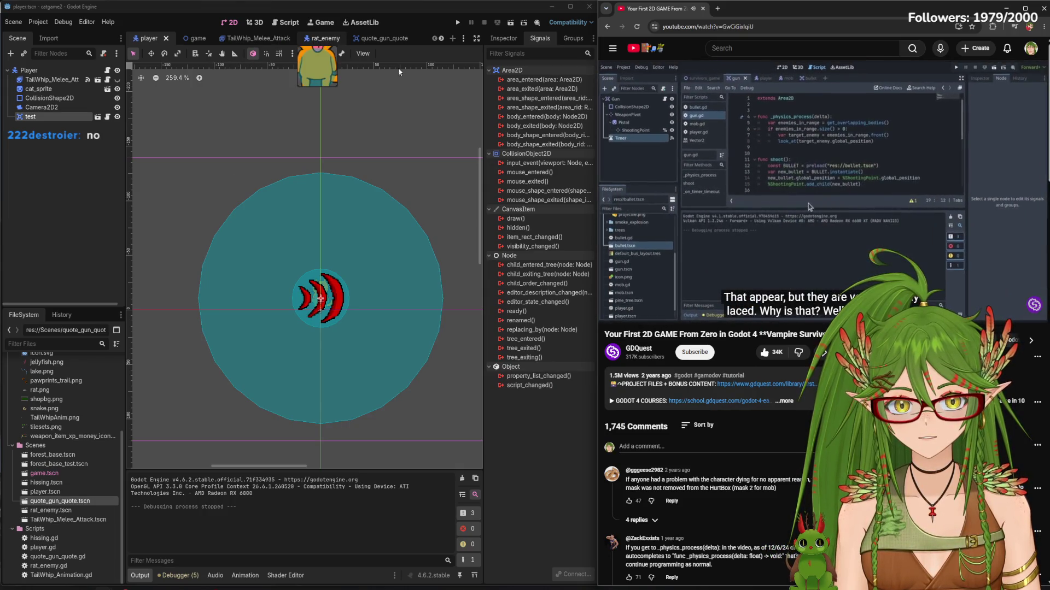
Switch via rat_enemy to the quote_gun_quote scene, glance at its script, and return to 2D
left_click(316, 39)
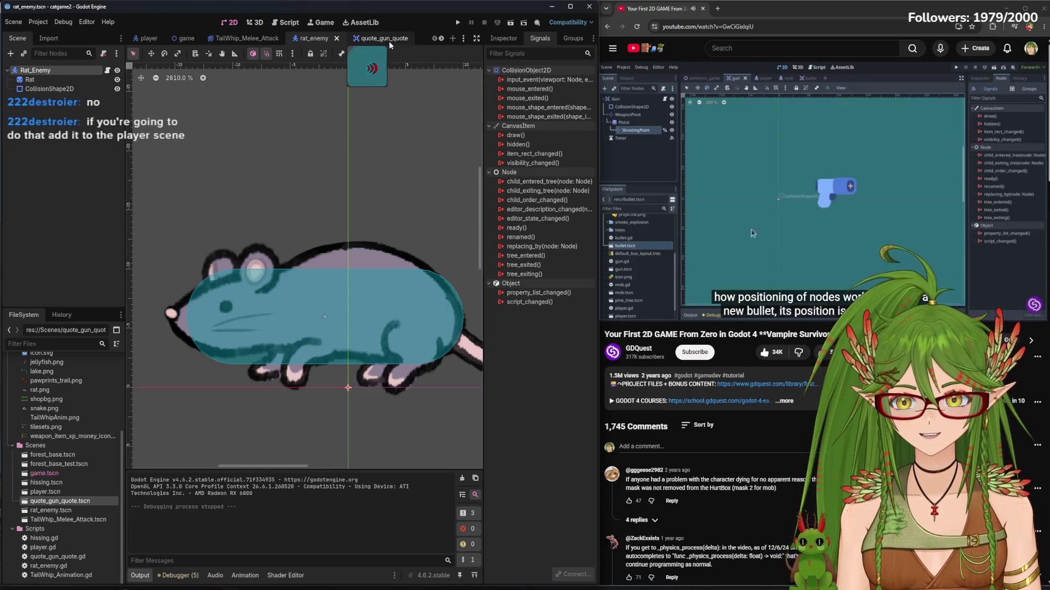
left_click(388, 41)
left_click(287, 22)
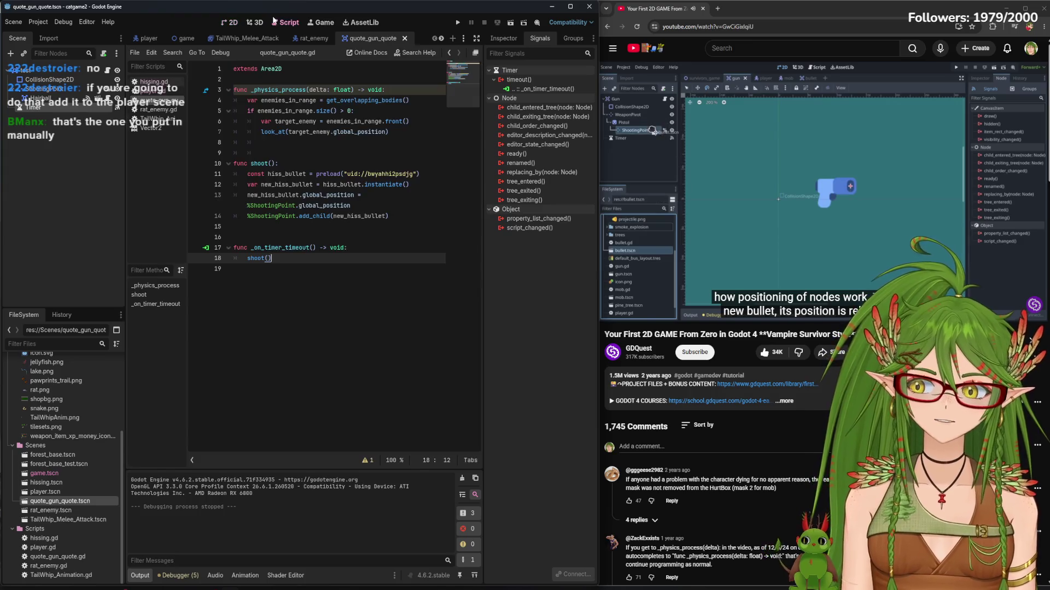
mouse_move(418, 174)
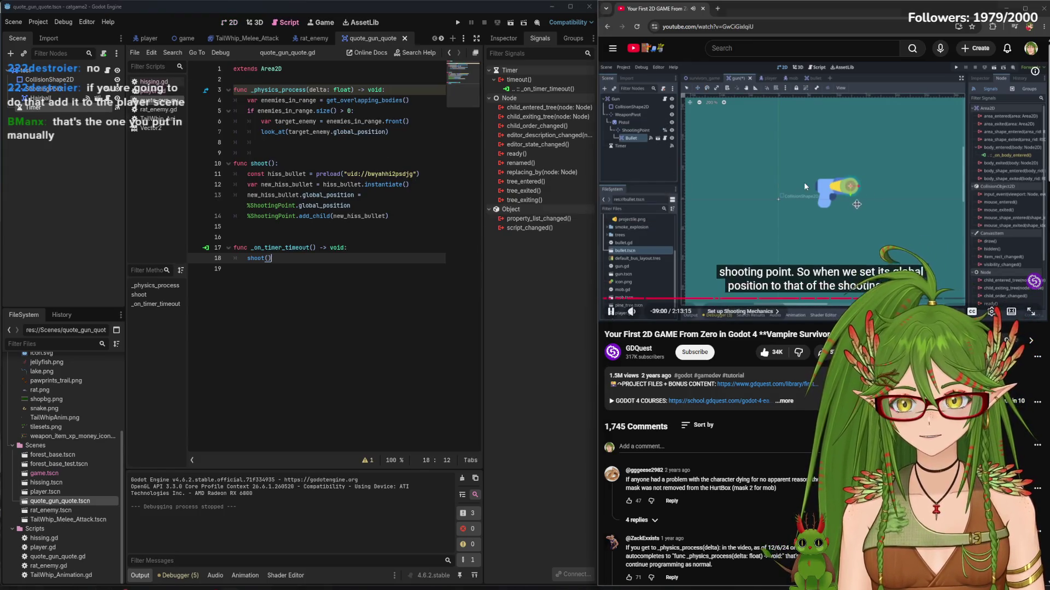
left_click(229, 22)
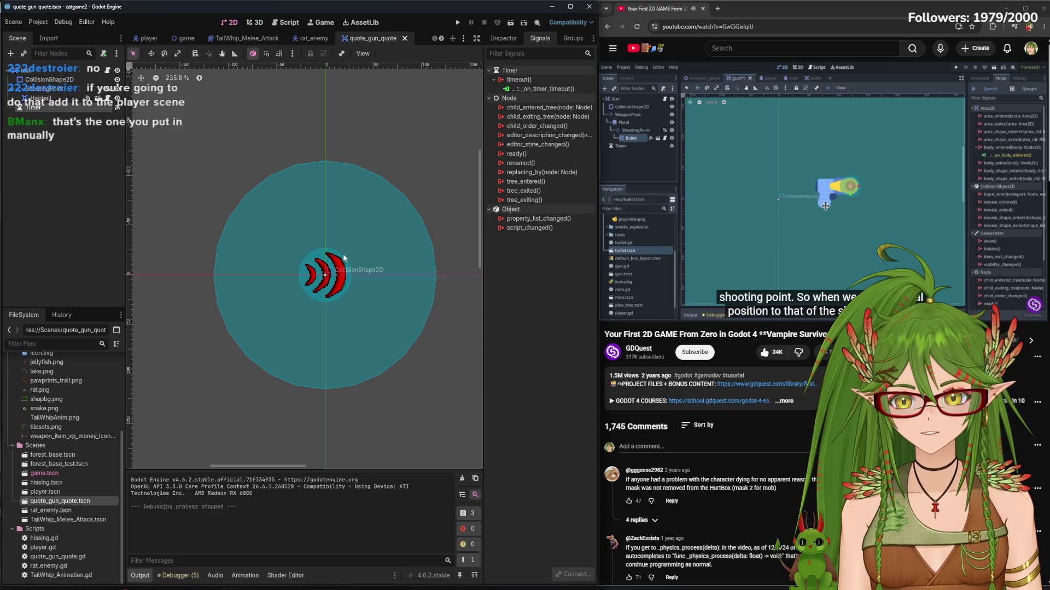
Run and stop the game again to test the gun
left_click(855, 175)
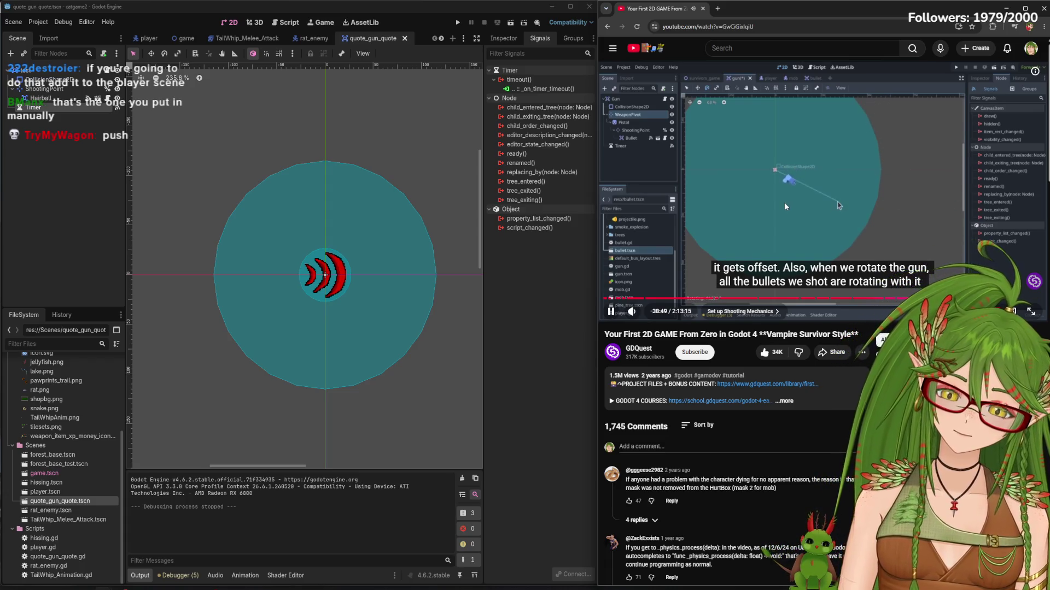
left_click(796, 174)
key("F5")
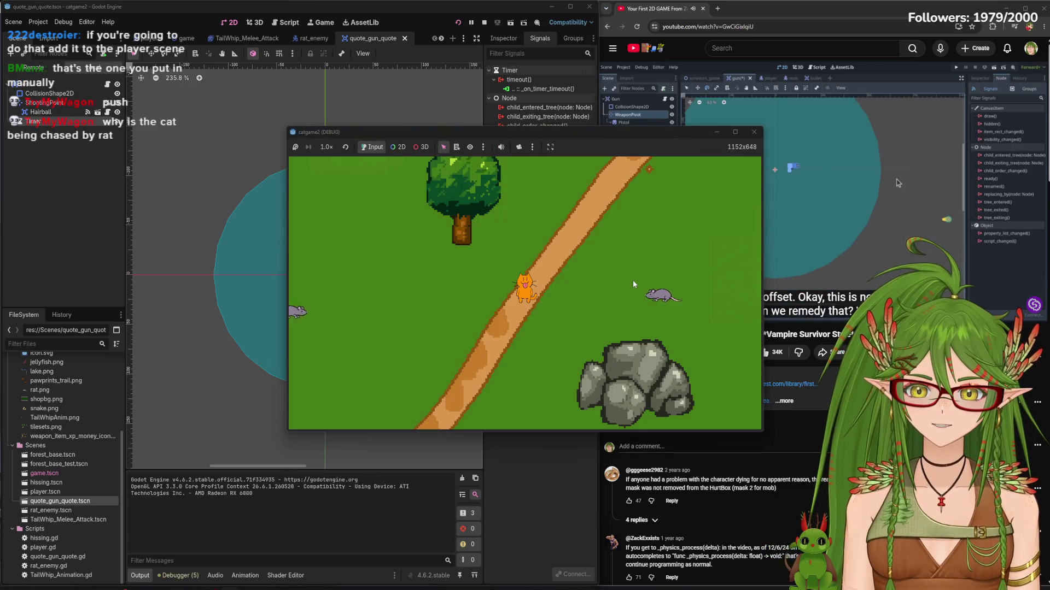
key("F8")
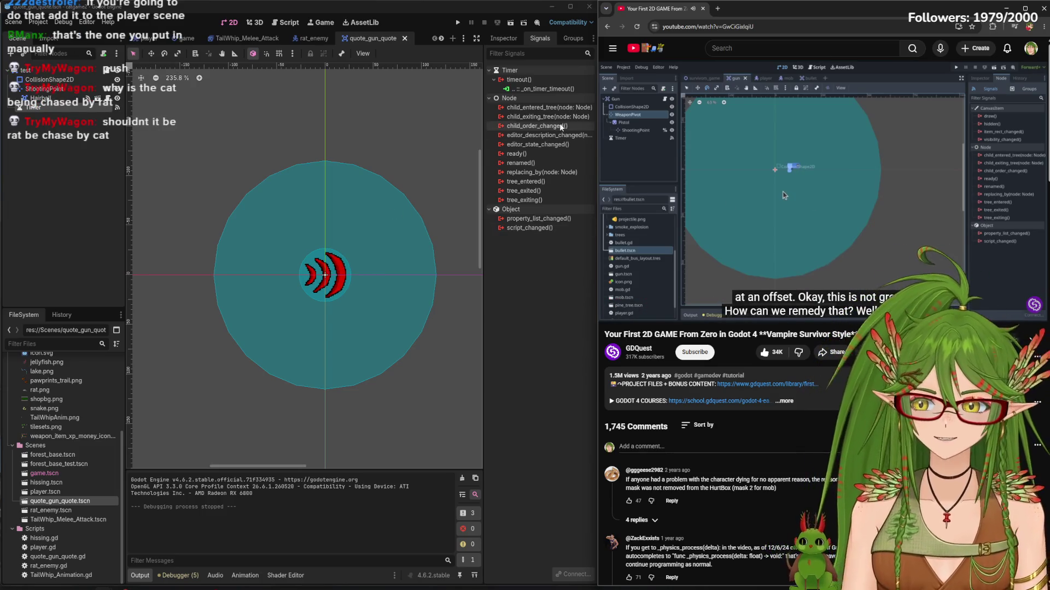
left_click(761, 198)
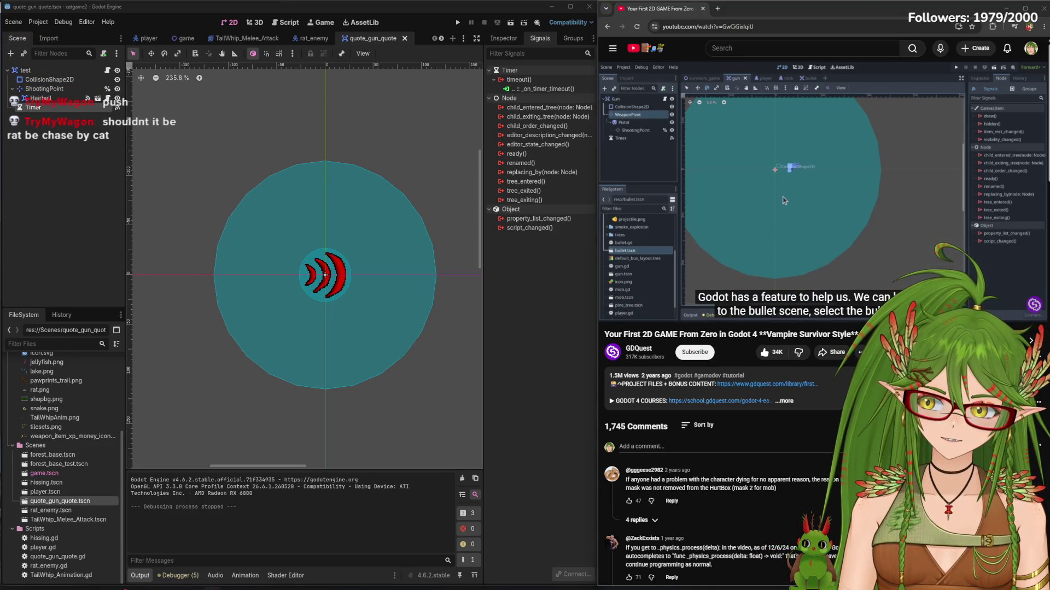
left_click(801, 202)
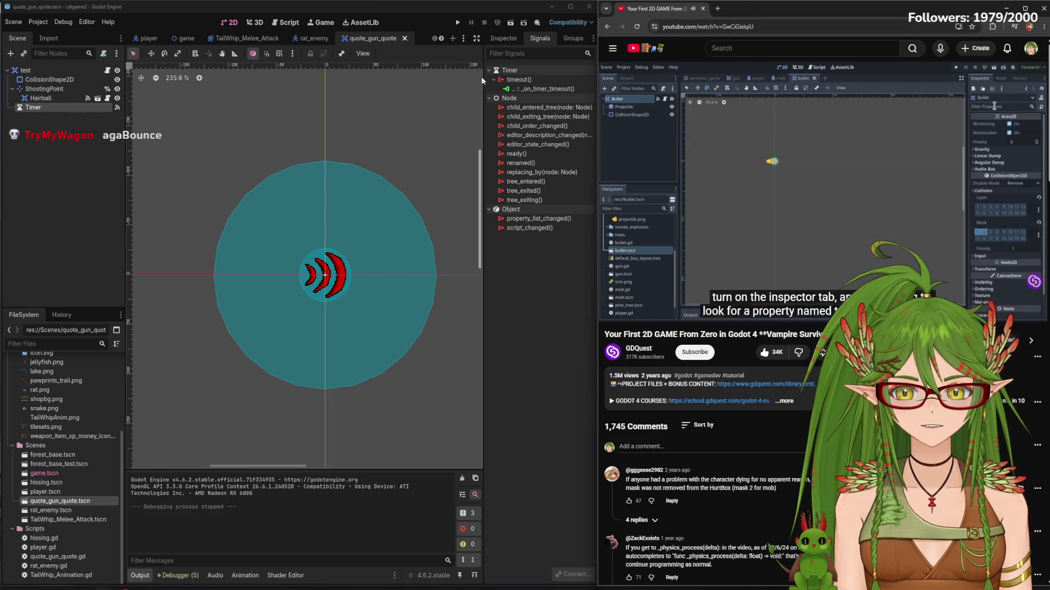
Show the Timer's properties with its 2.0 s wait time
left_click(508, 38)
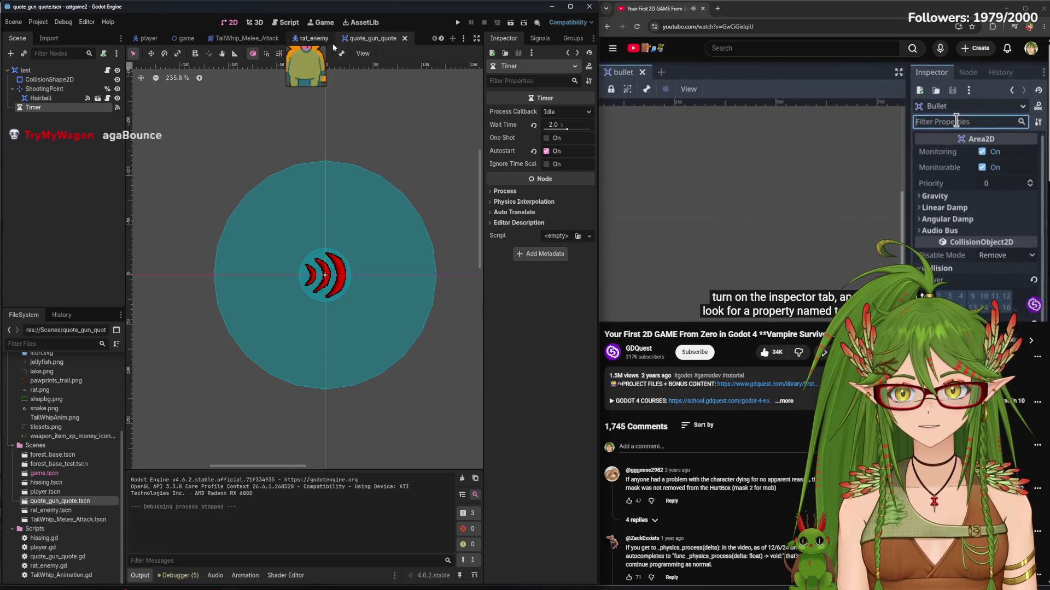
key("XF86AudioPlay")
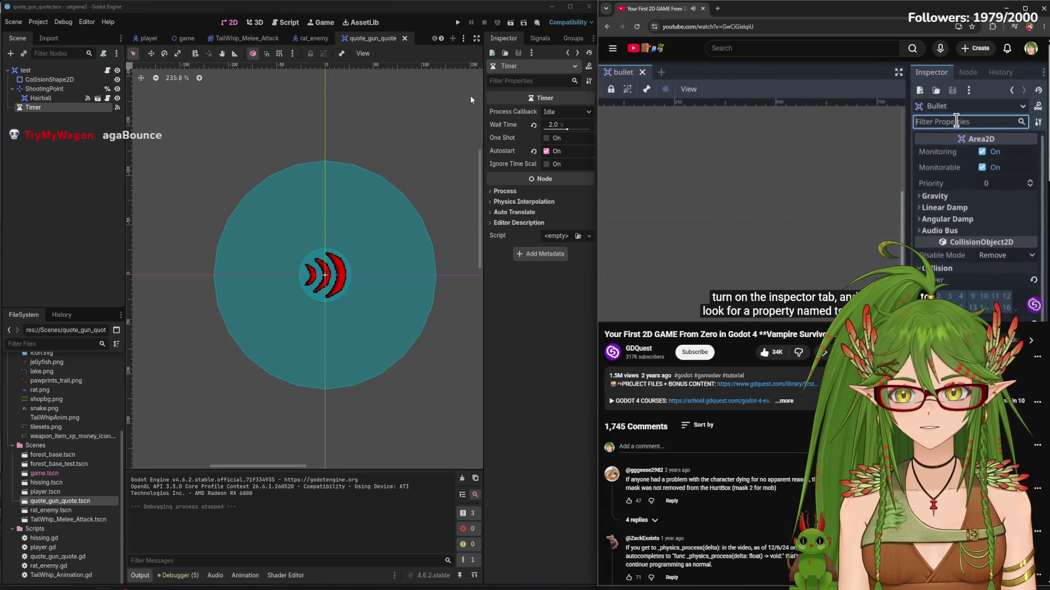
left_click(246, 38)
left_click(283, 38)
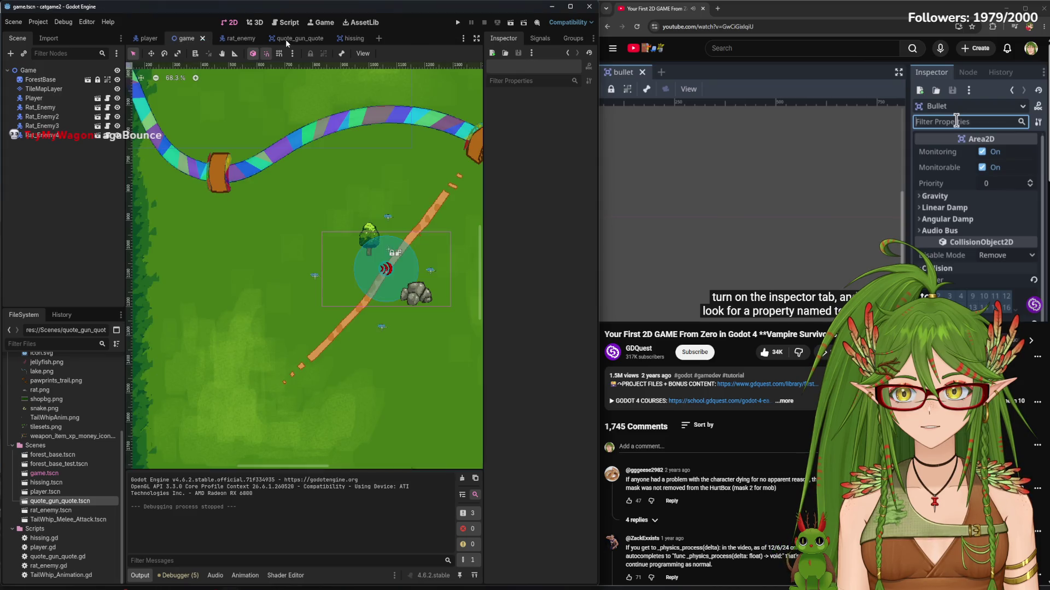
In the hissing scene, filter properties for 'top', enable Visibility > Top Level on Hairball, and save
left_click(354, 38)
left_click(737, 172)
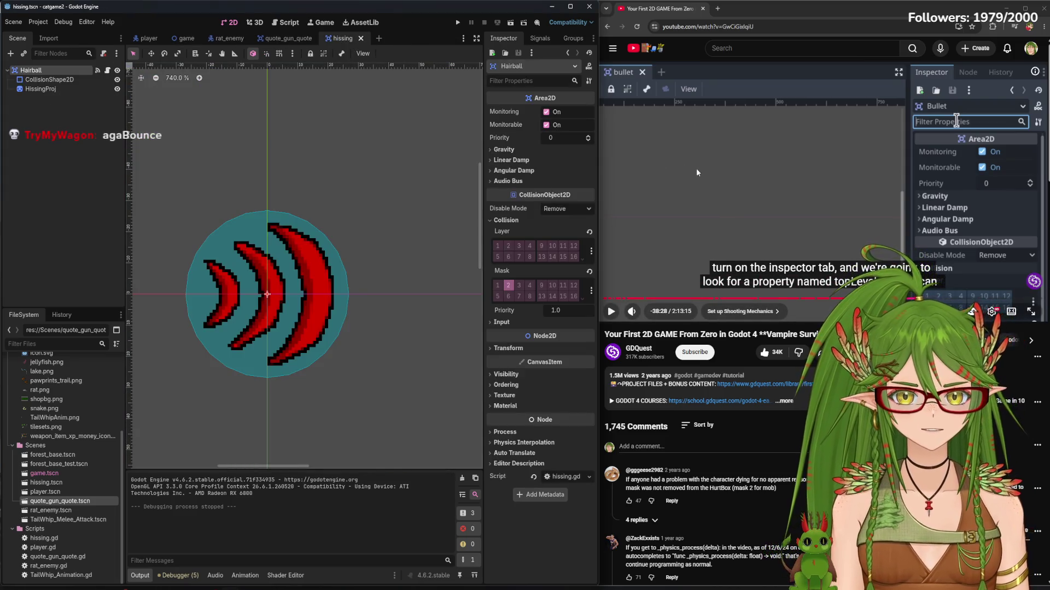
key("XF86AudioPlay")
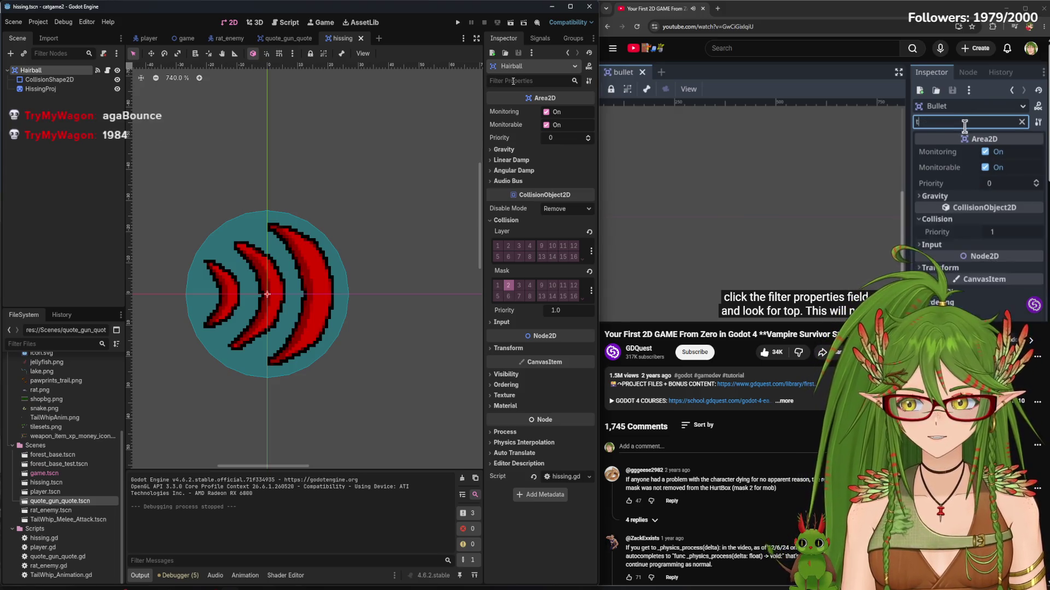
left_click(513, 81)
type("top")
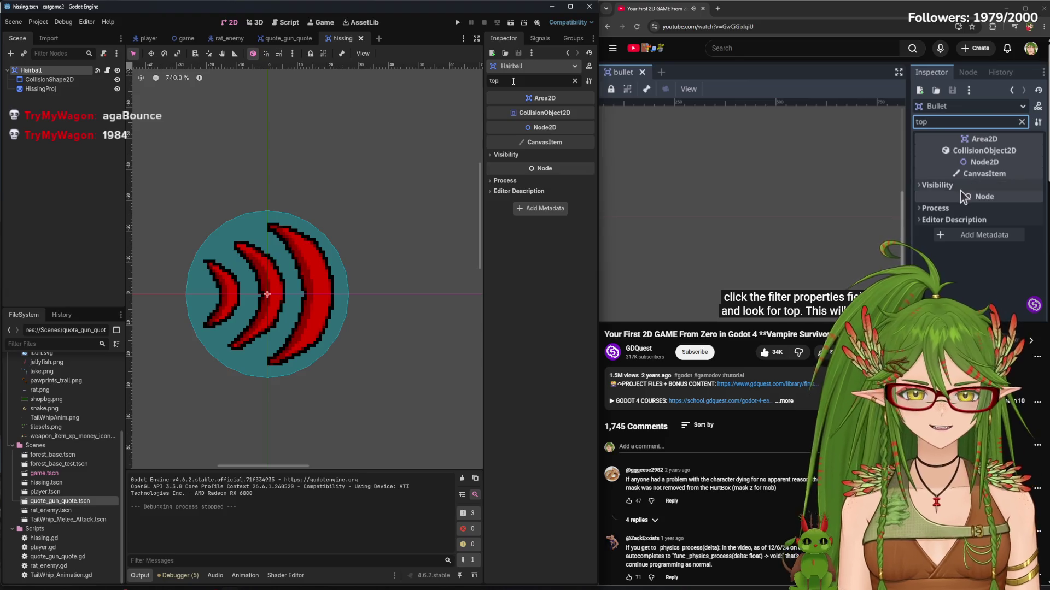
left_click(505, 155)
left_click(548, 166)
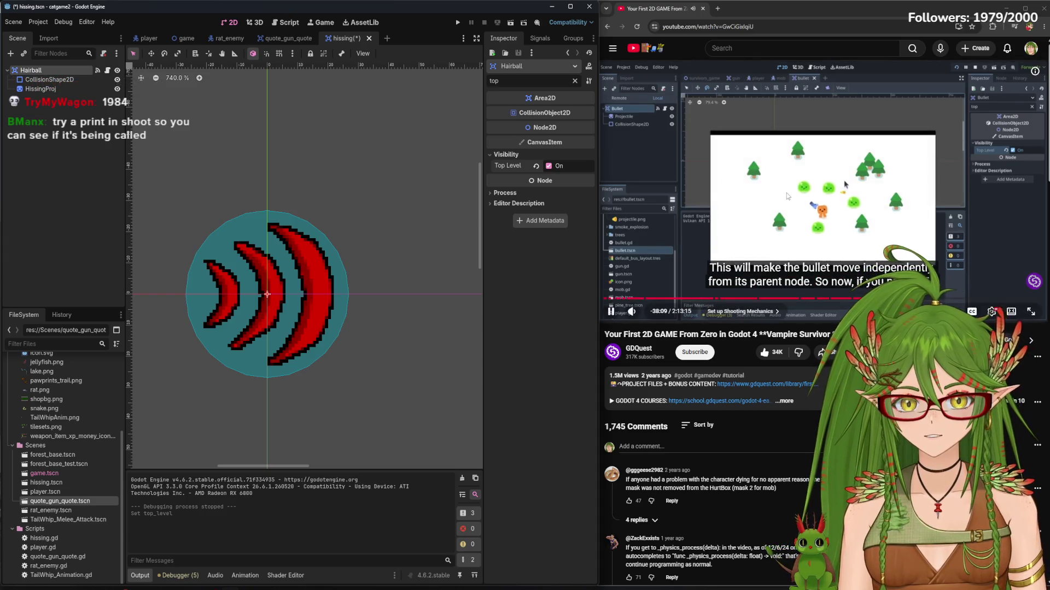
left_click(850, 180)
key("ctrl+s")
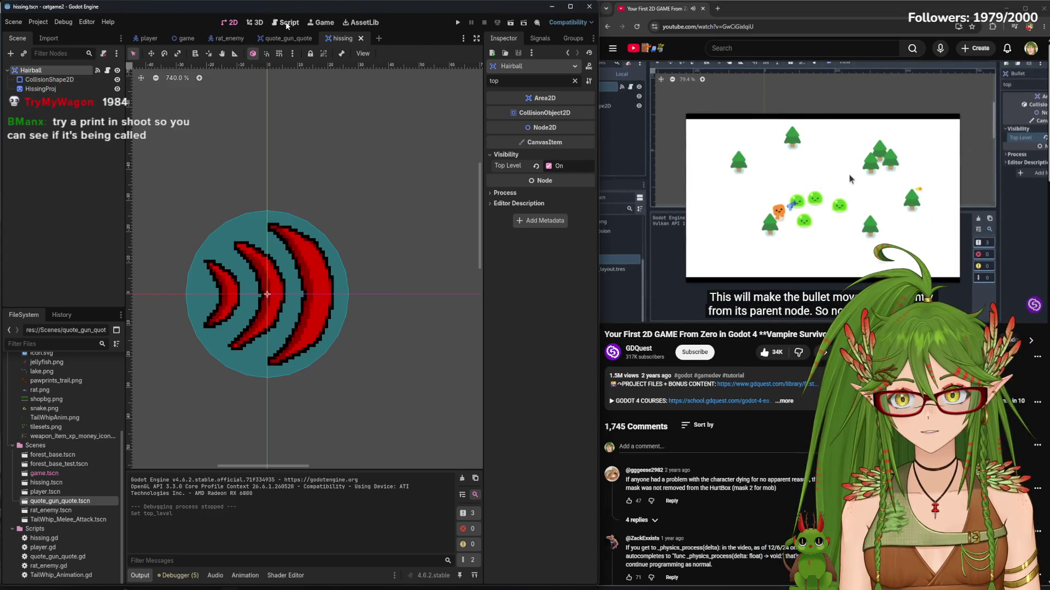
Add a print("HISSSS") line under shoot() in quote_gun_quote.gd
left_click(286, 22)
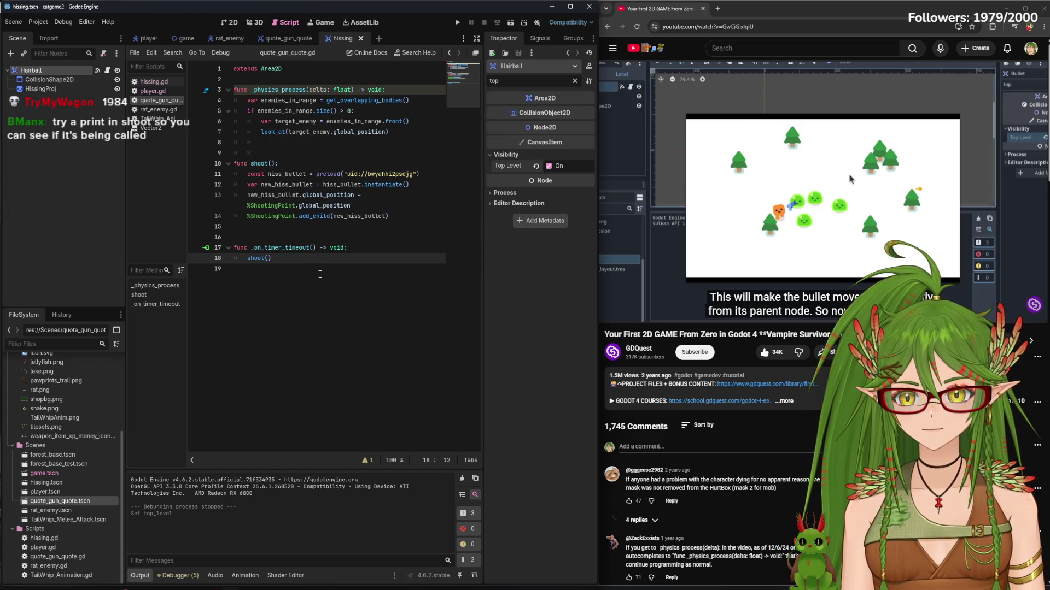
key("Return")
type("pr")
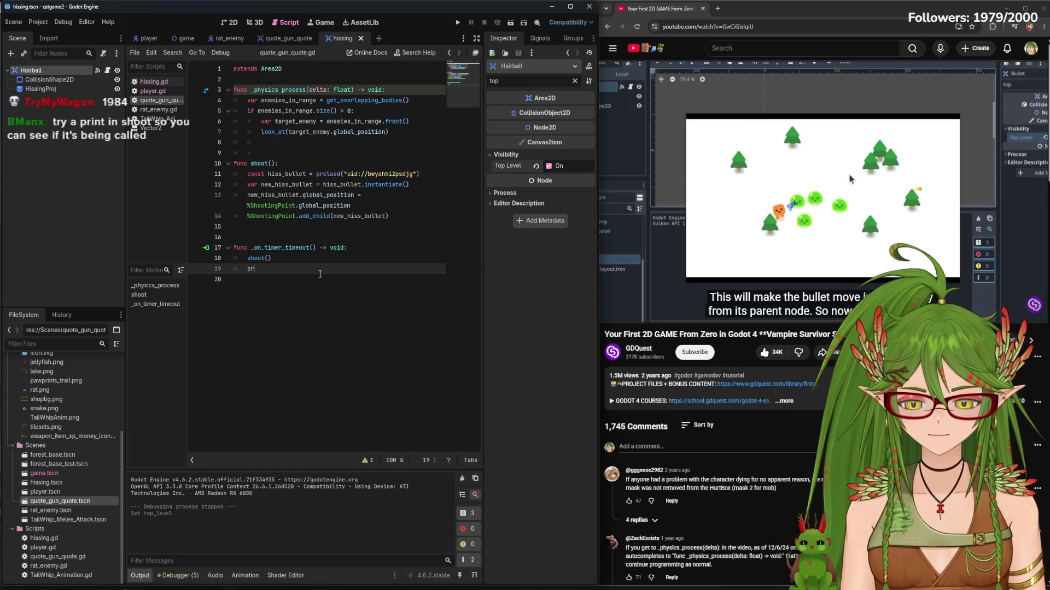
type("int(\"HISSSSSSSSSSSSSSS")
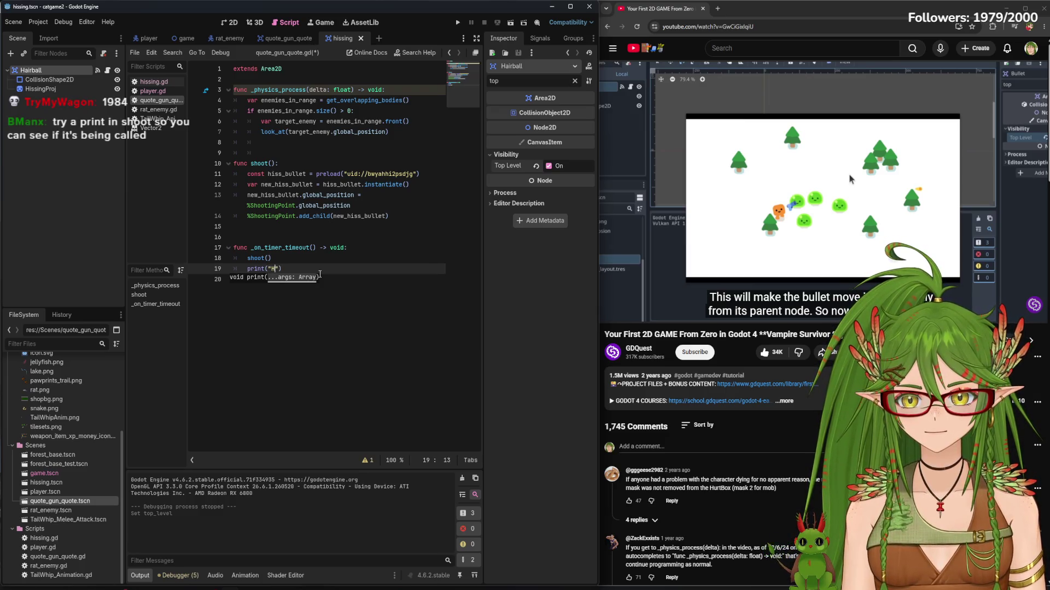
left_click(329, 346)
Run and stop the game three times to see HISS logged, then return to the player scene
key("F5")
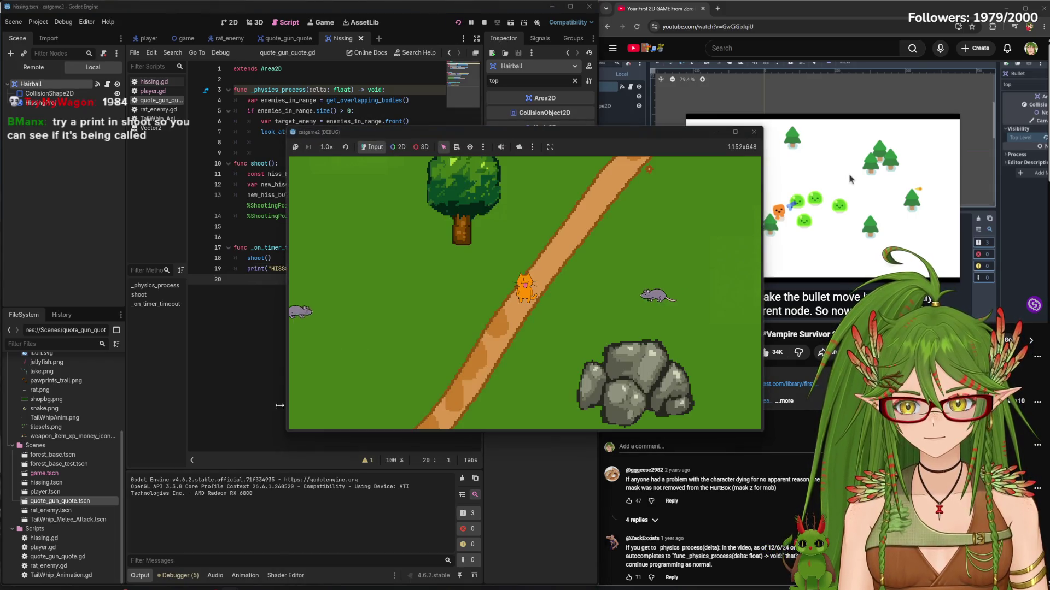
key("F8")
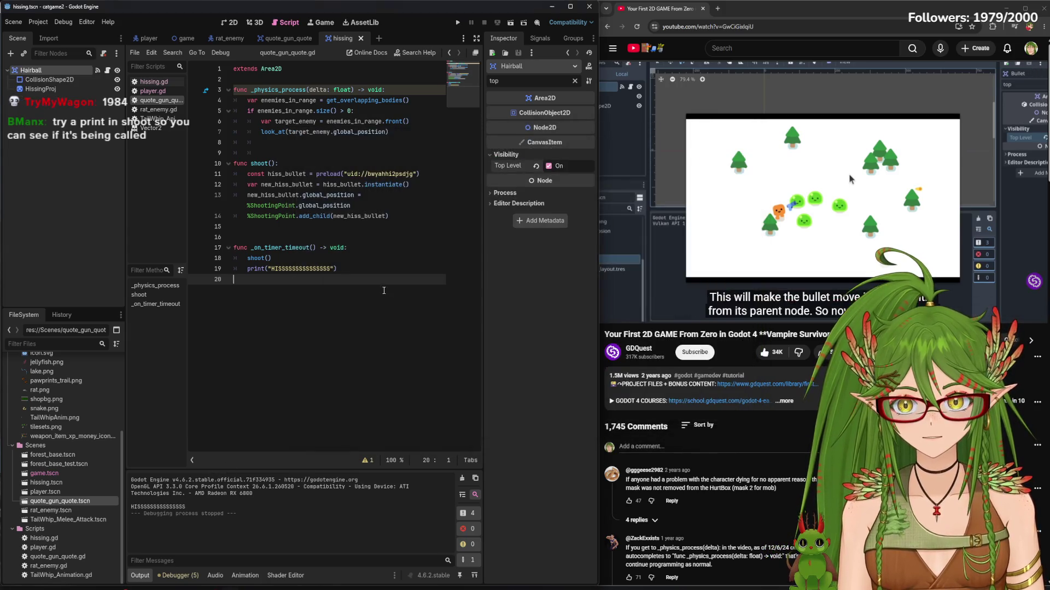
left_click(457, 22)
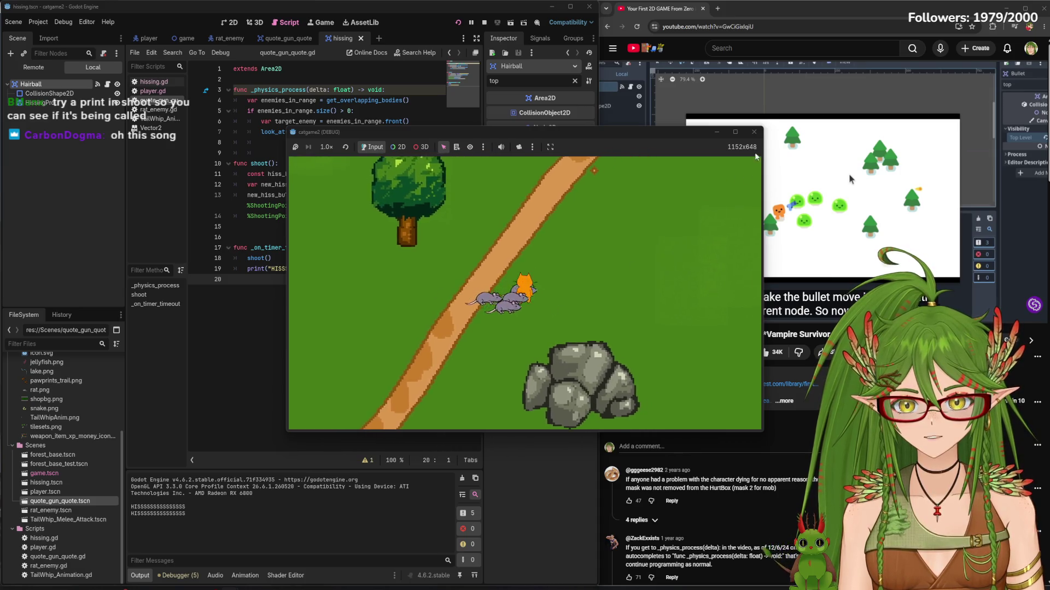
left_click(754, 132)
left_click(457, 22)
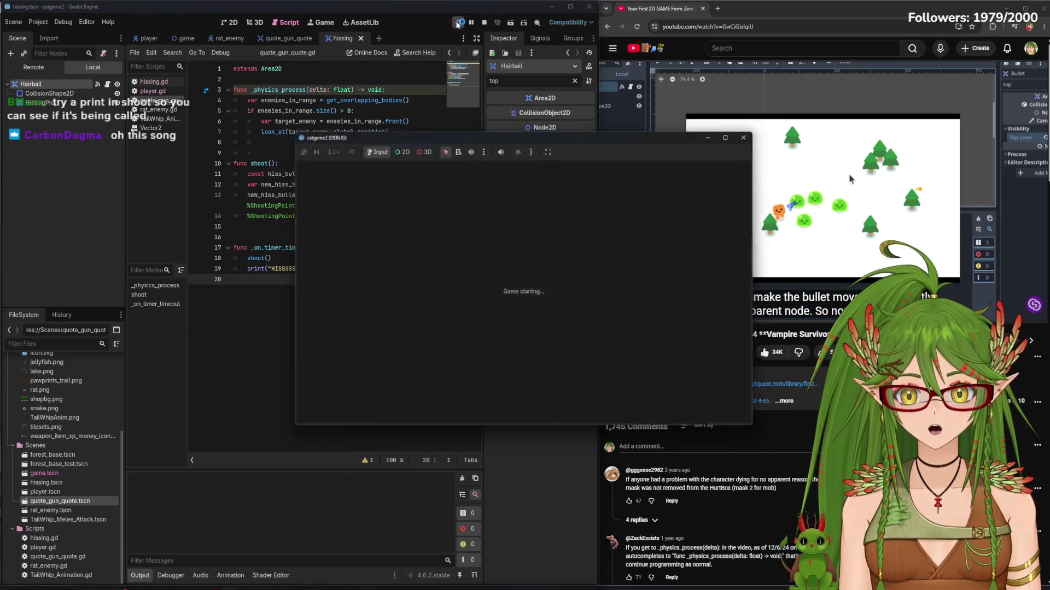
left_click(752, 130)
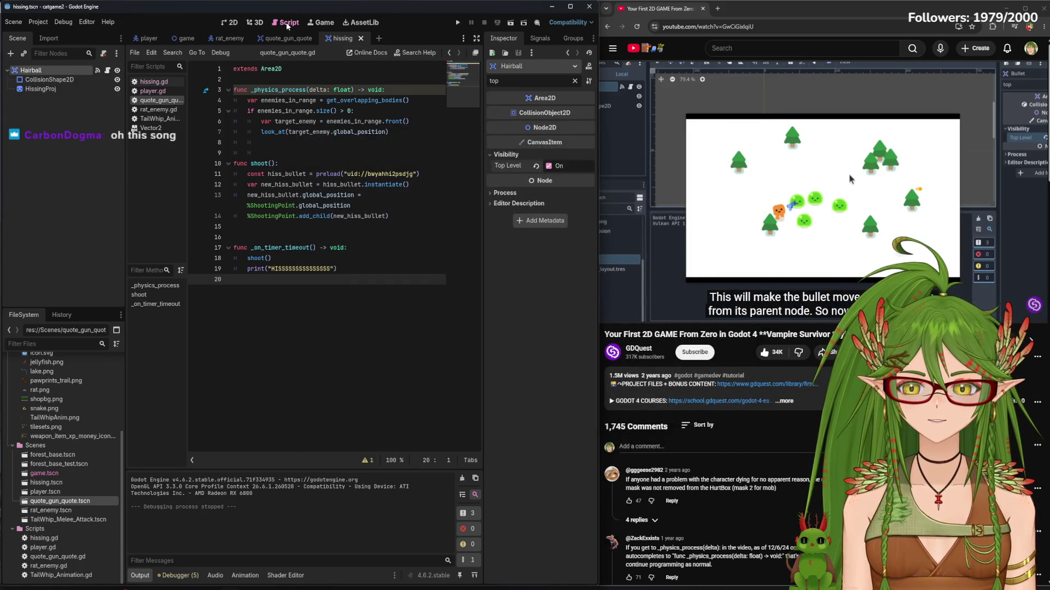
left_click(148, 39)
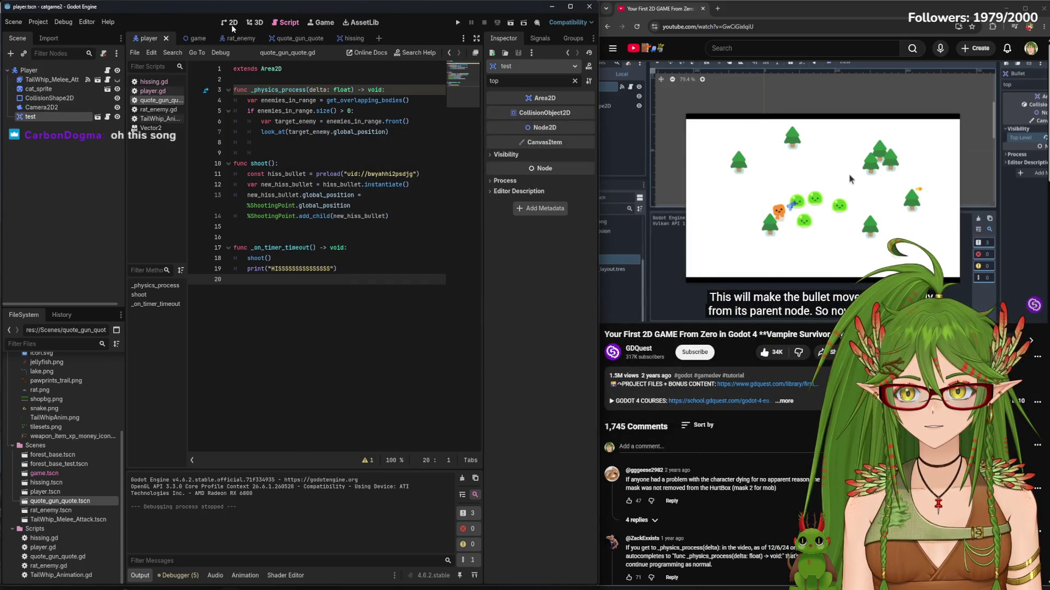
Try dragging the player's test circle around, undoing each move so it stays in place
left_click(231, 25)
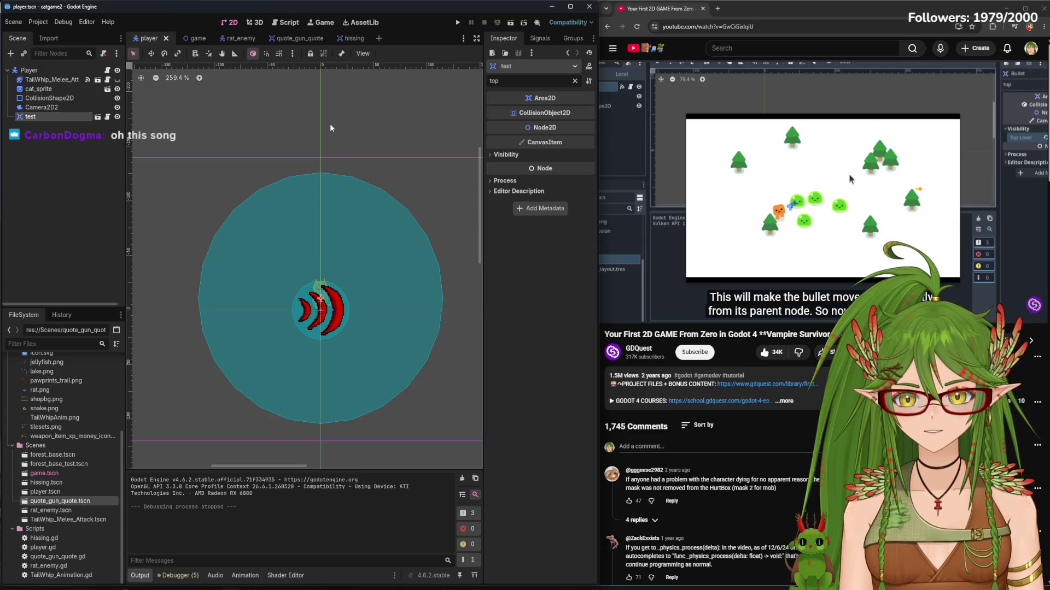
scroll(300, 336, "up", 2)
scroll(327, 345, "down", 2)
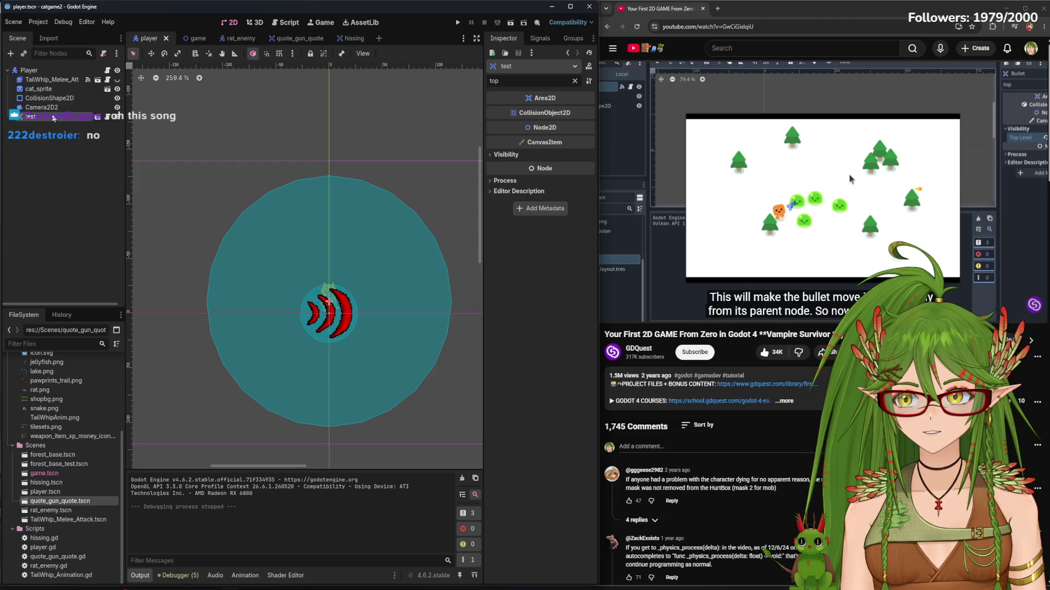
mouse_move(344, 354)
left_mouse_down()
mouse_move(337, 342)
mouse_move(375, 356)
mouse_move(96, 437)
mouse_move(96, 422)
left_mouse_up()
left_click_drag(331, 327, 335, 341)
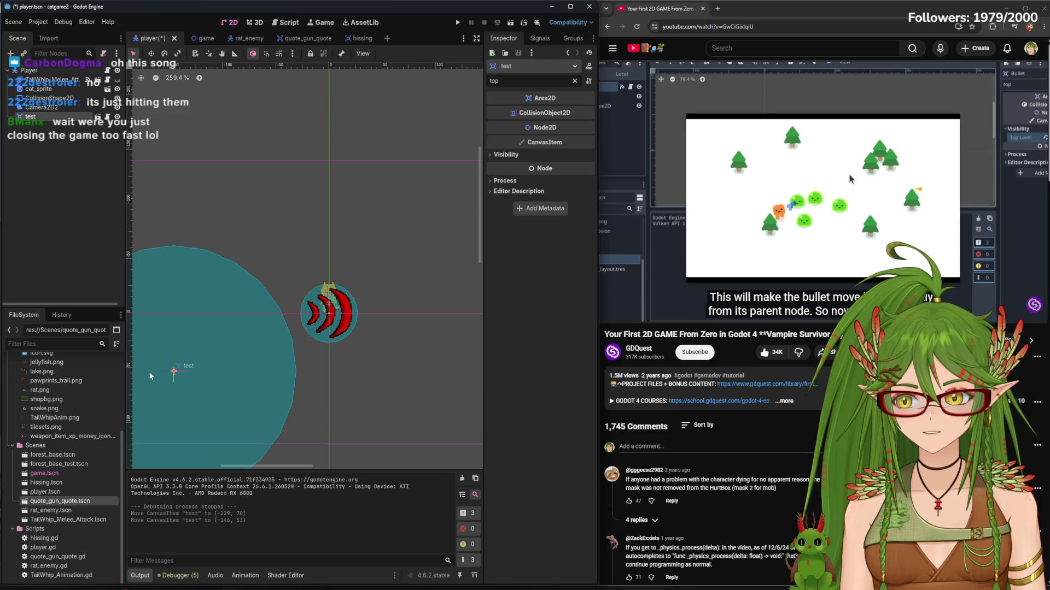
key("ctrl+z")
key("ctrl+z")
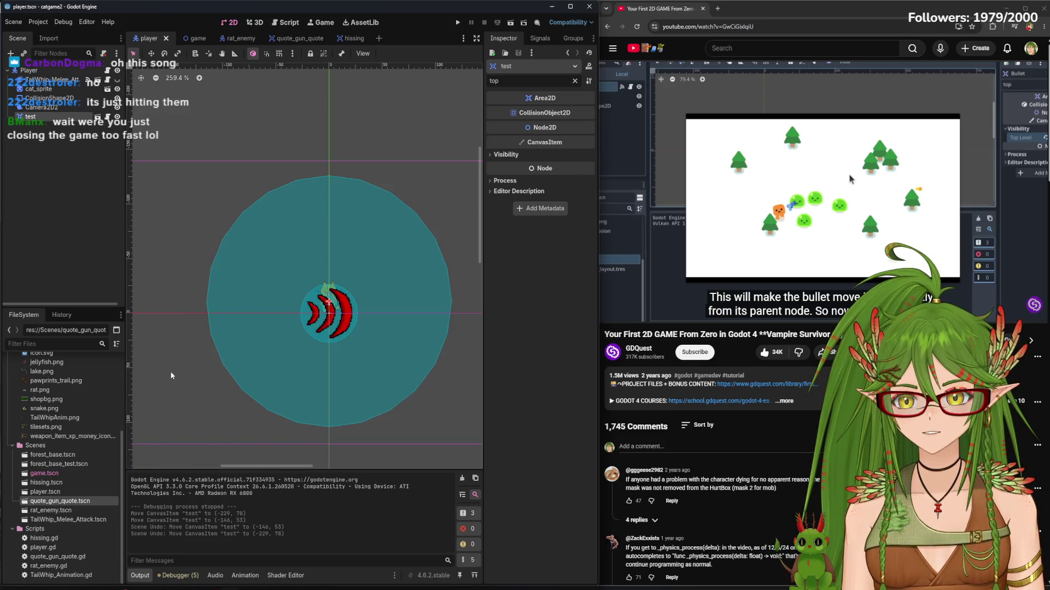
left_click_drag(345, 339, 403, 106)
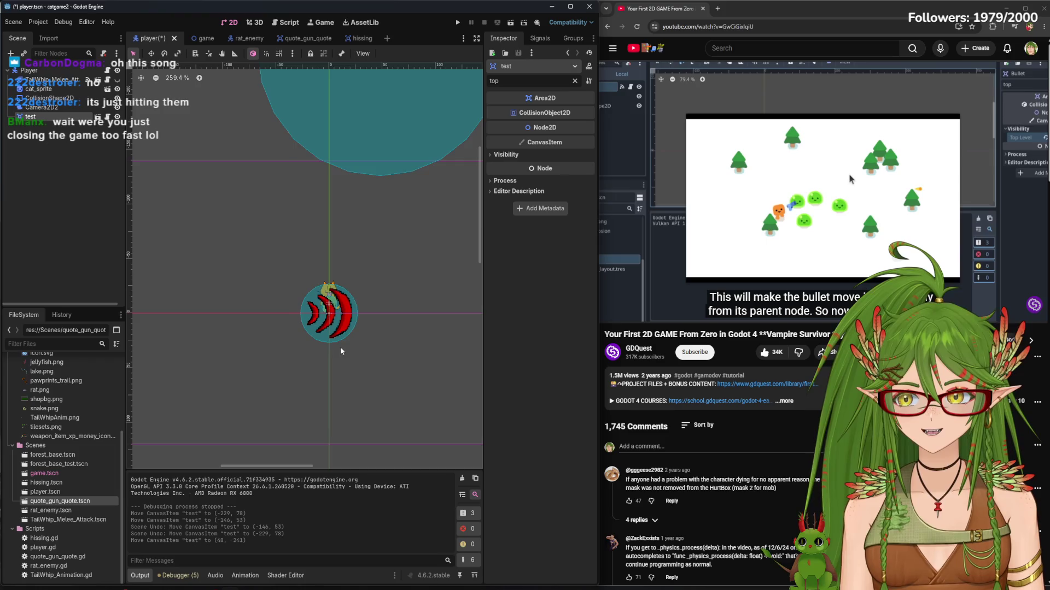
key("ctrl+z")
Switch via rat_enemy to the quote_gun_quote scene and run the game
left_click(235, 38)
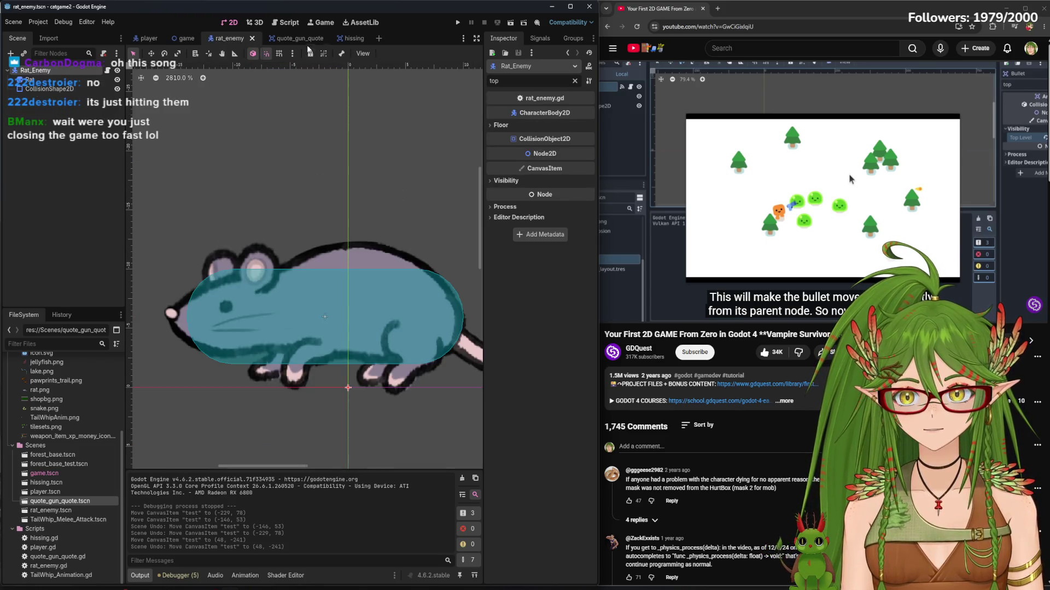
left_click(290, 39)
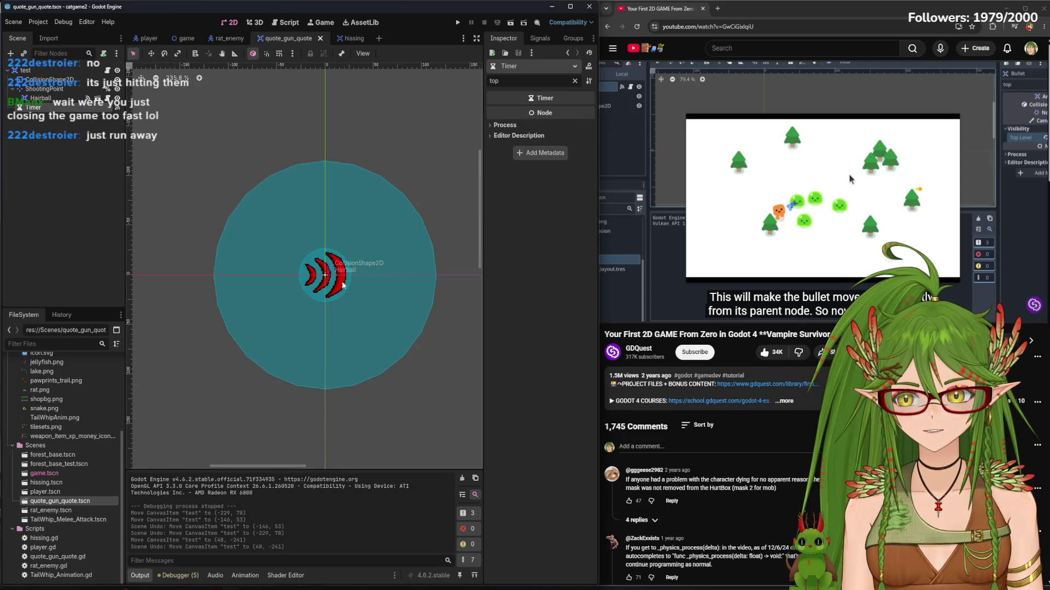
left_click(457, 22)
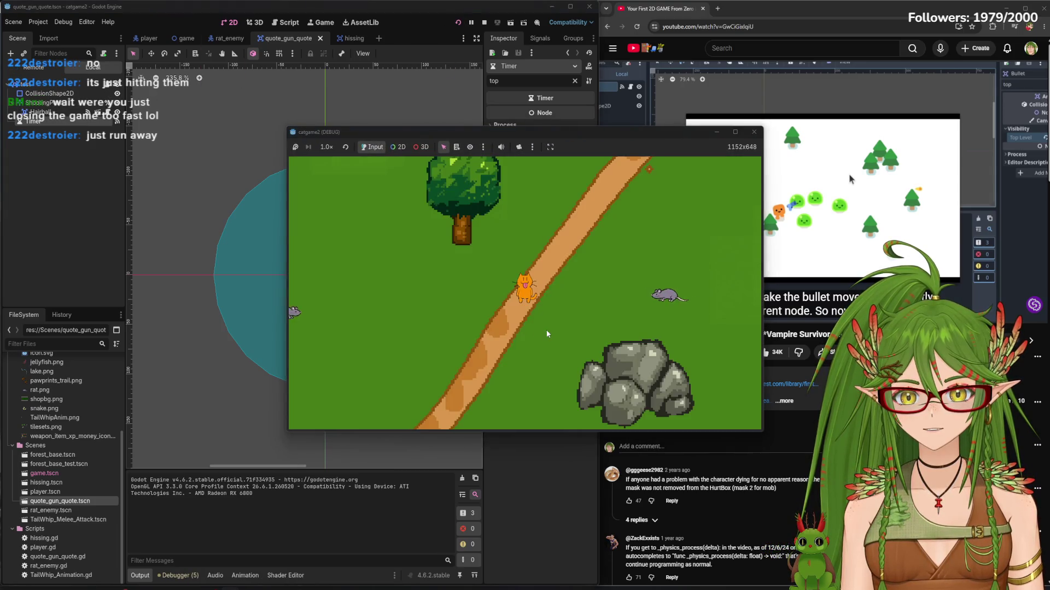
Walk the cat around the rats with WASD while HISS lines print, then close the game window
key("d")
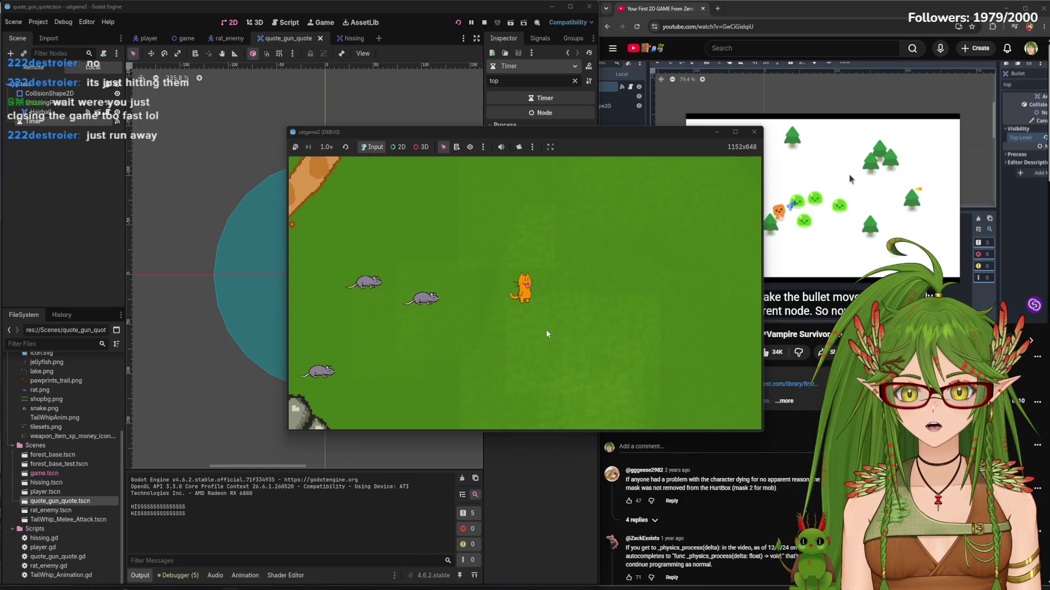
key("w")
key("a")
key("a")
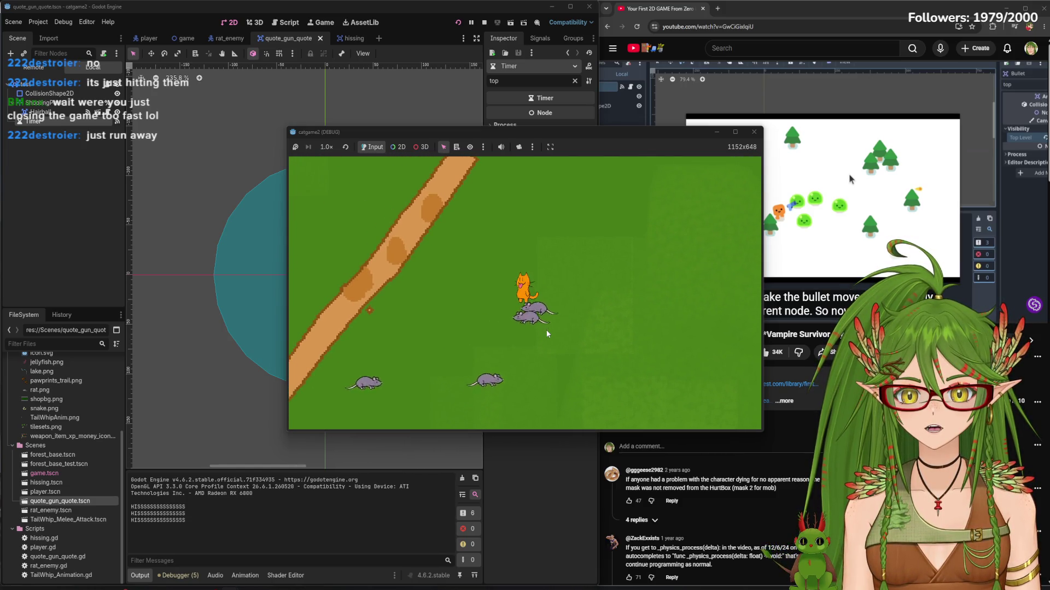
key("a")
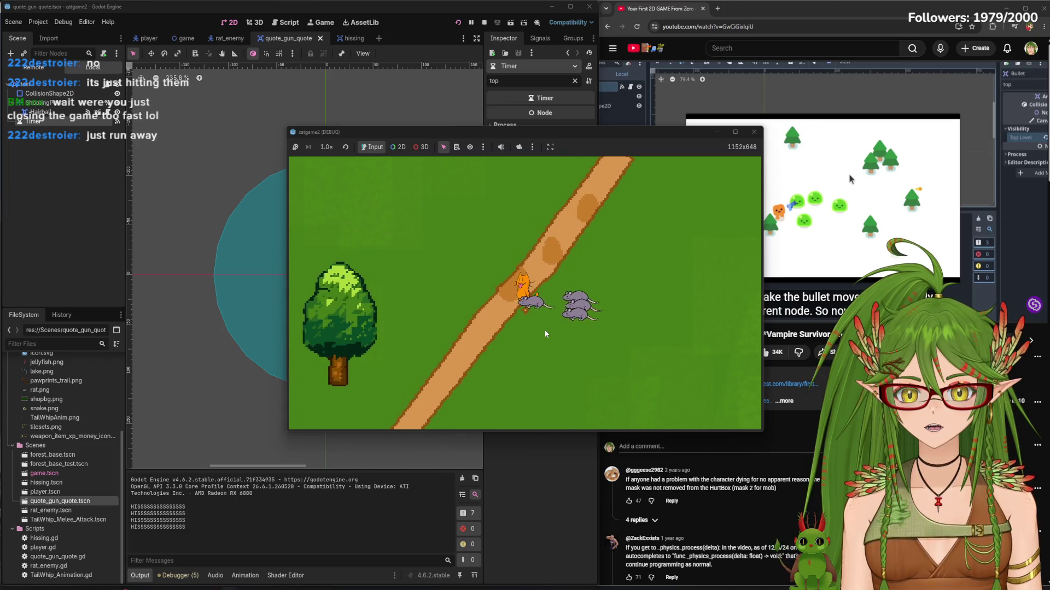
key("a")
key("d")
key("w")
key("a")
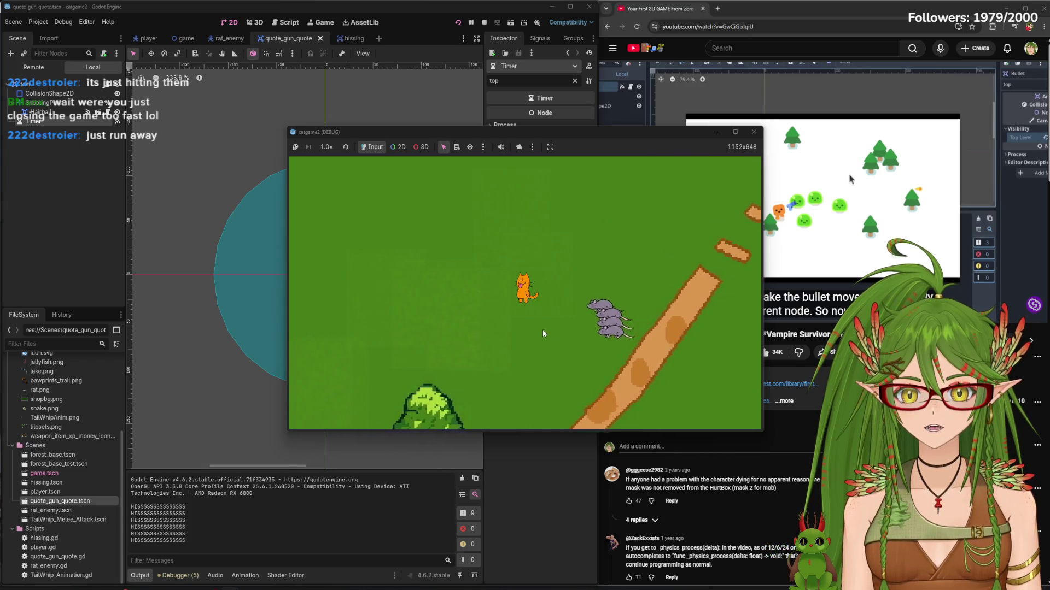
key("s")
key("s")
key("d")
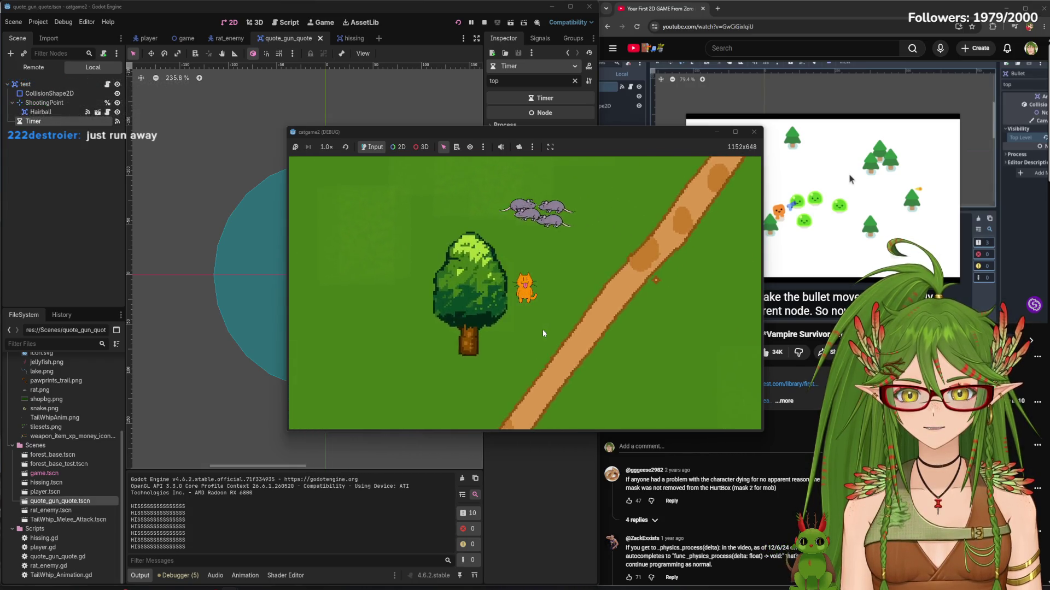
left_click(754, 132)
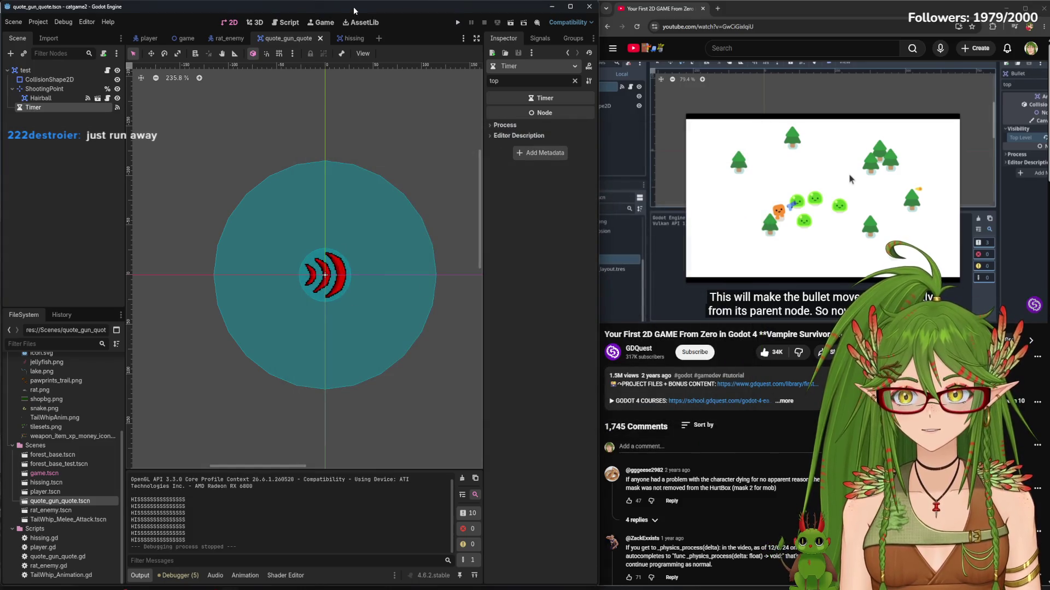
Look over the gun scene's Timer and layout, then return to quote_gun_quote.gd at line 13's end
left_click(354, 39)
left_click(280, 22)
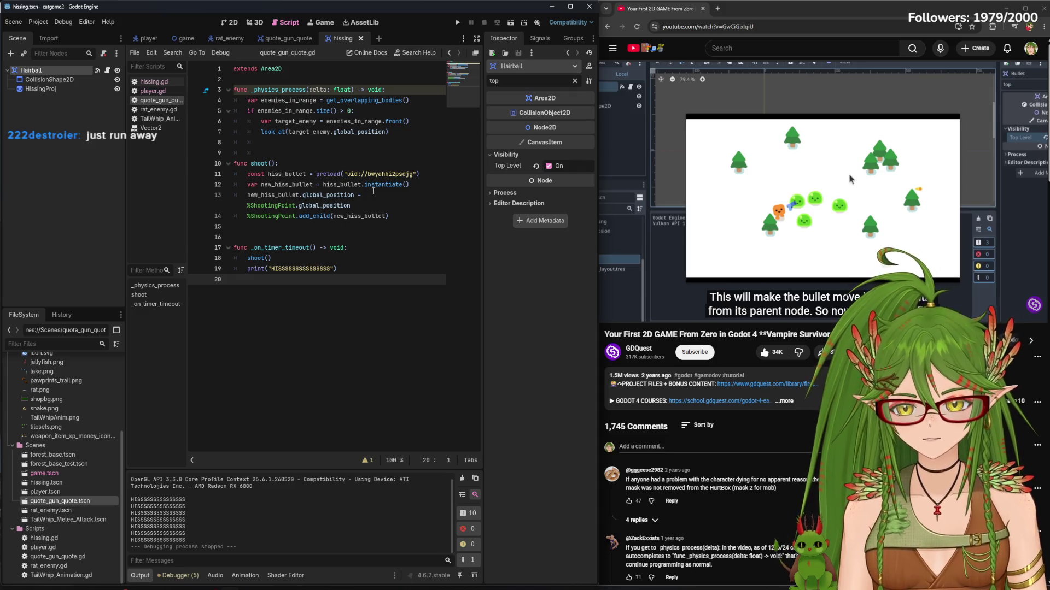
left_click(300, 37)
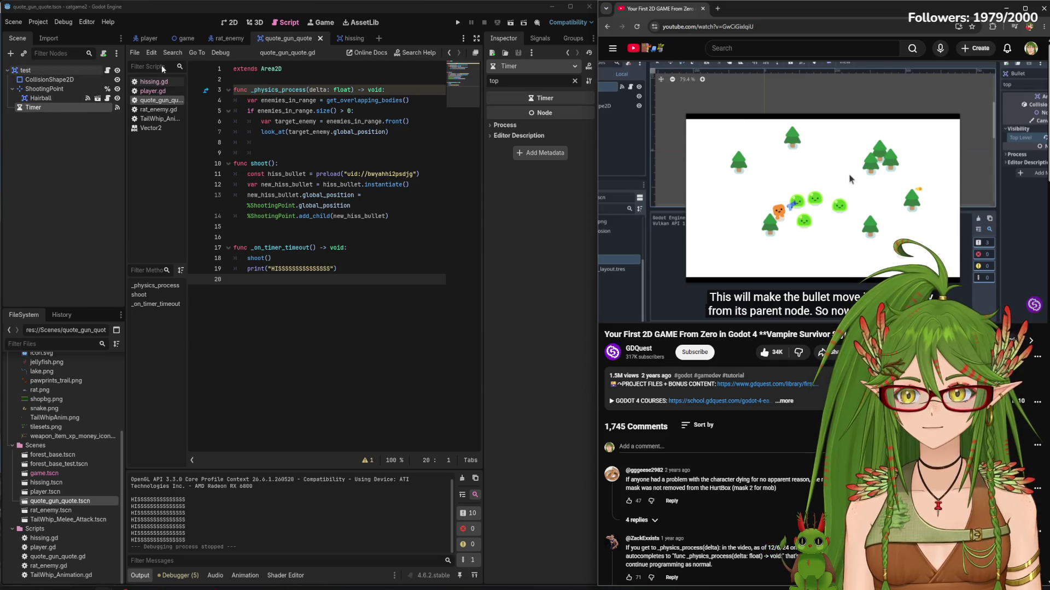
left_click(227, 23)
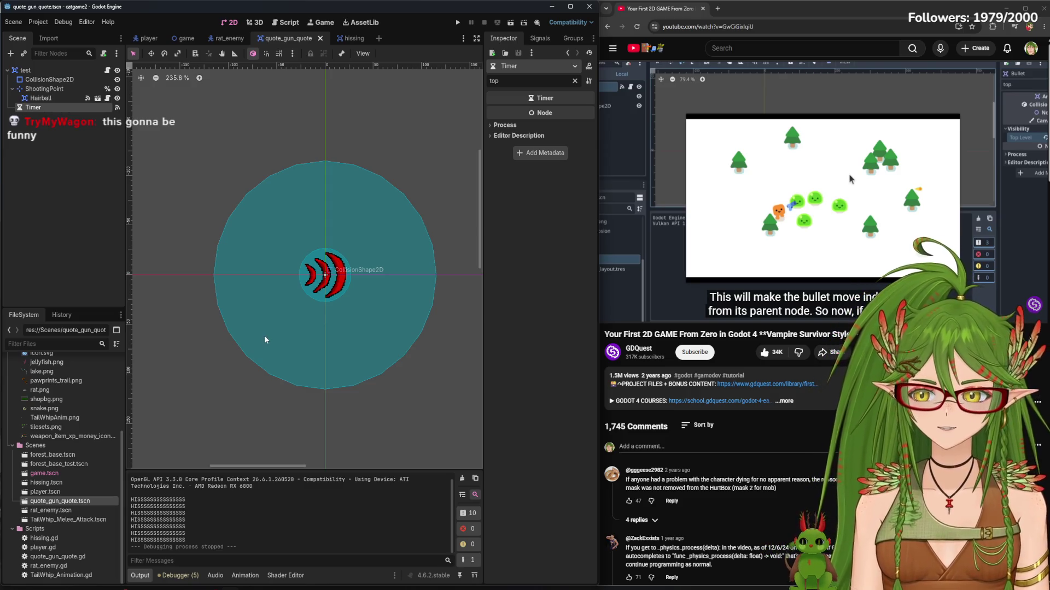
left_click(737, 209)
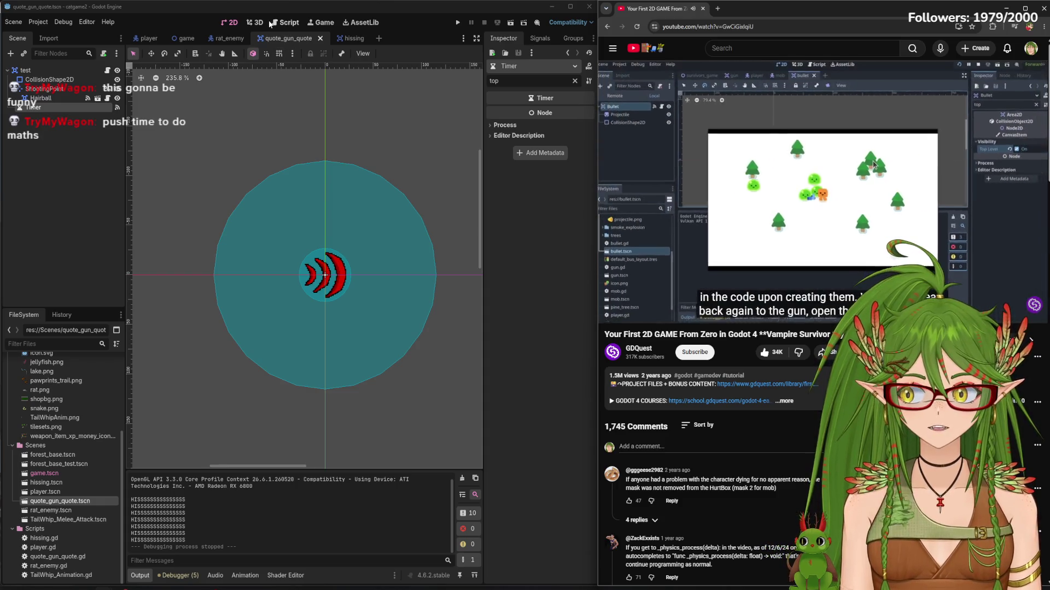
left_click(276, 23)
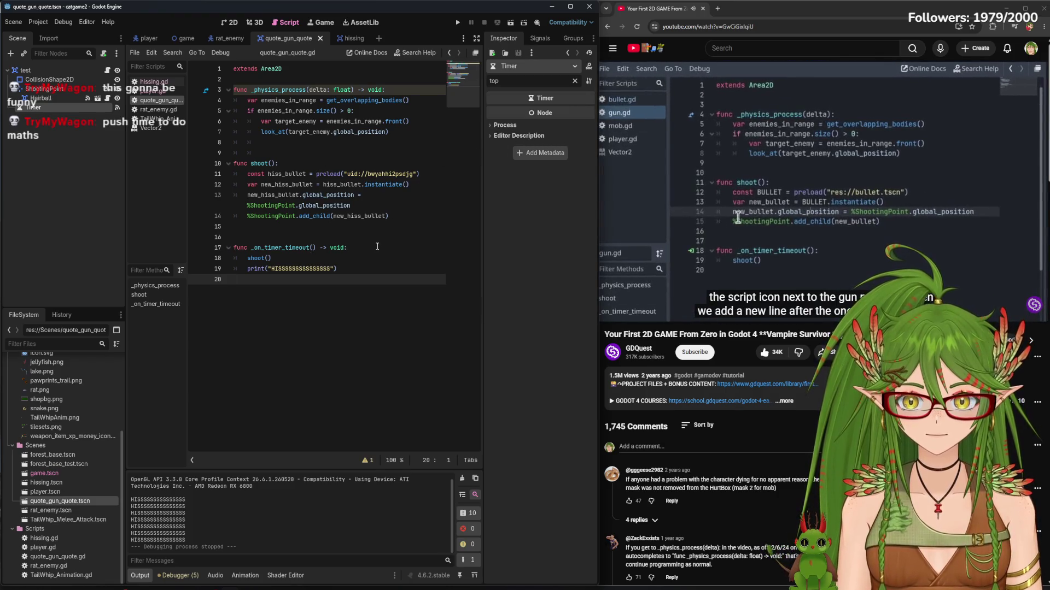
left_click(373, 201)
Duplicate line 13's global_position assignment onto a new line 14
key("Return")
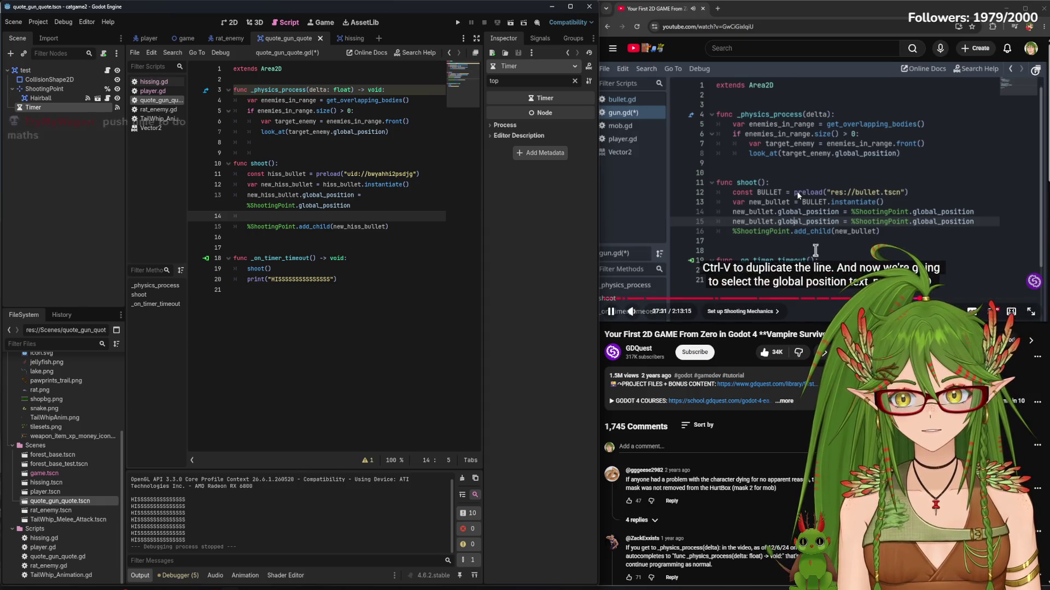
left_click_drag(372, 208, 261, 198)
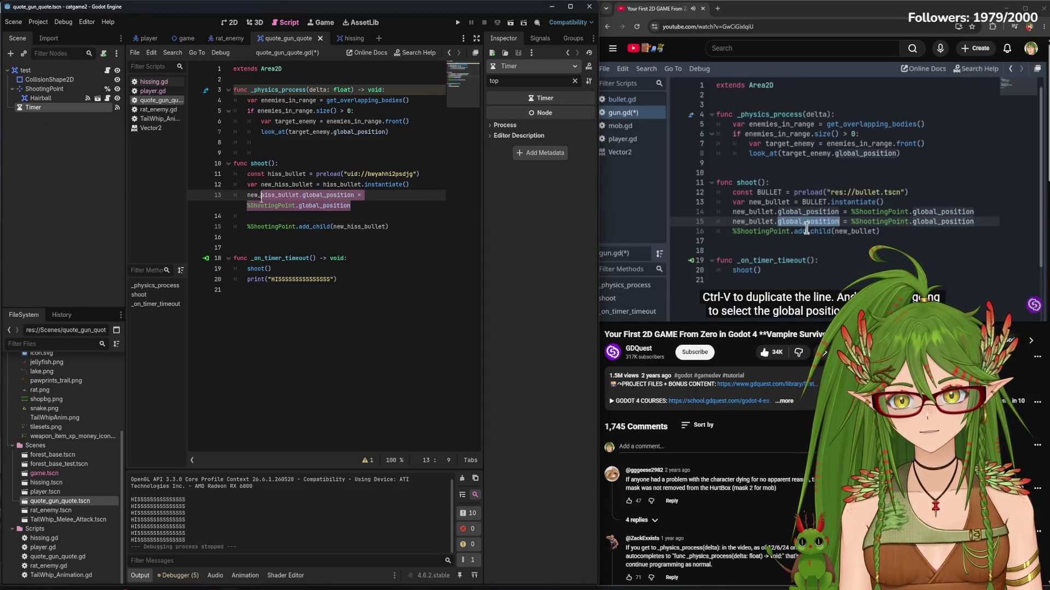
key("ctrl+c")
left_click(254, 217)
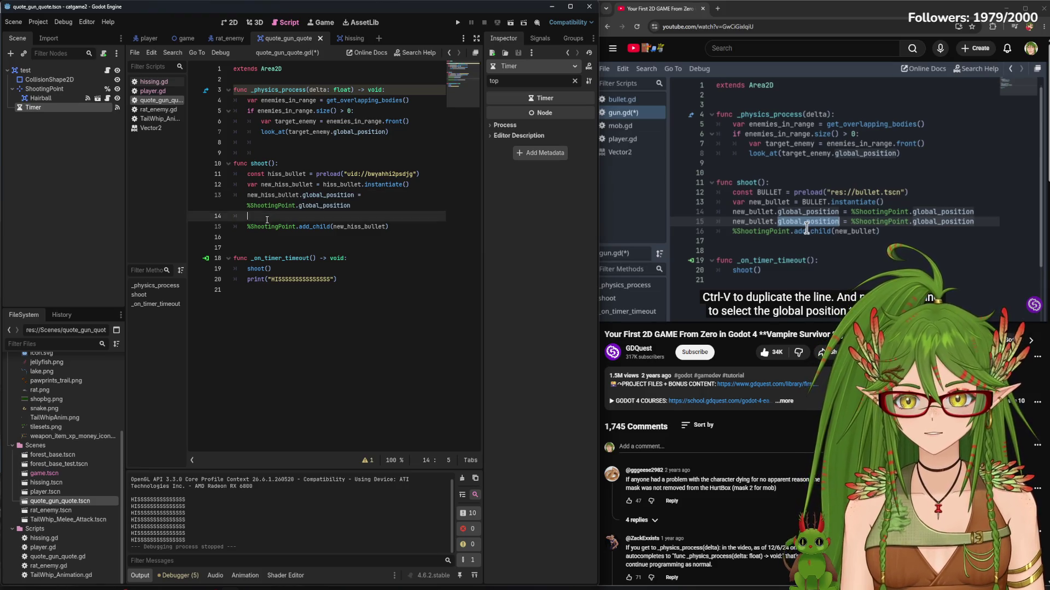
key("ctrl+v")
Change both global_position occurrences on line 14 to global_rotation
left_click(323, 217)
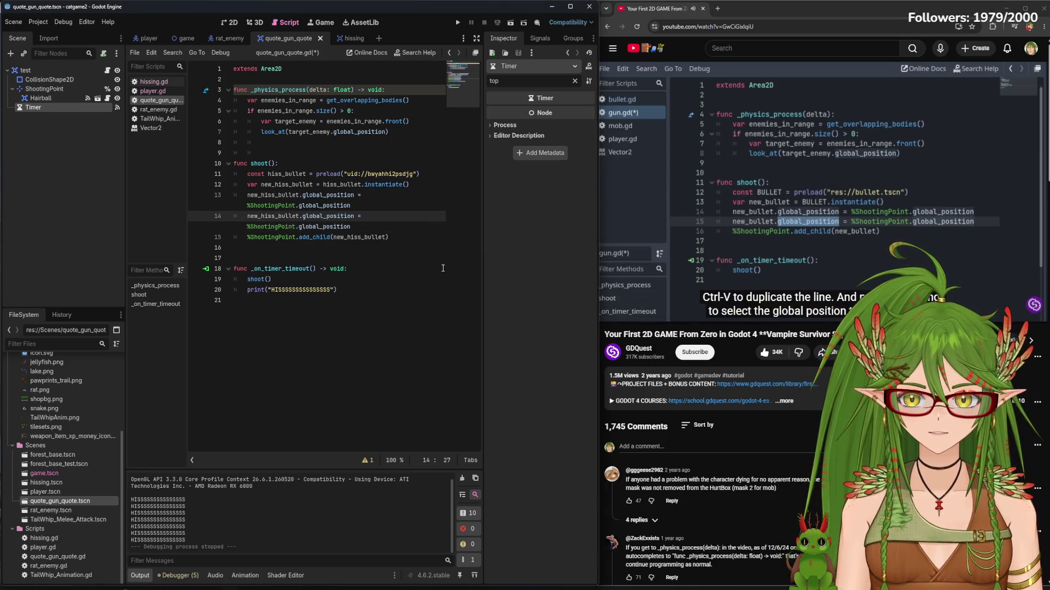
double_click(350, 217)
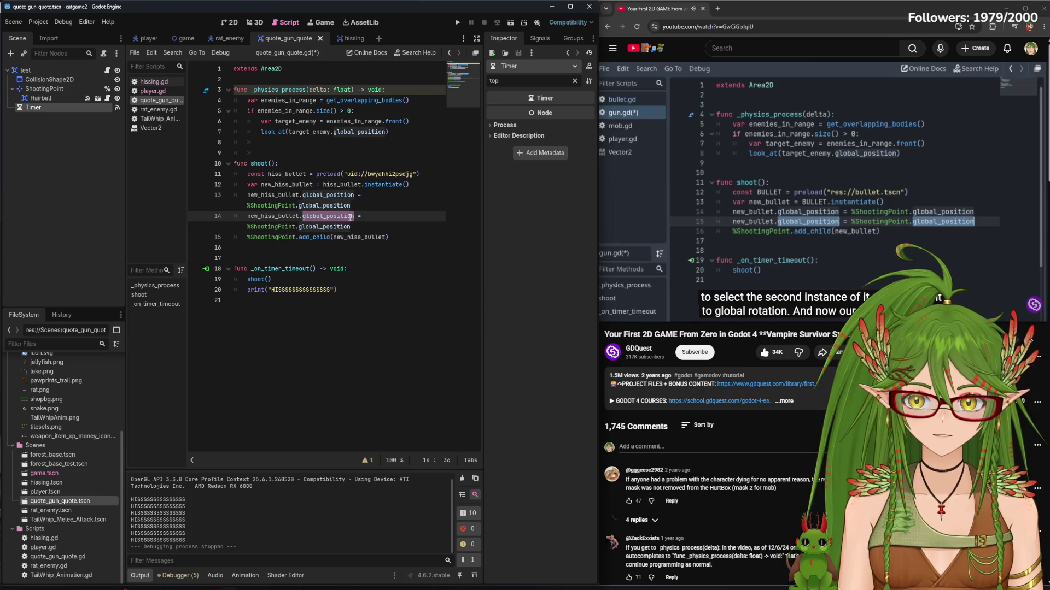
key("ctrl+d")
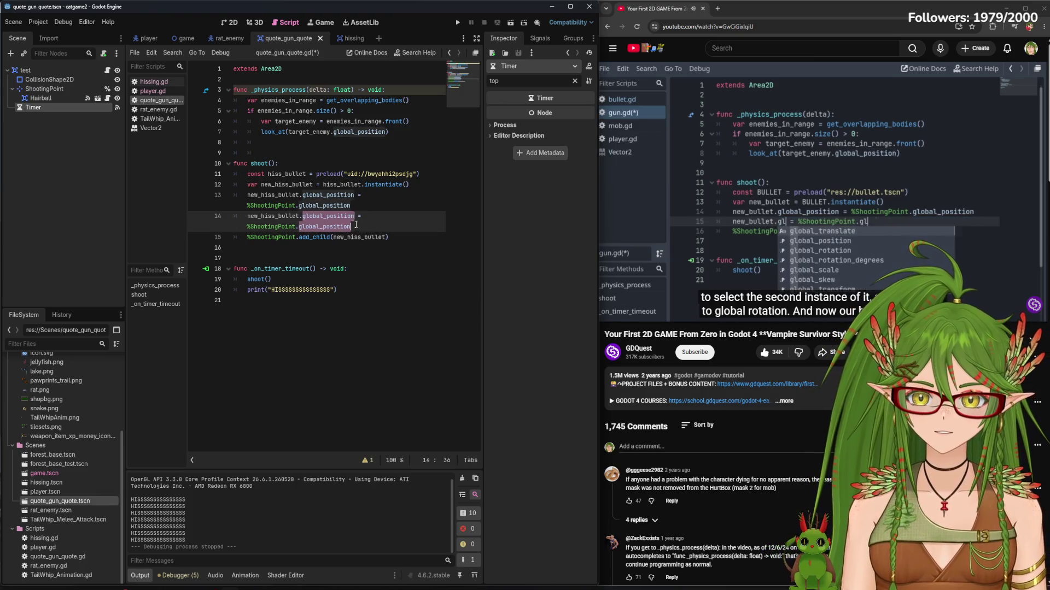
type("gl")
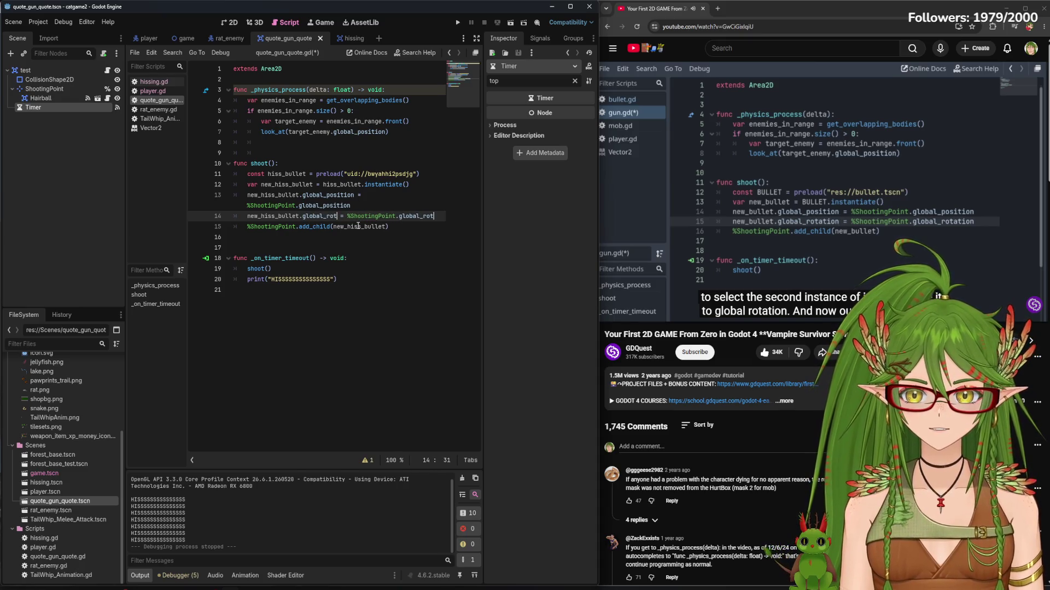
type("tion")
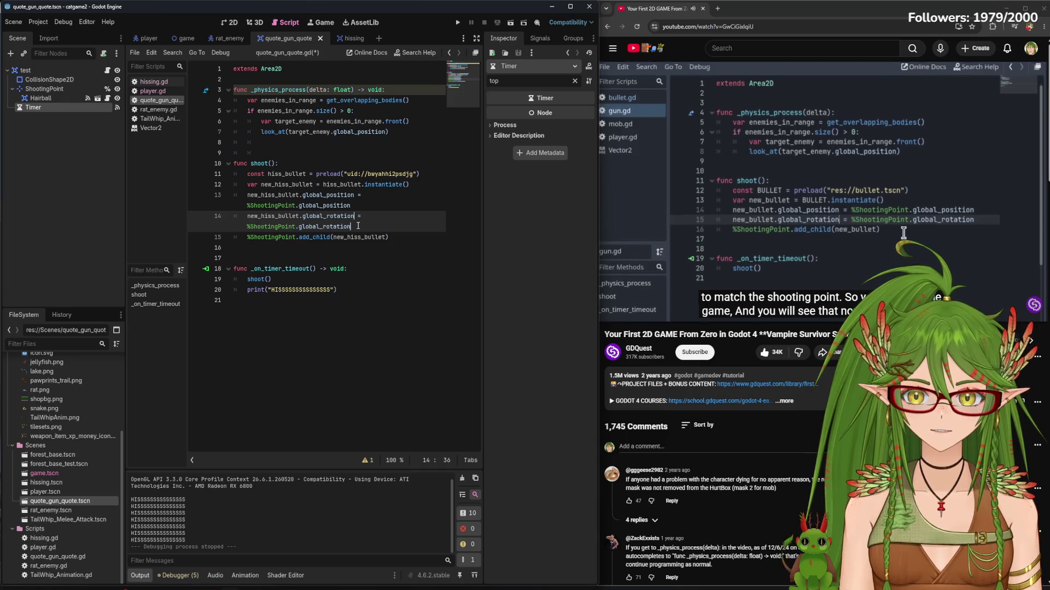
left_click(433, 293)
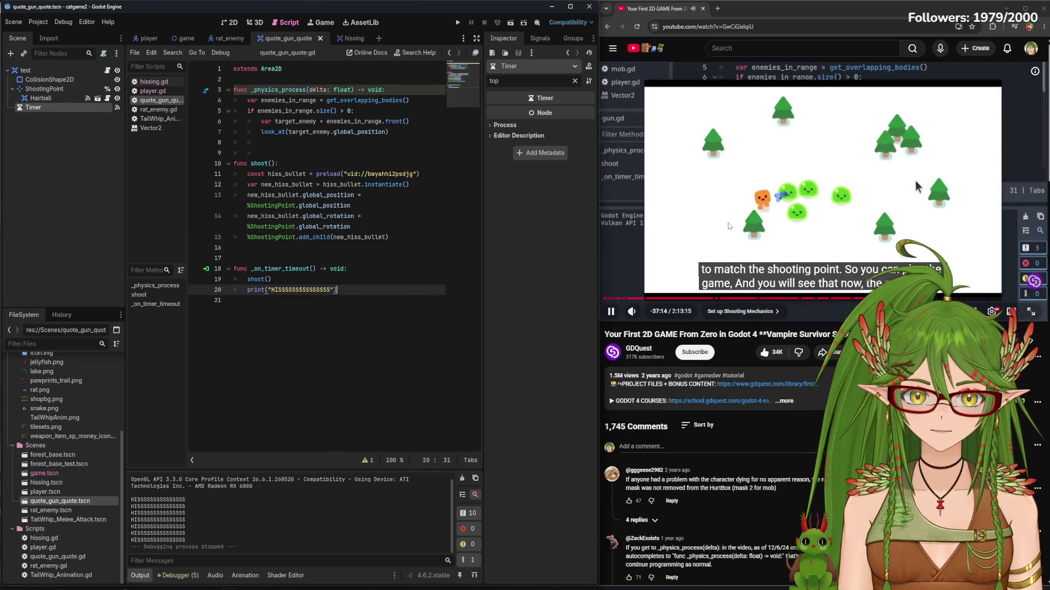
left_click(822, 191)
left_click(458, 23)
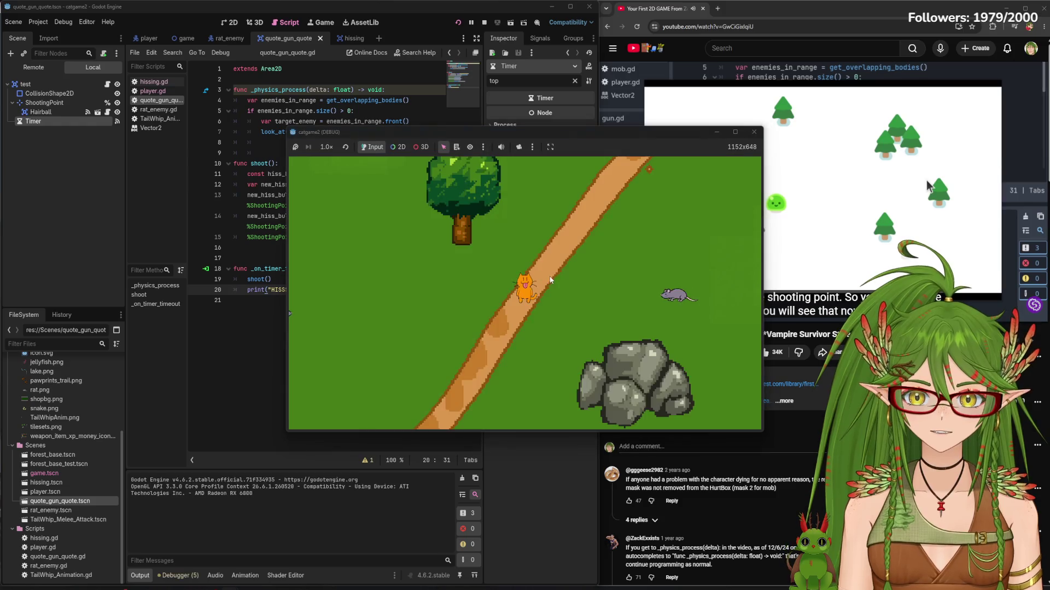
key("Down")
key("Left")
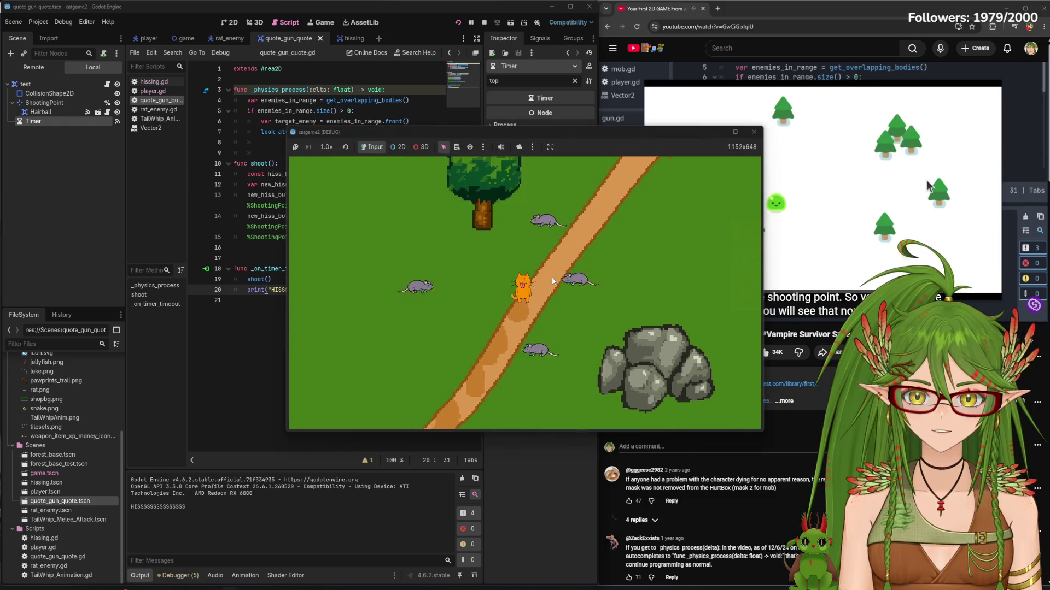
key("Down")
key("Right")
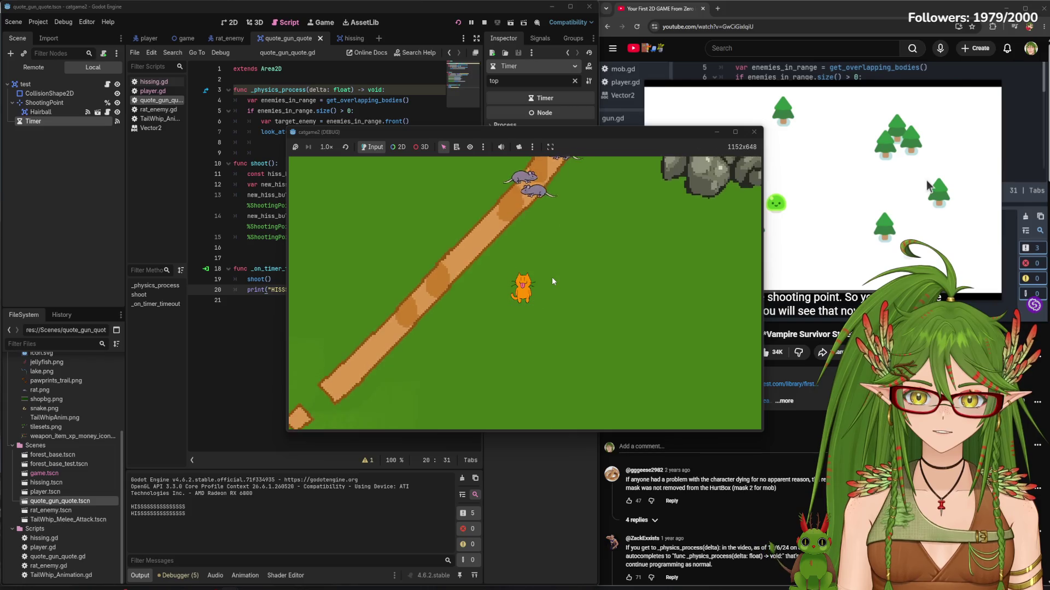
key("Up")
key("Right")
key("Down")
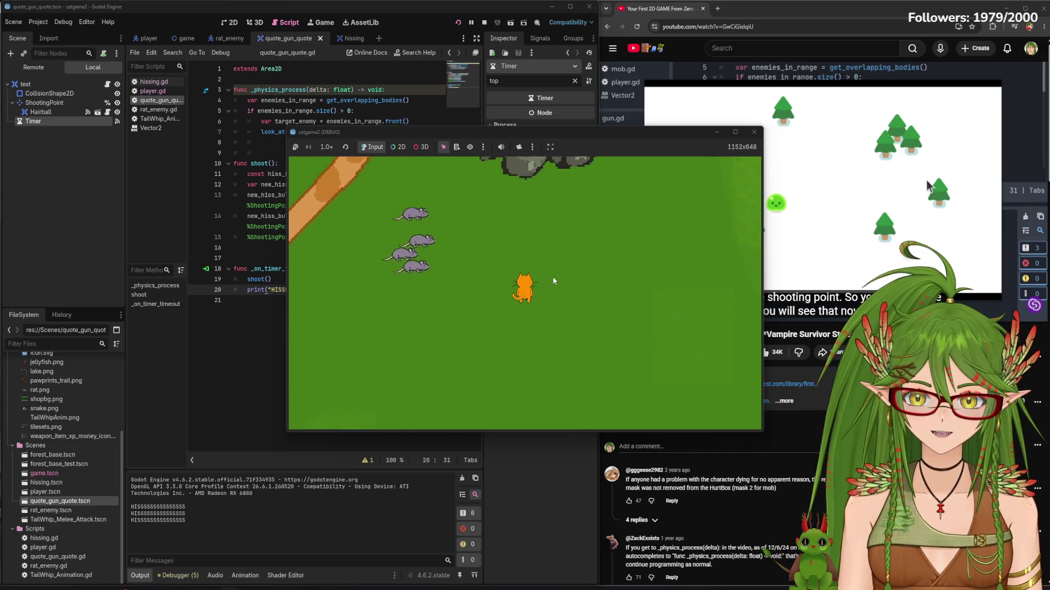
key("Up")
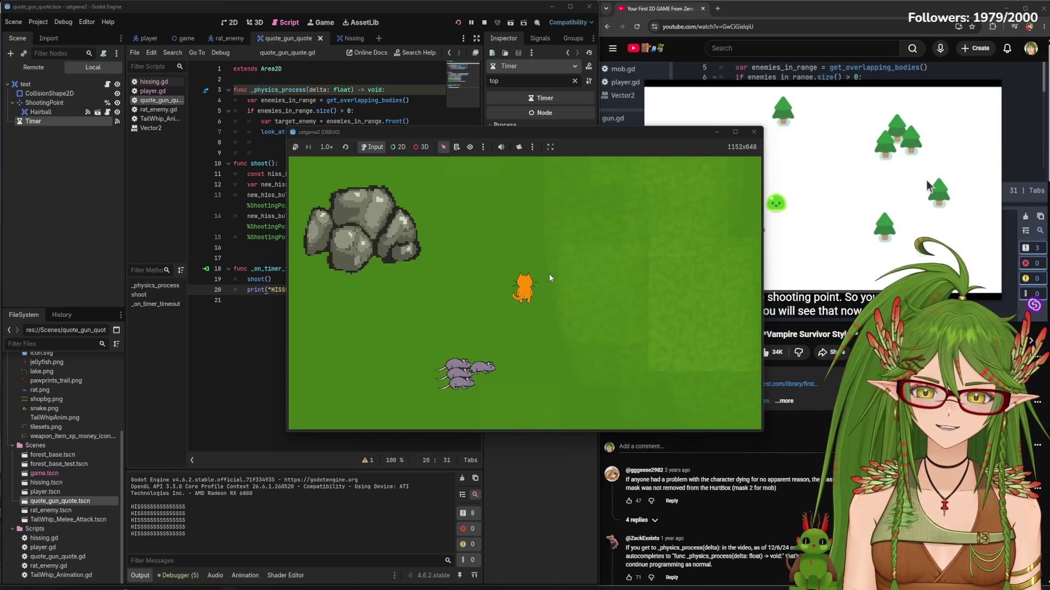
key("F8")
mouse_move(353, 39)
left_mouse_down()
mouse_move(283, 40)
mouse_move(350, 41)
mouse_move(295, 41)
left_mouse_up()
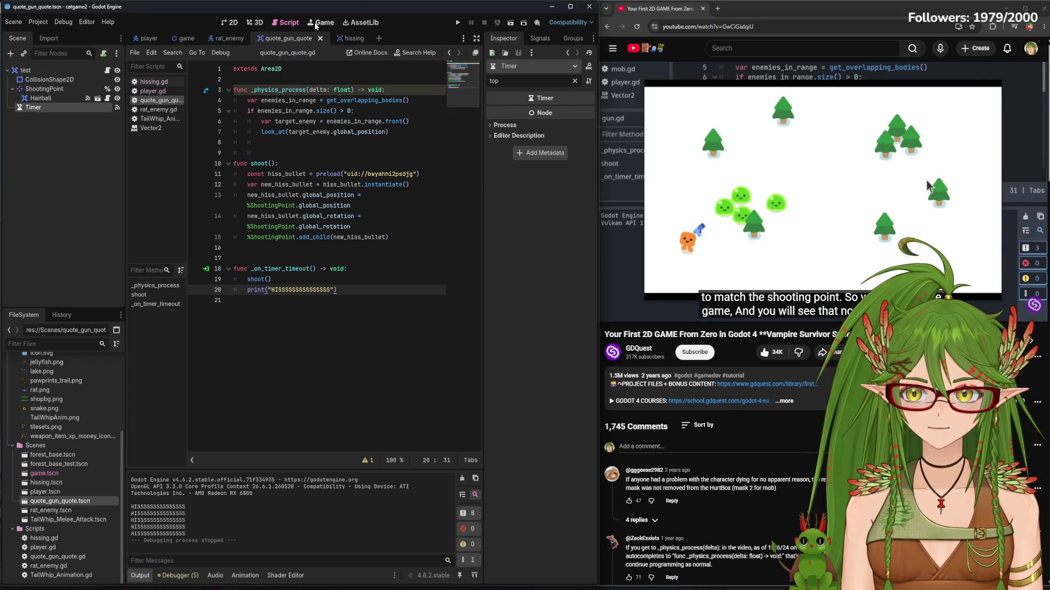
Change the hissing.gd speed to 600, then run the game briefly and stop it
left_click(152, 83)
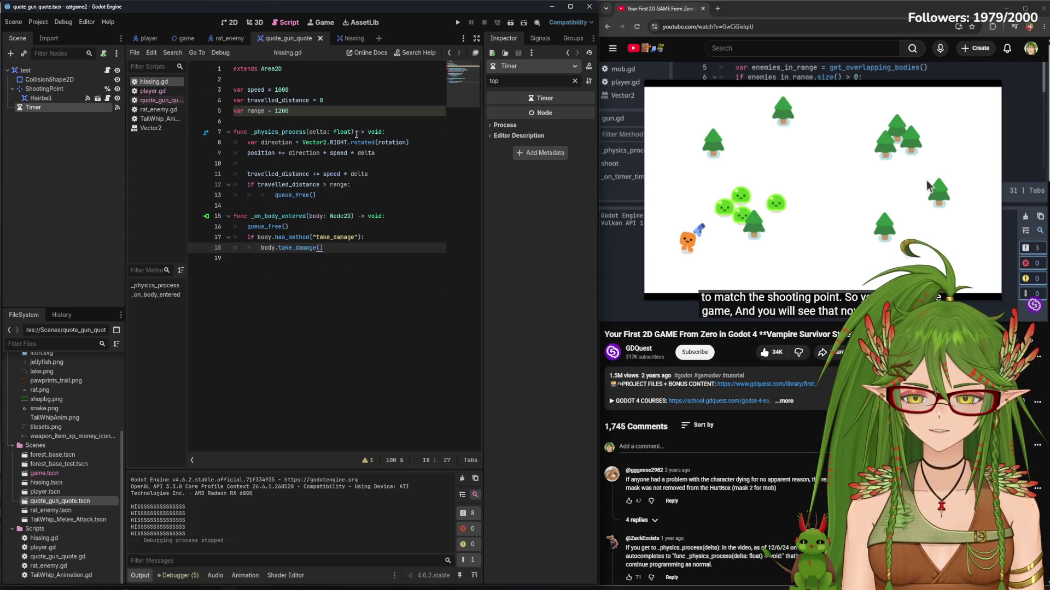
left_click(303, 93)
key("BackSpace")
key("BackSpace")
key("BackSpace")
type("000")
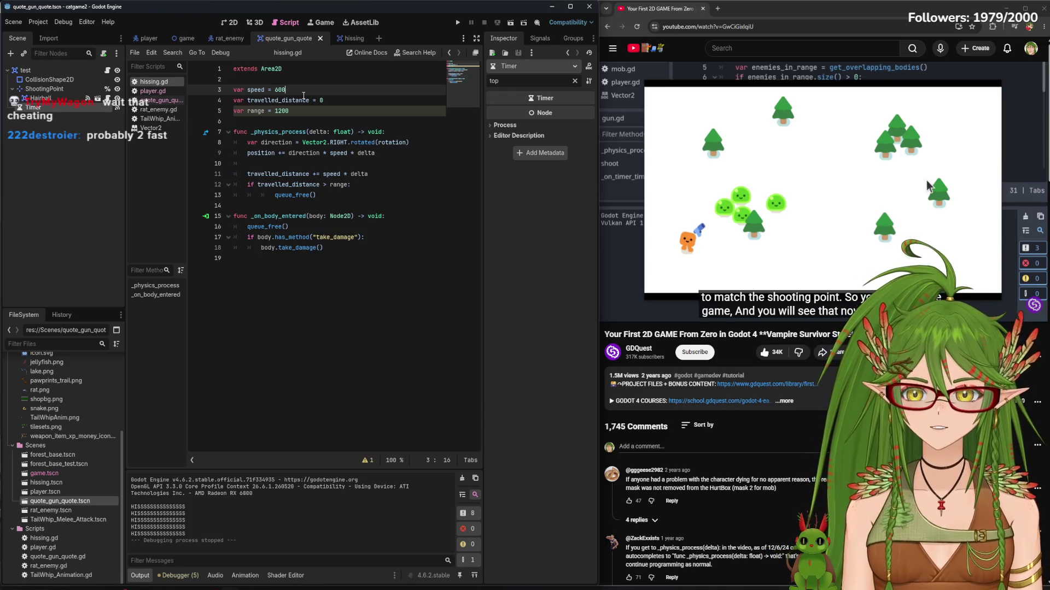
left_click(457, 23)
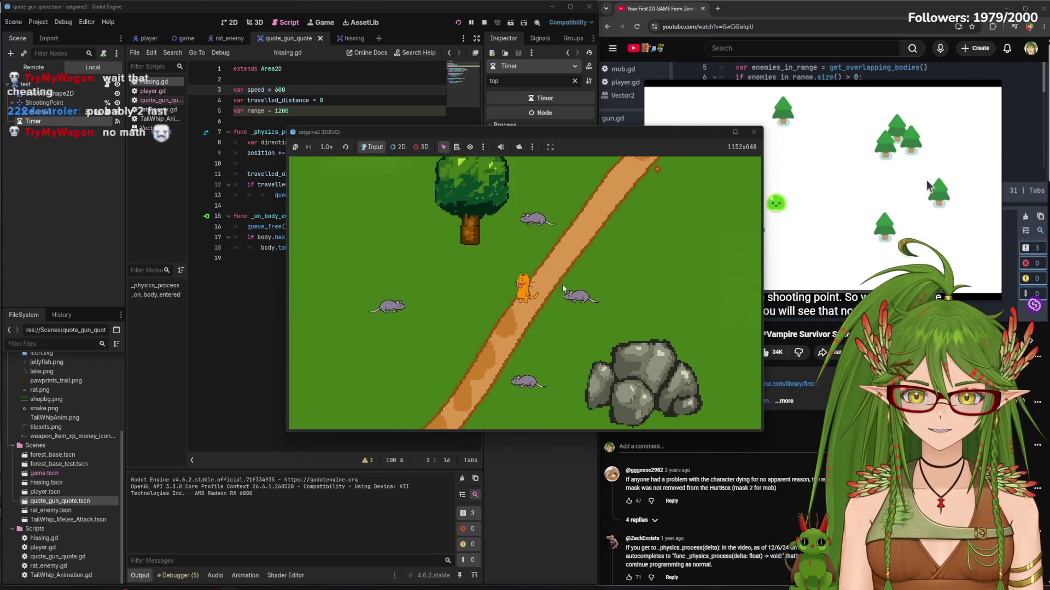
key("F8")
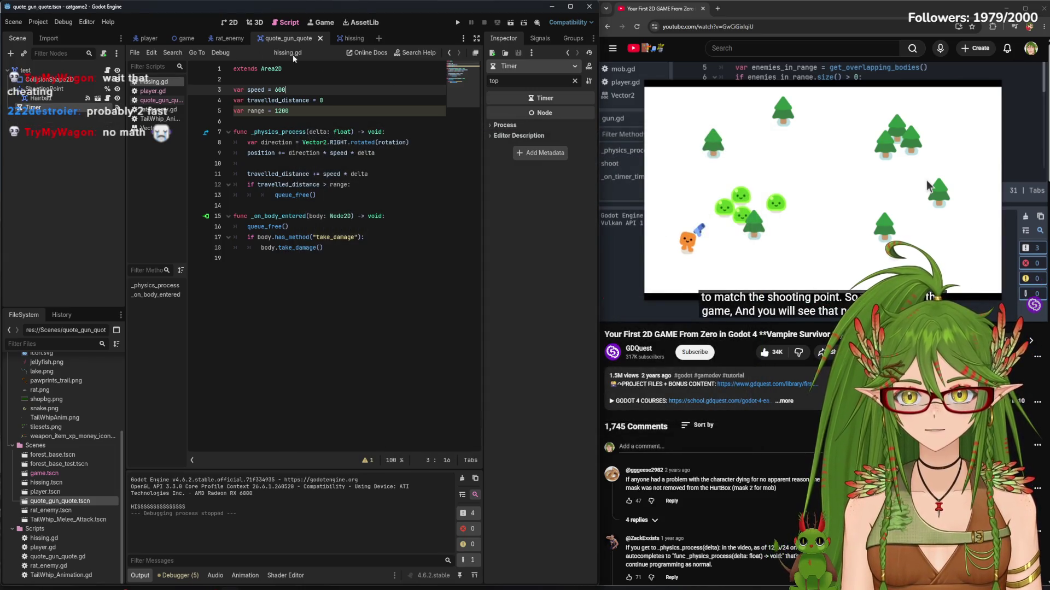
Set the gun scene's Timer Wait Time to 1 second and save the scene
left_click(230, 22)
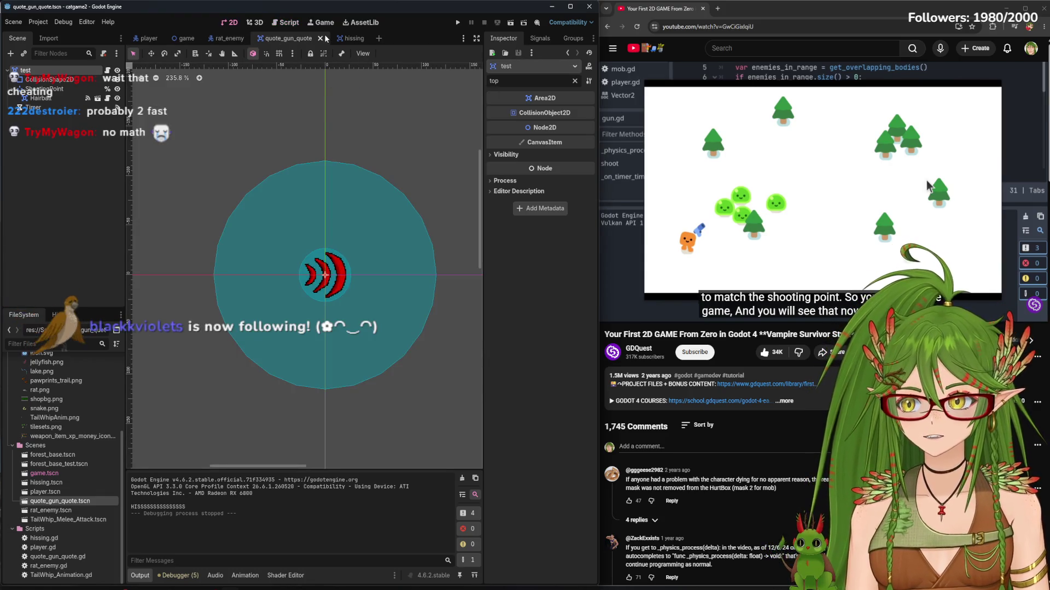
left_click(278, 23)
left_click_drag(349, 38, 284, 40)
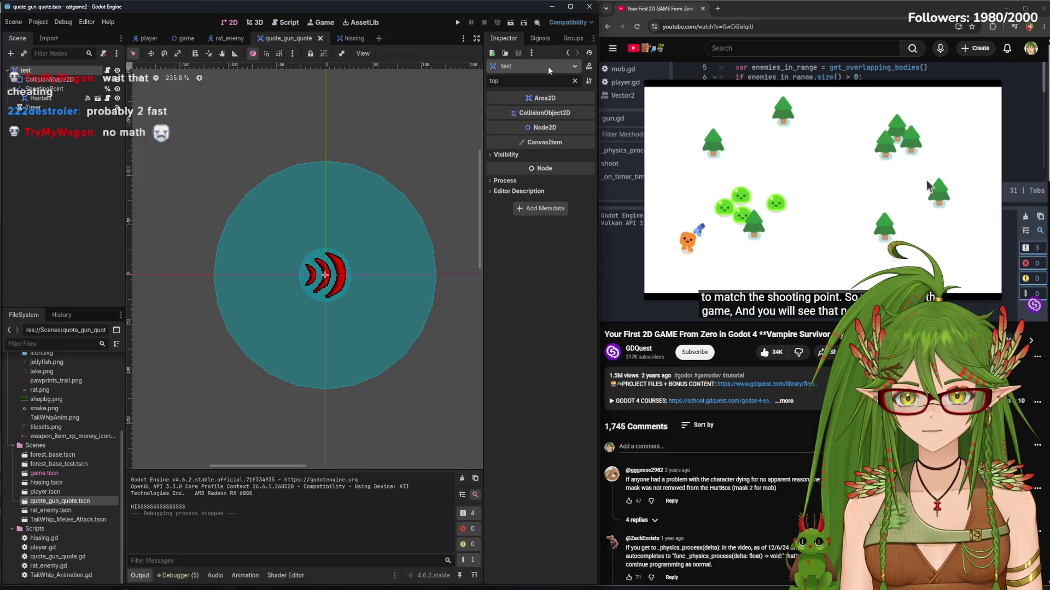
left_click(575, 81)
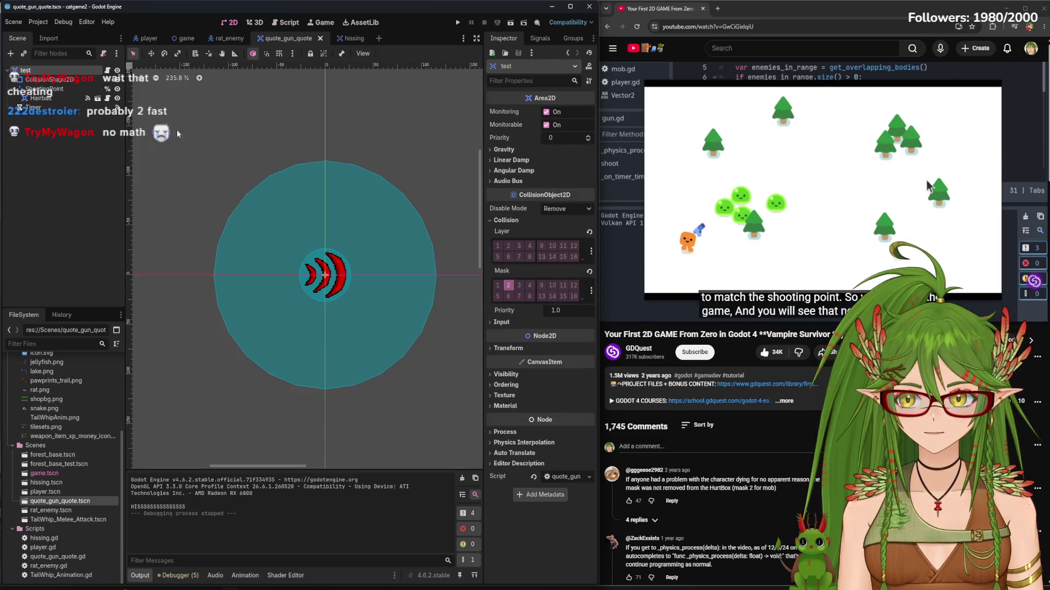
left_click(349, 39)
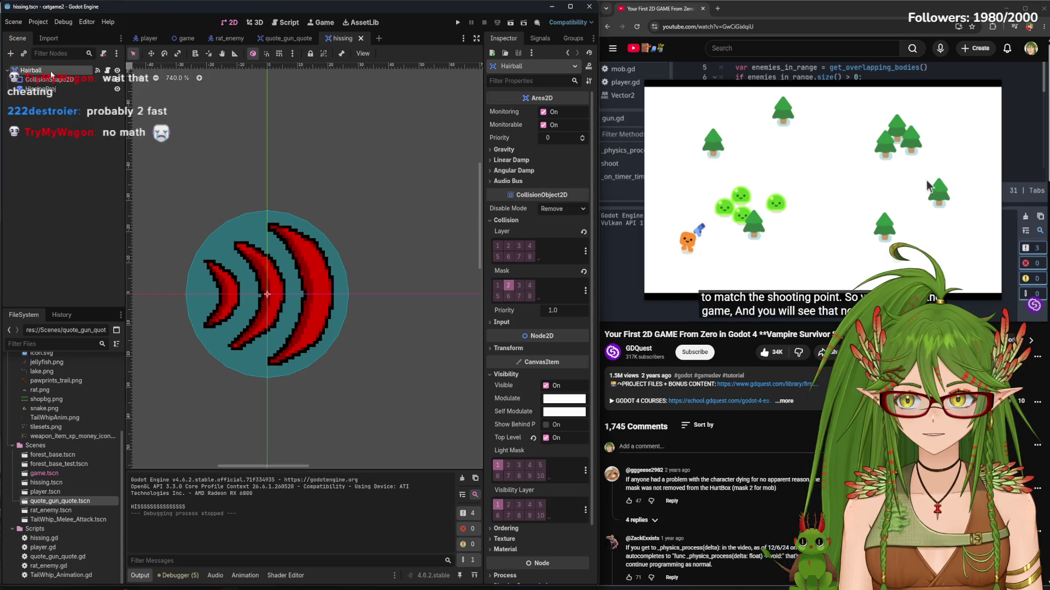
left_click(285, 38)
left_click(45, 97)
left_click(32, 107)
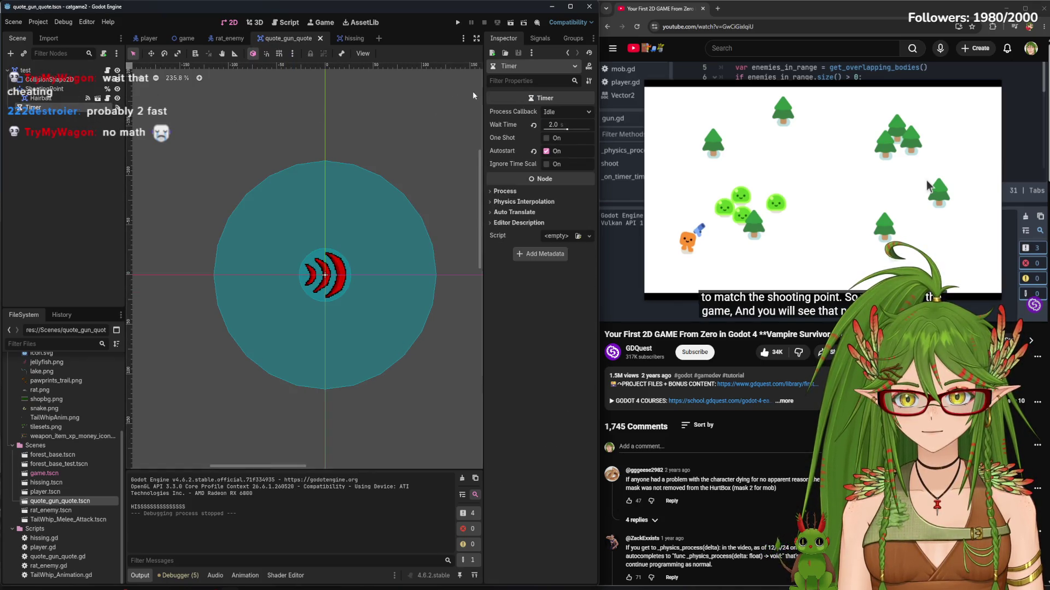
left_click(563, 125)
type("1")
key("Return")
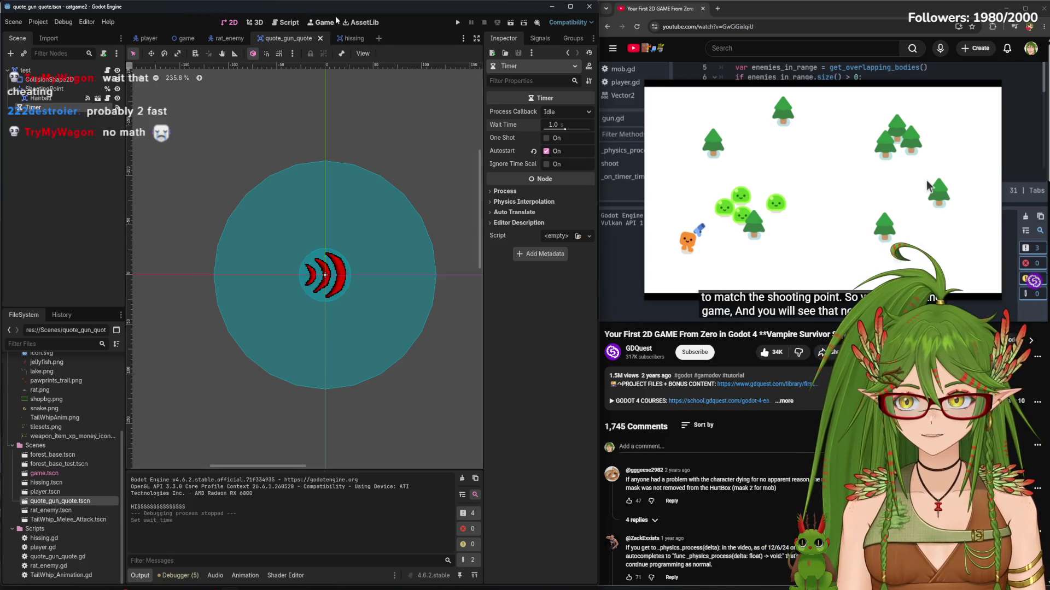
key("ctrl+s")
Change the hissing.gd speed to 300 and run the game
key("ctrl+Tab")
key("ctrl+F3")
key("BackSpace")
key("BackSpace")
key("BackSpace")
type("300")
key("F5")
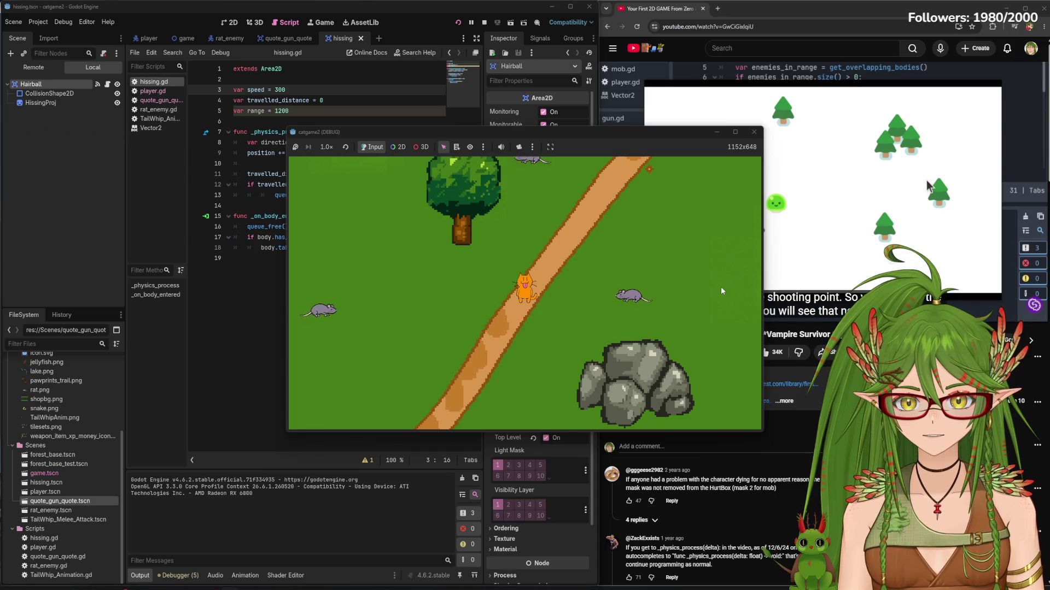
Walk the cat among the rats with WASD while hisses fire, then stop the game
key("a")
key("s")
key("a")
key("w")
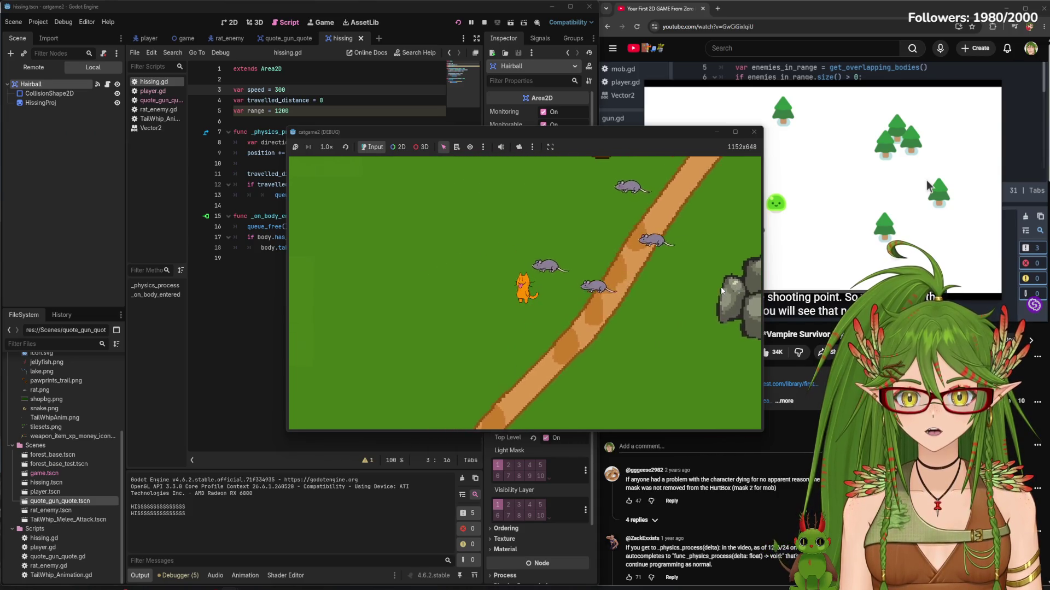
key("d")
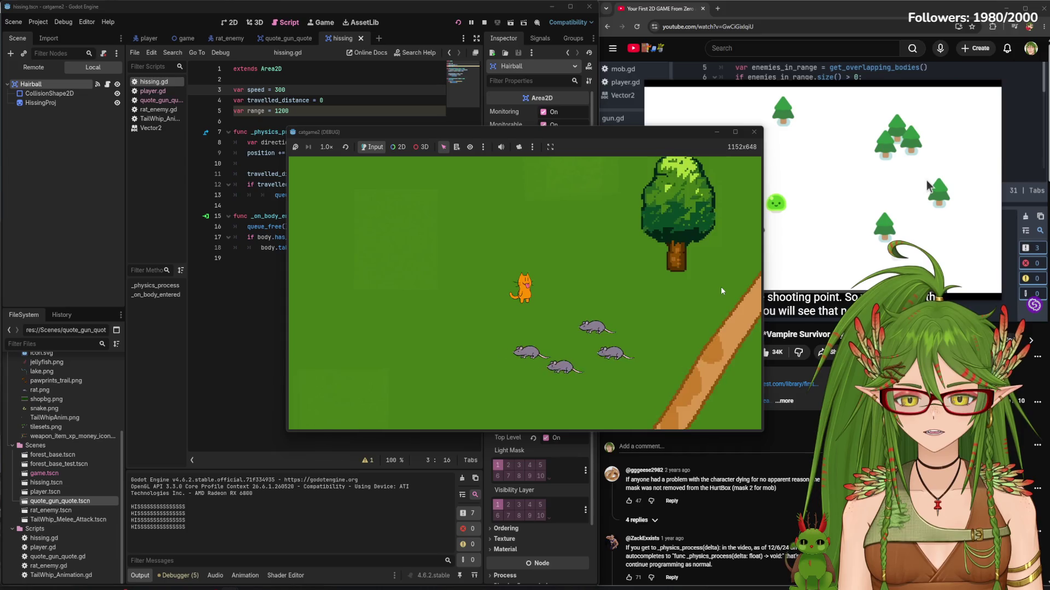
key("w")
key("a")
key("w")
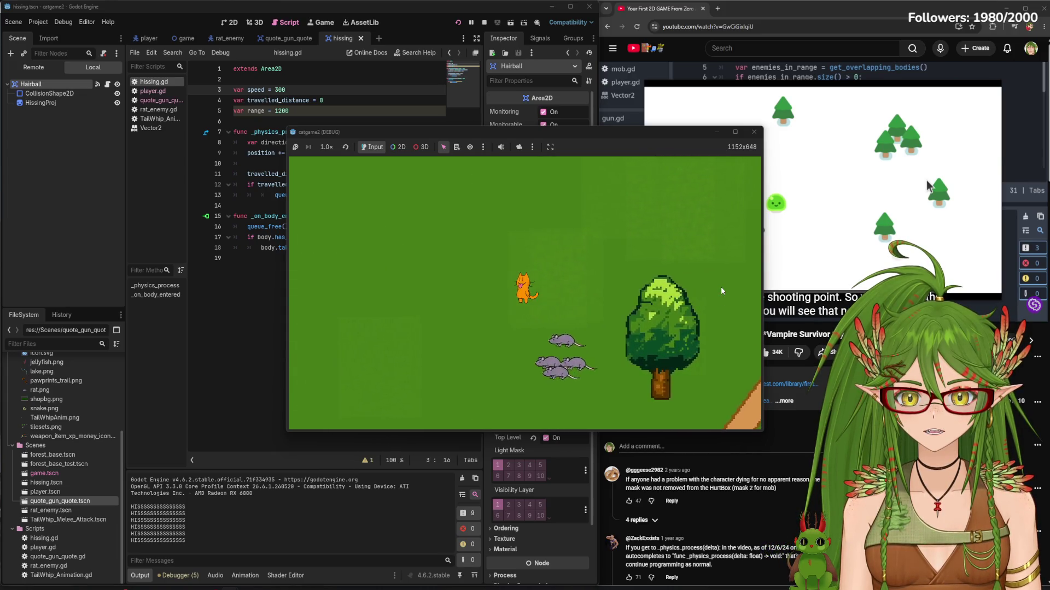
key("d")
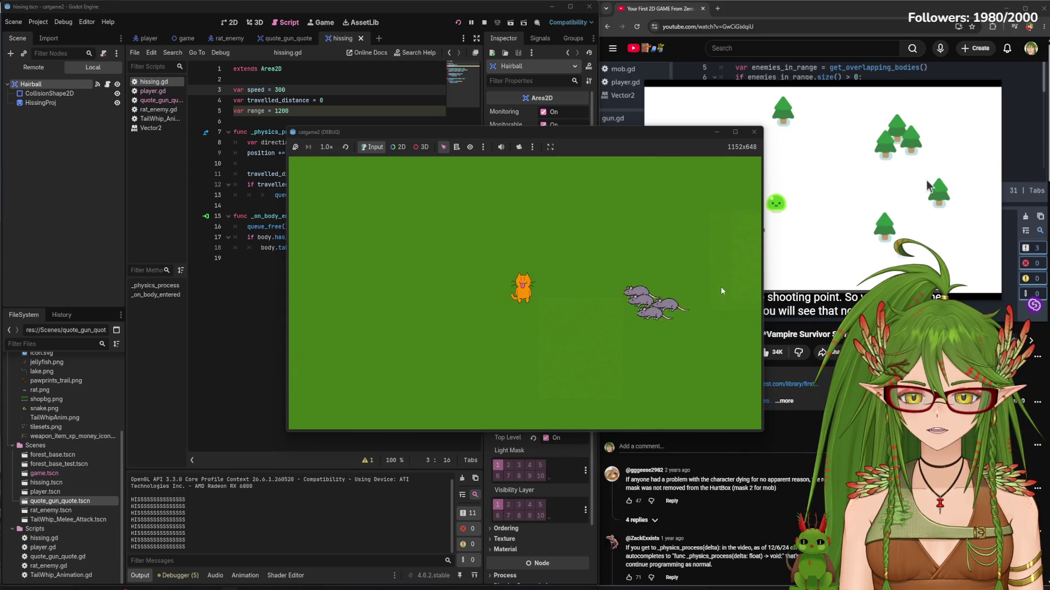
key("d")
key("s")
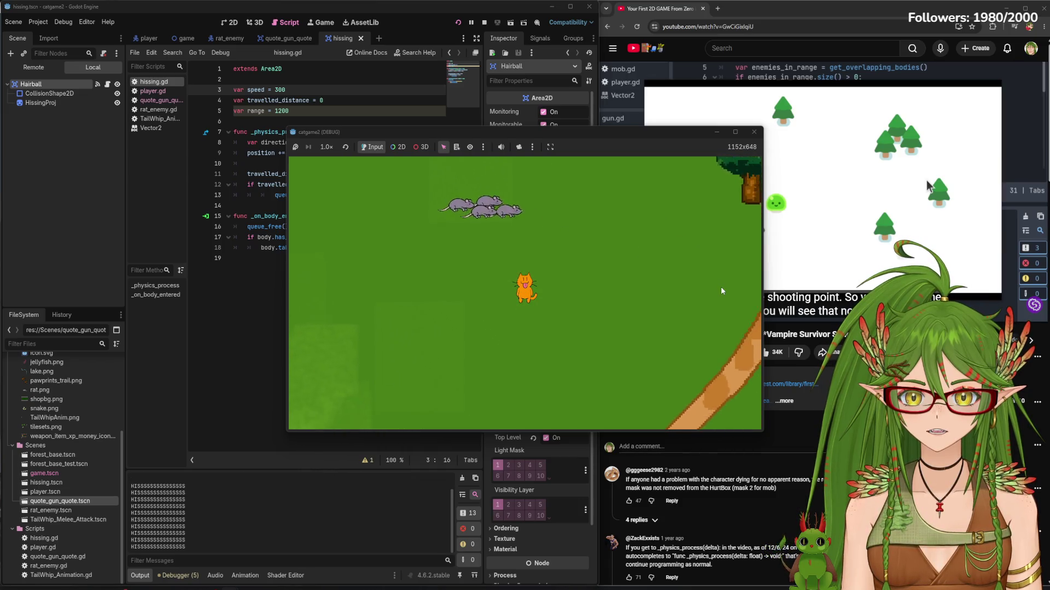
key("d")
key("w")
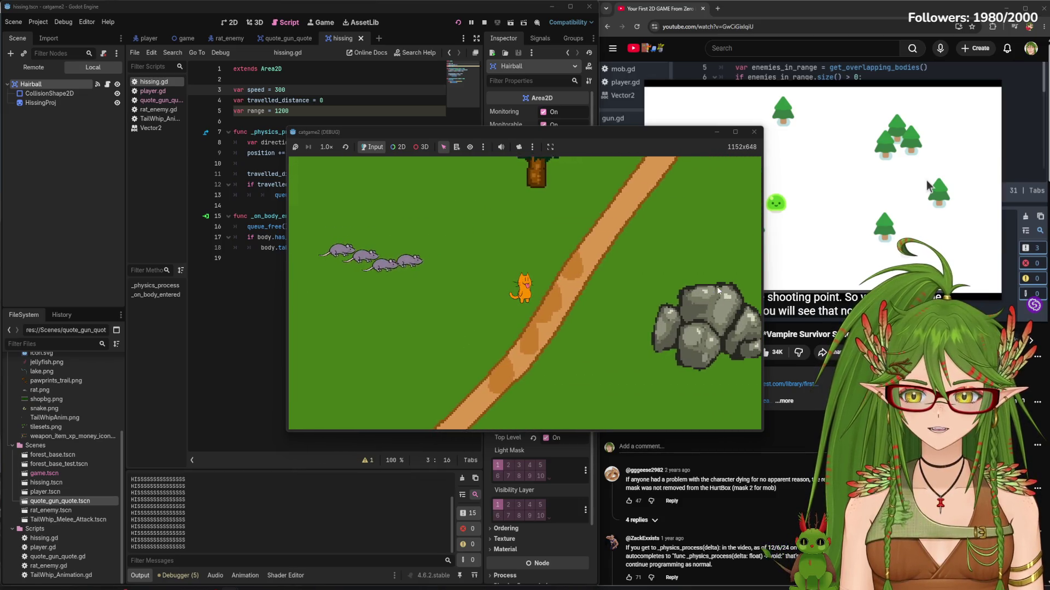
key("d")
key("w")
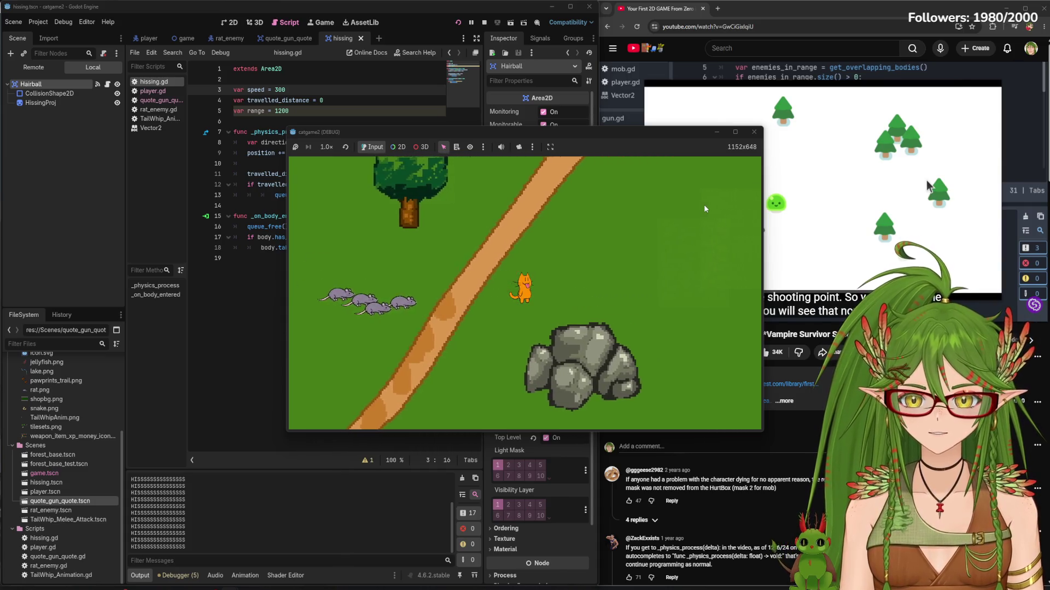
key("d")
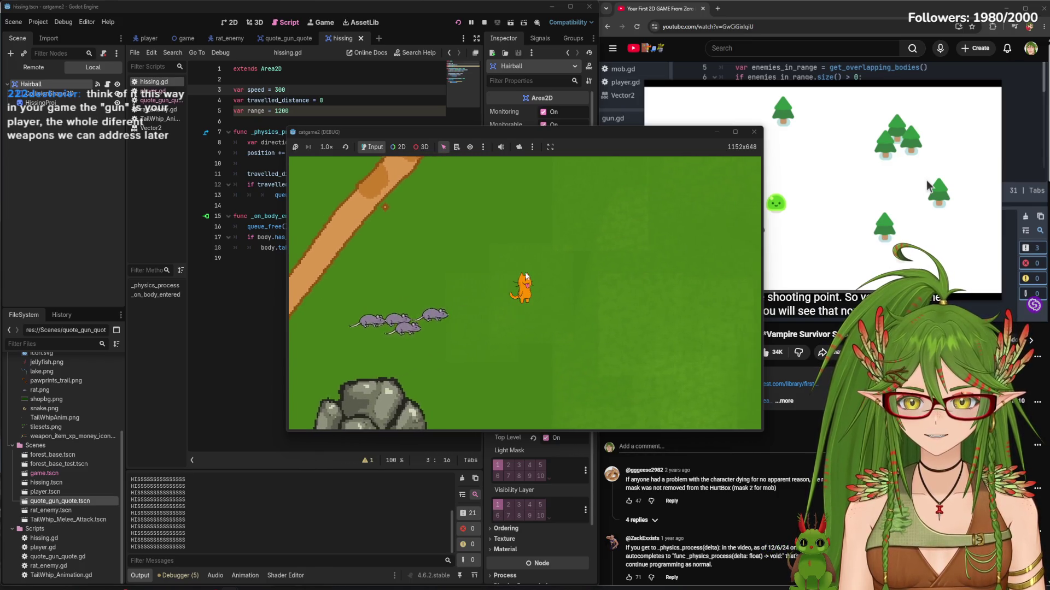
key("a")
key("w")
key("a")
key("w")
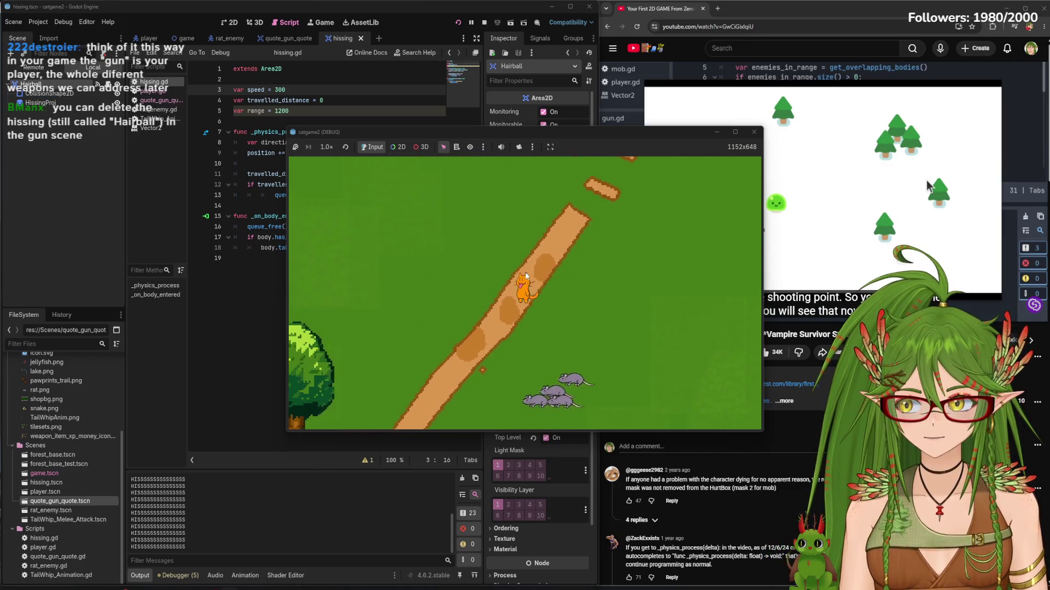
key("d")
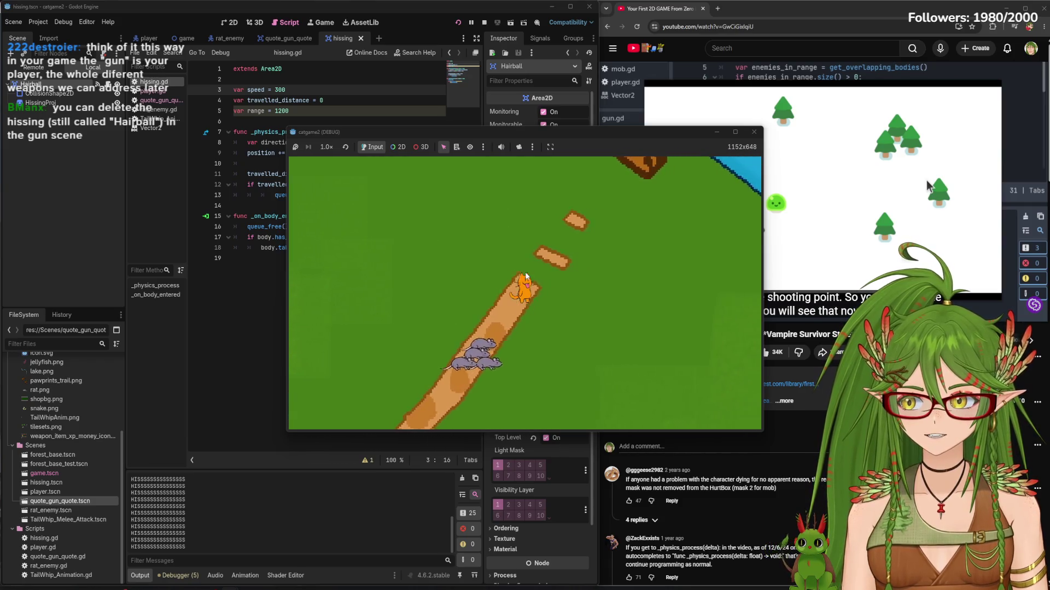
key("s")
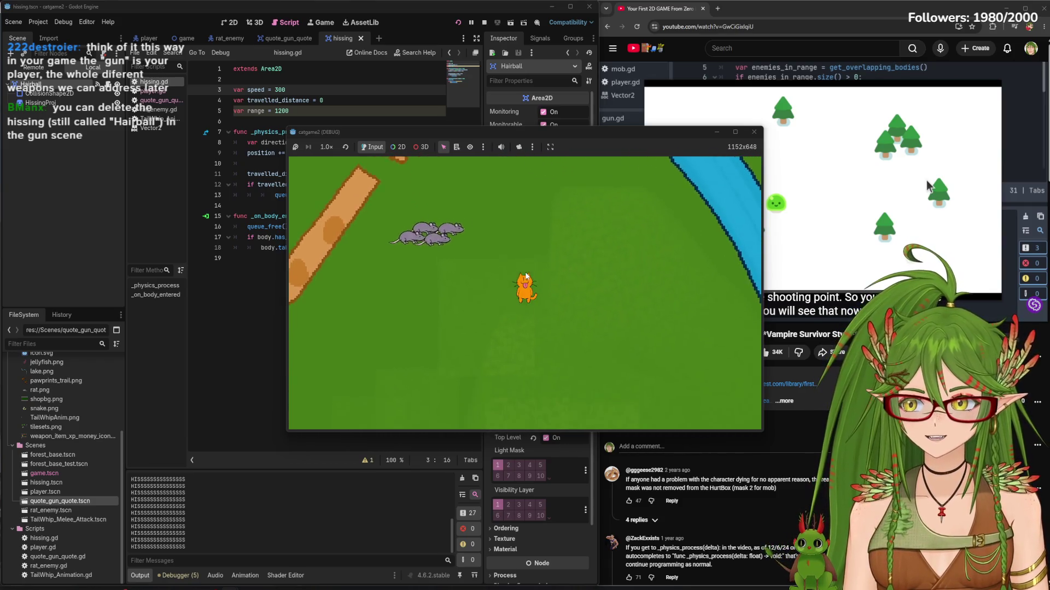
key("s")
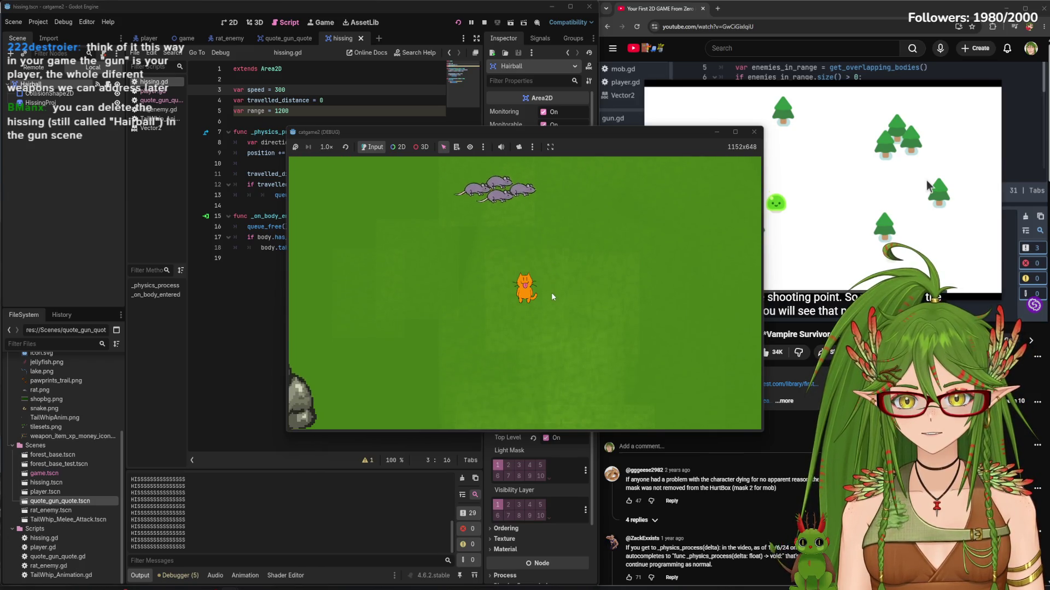
key("s")
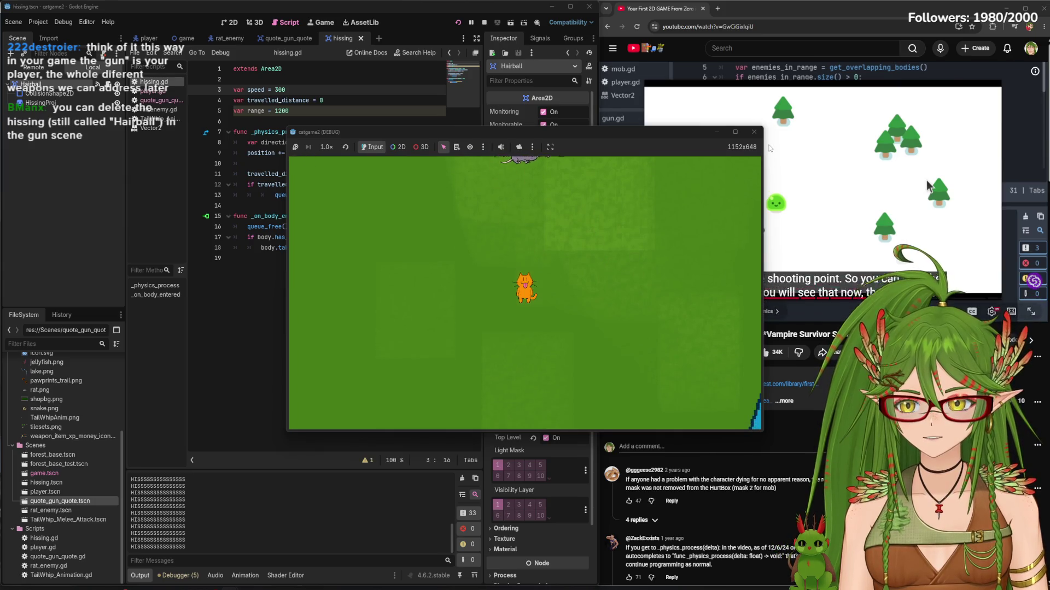
key("F8")
left_click(40, 90)
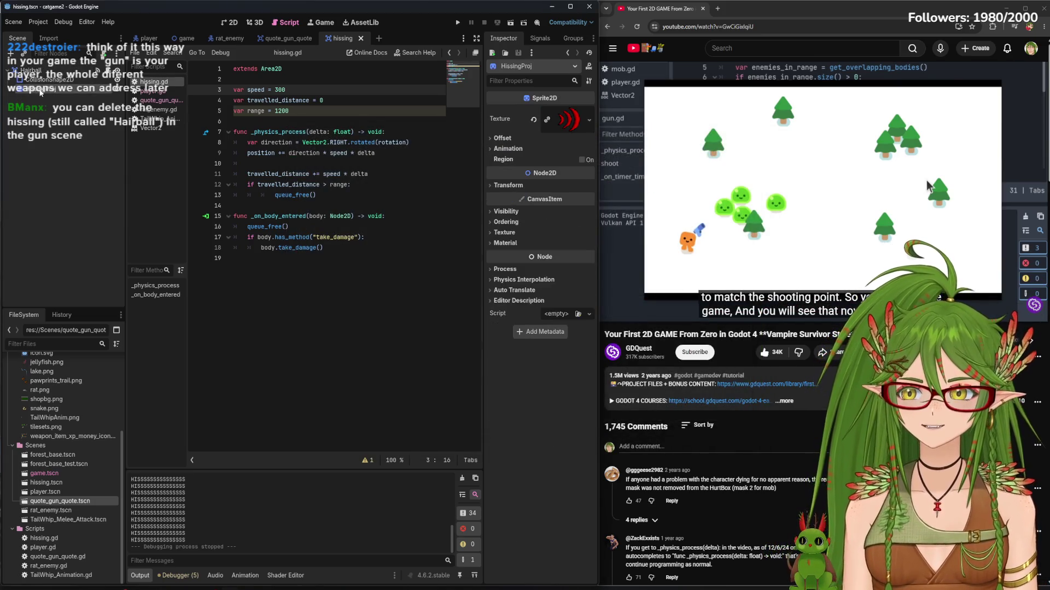
Delete the Hairball node from quote_gun_quote, then run a quick test and stop it
left_click(317, 23)
left_click(289, 23)
left_click(231, 22)
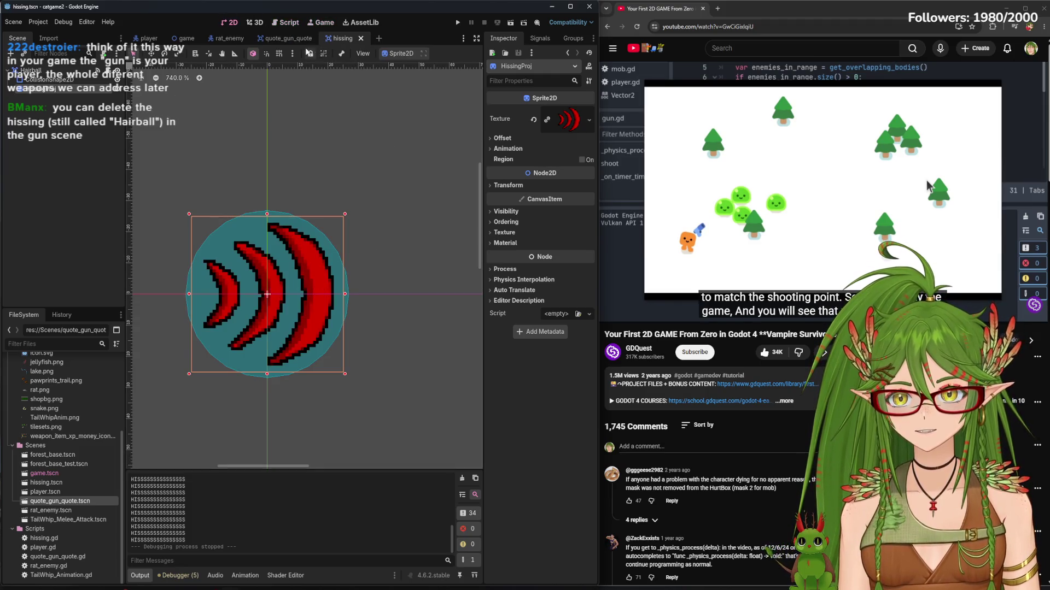
left_click(284, 39)
right_click(38, 98)
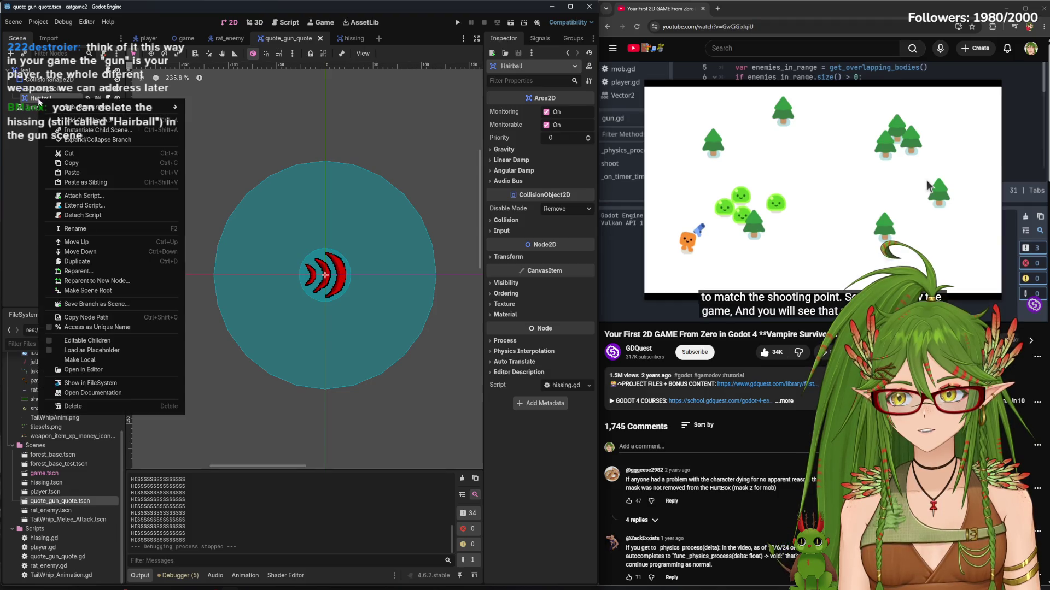
left_click(159, 405)
left_click(501, 310)
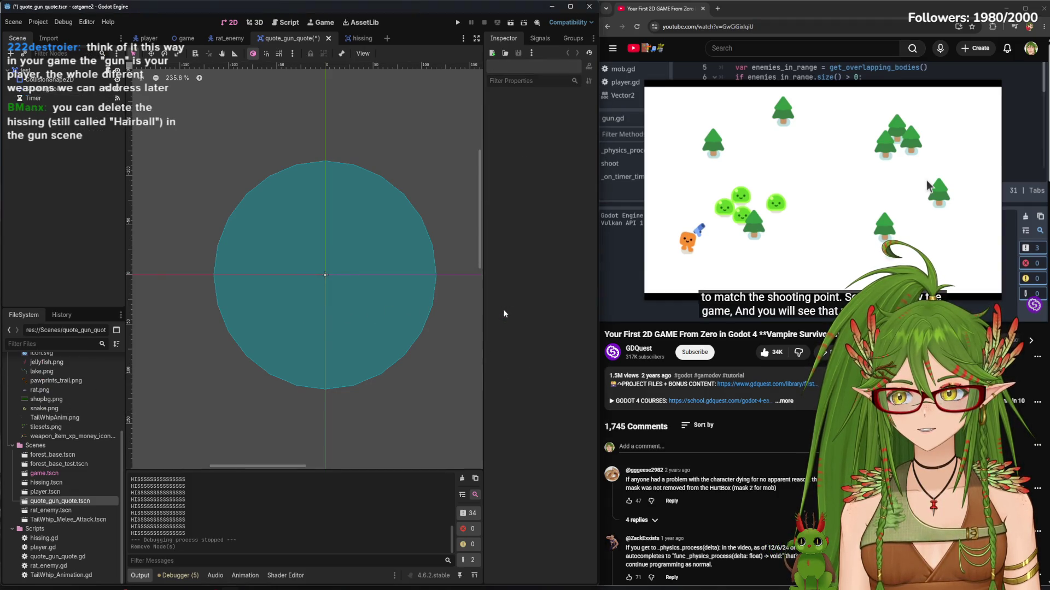
key("F5")
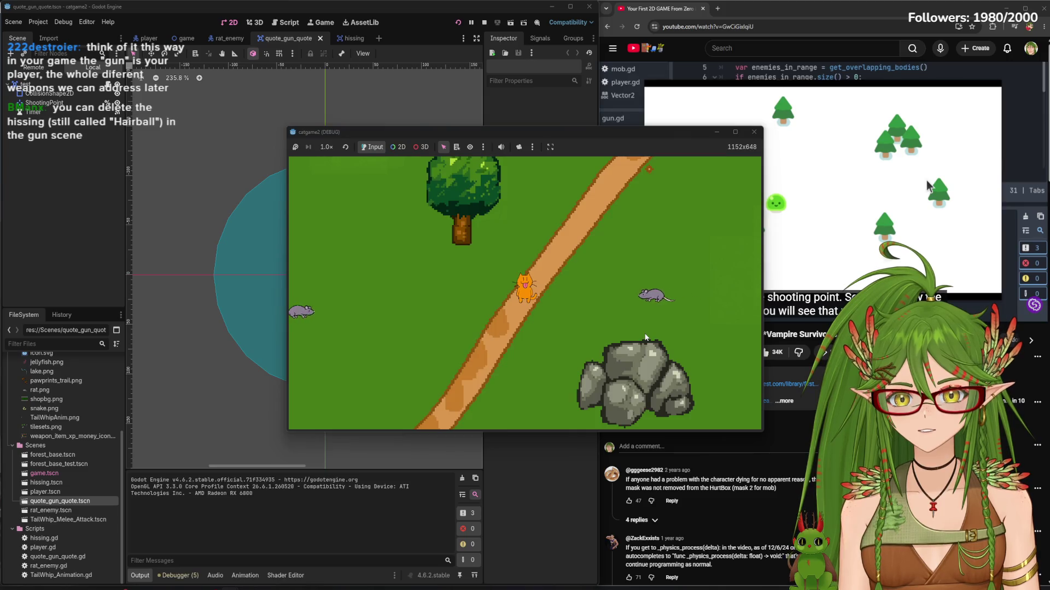
key("a")
key("s")
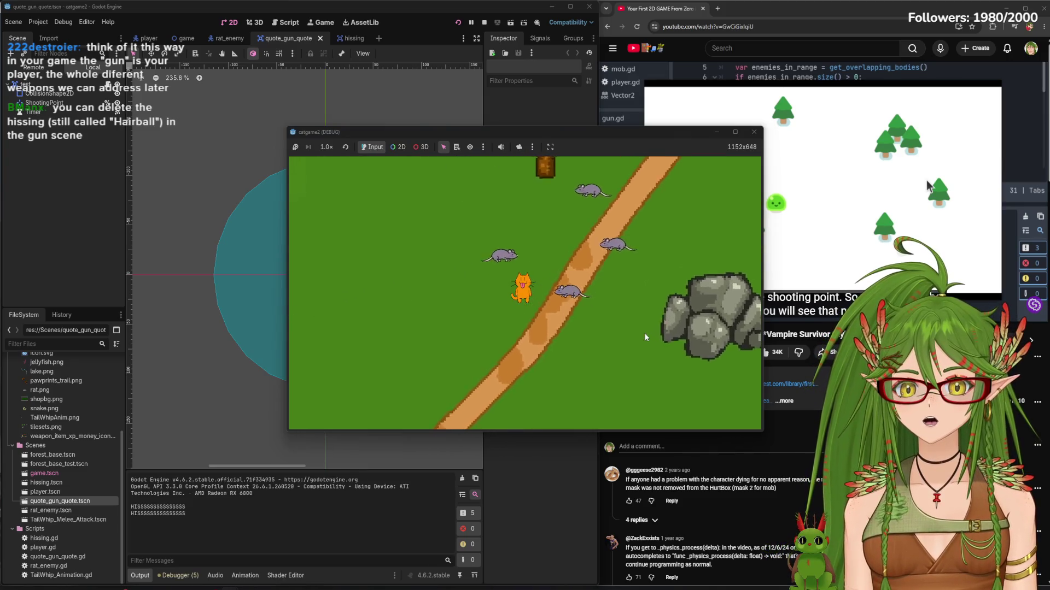
left_click(753, 132)
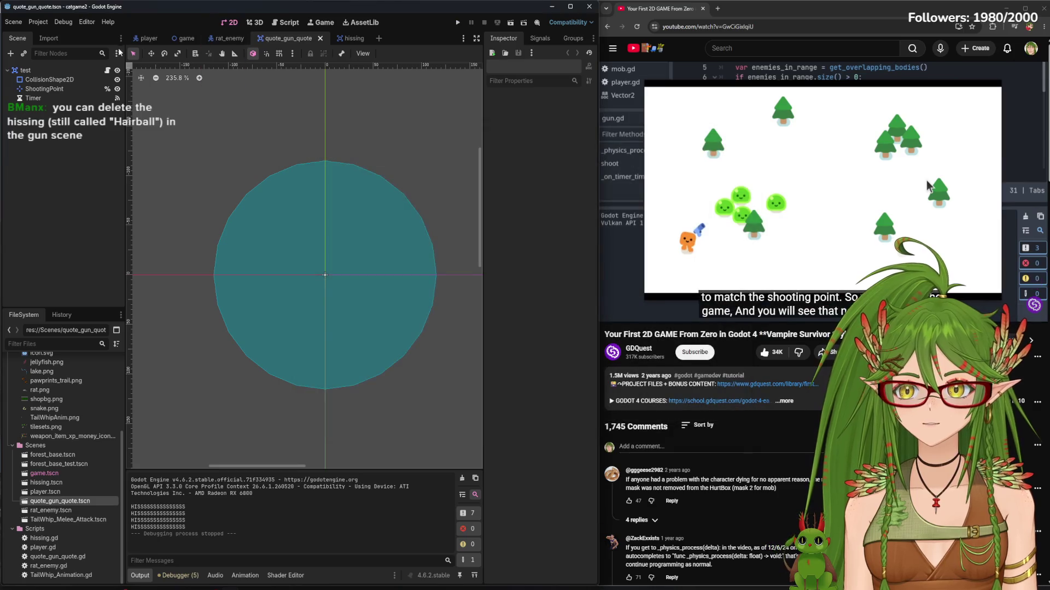
Copy the HissingProj node, revisit the scenes and hissing.gd, then run the game again
left_click(143, 37)
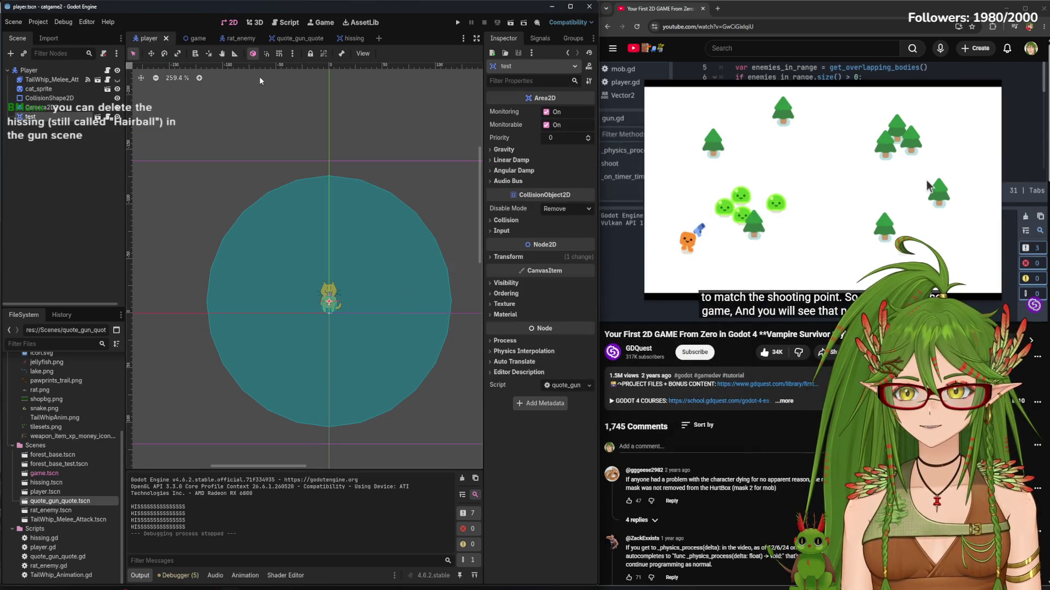
left_click(350, 37)
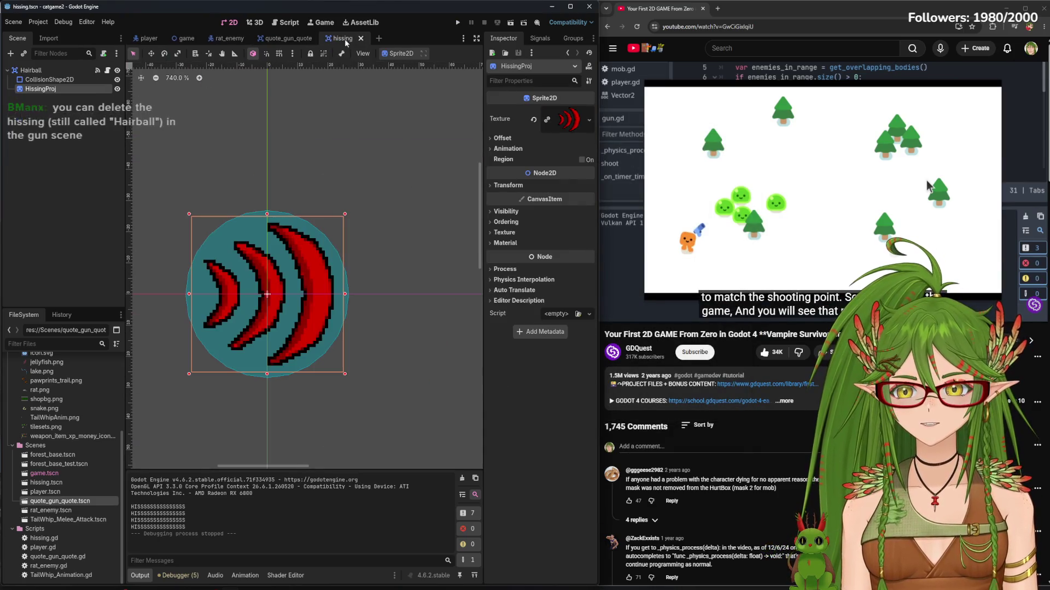
right_click(42, 90)
left_click(46, 154)
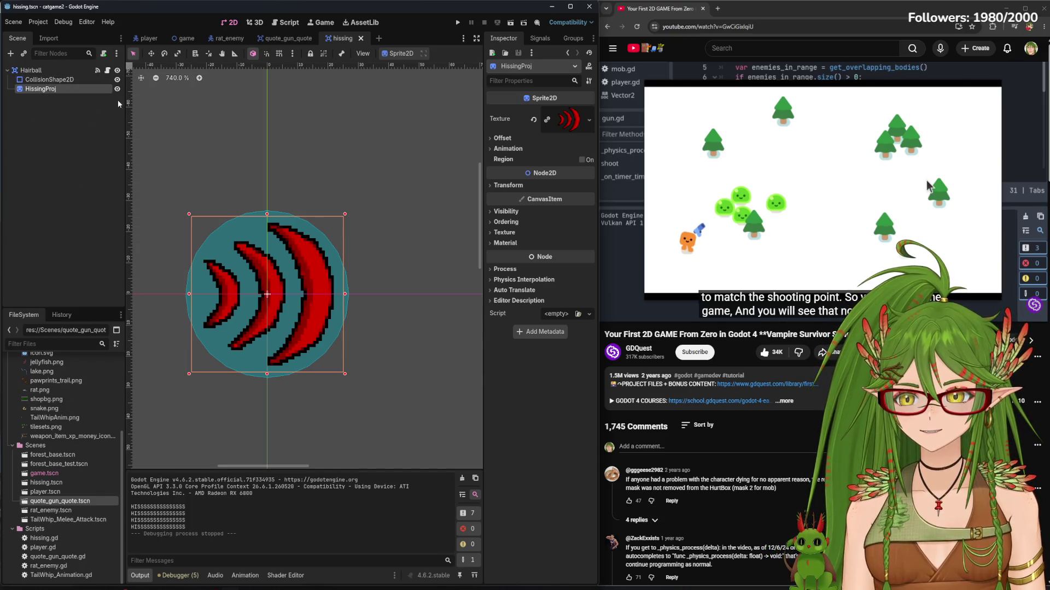
left_click(284, 39)
left_click(229, 38)
left_click(295, 37)
left_click(145, 38)
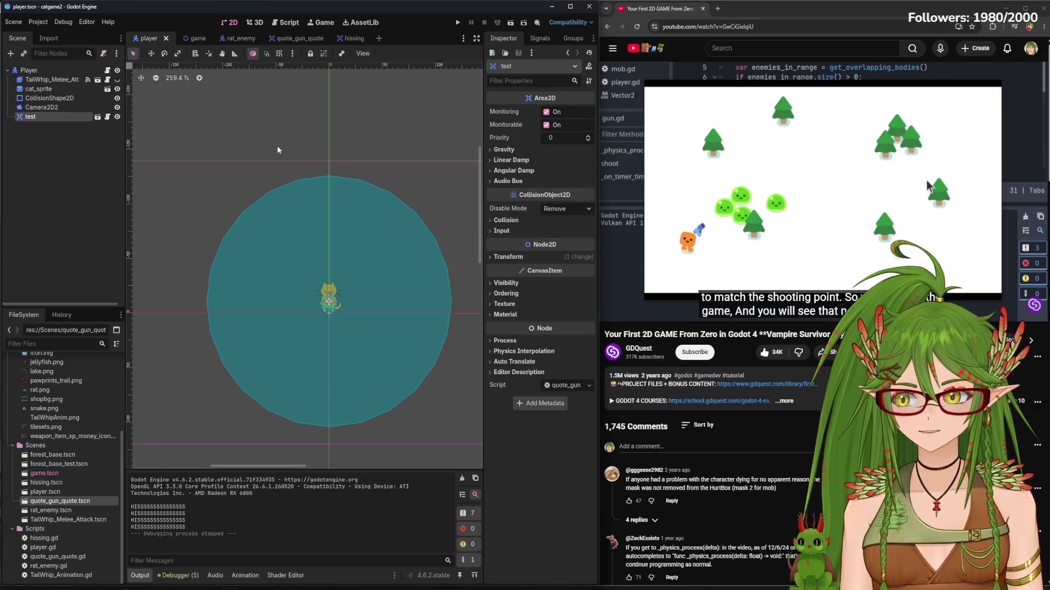
left_click(344, 39)
left_click(286, 23)
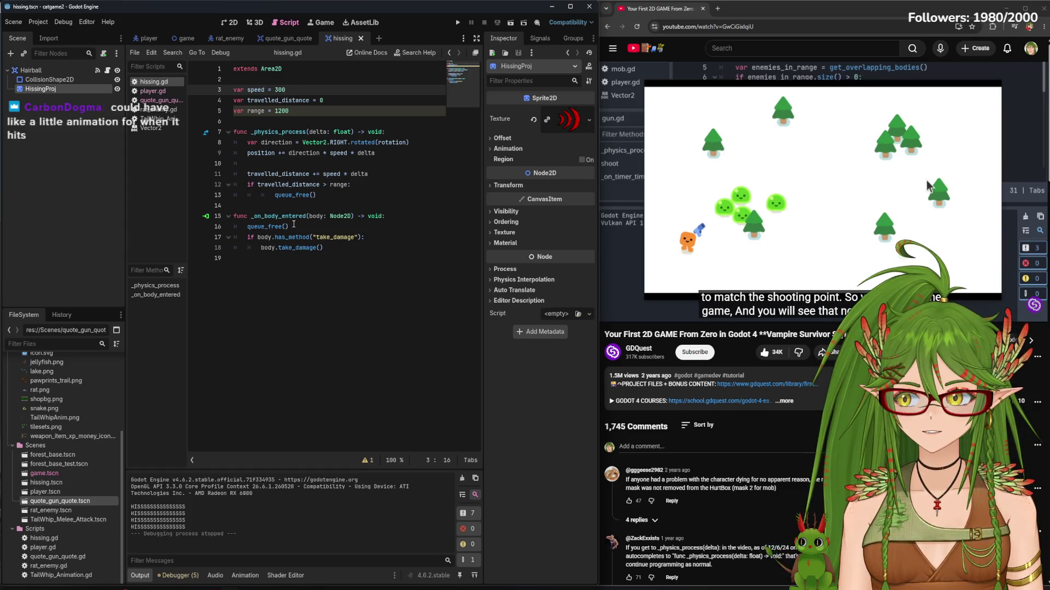
left_click(87, 194)
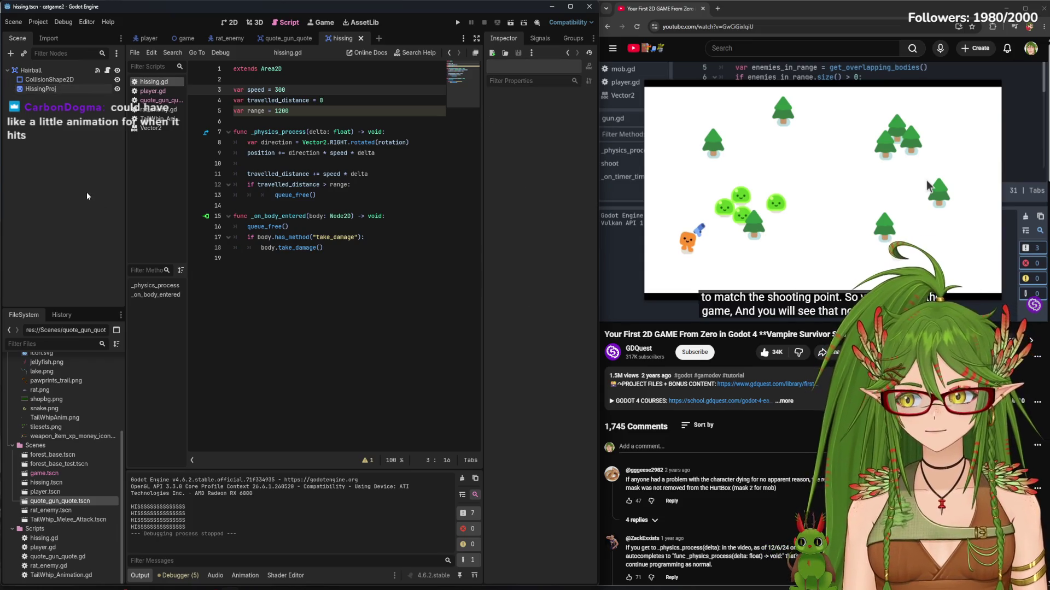
left_click(459, 23)
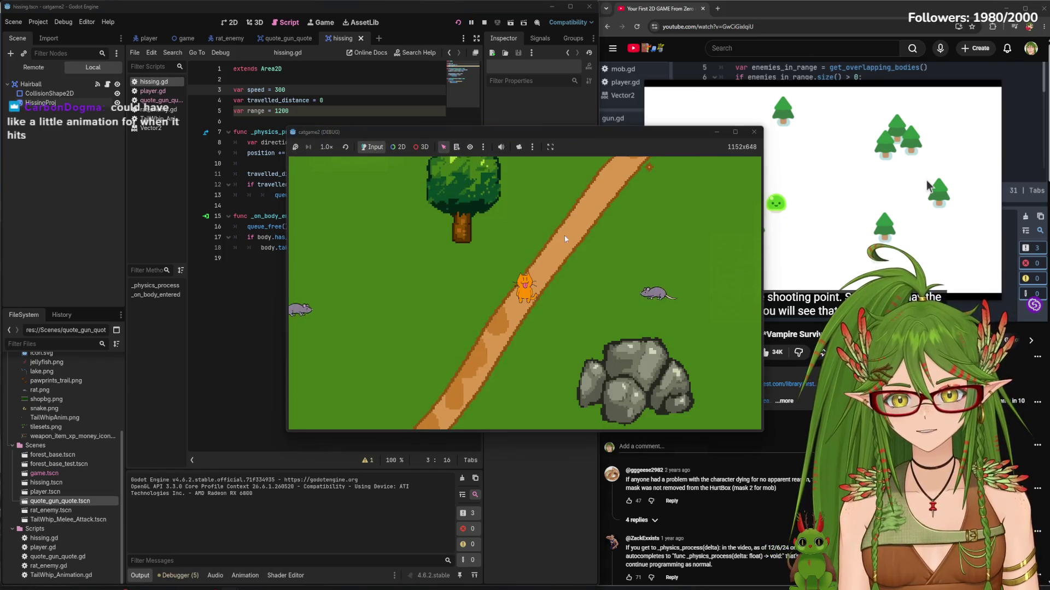
Walk the cat from the rats to the grass by the river as hisses fire, then close the game
key("a")
key("s")
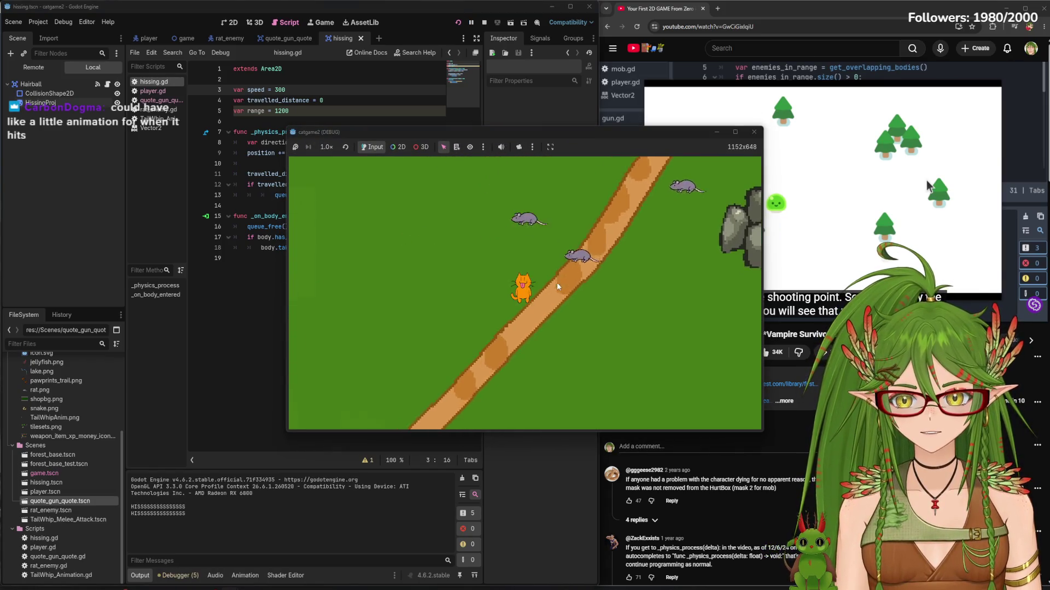
key("w")
key("d")
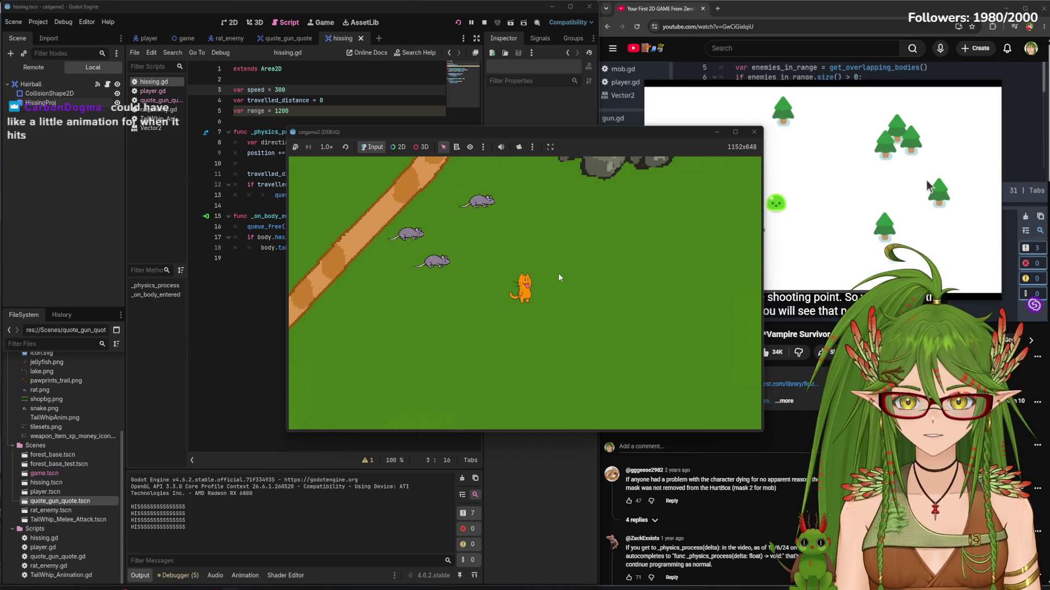
key("d")
key("s")
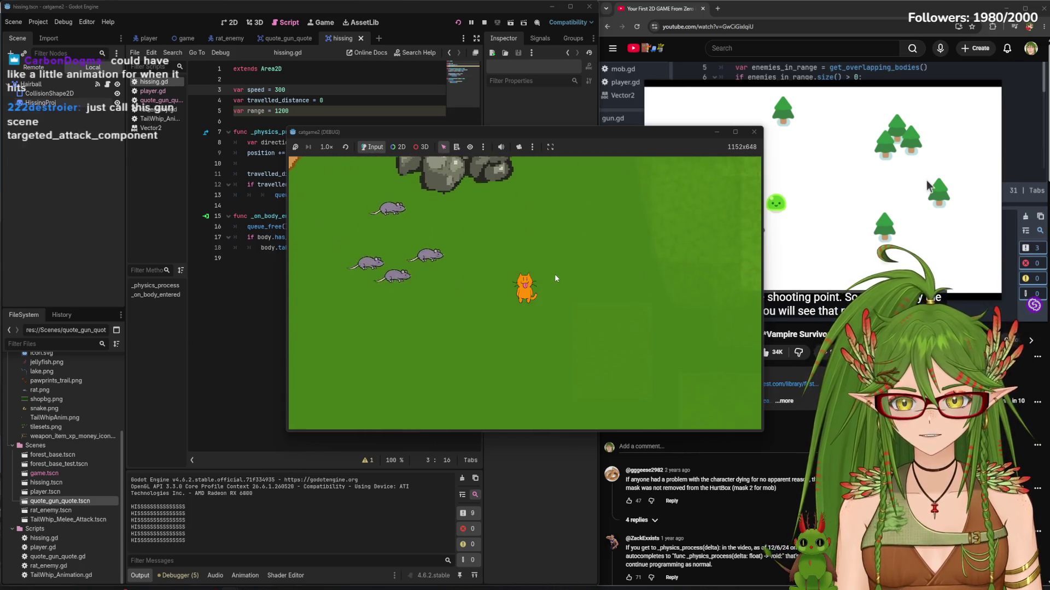
key("w")
key("a")
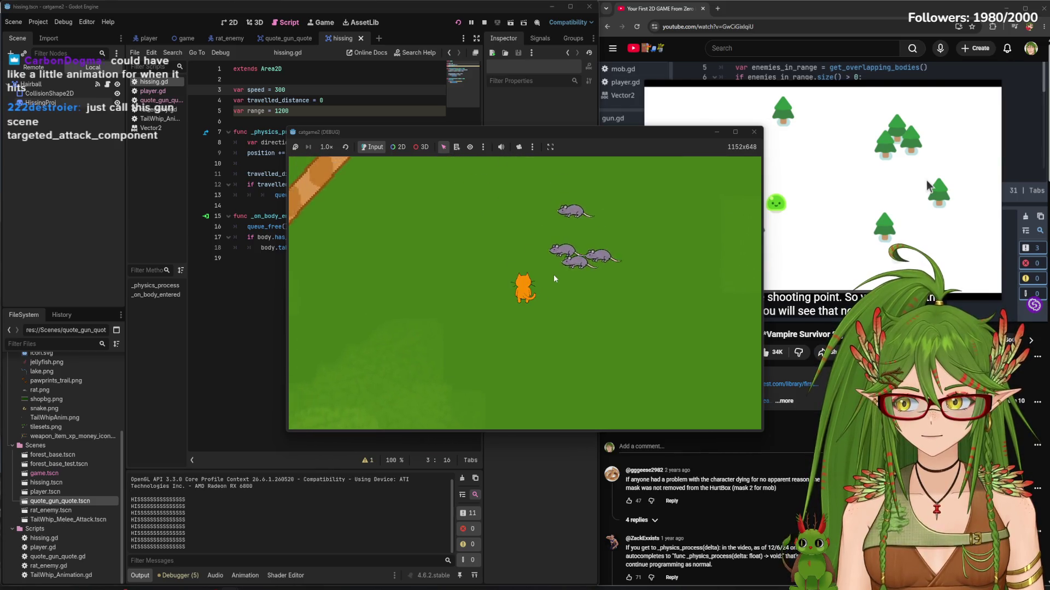
key("w")
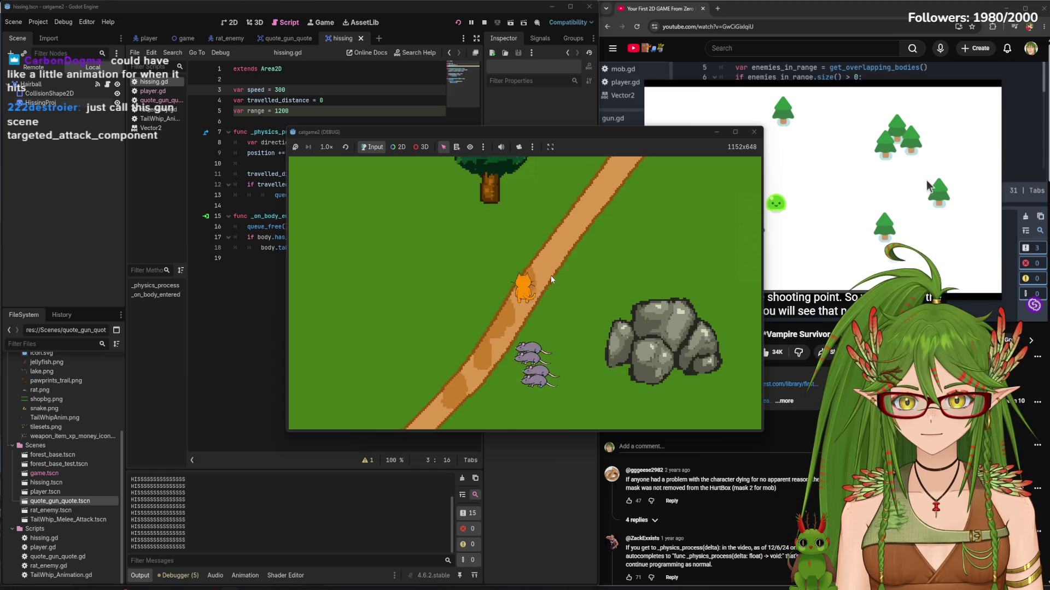
key("w")
key("d")
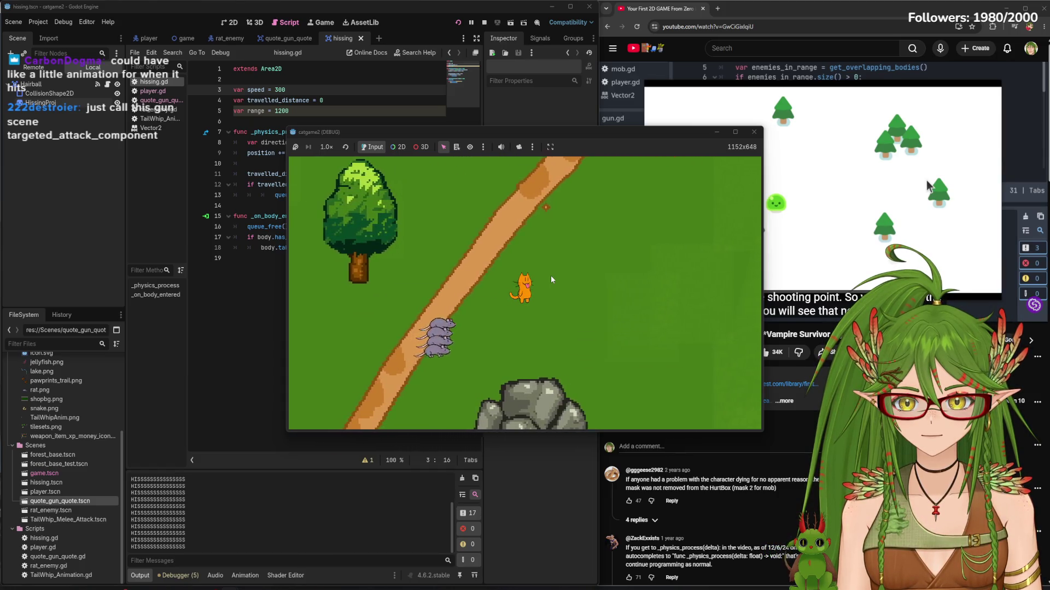
key("d")
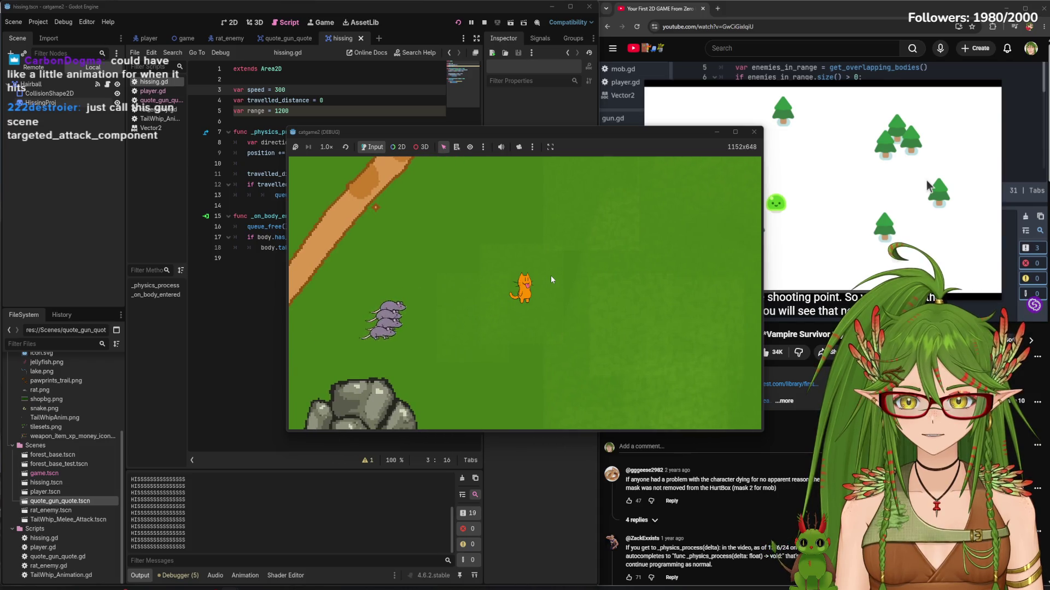
key("d")
key("w")
key("d")
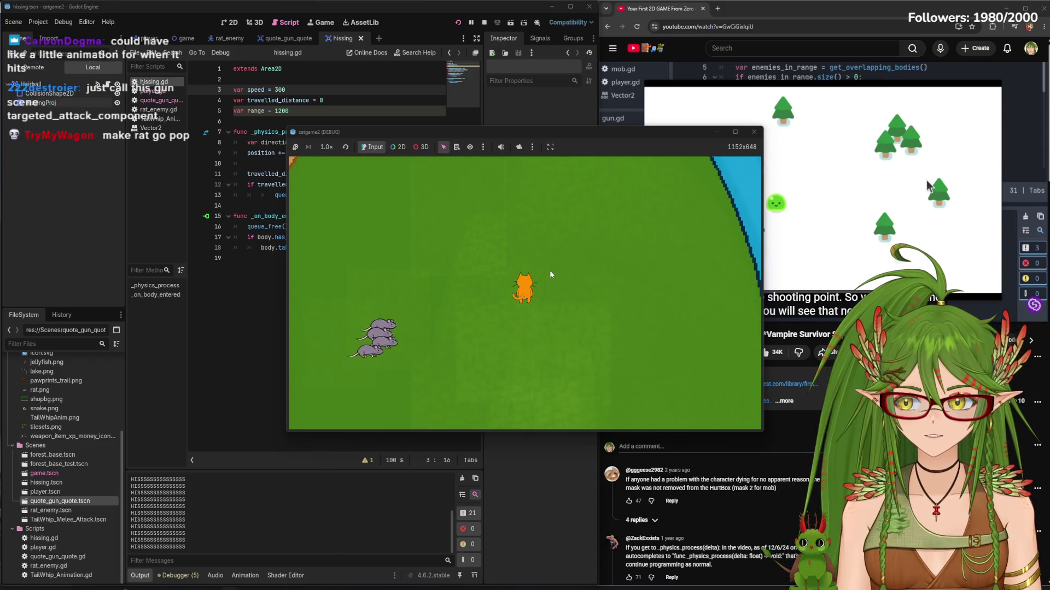
key("a")
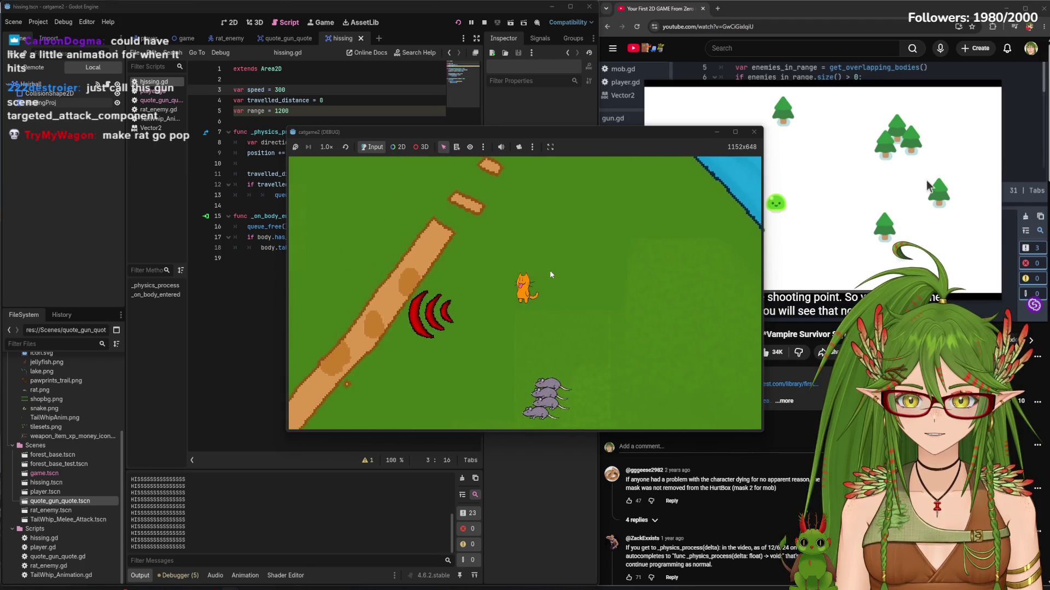
key("w")
key("a")
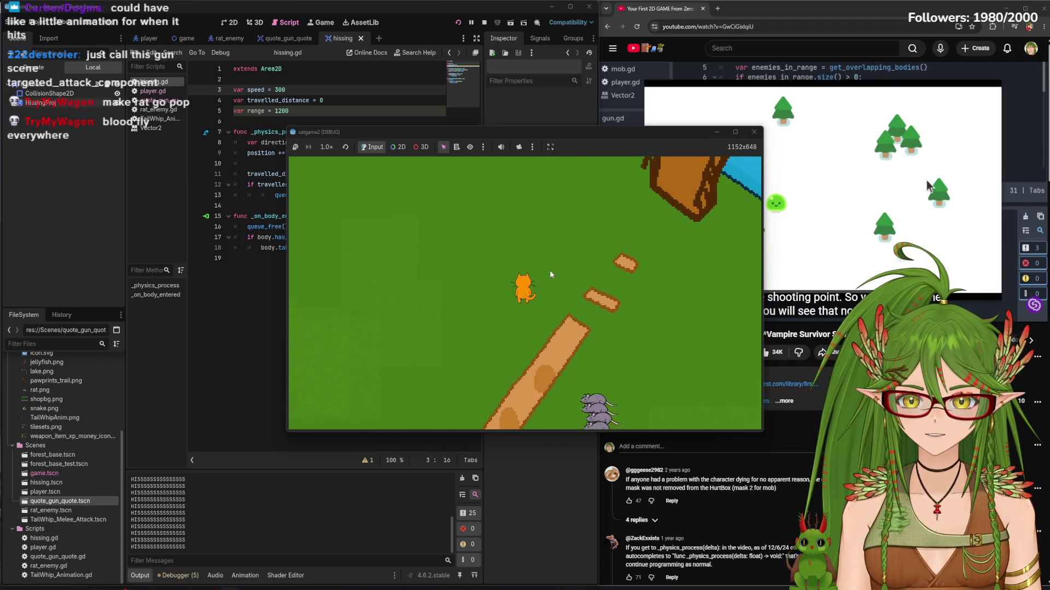
key("w")
key("a")
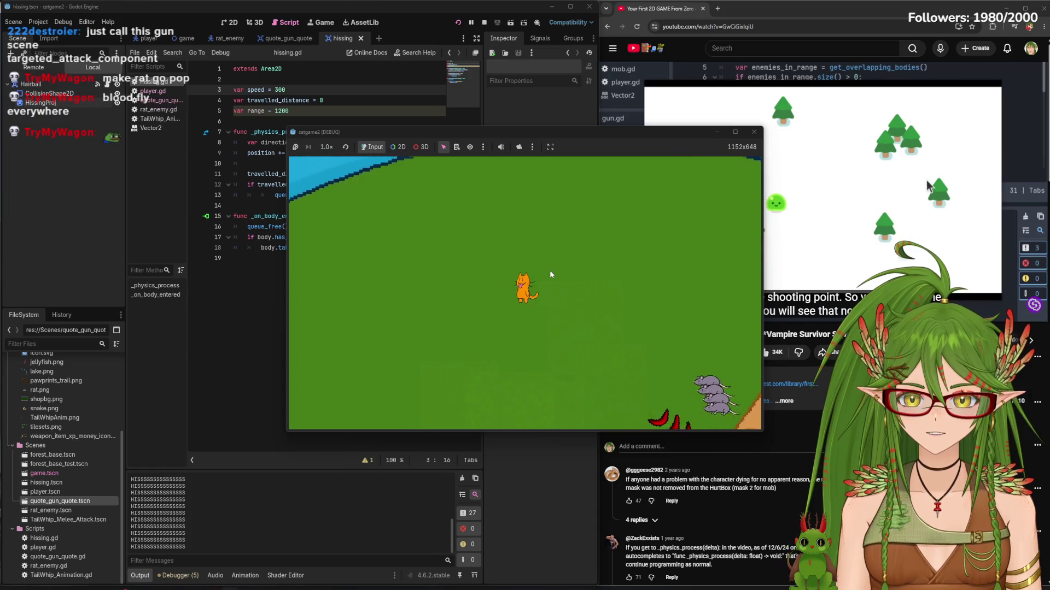
key("s")
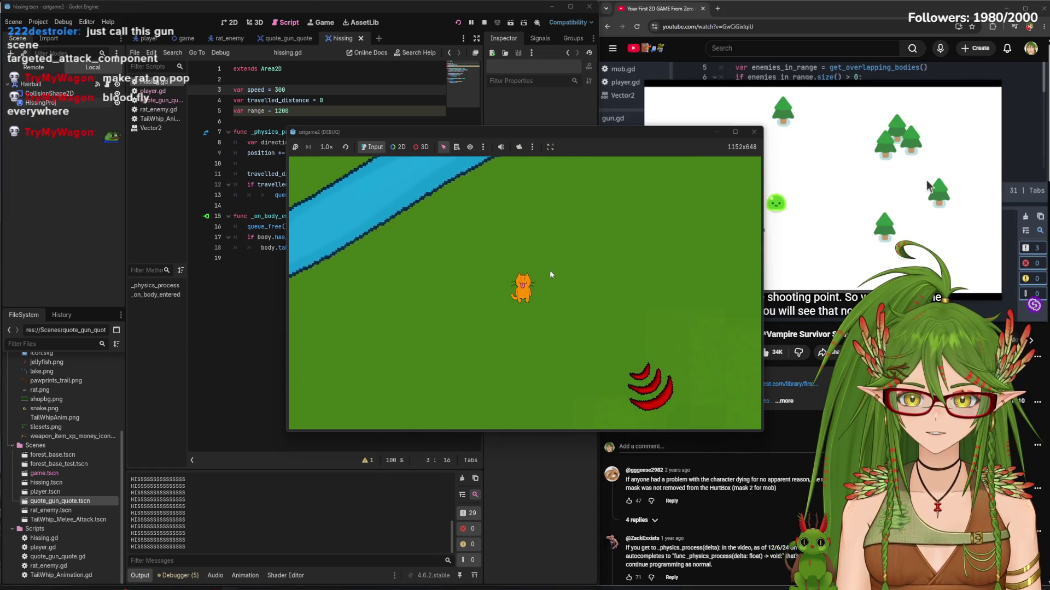
key("s")
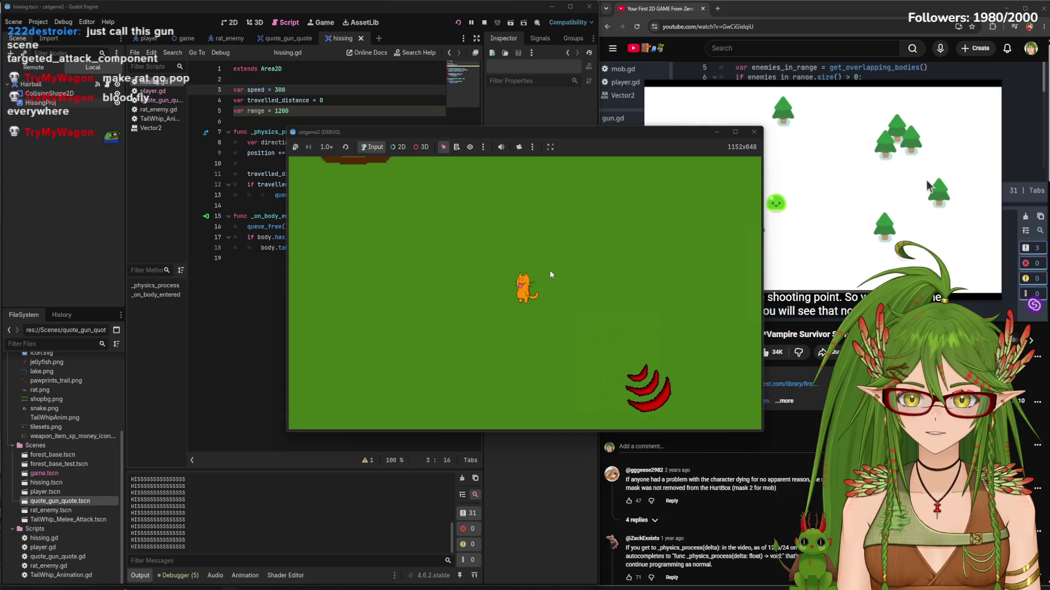
key("d")
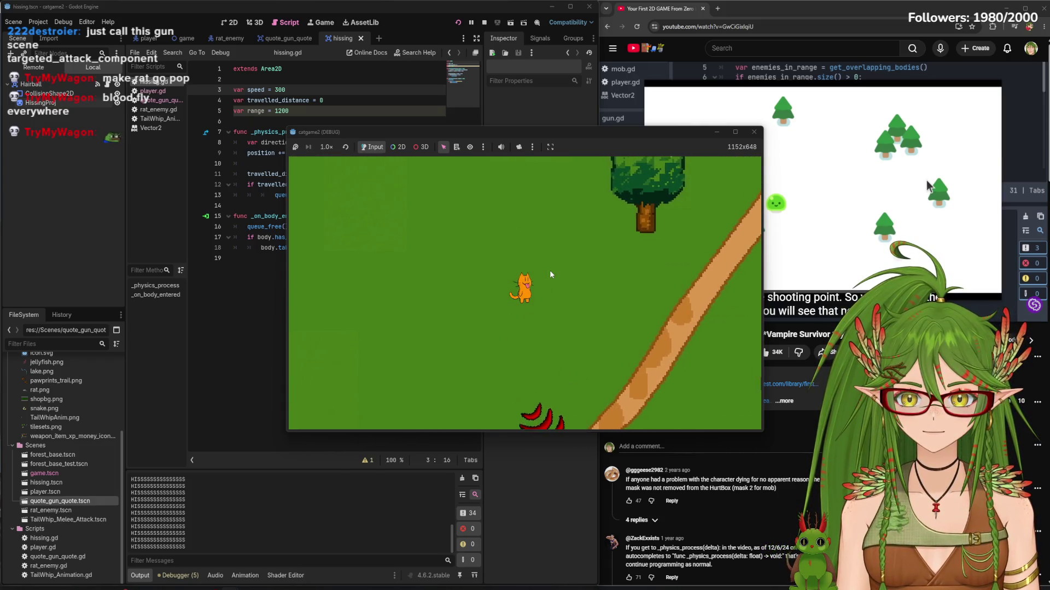
key("d")
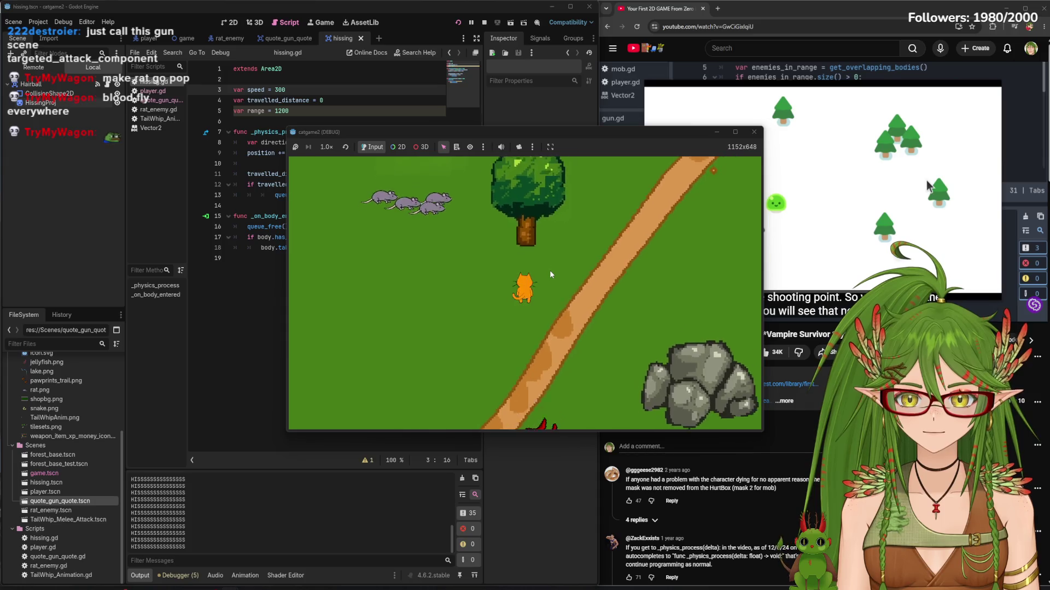
key("d")
key("w")
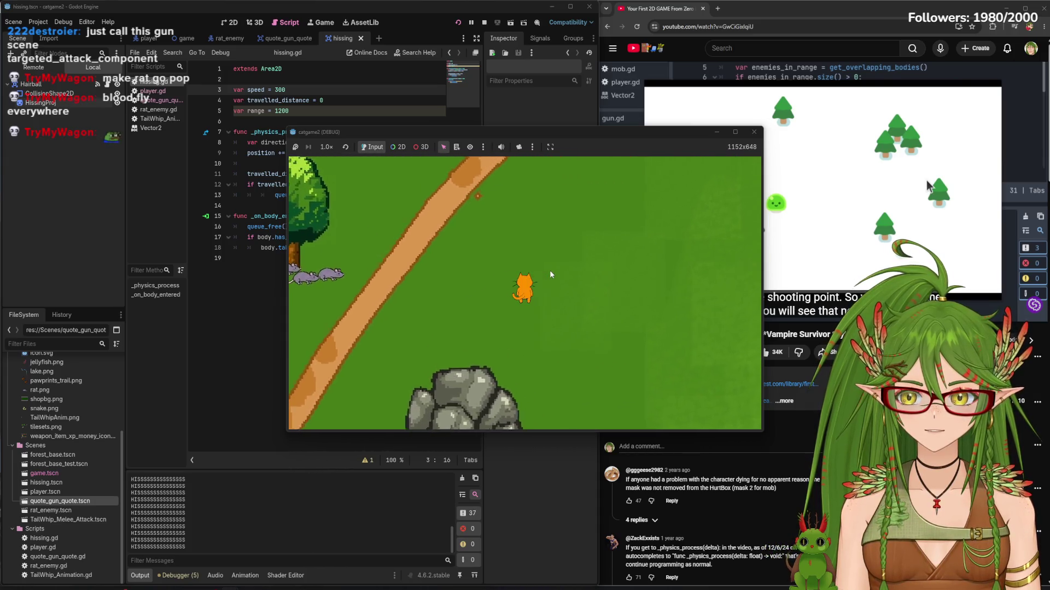
key("s")
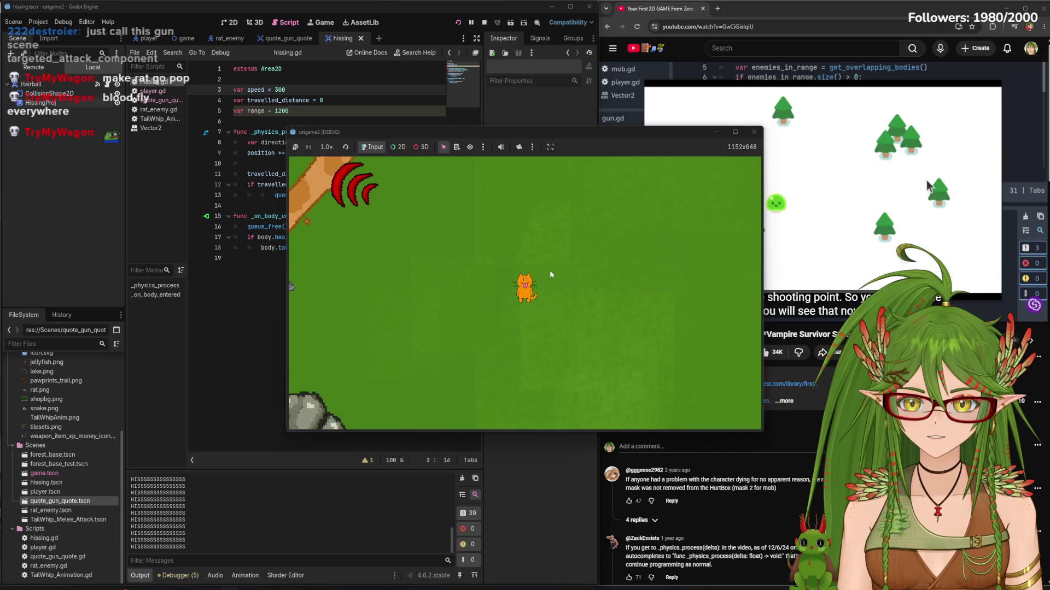
key("d")
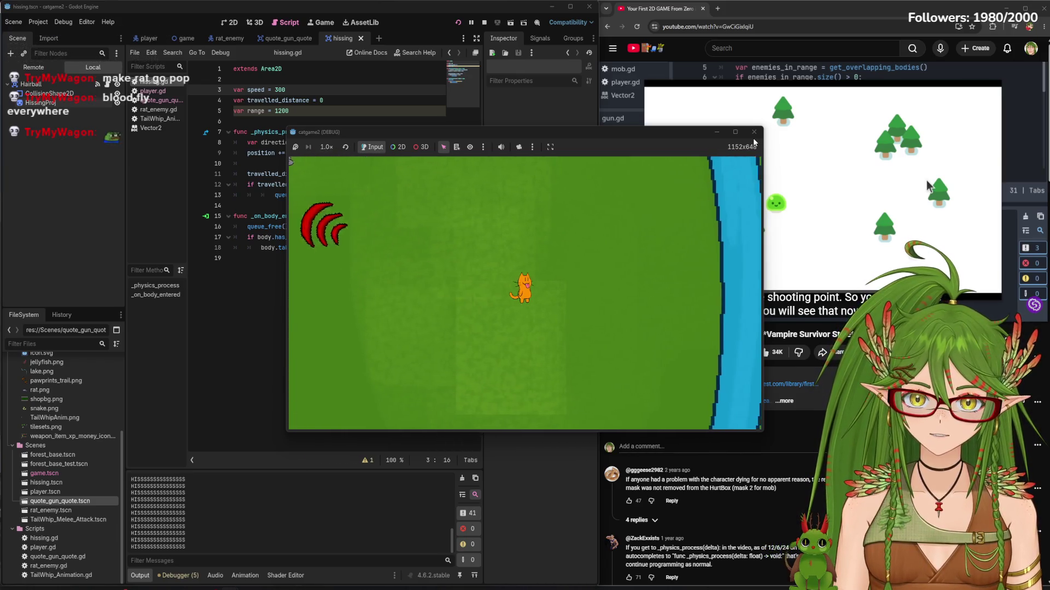
left_click(754, 132)
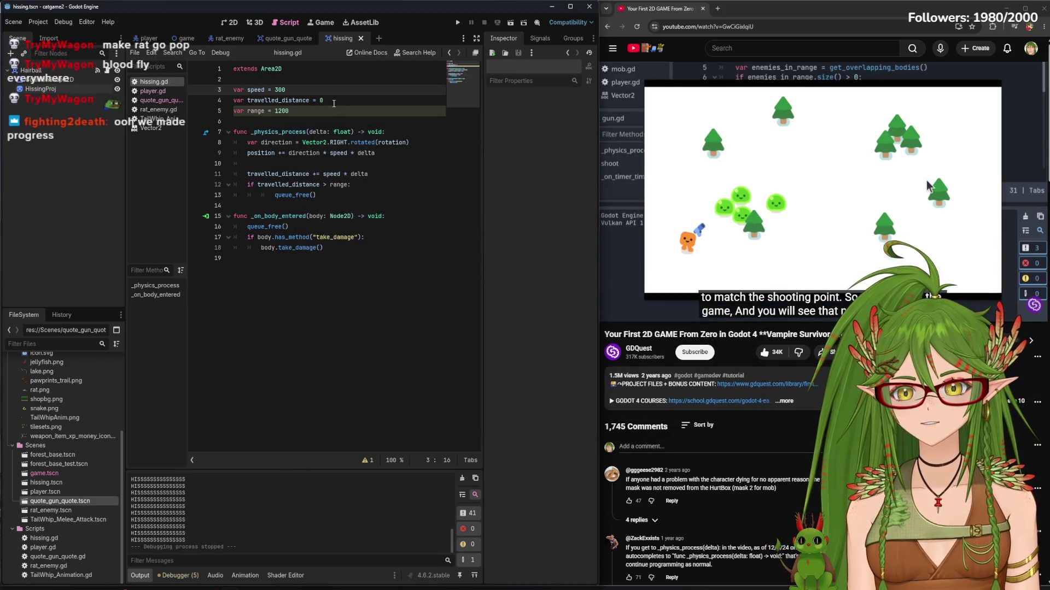
In quote_gun_quote.gd, add an else line after the look_at line in _physics_process
left_click(285, 38)
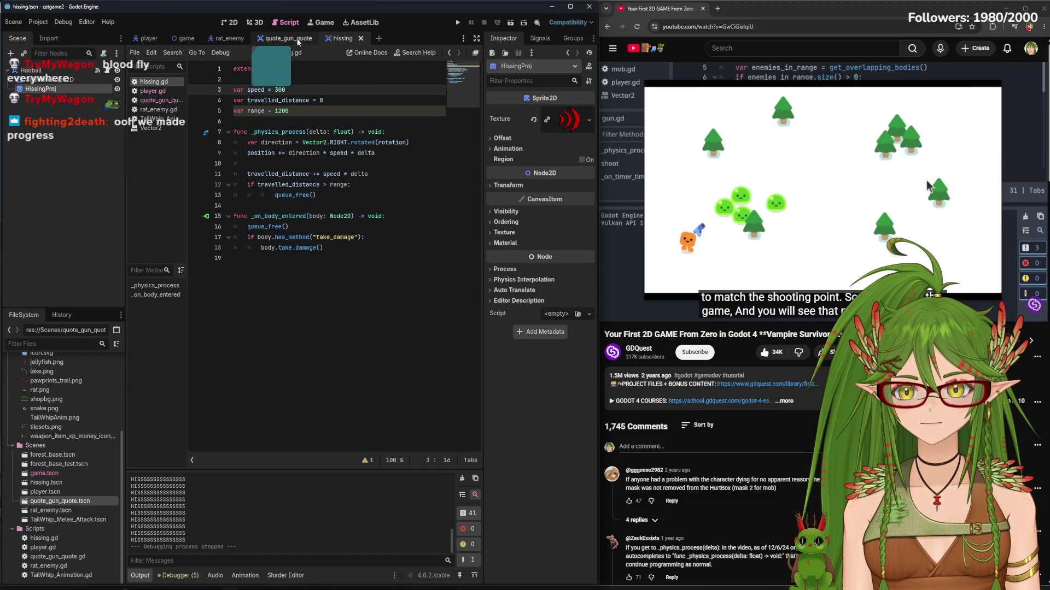
left_click(162, 100)
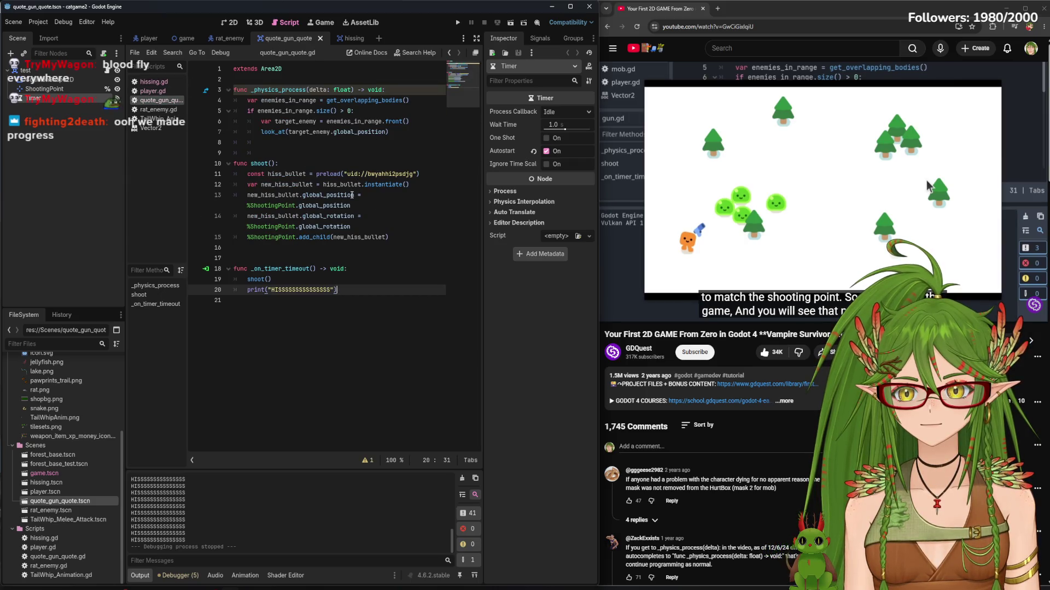
left_click(398, 132)
key("Return")
type("else")
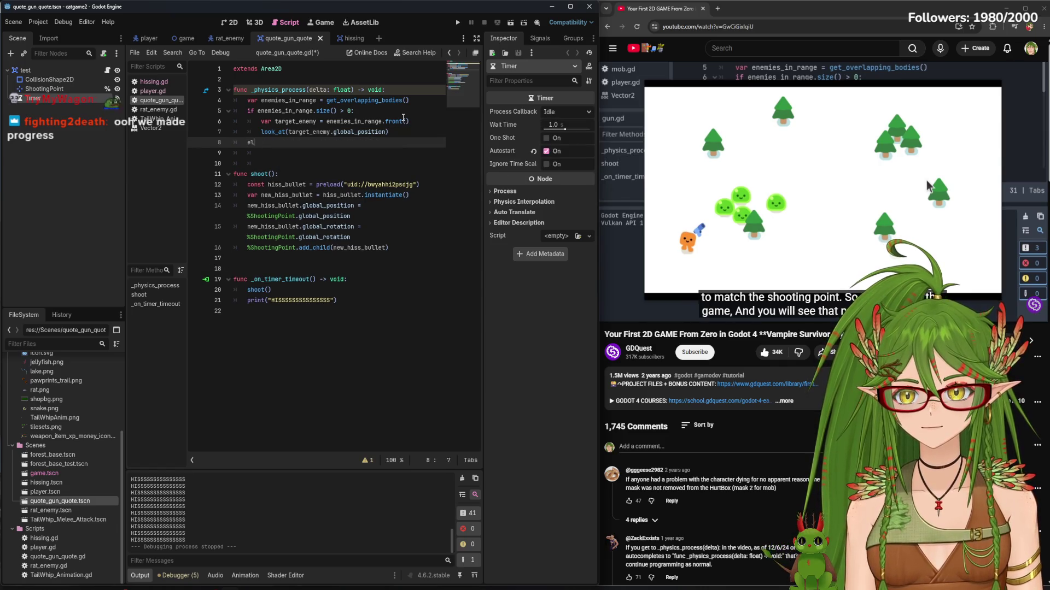
key("Return")
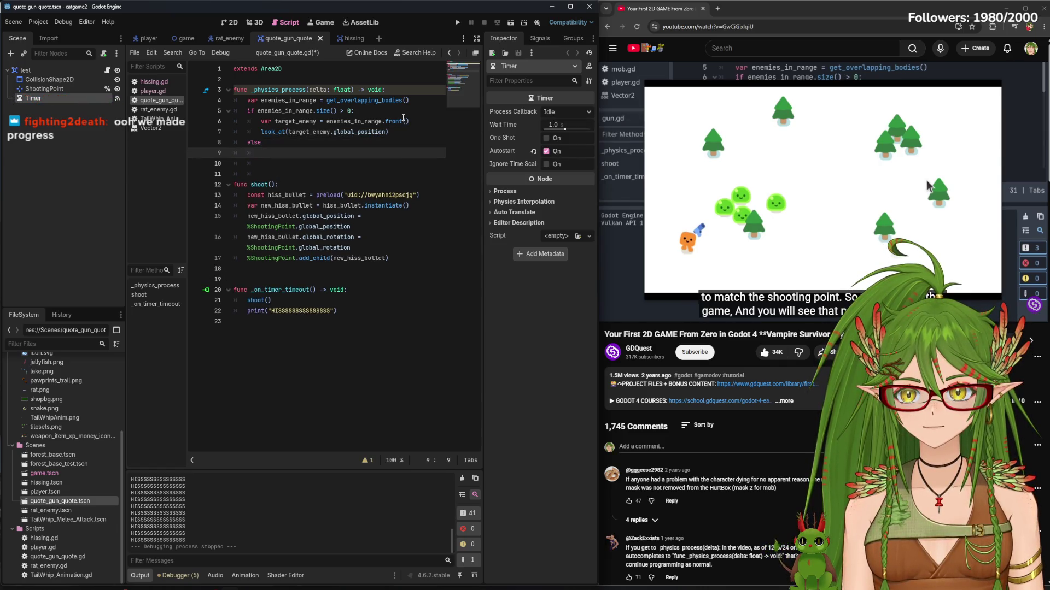
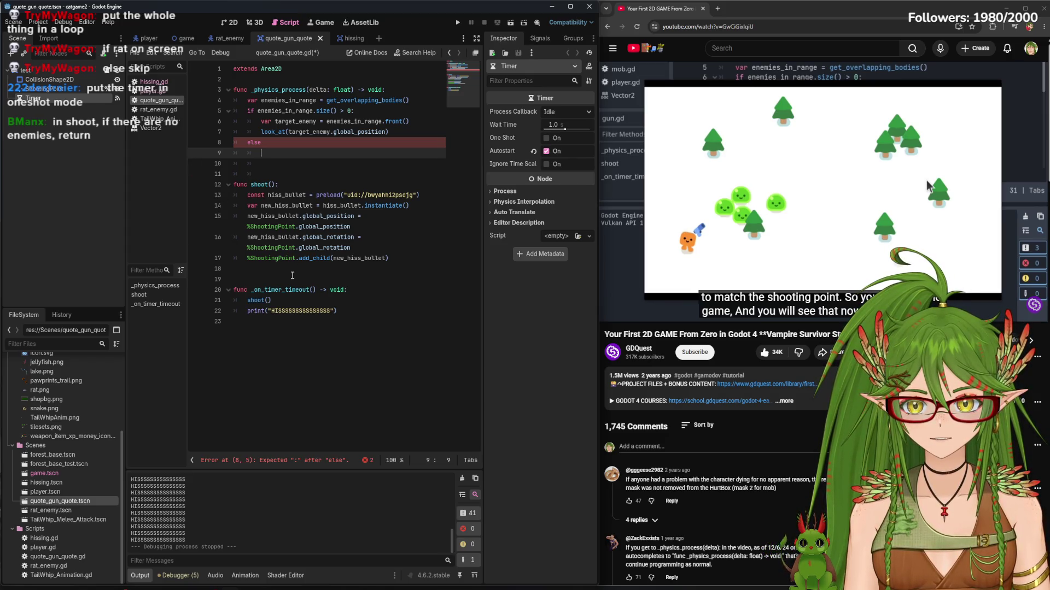
Delete the stray else on line 8 and its empty line, then add a new line after line 16's add_child call
left_click_drag(261, 142, 247, 140)
key("BackSpace")
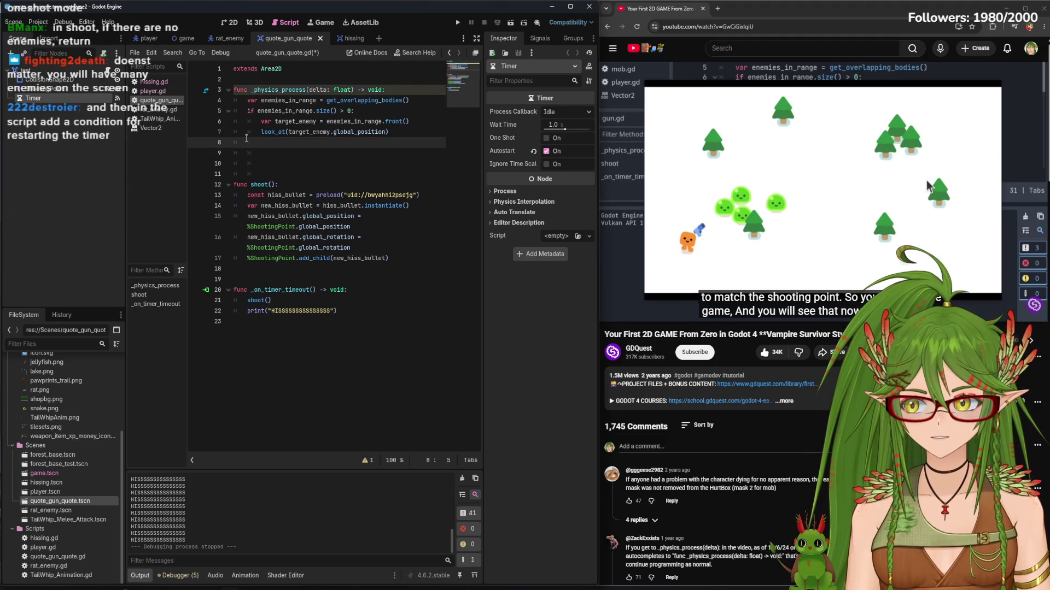
key("BackSpace")
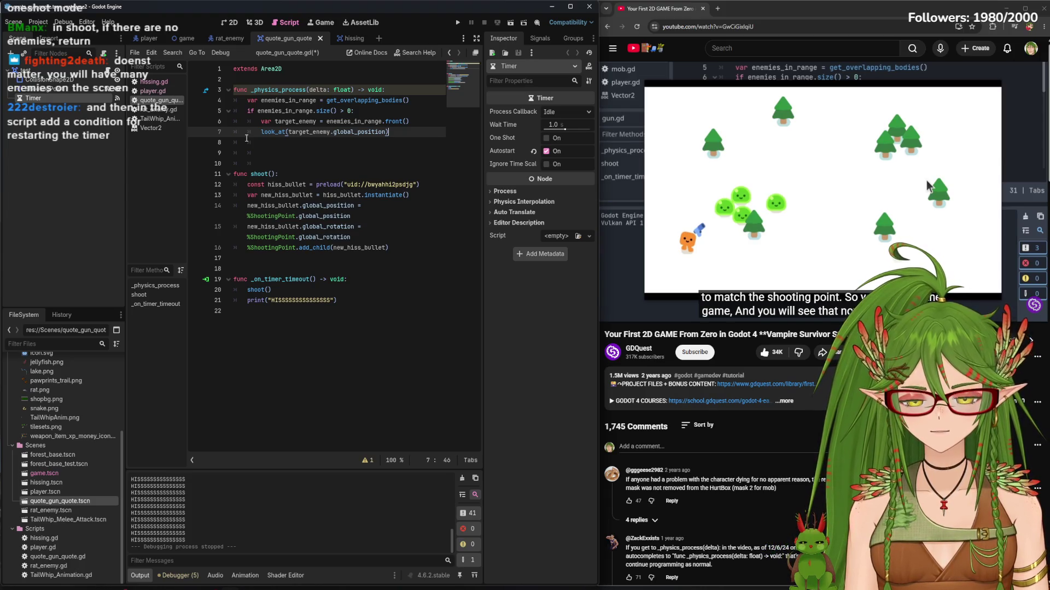
left_click(403, 248)
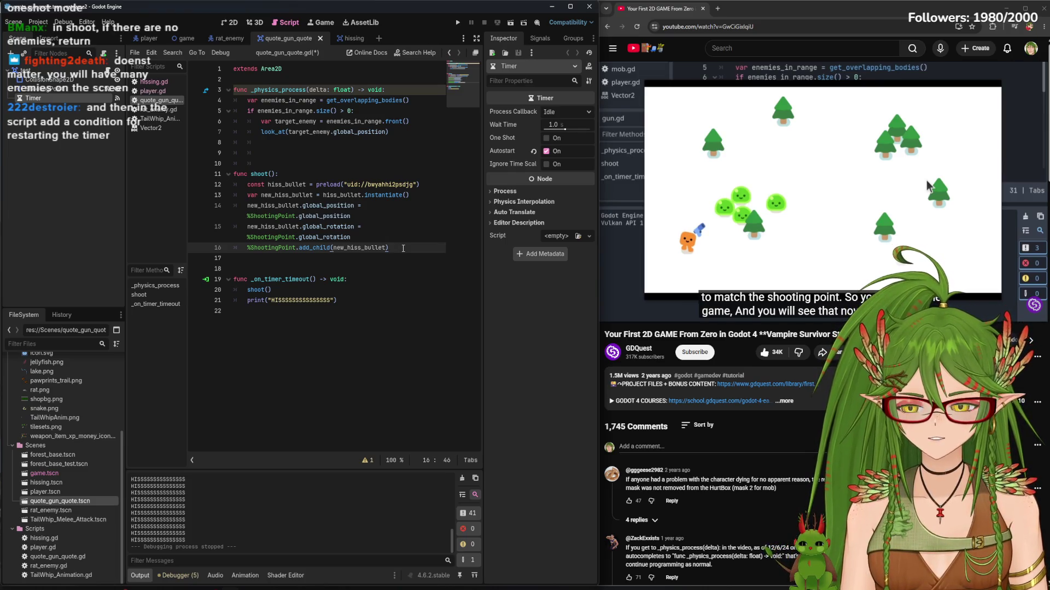
key("Return")
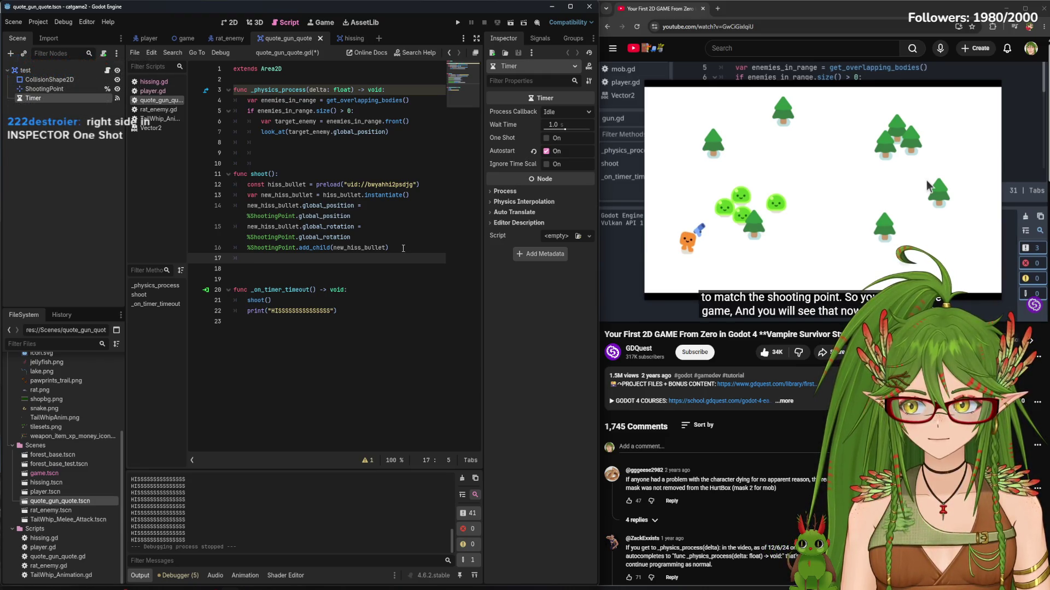
Turn on the Timer's One Shot, save, and remove the empty line after line 16
left_click(547, 139)
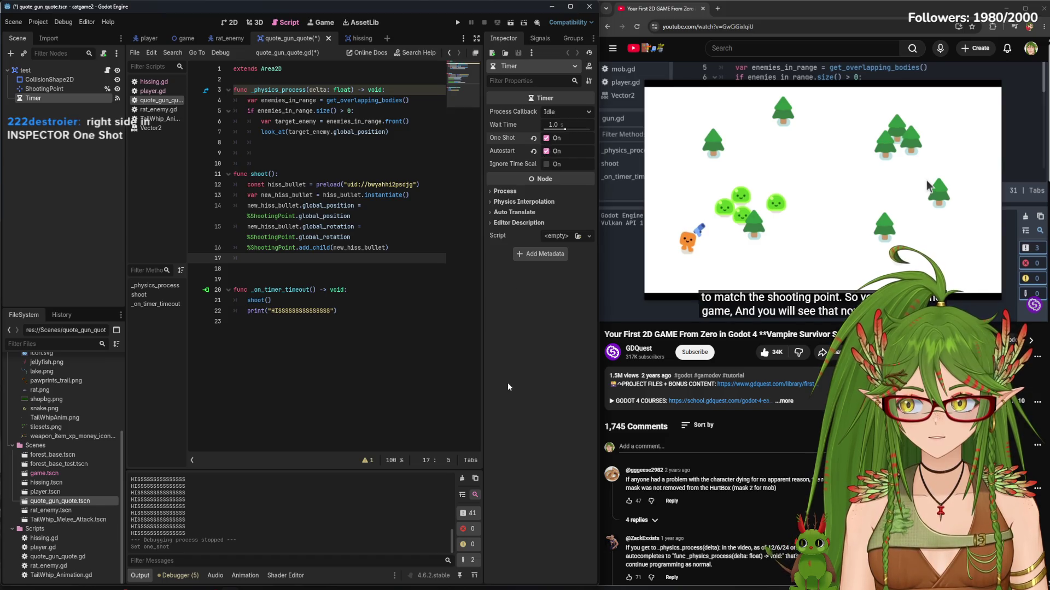
key("ctrl+s")
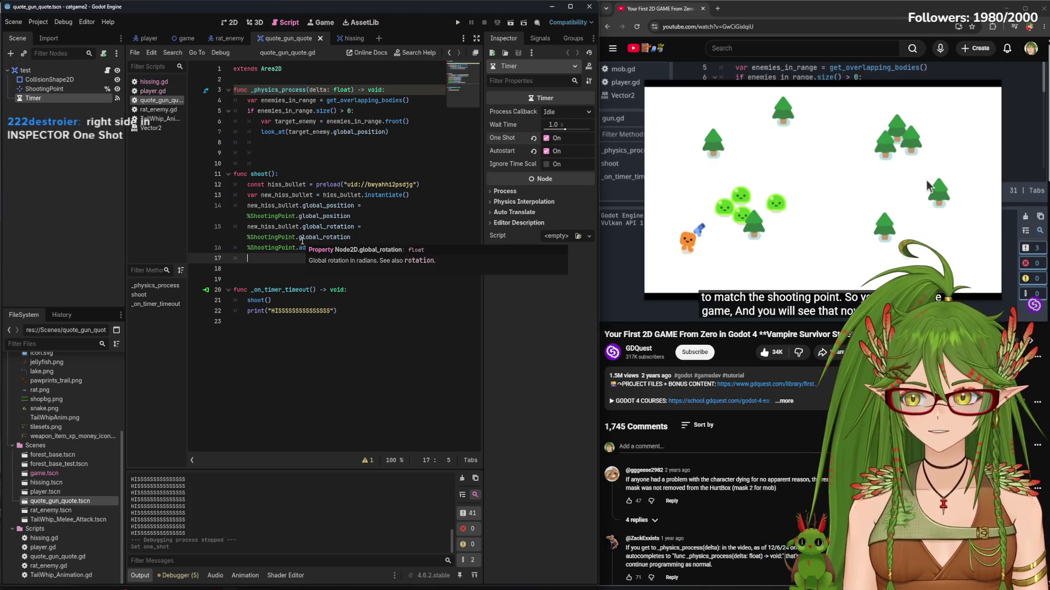
key("BackSpace")
type("d_child(new_hiss_bullet)")
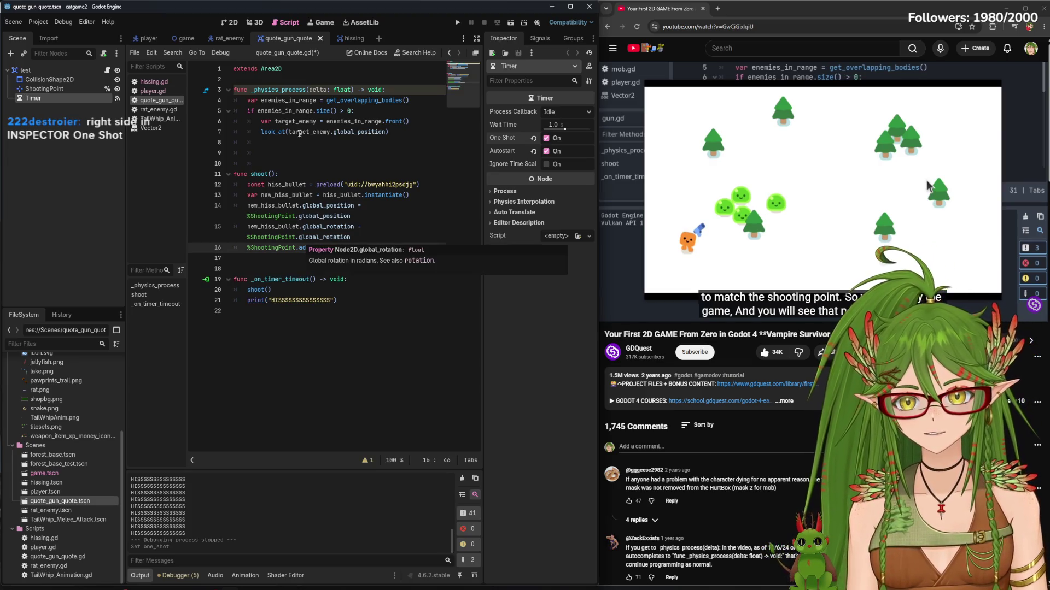
Add a timer.start() call on a new line under the enemy-count check
left_click(390, 111)
key("Return")
type("r")
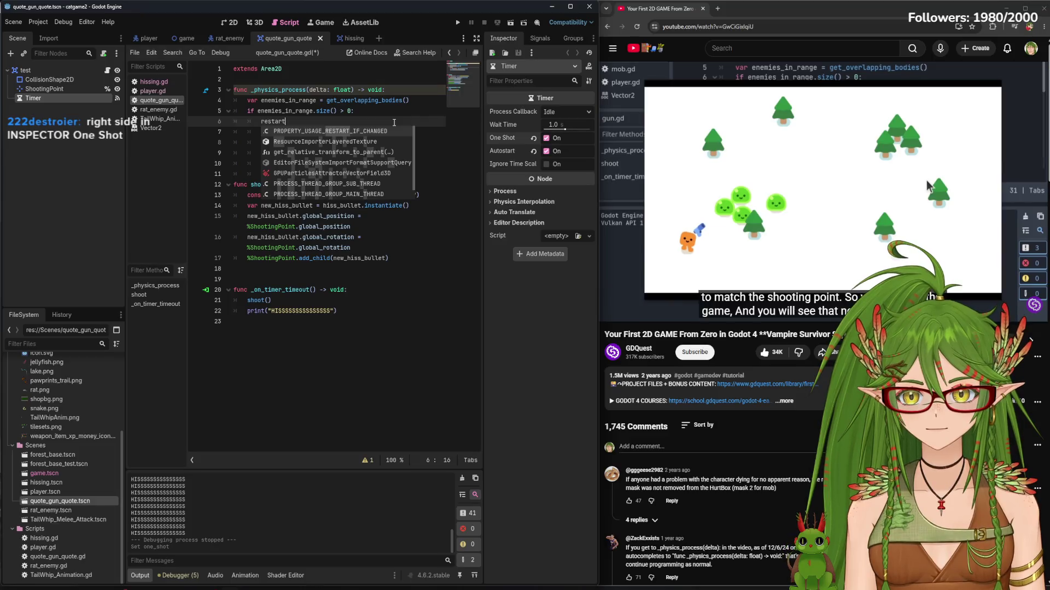
key("BackSpace")
type("timer")
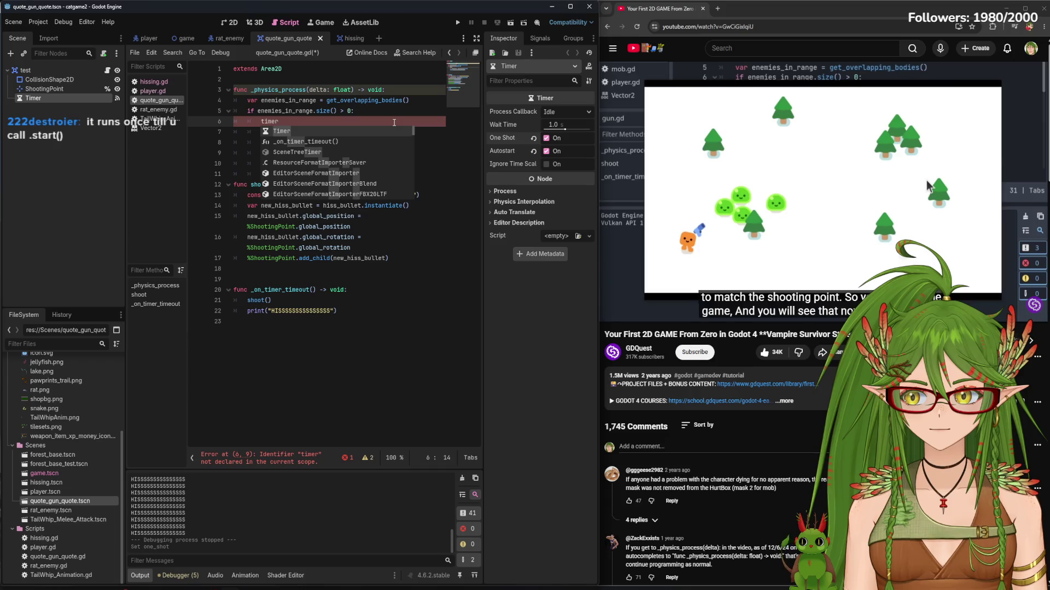
type(".st")
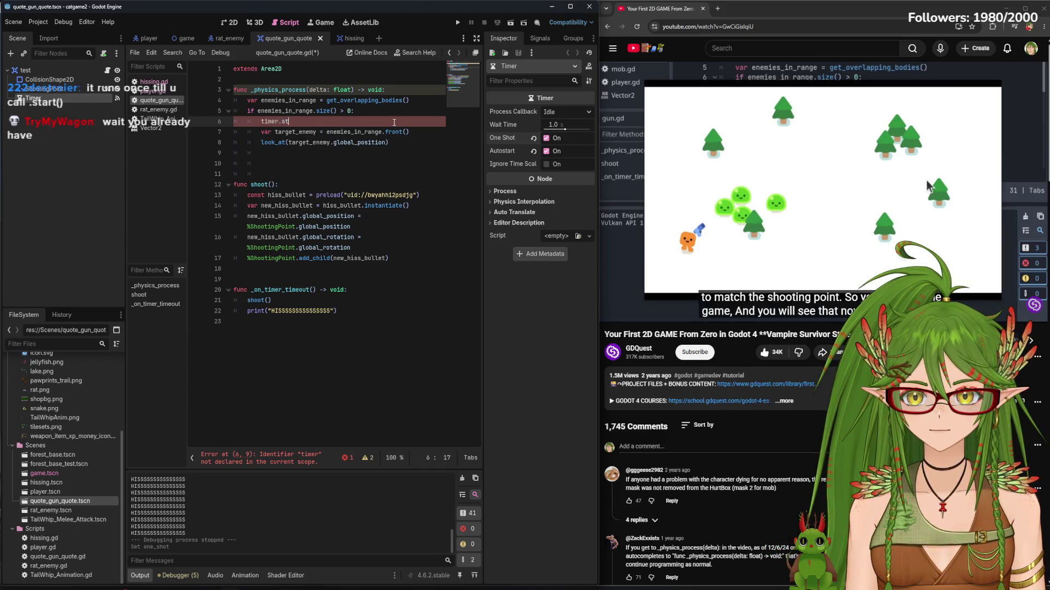
type("art()")
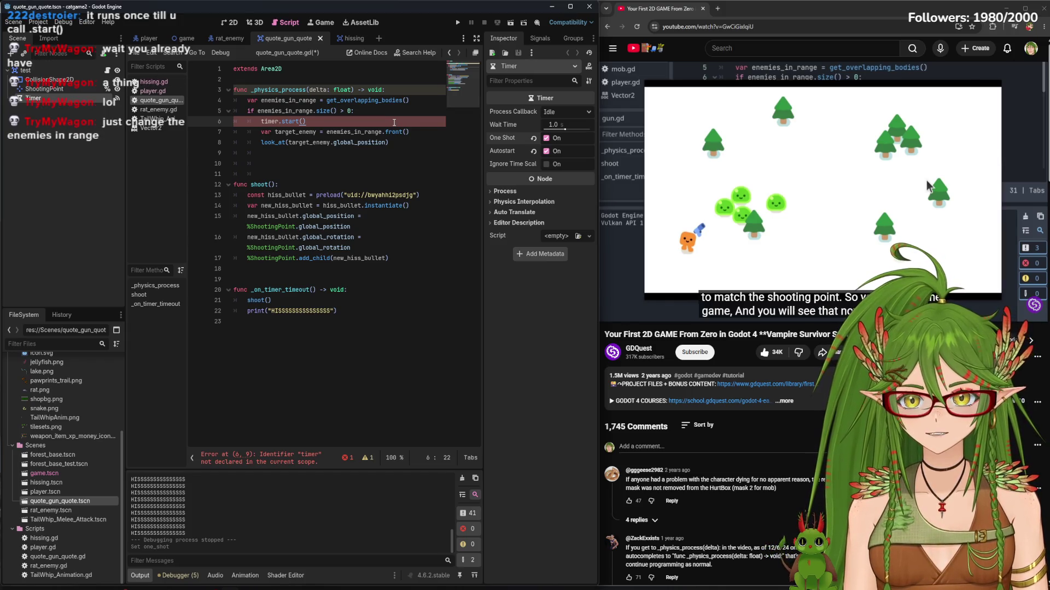
Delete the timer.start() line, change the check to size() > 1, and turn One Shot back off
left_click_drag(308, 122, 256, 124)
key("BackSpace")
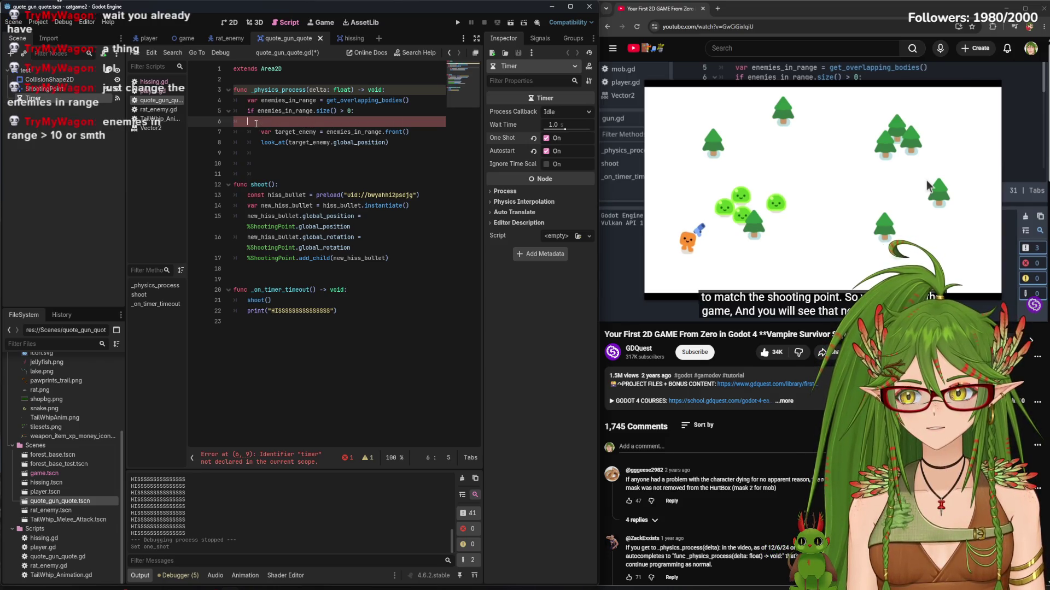
key("BackSpace")
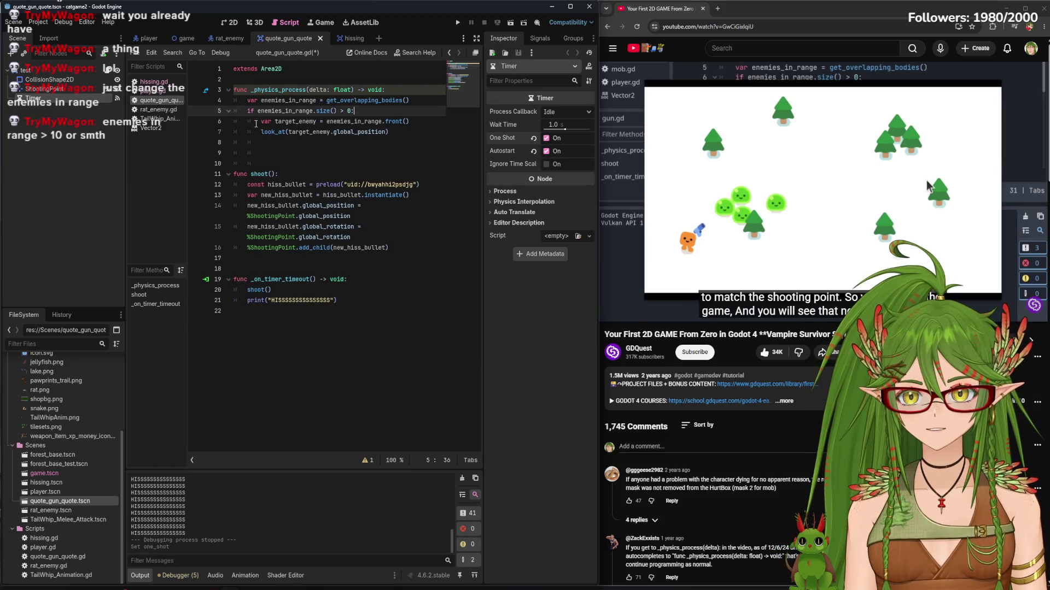
key("BackSpace")
type("1")
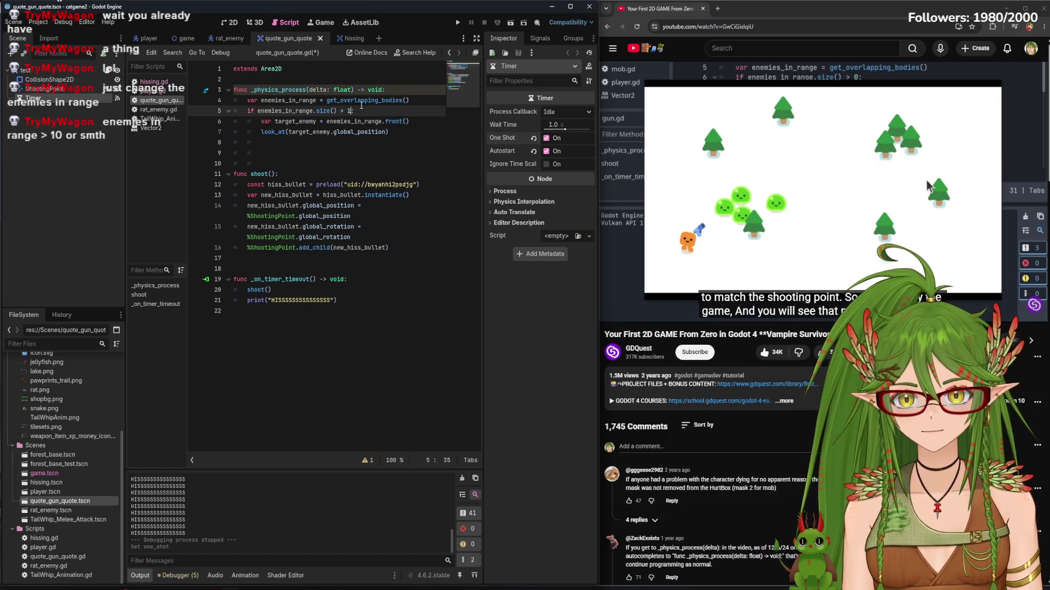
left_click(545, 138)
left_click(426, 153)
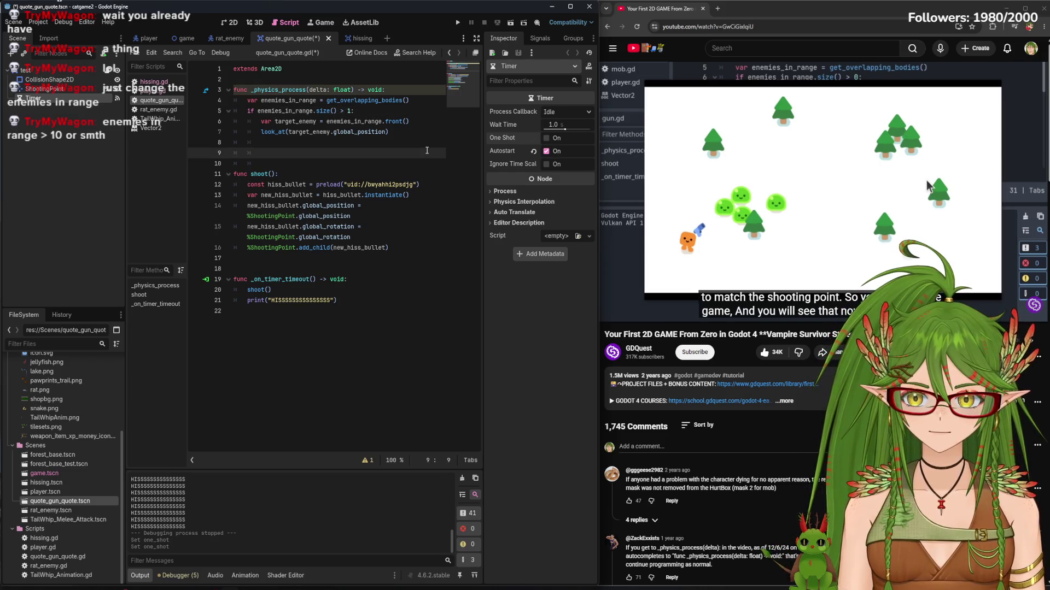
Run the game, walk the cat down the path, then close it
key("F5")
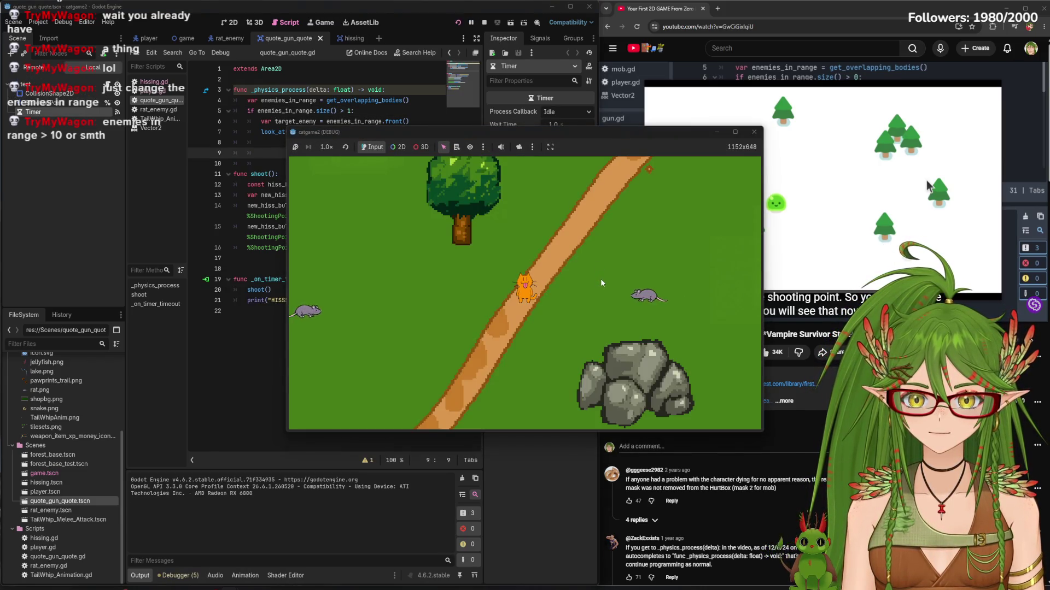
key("s")
key("s")
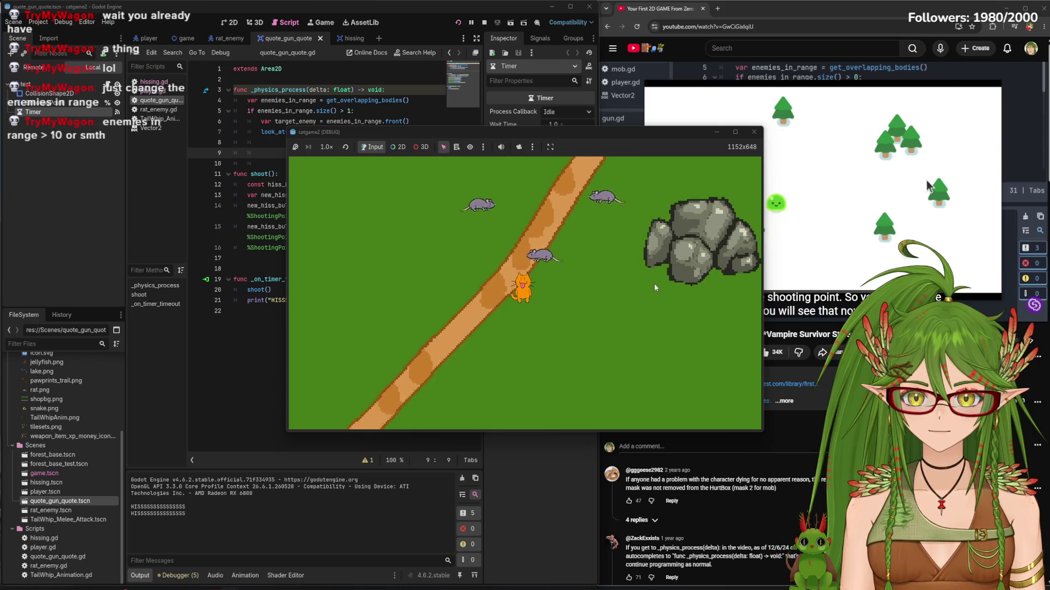
key("s")
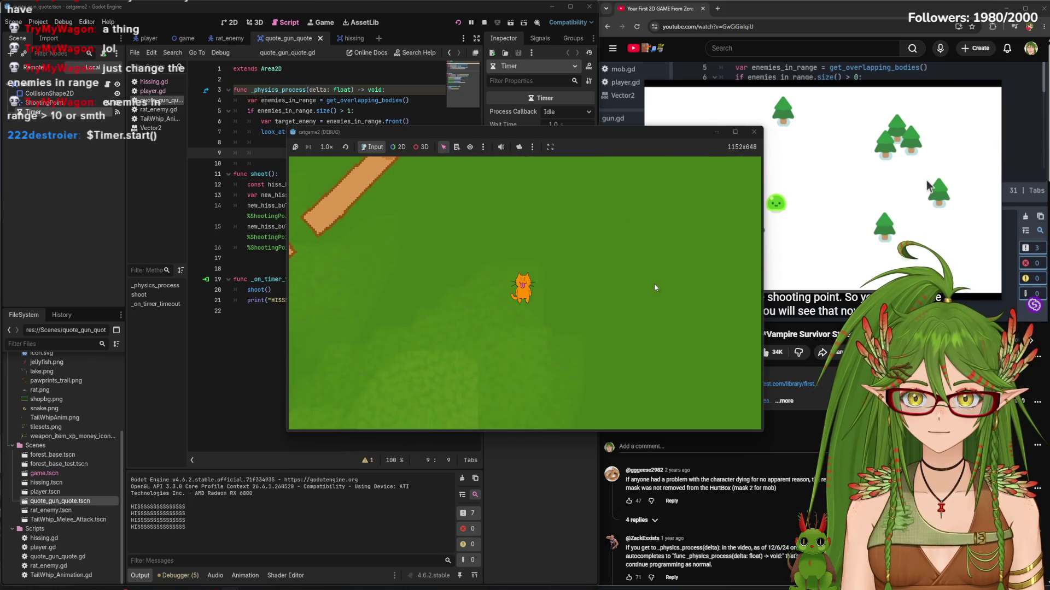
key("s")
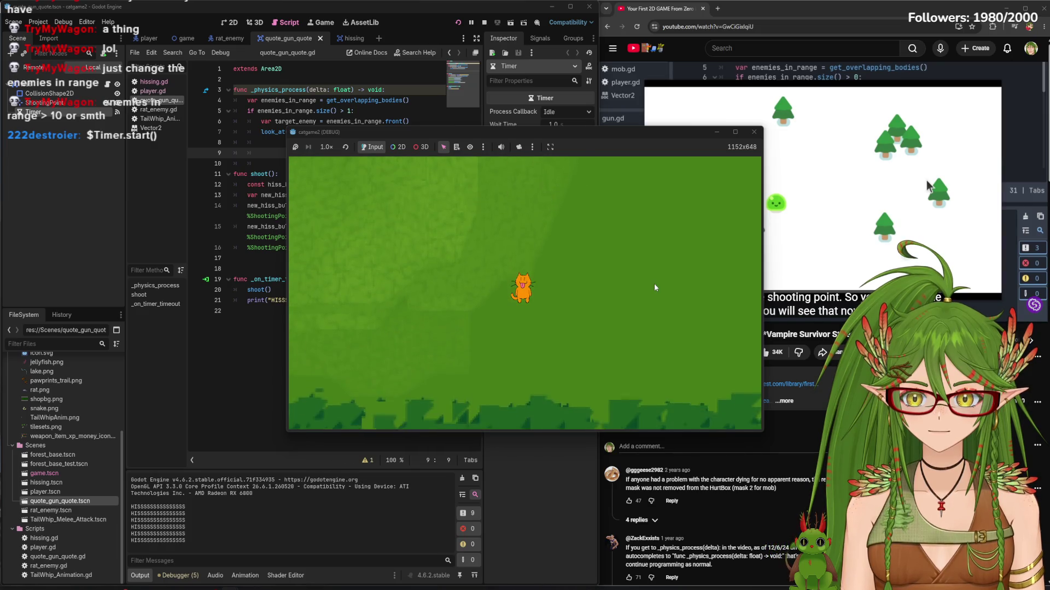
left_click(753, 132)
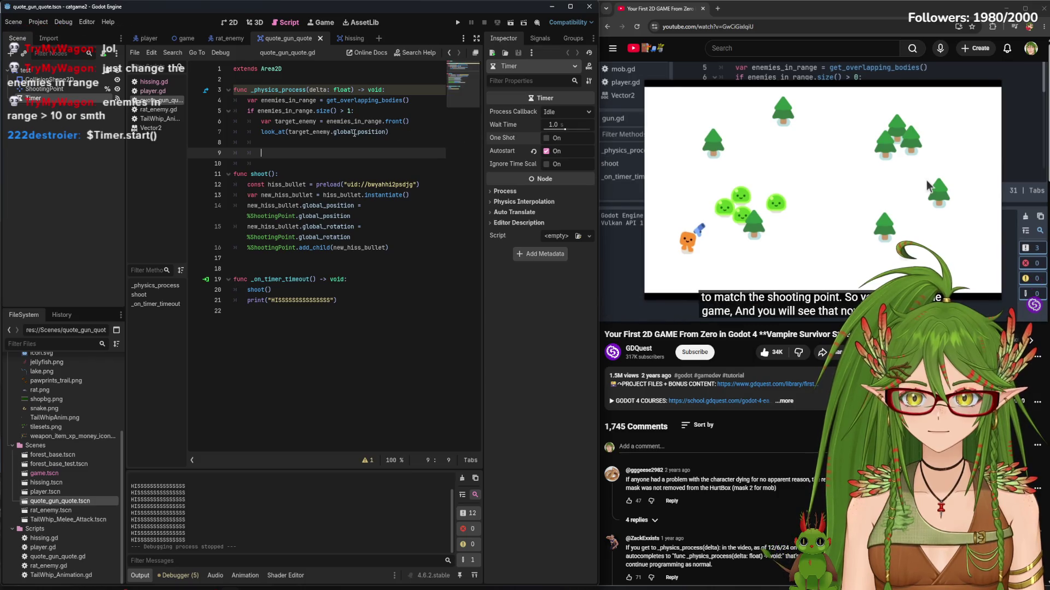
Inspect the range = 1200 line in hissing.gd, then return to quote_gun_quote.gd
left_click(351, 111)
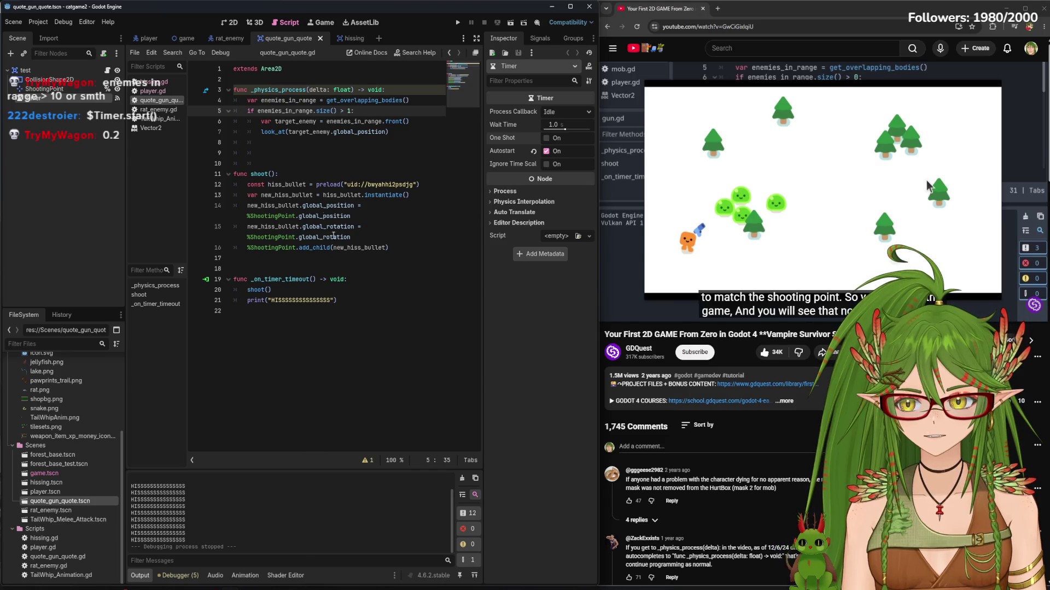
left_click(343, 40)
left_click(286, 35)
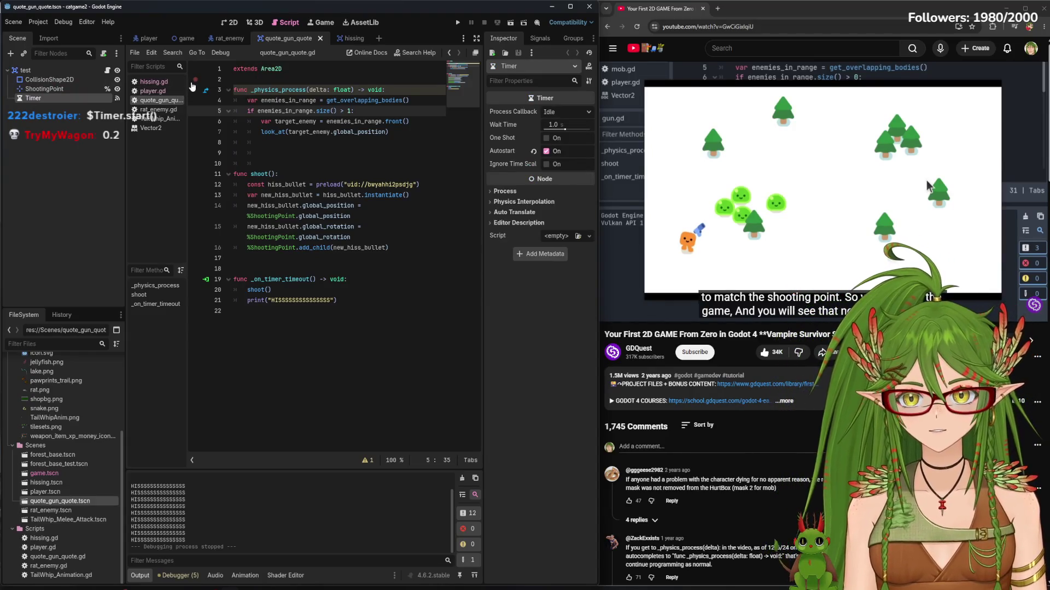
left_click(153, 81)
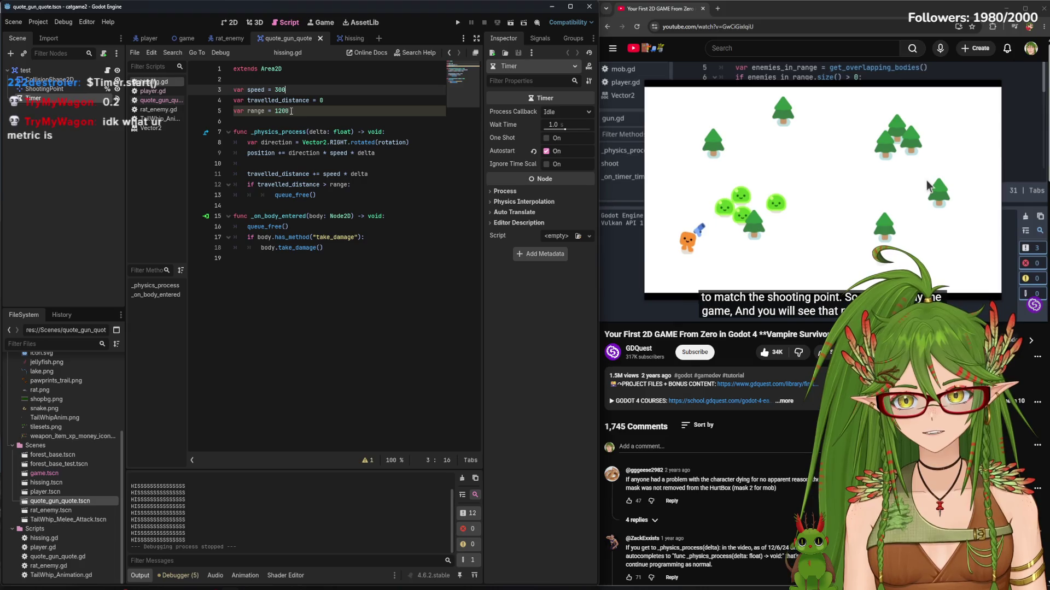
left_click_drag(292, 111, 281, 111)
left_click(323, 111)
left_click(153, 91)
left_click(155, 83)
left_click(164, 100)
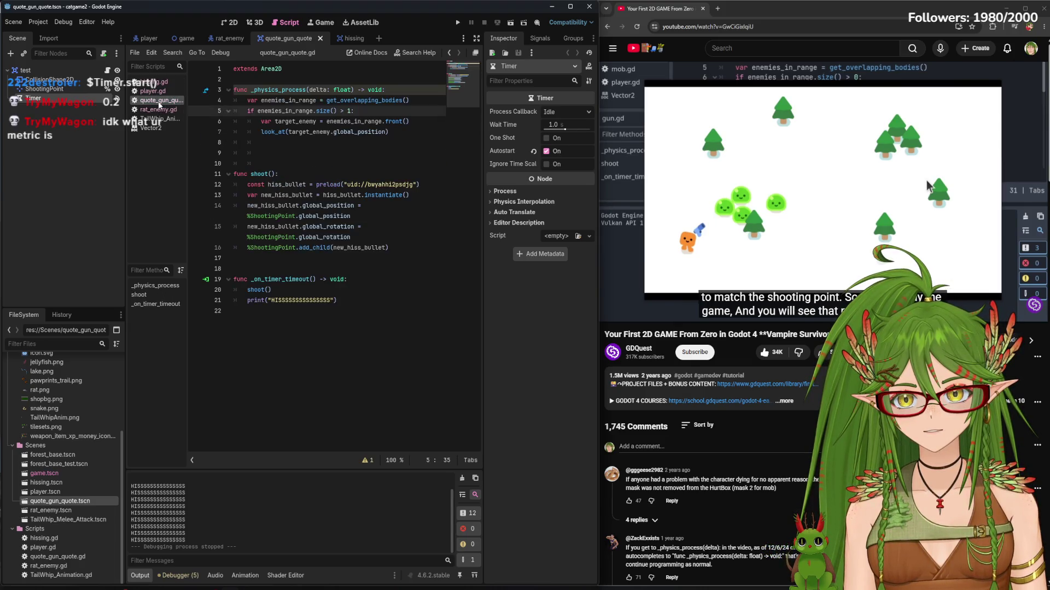
left_click(153, 91)
left_click(153, 82)
left_click(164, 100)
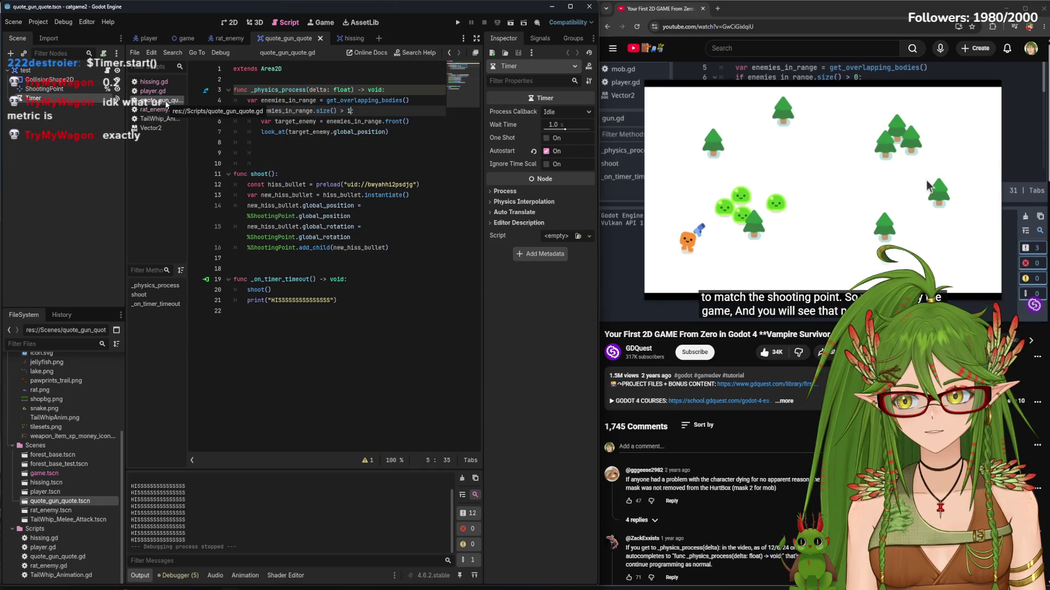
Change the enemy check to size() > 0.2: and run the game
key("BackSpace")
type("0.2")
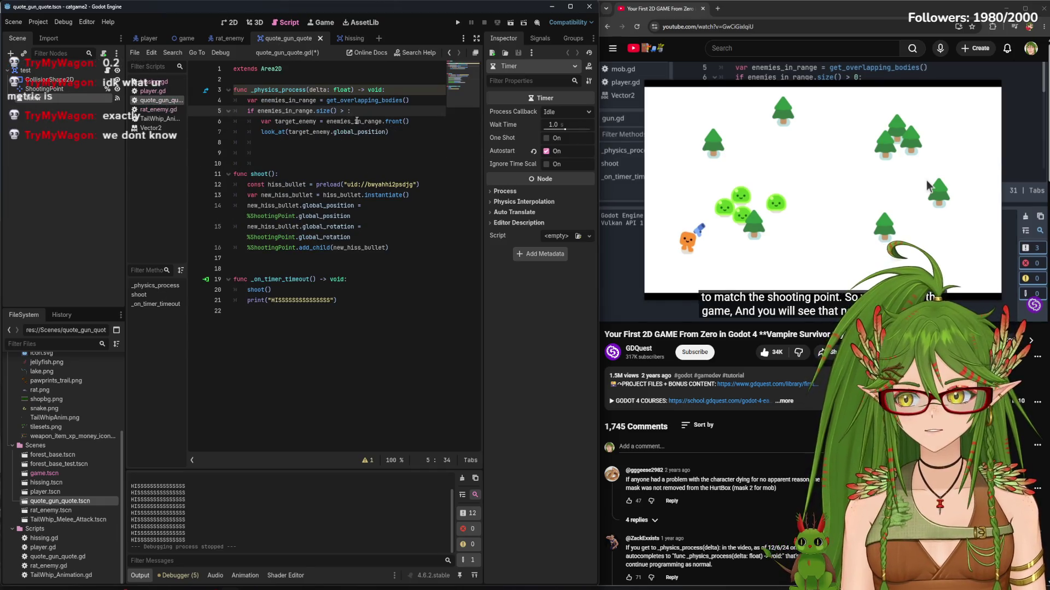
type(":")
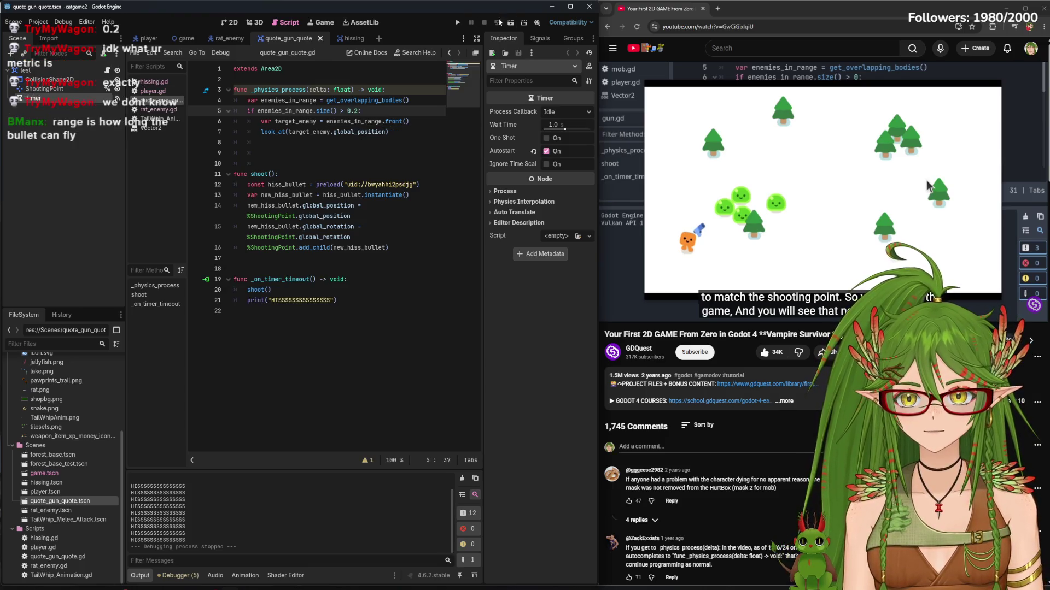
key("F5")
Walk the cat down-left in the running game, close it, and start resetting the threshold to 0
key("s")
key("a")
key("s")
key("a")
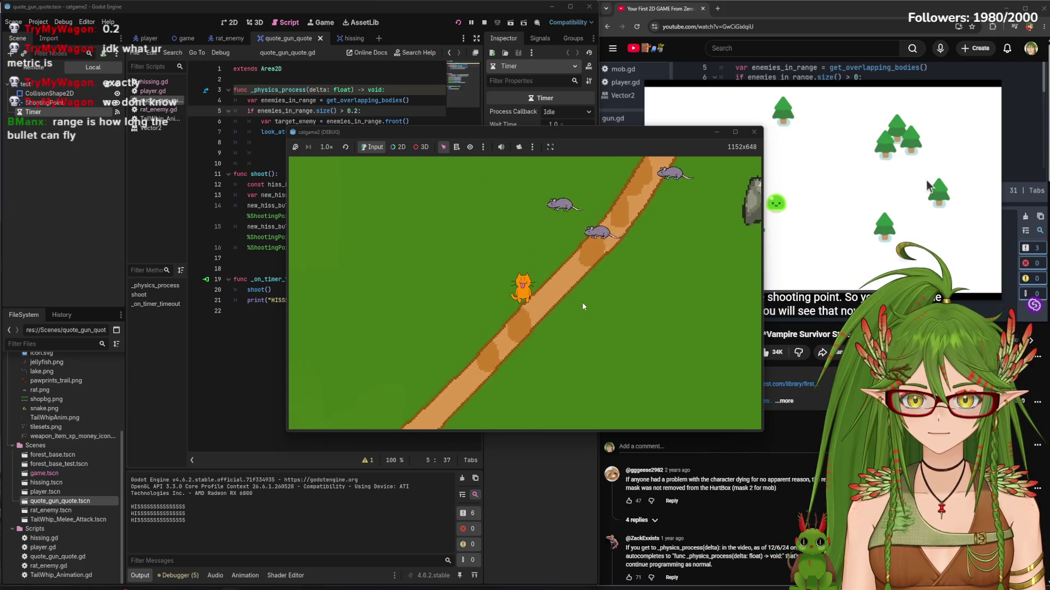
key("s")
key("a")
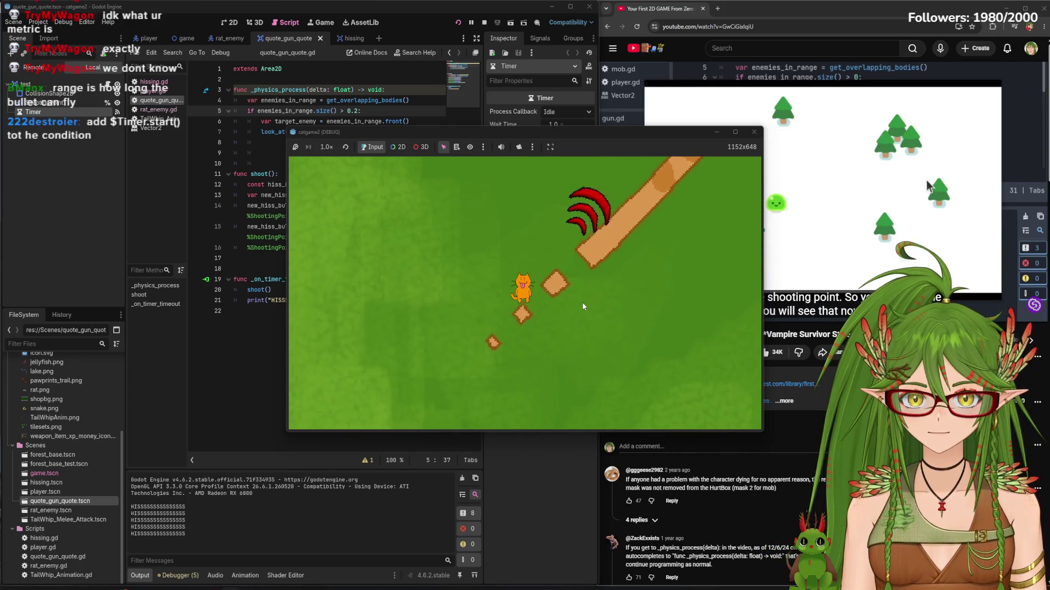
key("s")
key("a")
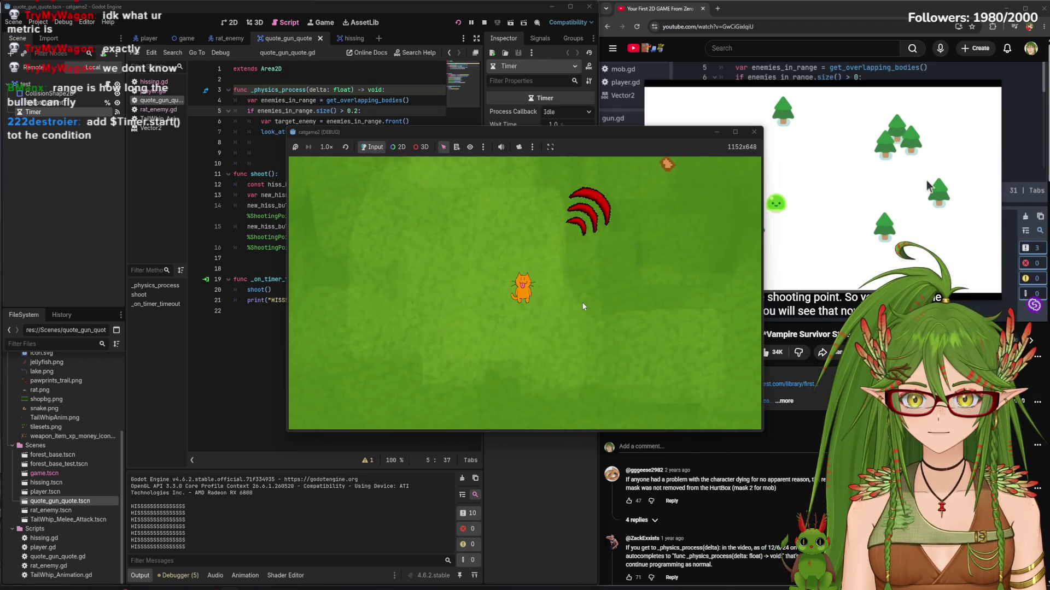
left_click(754, 132)
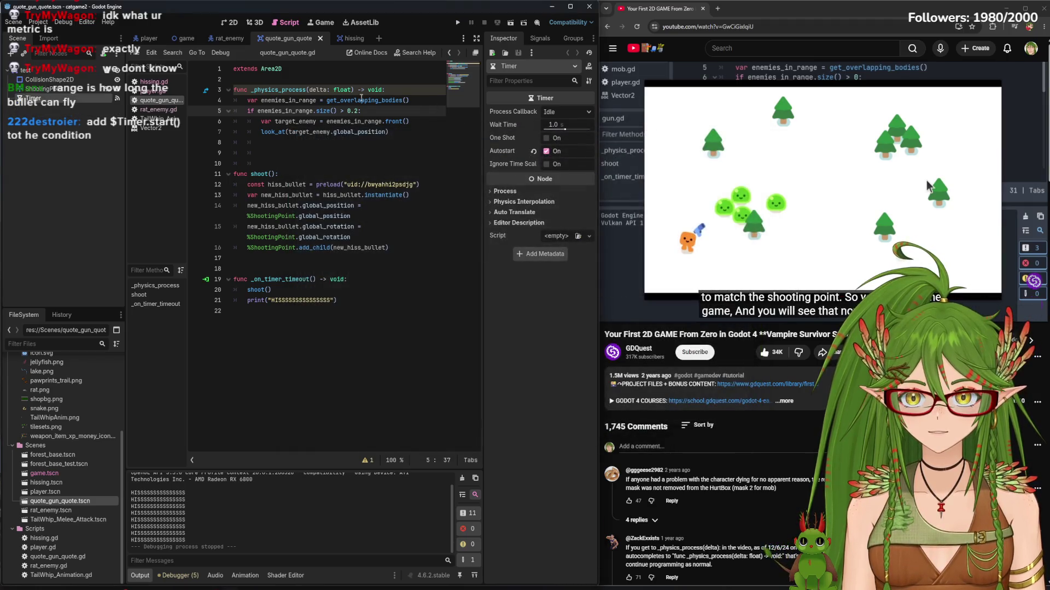
key("BackSpace")
key("BackSpace")
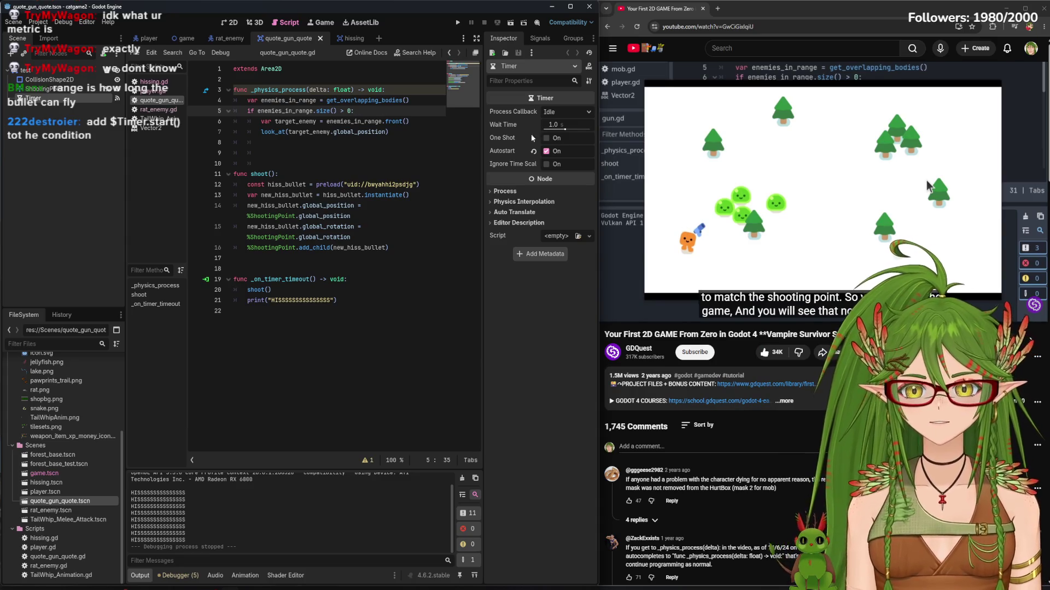
Set the Timer to One Shot, add $Timer.start() inside the enemy check, save, and briefly test-run the game
left_click(547, 138)
left_click(374, 111)
key("Return")
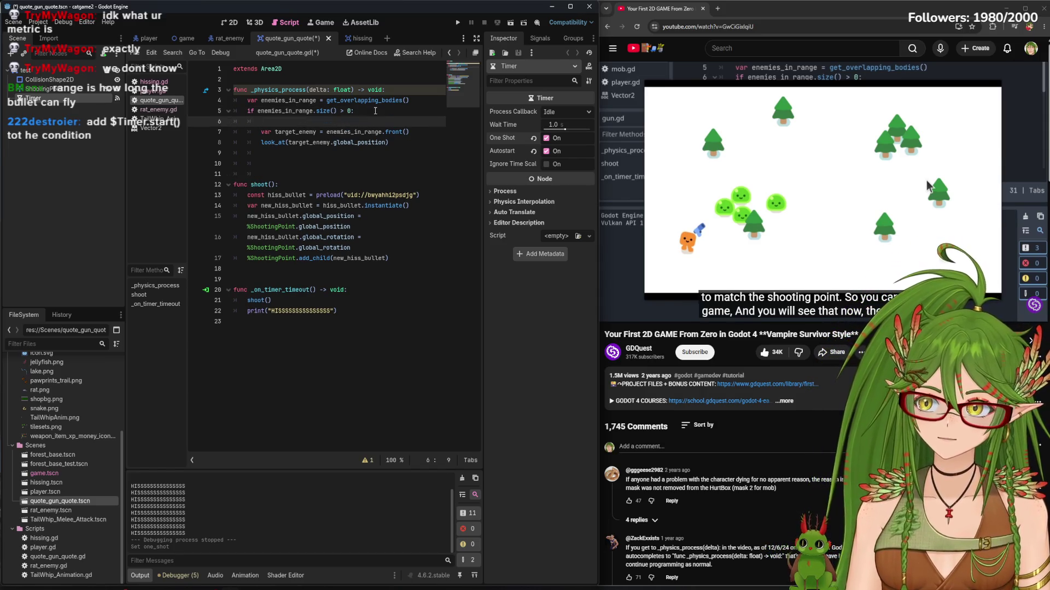
type("$Timer.")
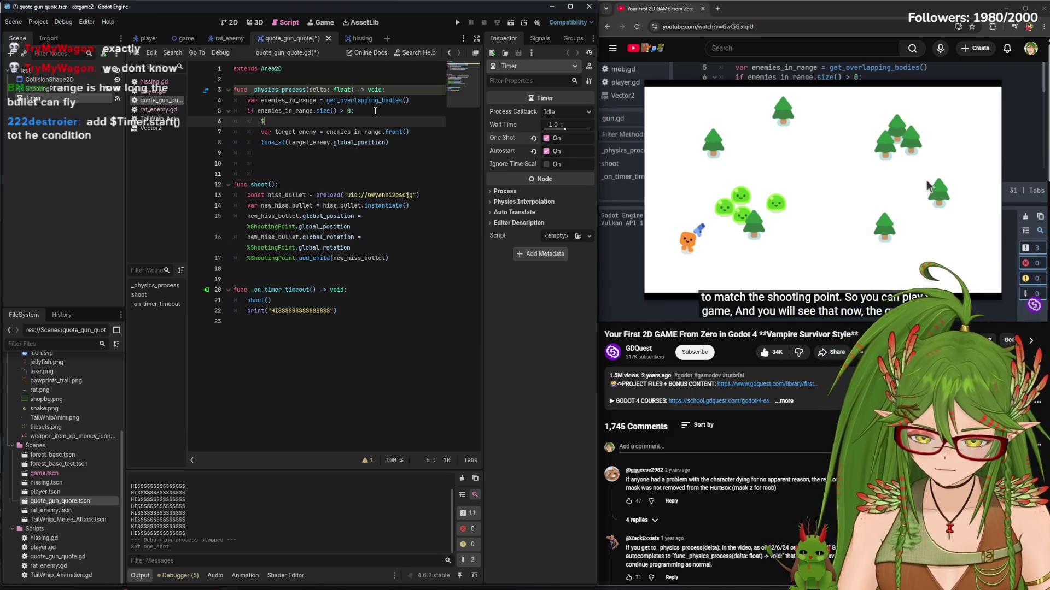
type("start()")
left_click(262, 163)
key("ctrl+s")
left_click(461, 21)
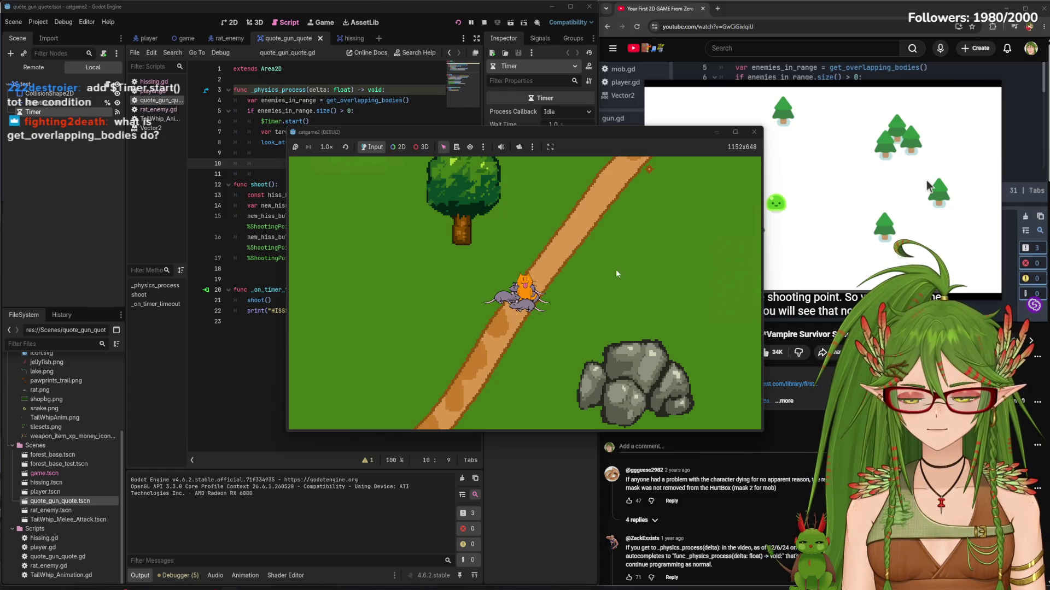
left_click(754, 132)
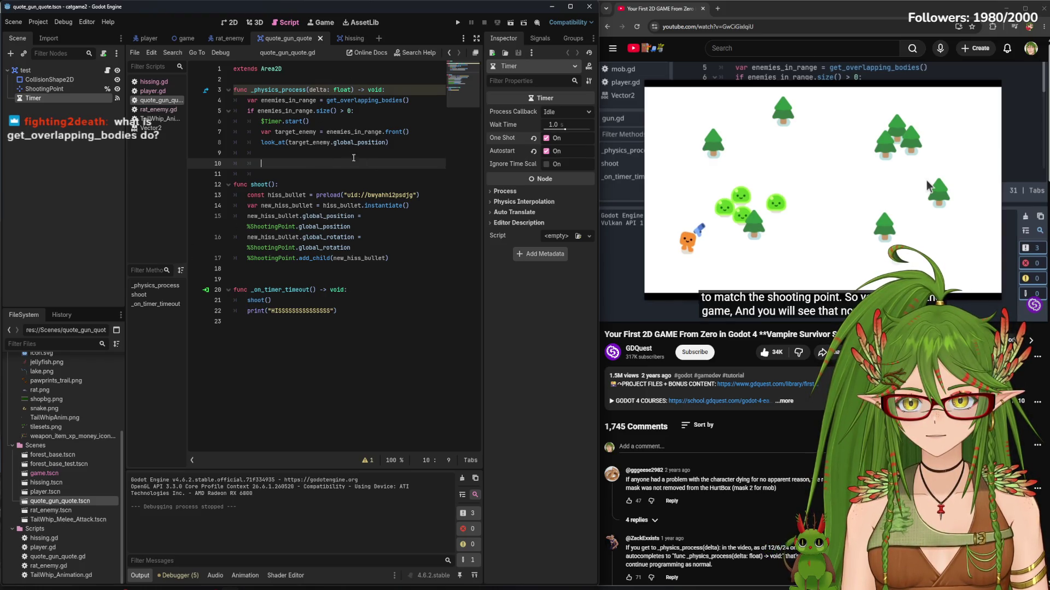
Compare against hissing.gd, then append a hi print after the $Timer.start() line
left_click(155, 82)
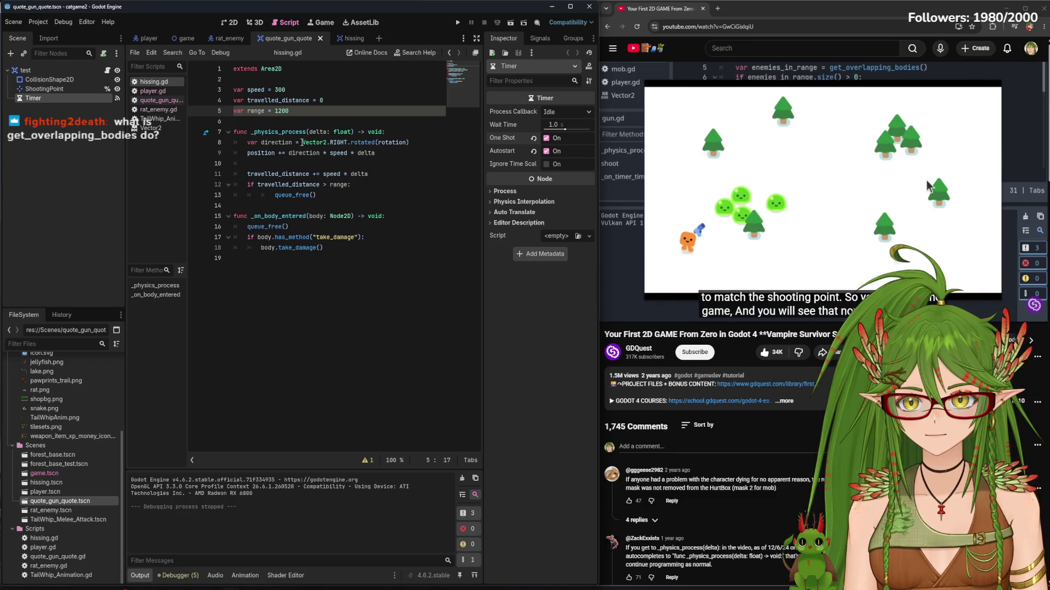
left_click(156, 100)
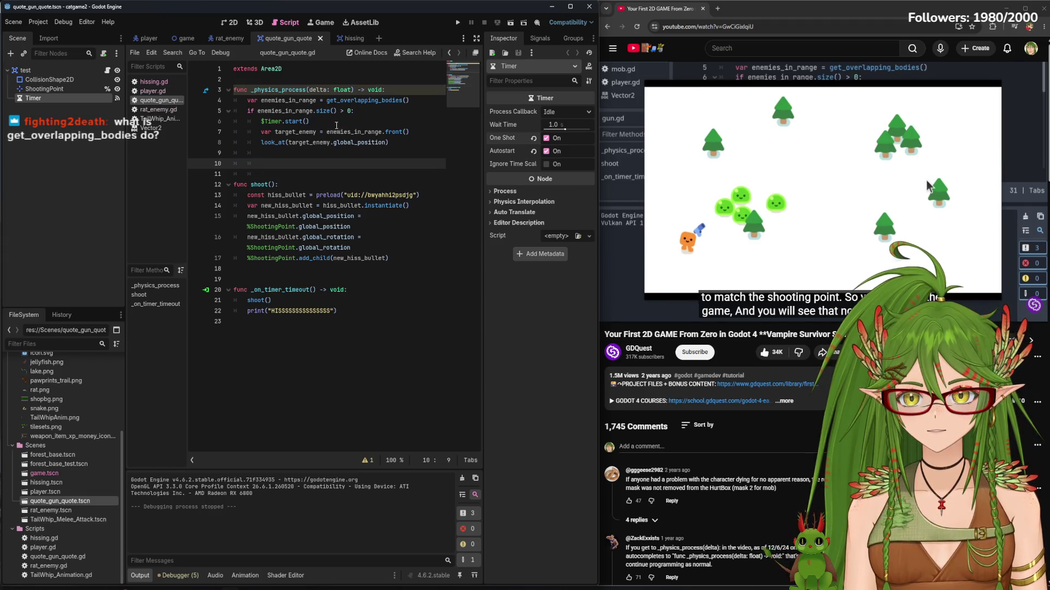
left_click_drag(335, 125, 247, 121)
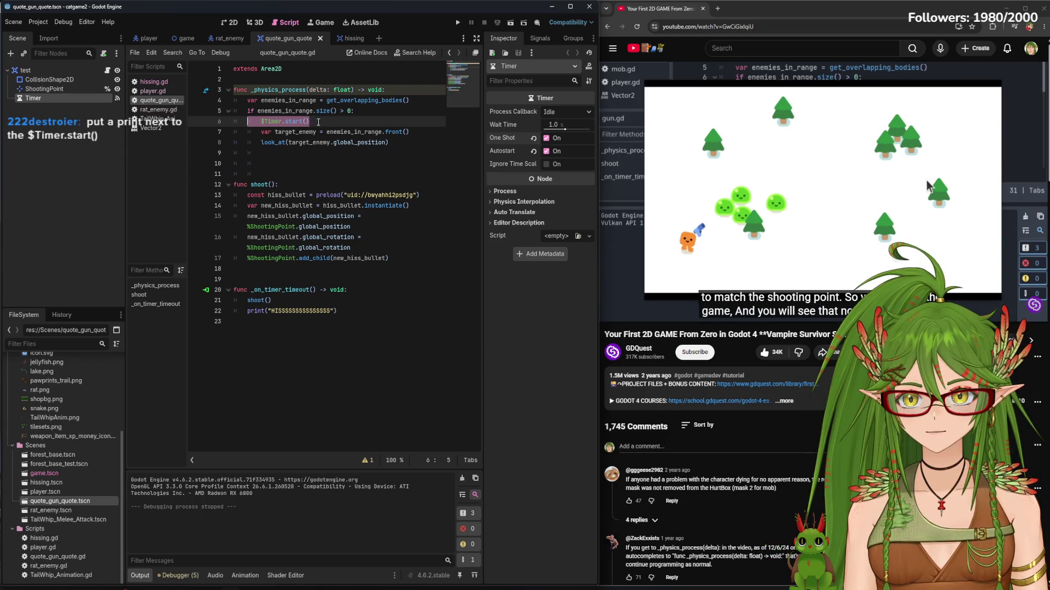
key("End")
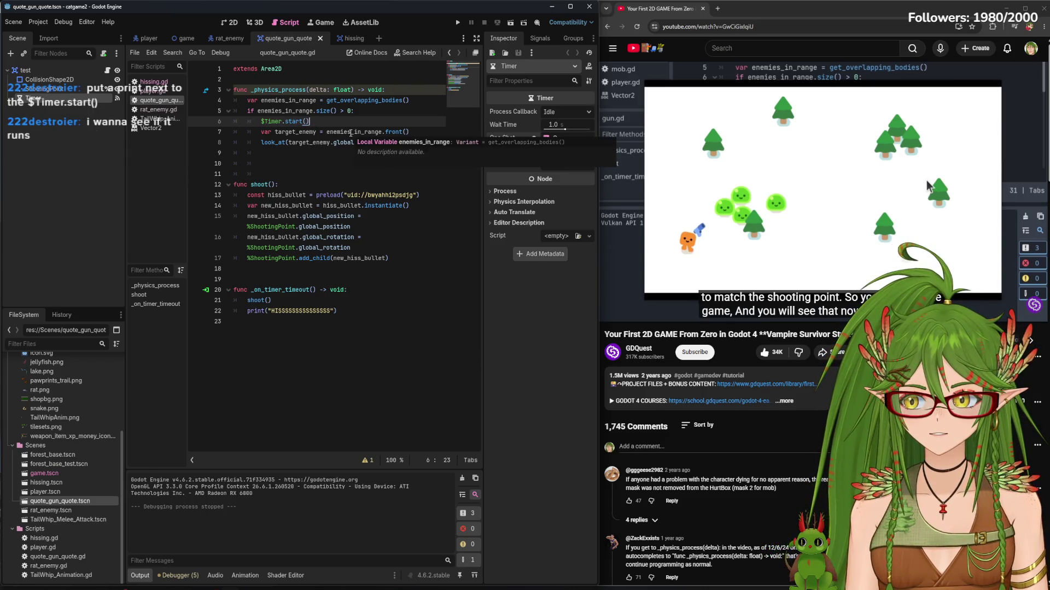
key("BackSpace")
type(".print(\"hi")
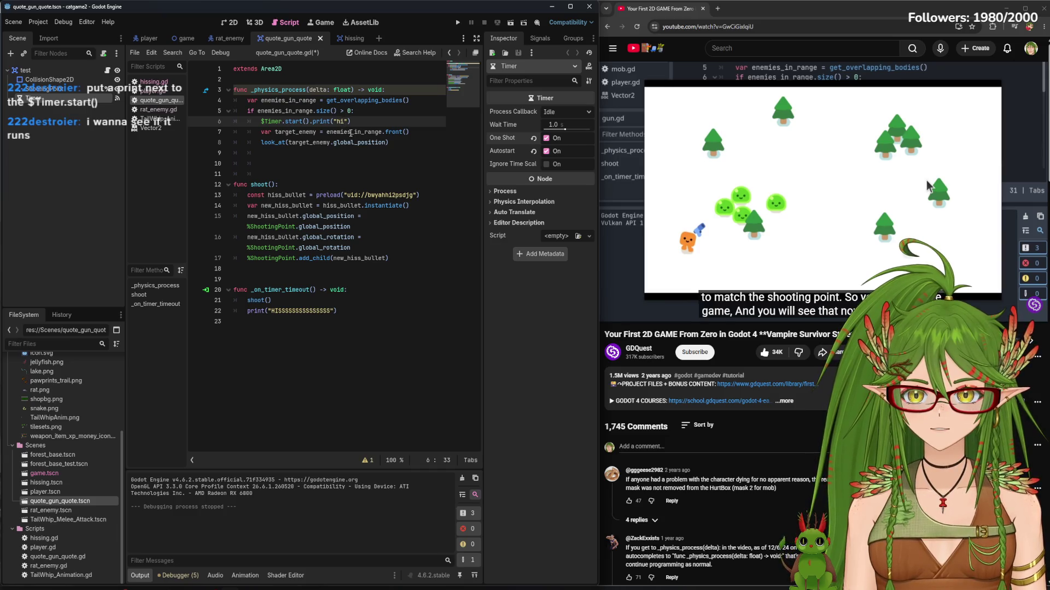
left_click(358, 157)
Move print("hi") onto its own indented line under the if and remove the stray s
key("F5")
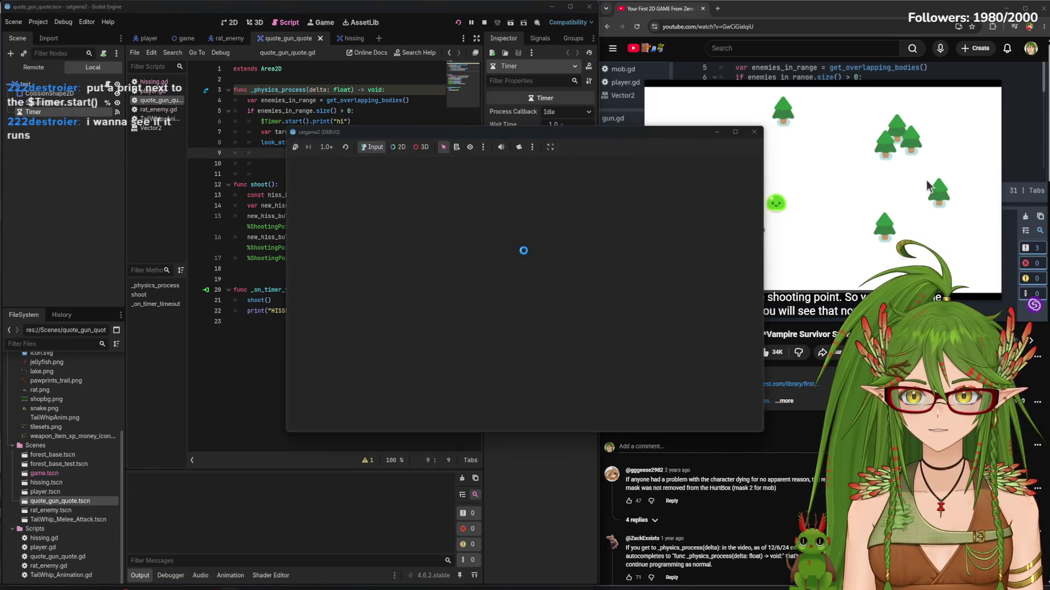
type("s")
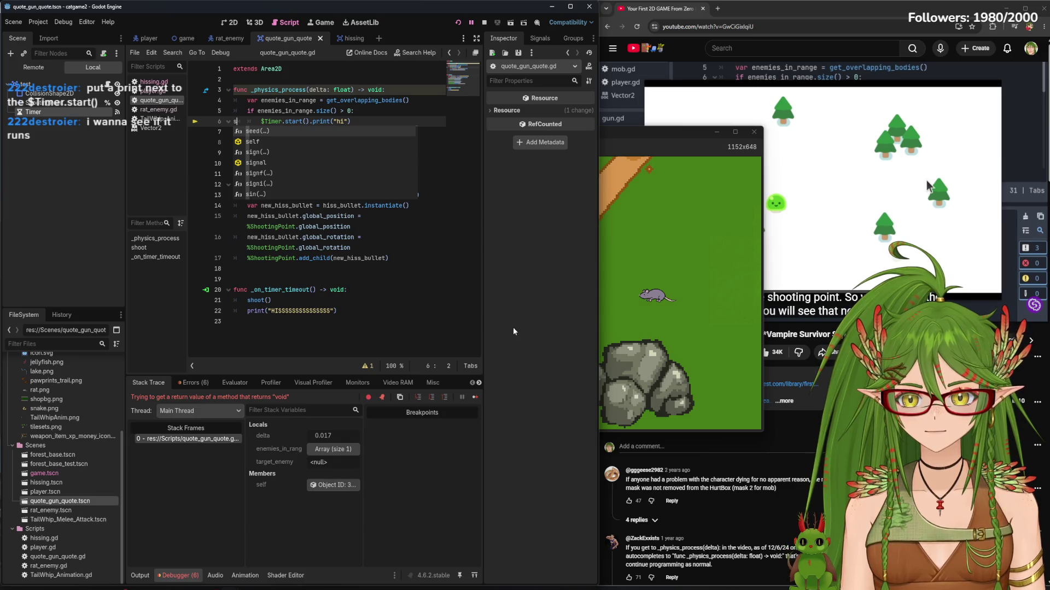
key("Escape")
left_click_drag(351, 121, 313, 121)
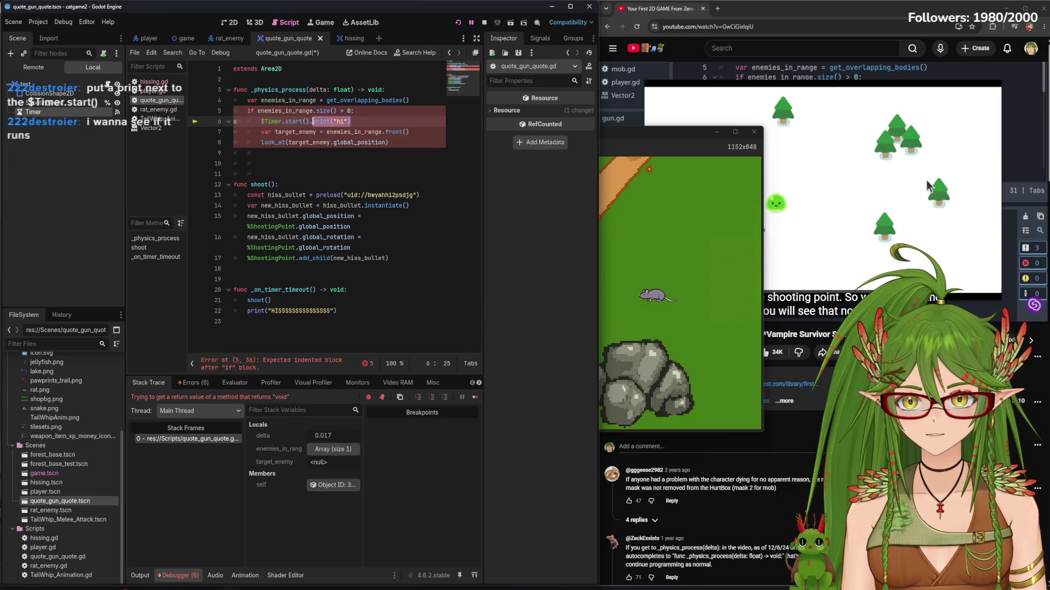
key("BackSpace")
key("BackSpace")
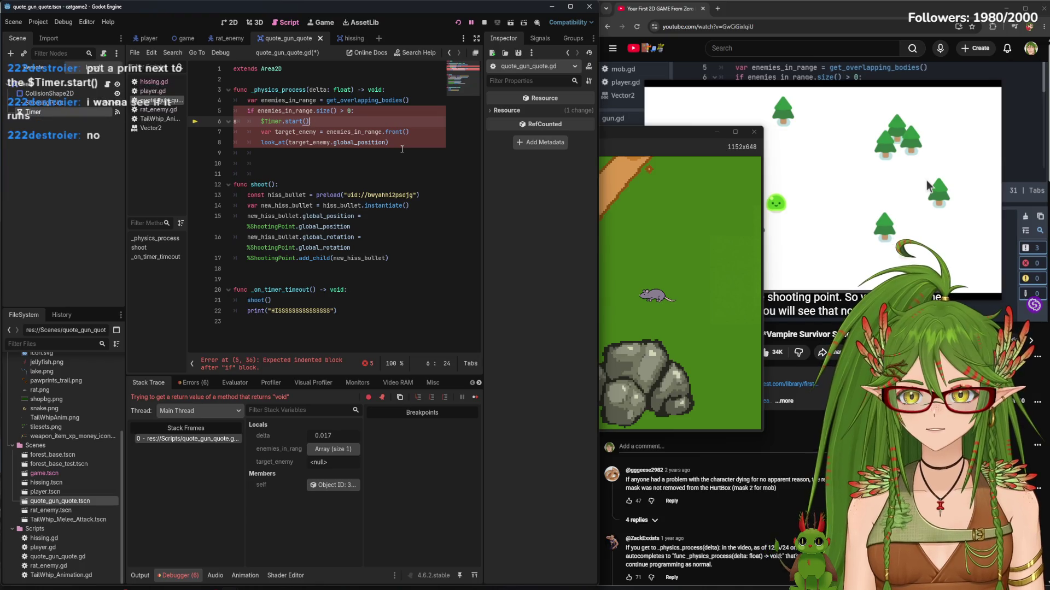
key("Return")
type("print(\"hi\")")
left_click(235, 133)
key("Tab")
key("Up")
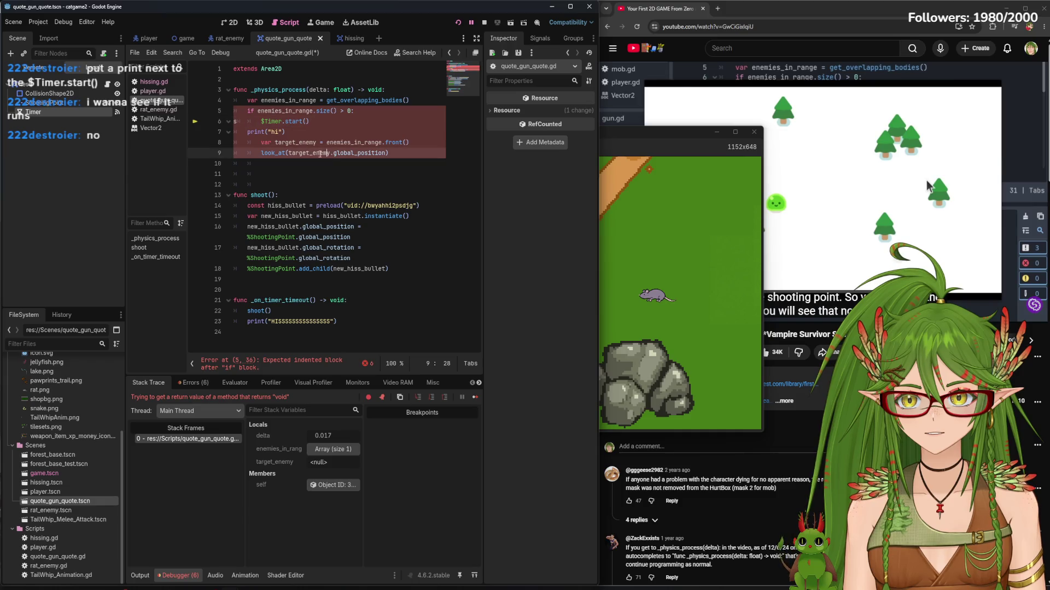
key("Delete")
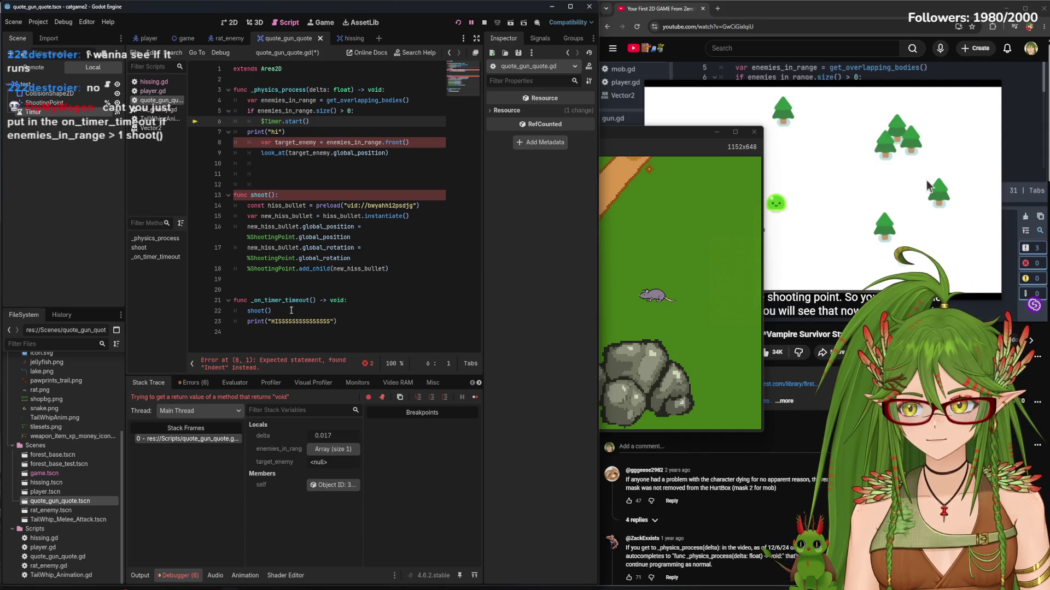
Align the print line, save, run to see "hi" in Output, then delete both test lines
left_click(247, 132)
key("Tab")
key("End")
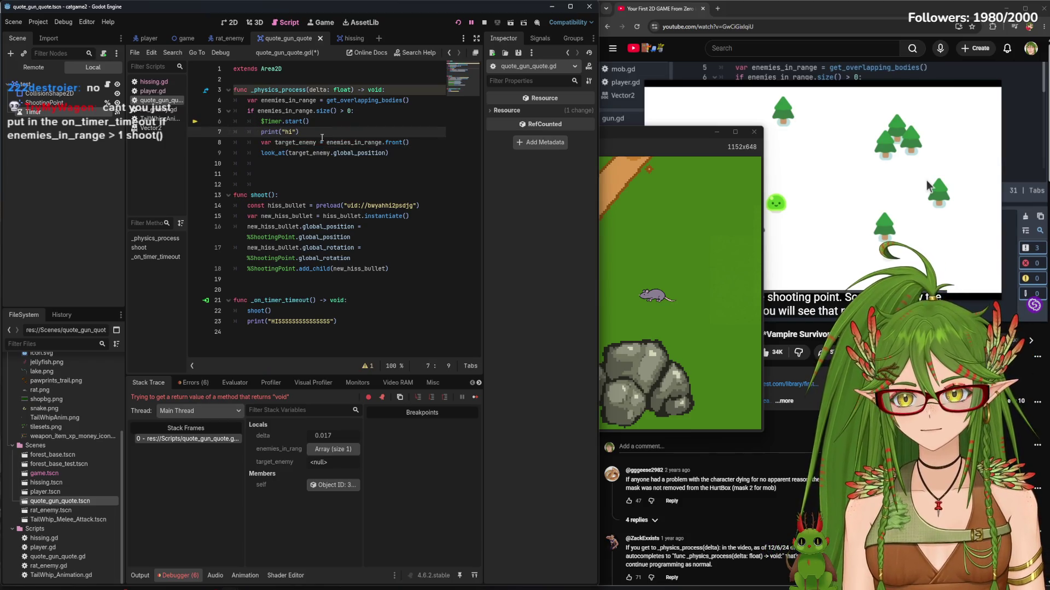
key("ctrl+s")
key("F8")
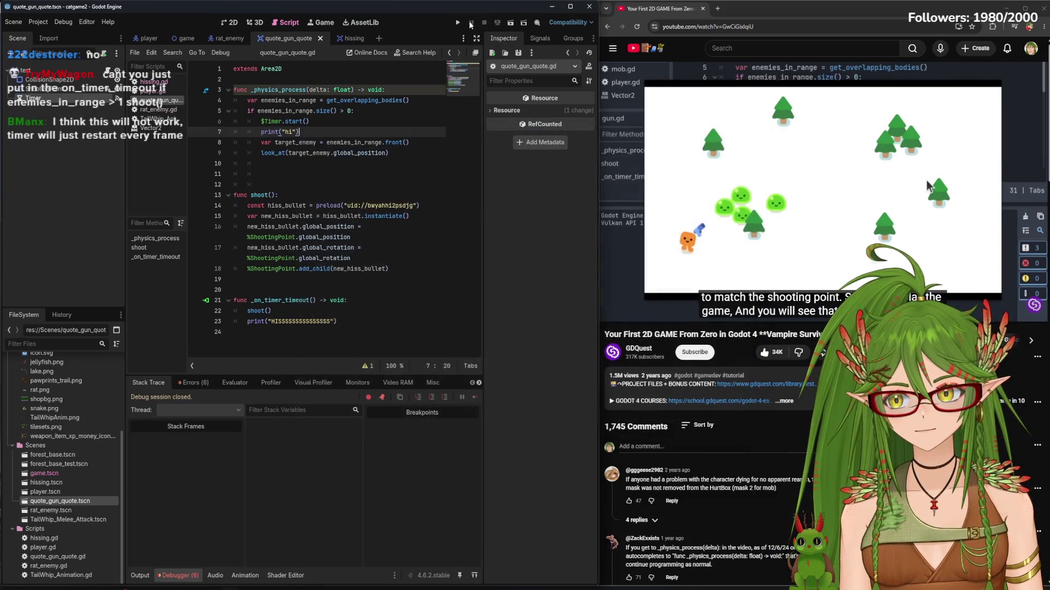
left_click(458, 23)
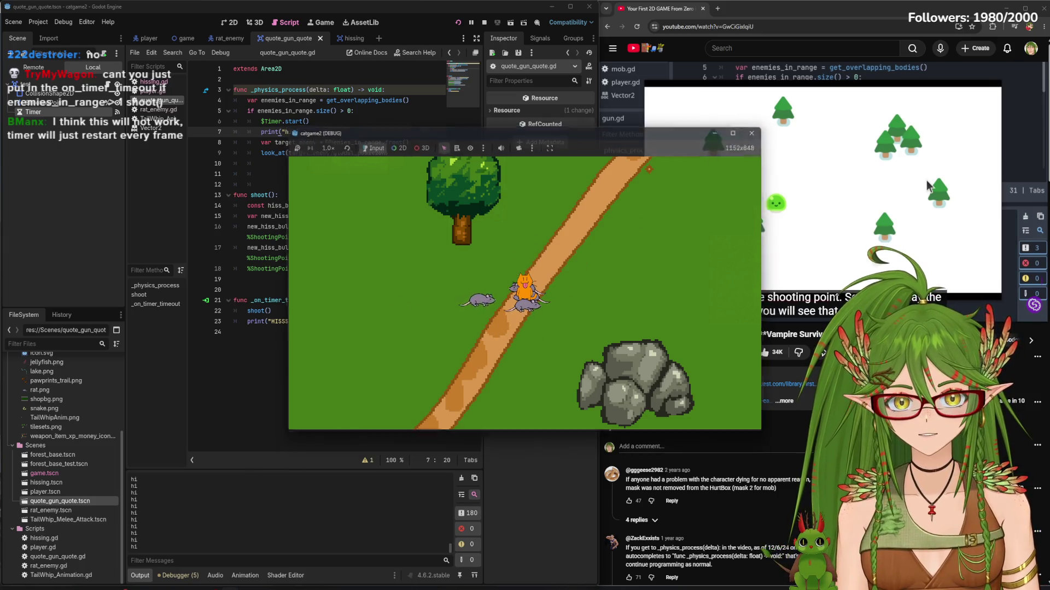
key("F8")
left_click_drag(308, 134, 234, 122)
key("BackSpace")
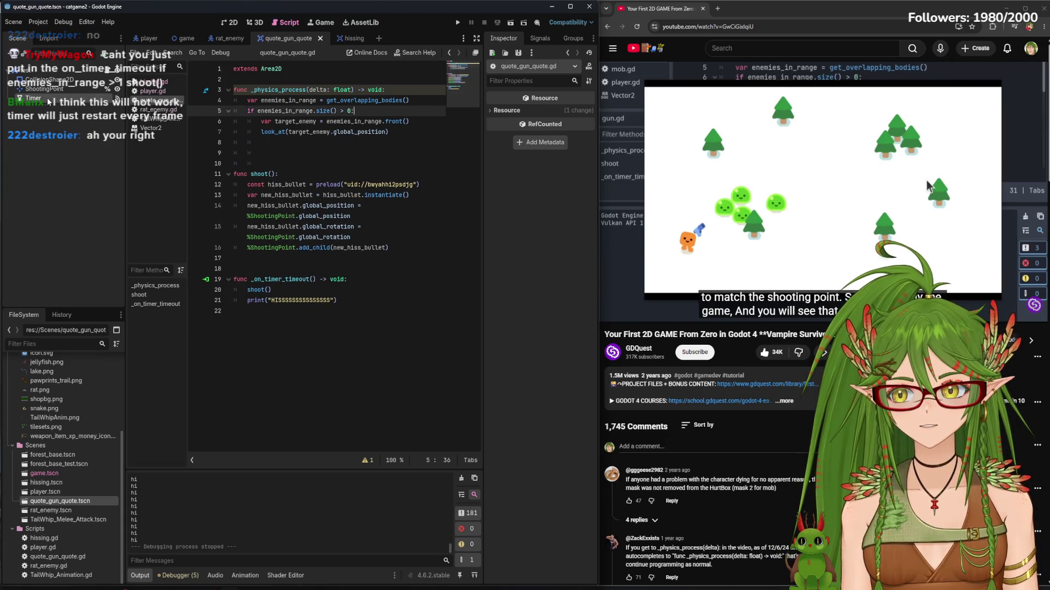
Wrap shoot() in the timeout handler inside if enemies_in_range.size() > 1
key("BackSpace")
left_click(378, 151)
key("ctrl+s")
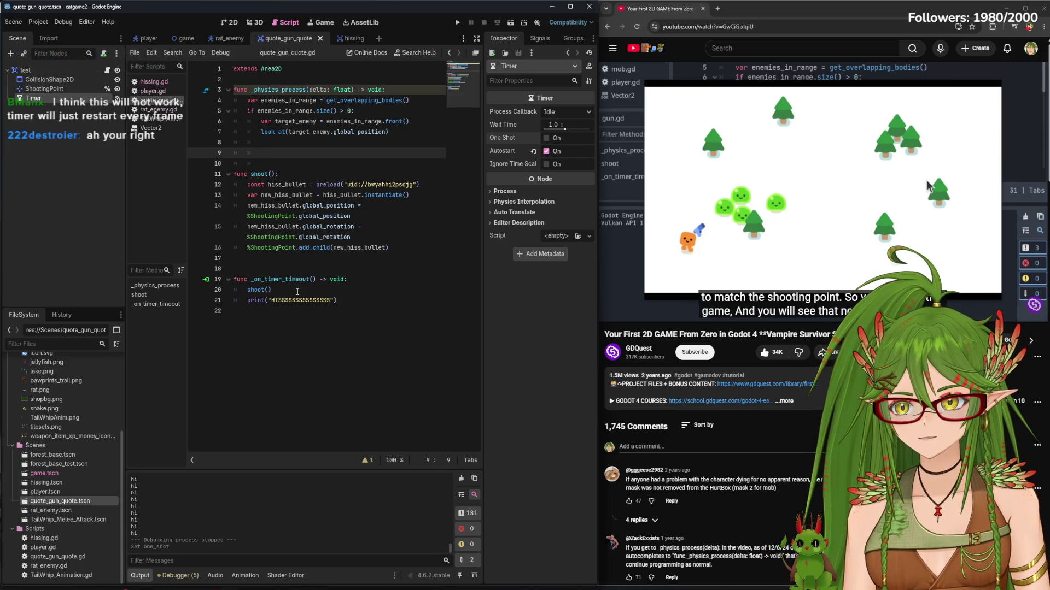
left_click(245, 290)
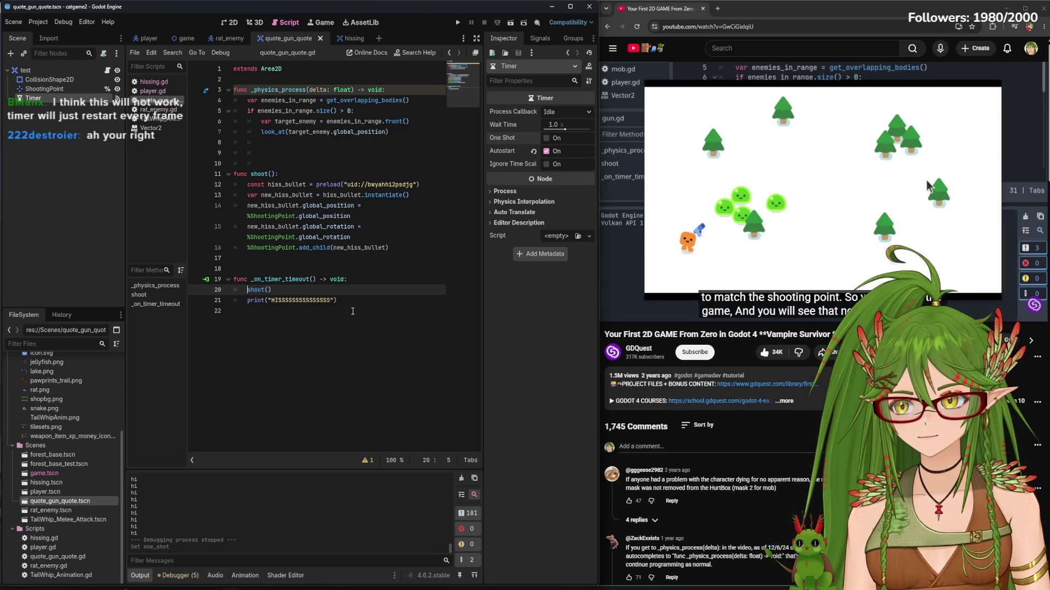
type("if enemies")
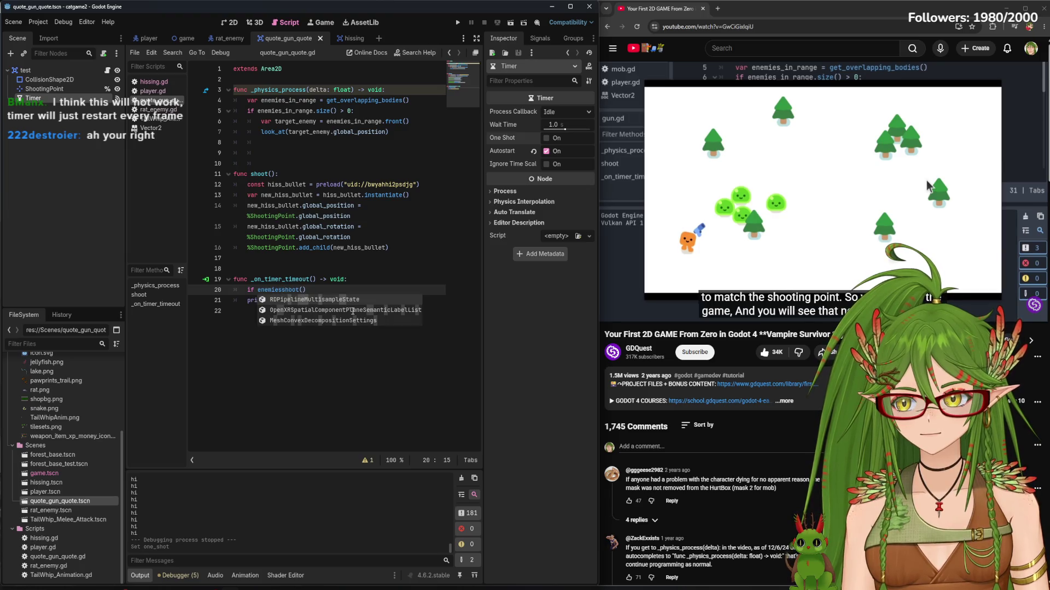
type("_in_range")
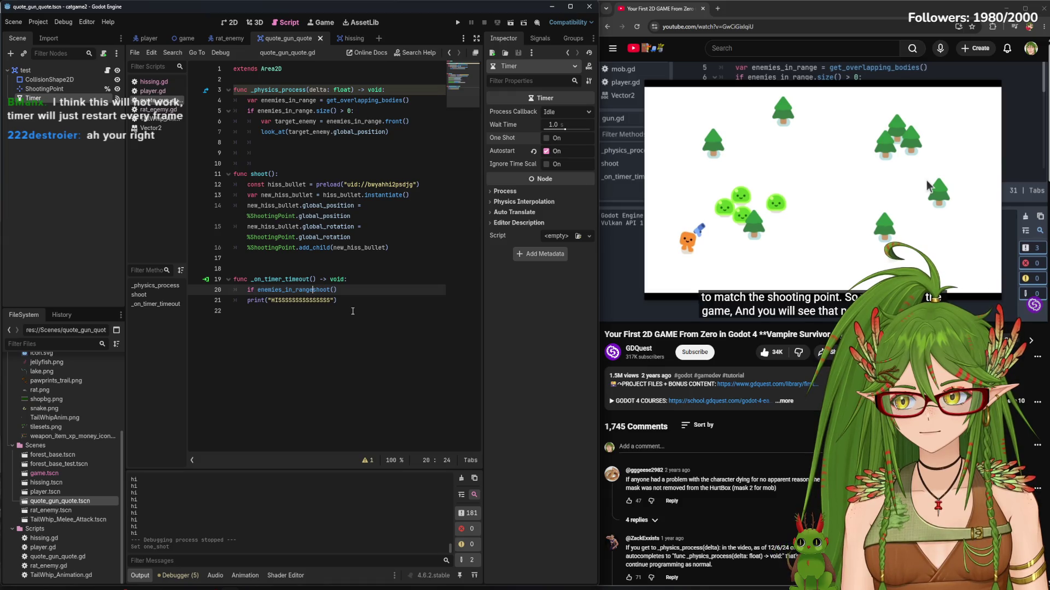
type(".siz")
type("e() > 1")
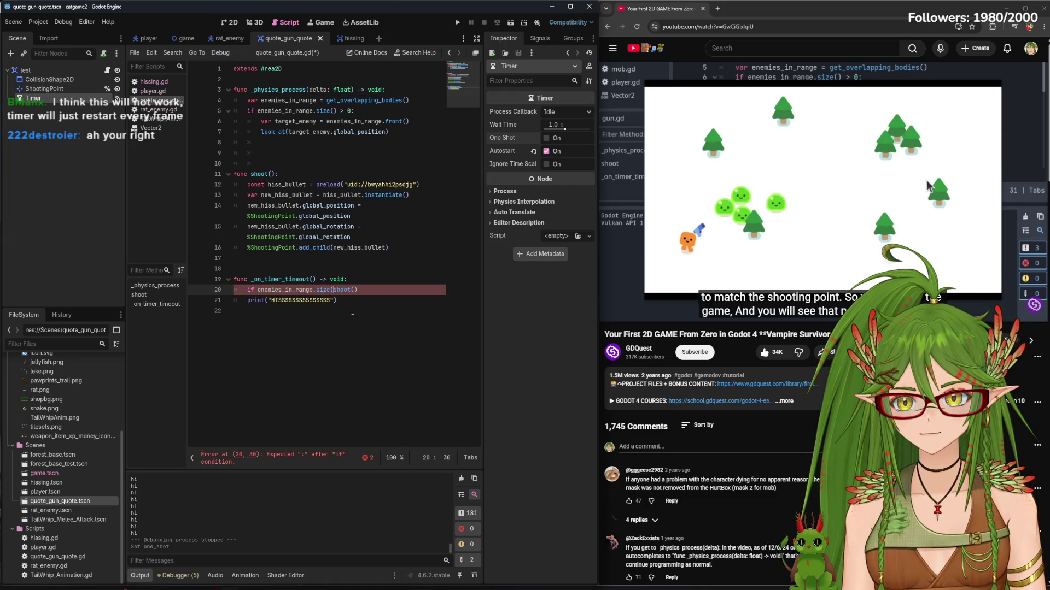
key("Return")
key("Tab")
key("Down")
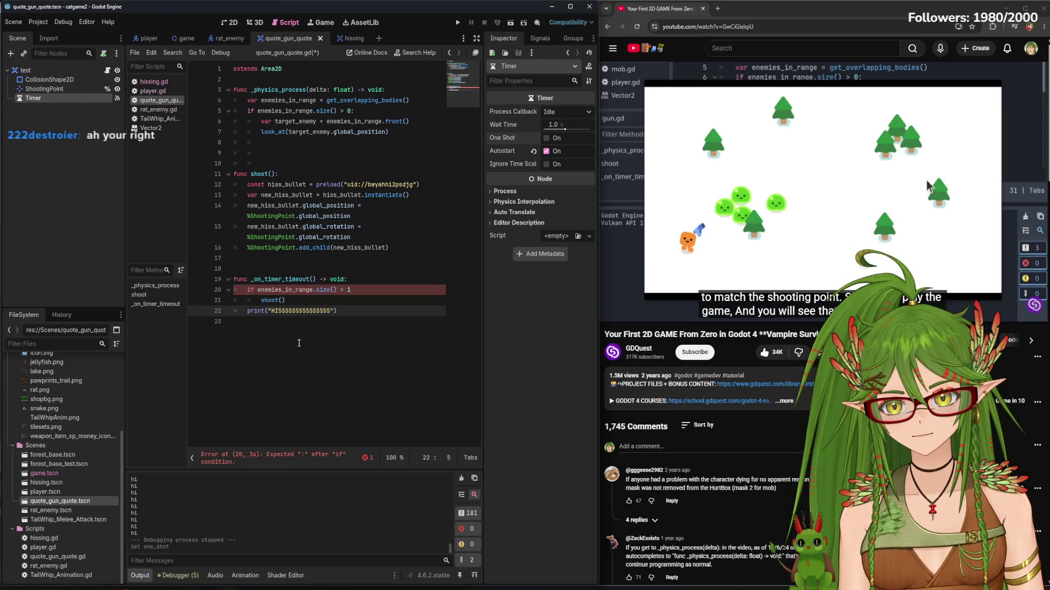
left_click(359, 289)
type(":")
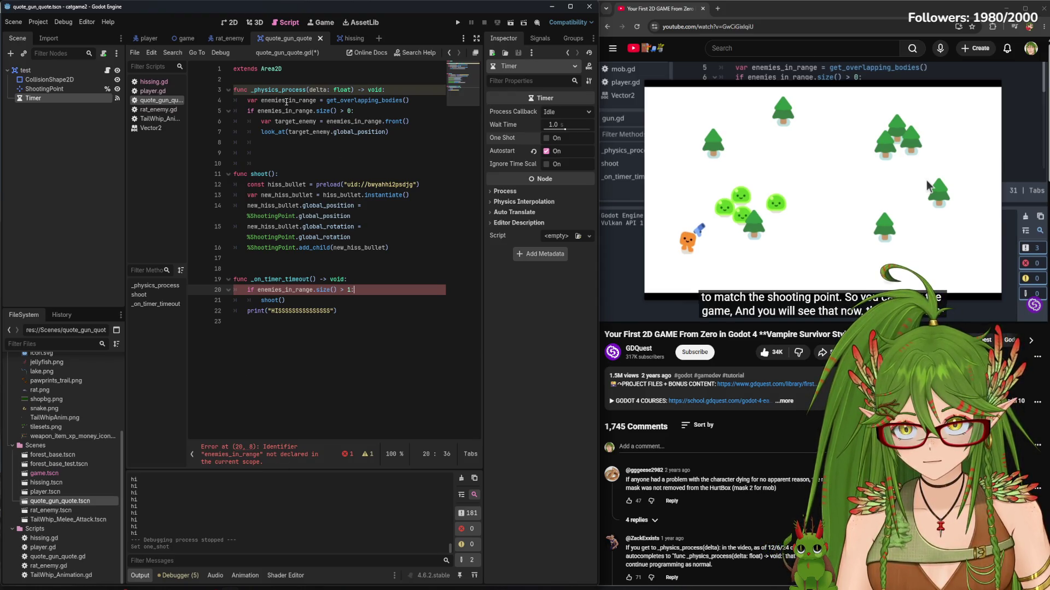
Copy the enemies_in_range get_overlapping_bodies() declaration into the timeout handler and run the game
left_click_drag(421, 100, 238, 101)
key("ctrl+c")
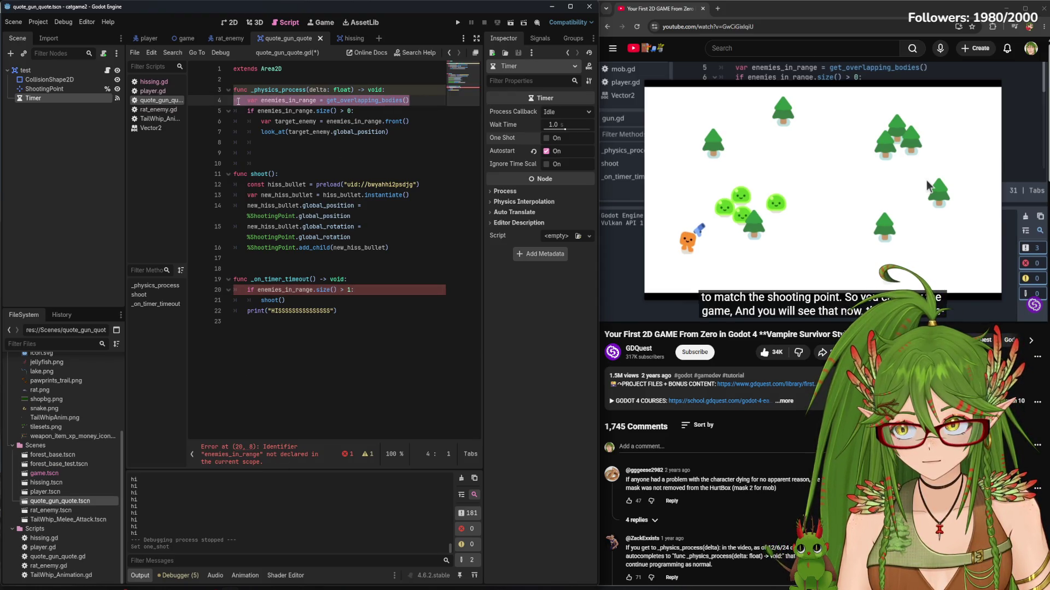
left_click(357, 280)
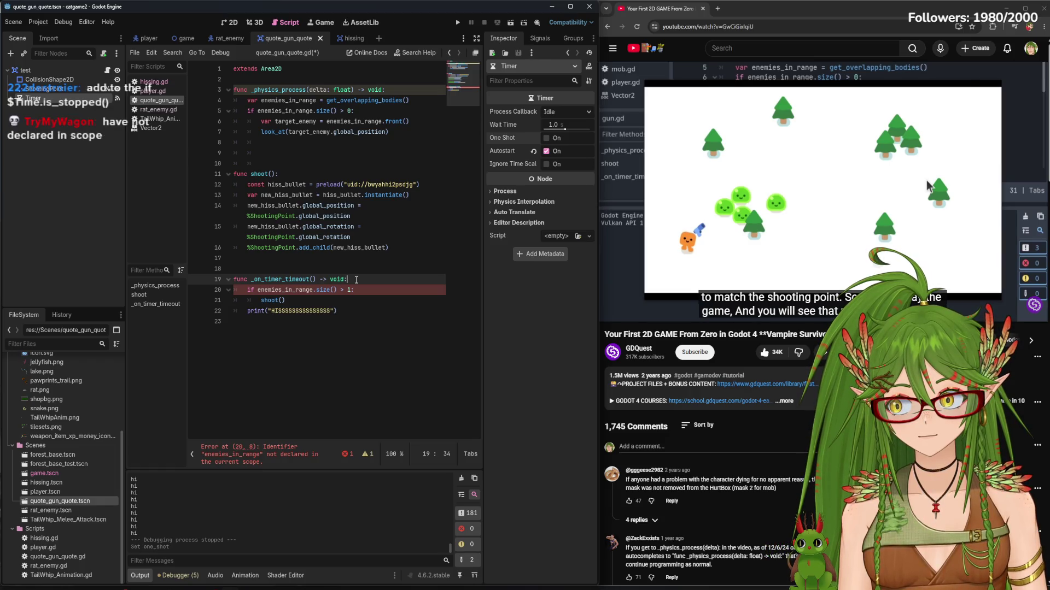
key("Return")
key("ctrl+v")
key("BackSpace")
key("F5")
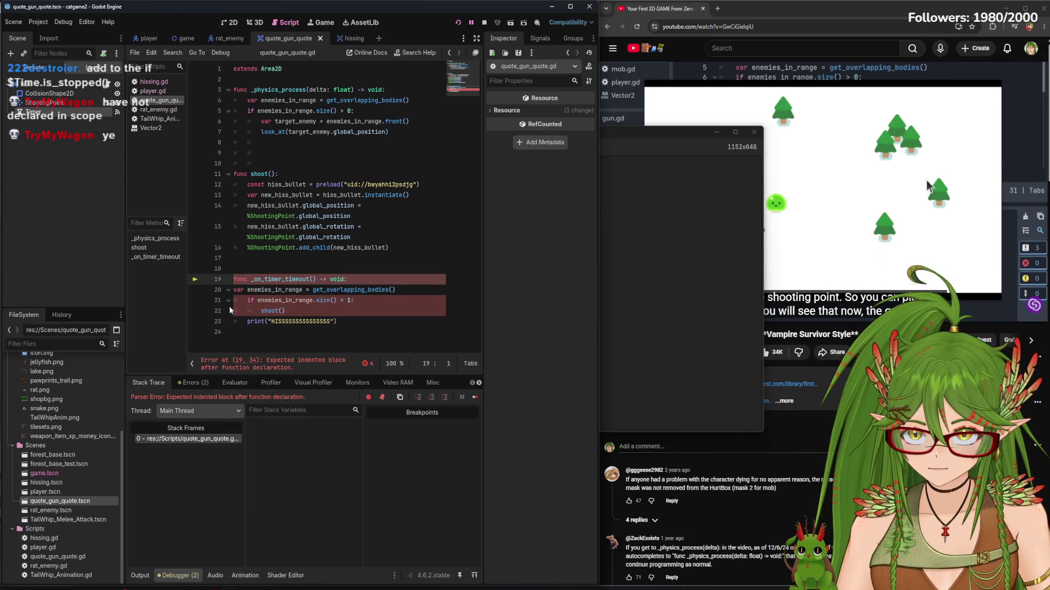
Indent the declaration inside the timeout handler to fix the indentation error, save, and relaunch the game
left_click(261, 311)
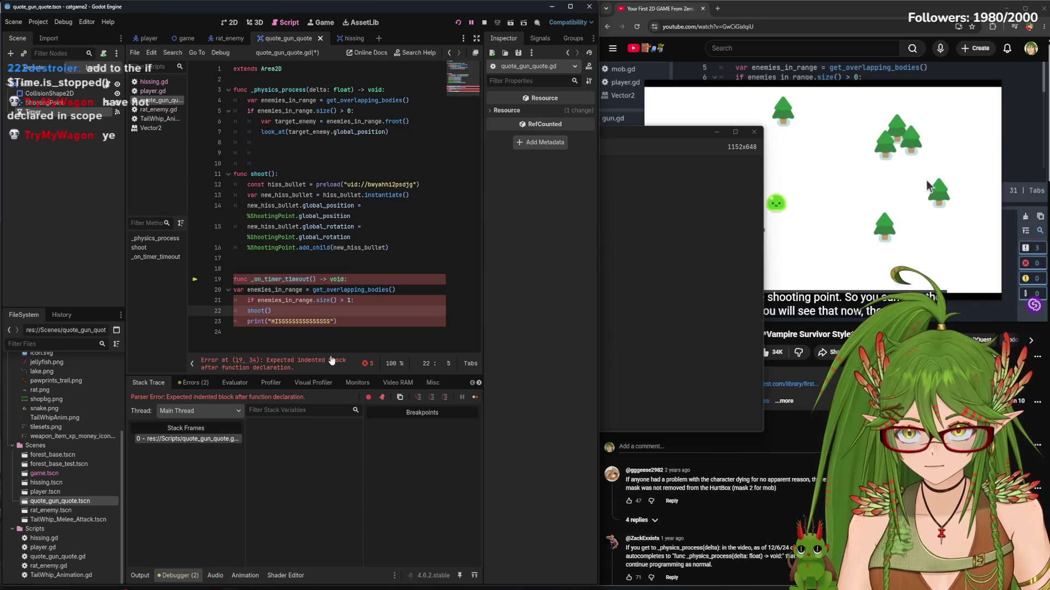
left_click(236, 290)
key("Tab")
key("ctrl+s")
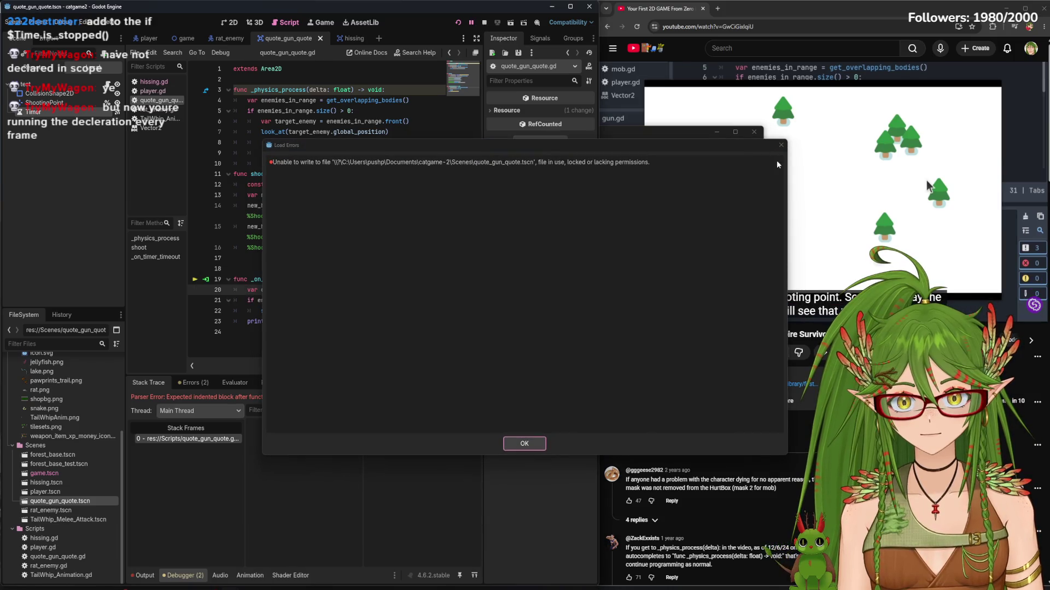
key("Return")
left_click(753, 133)
key("F5")
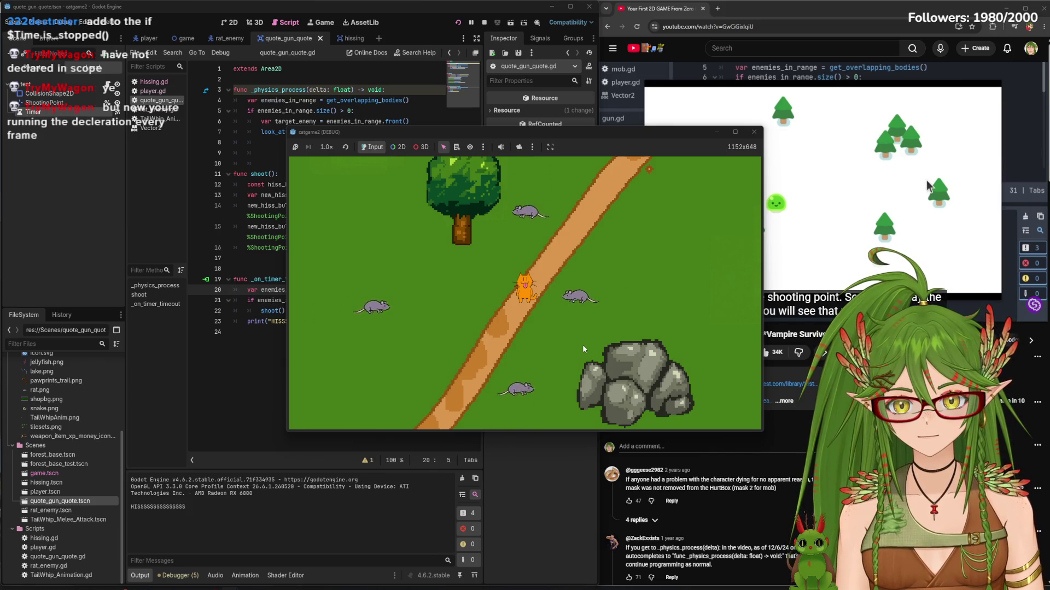
Walk the cat down-left, right, then left among the rats while it hisses, then stop the game
key("a")
key("s")
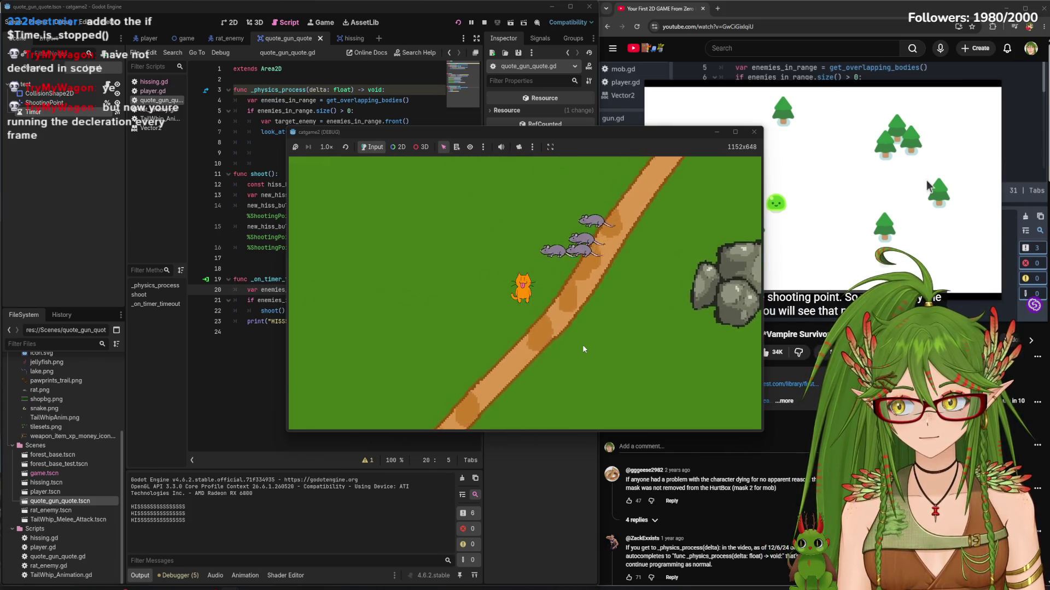
key("a")
key("s")
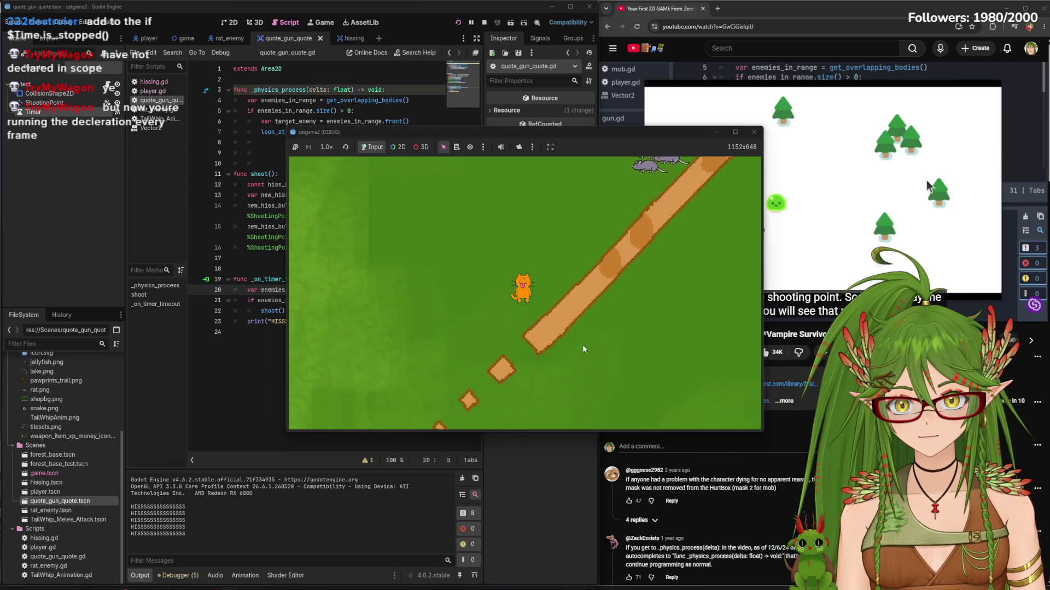
key("s")
key("d")
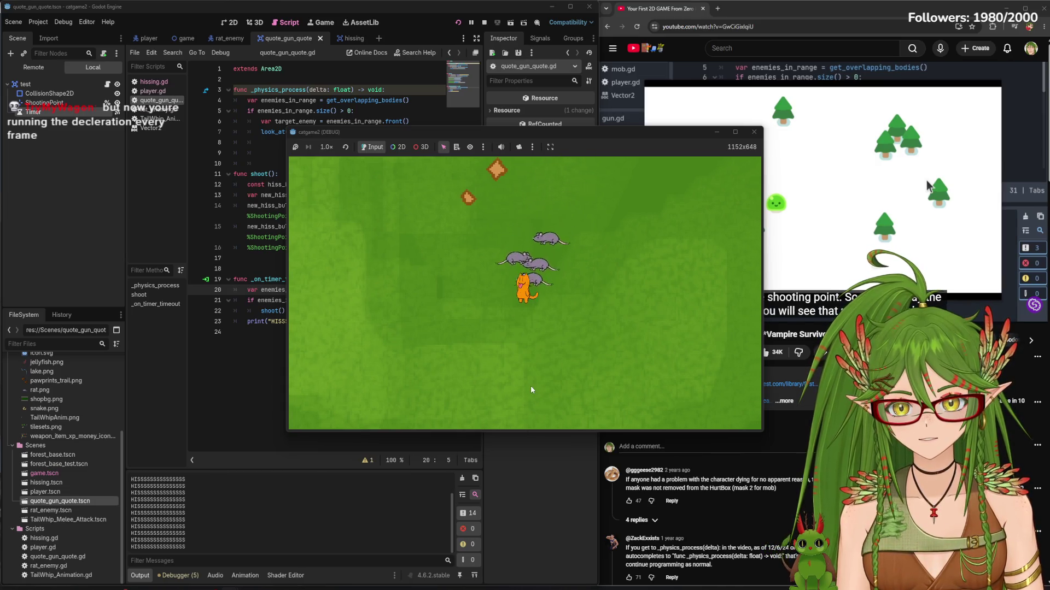
key("a")
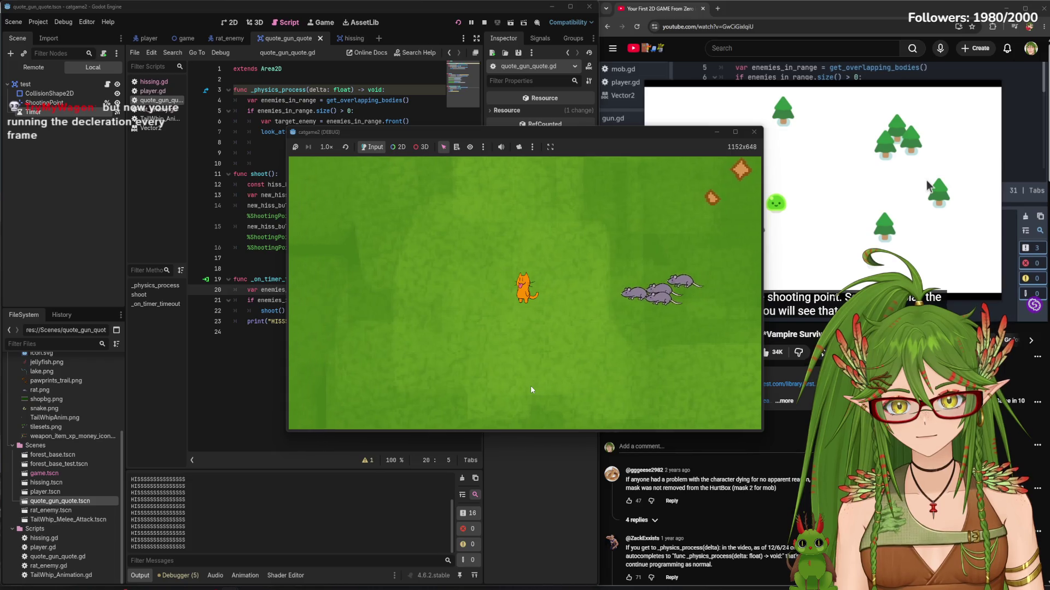
key("a")
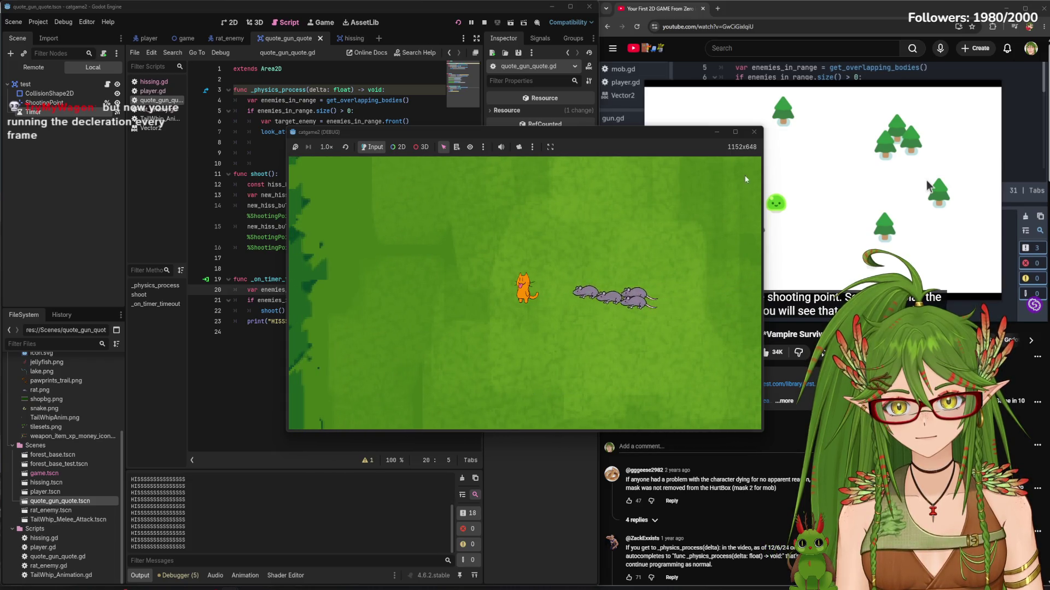
key("F8")
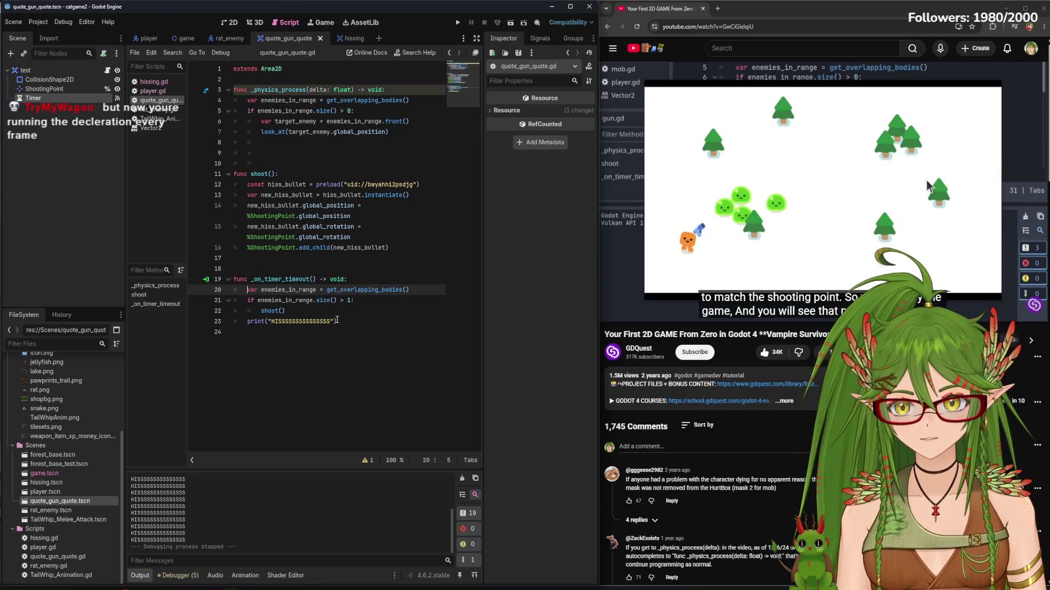
Indent the HISSSS print on line 23 into the if block, playtest walking down-left, then open hissing.tscn
left_click(350, 301)
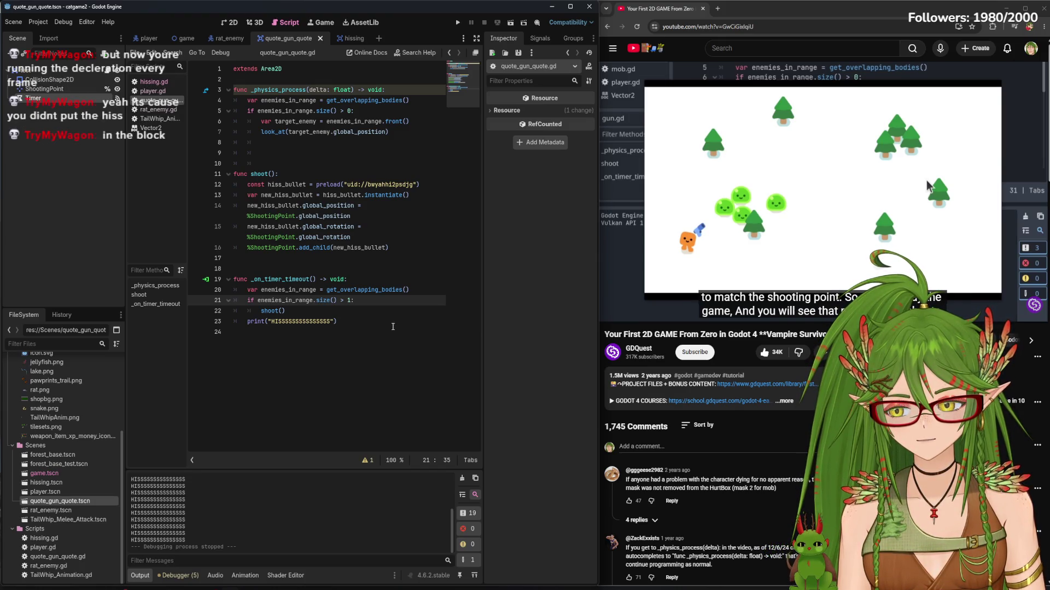
left_click(252, 323)
key("Tab")
left_click(458, 24)
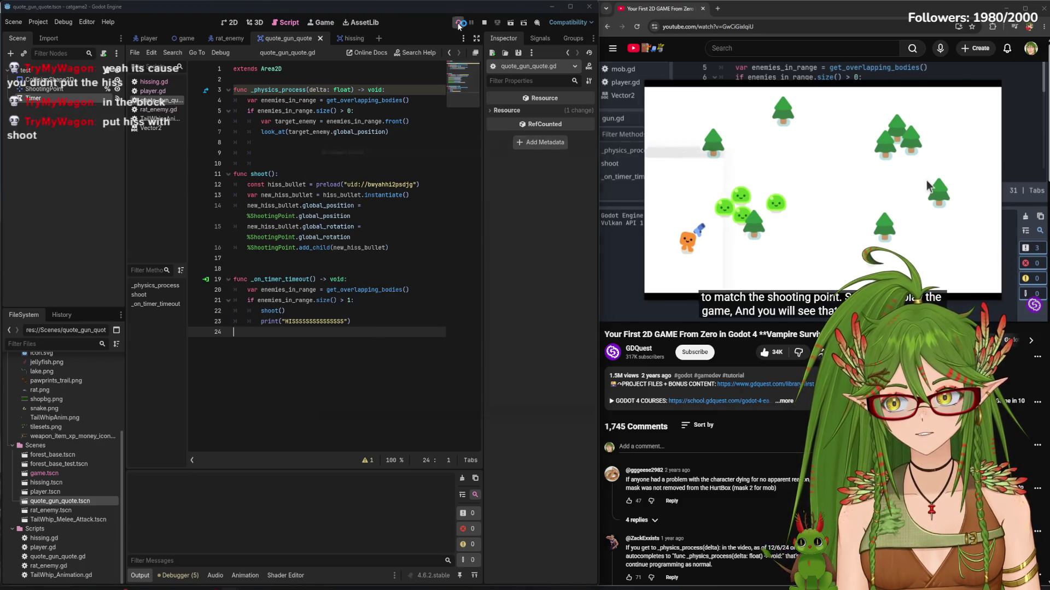
key("a+s")
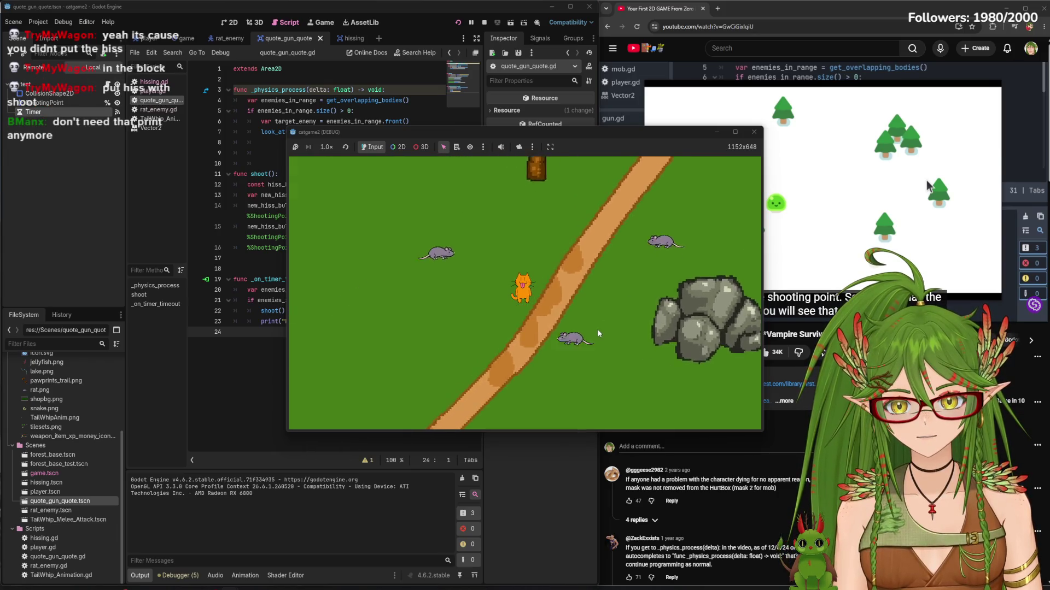
key("a+s")
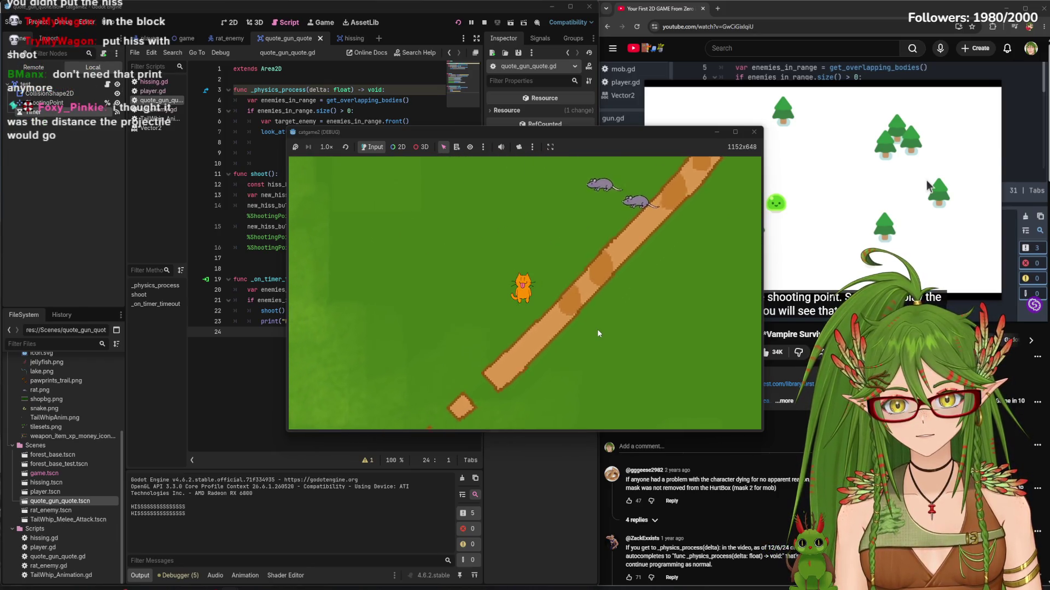
key("a+s")
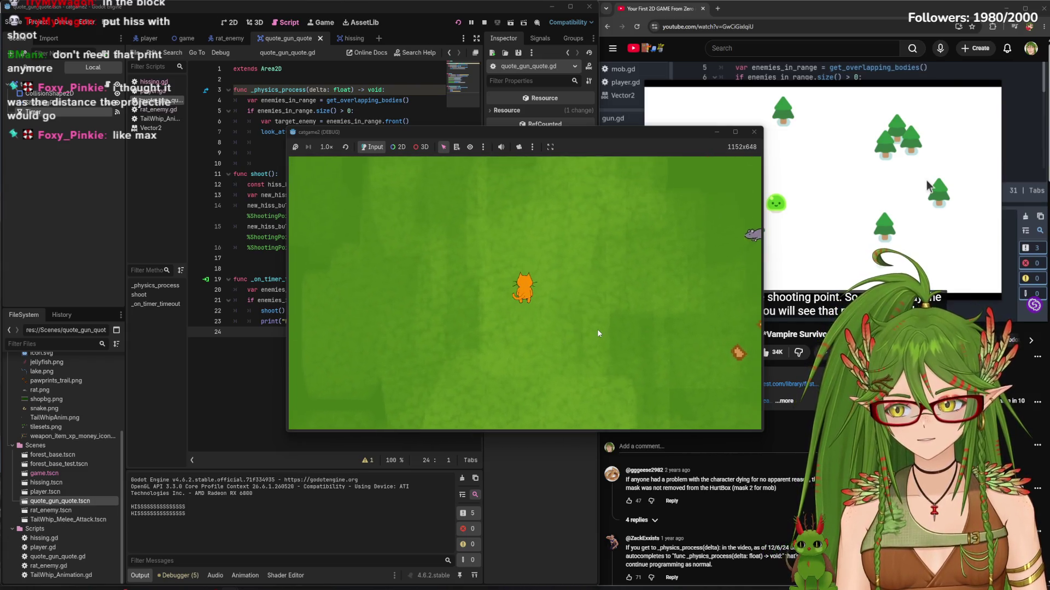
left_click(753, 132)
left_click(345, 37)
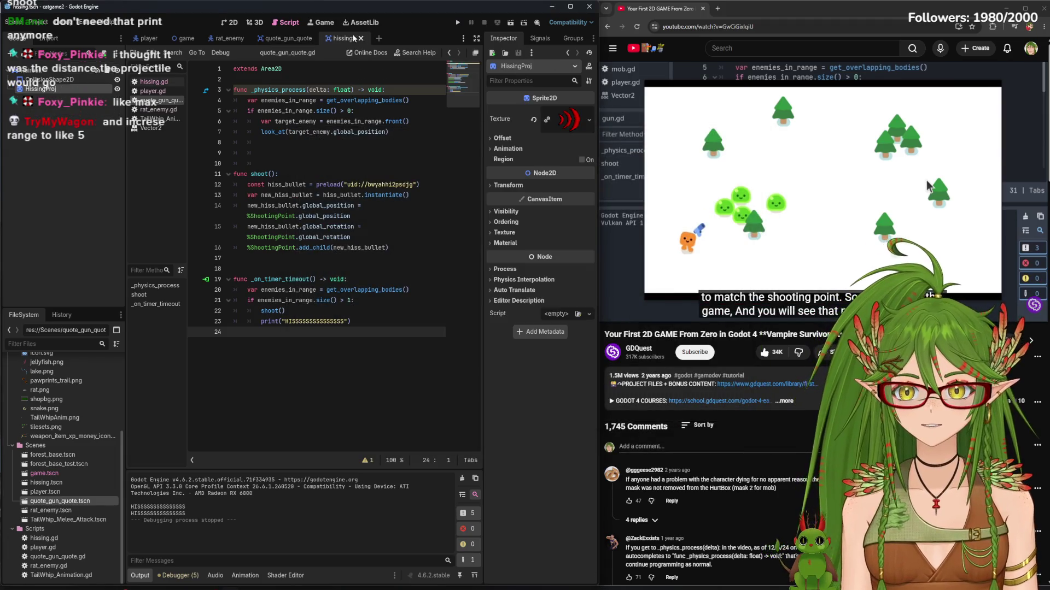
Back in the gun scene, turn on the Timer's One Shot and undo the stray blank line
left_click(270, 38)
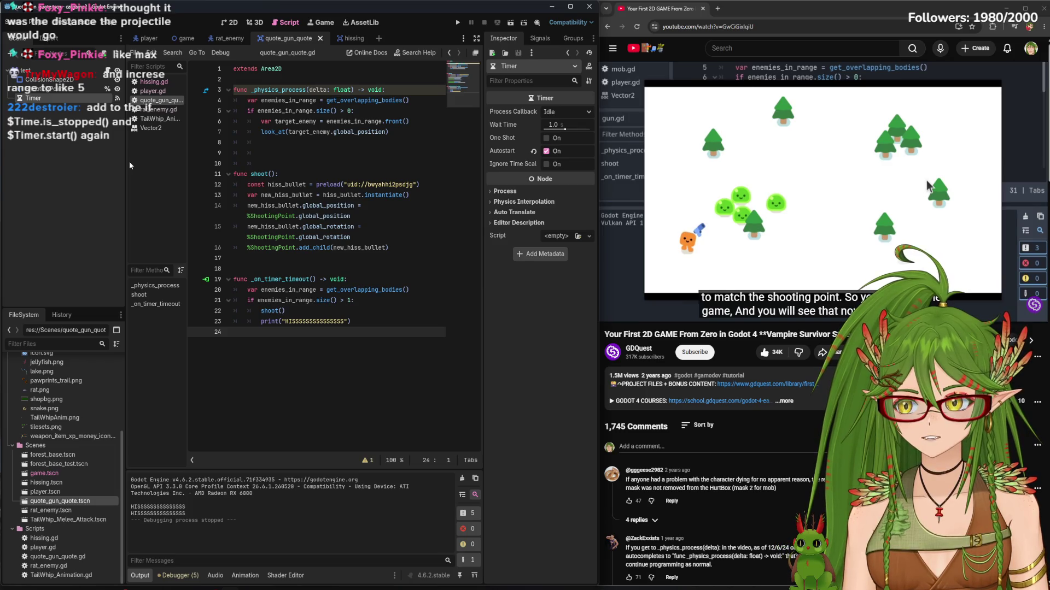
triple_click(329, 301)
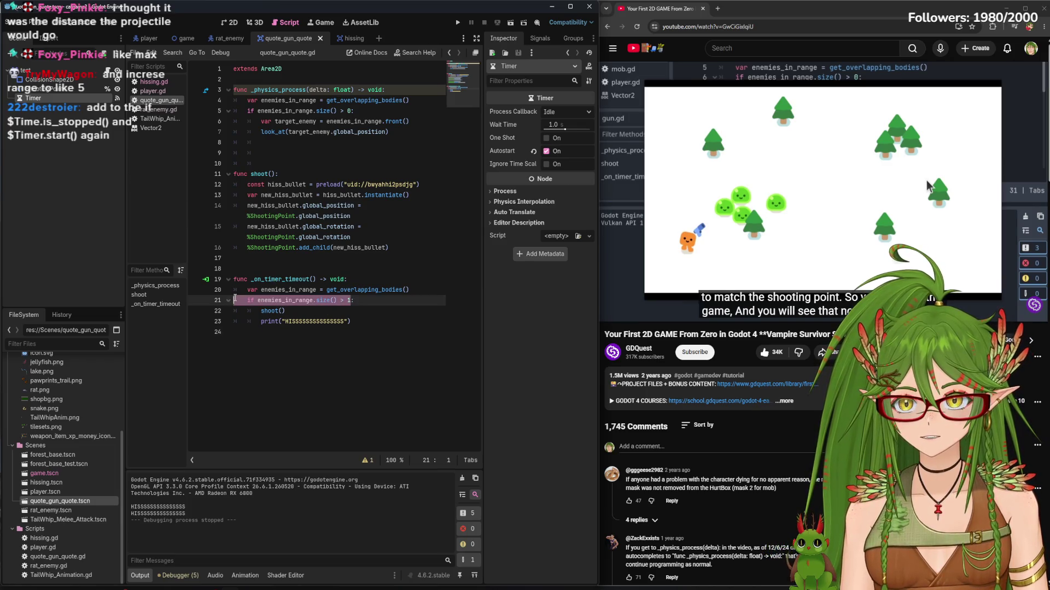
left_click(362, 109)
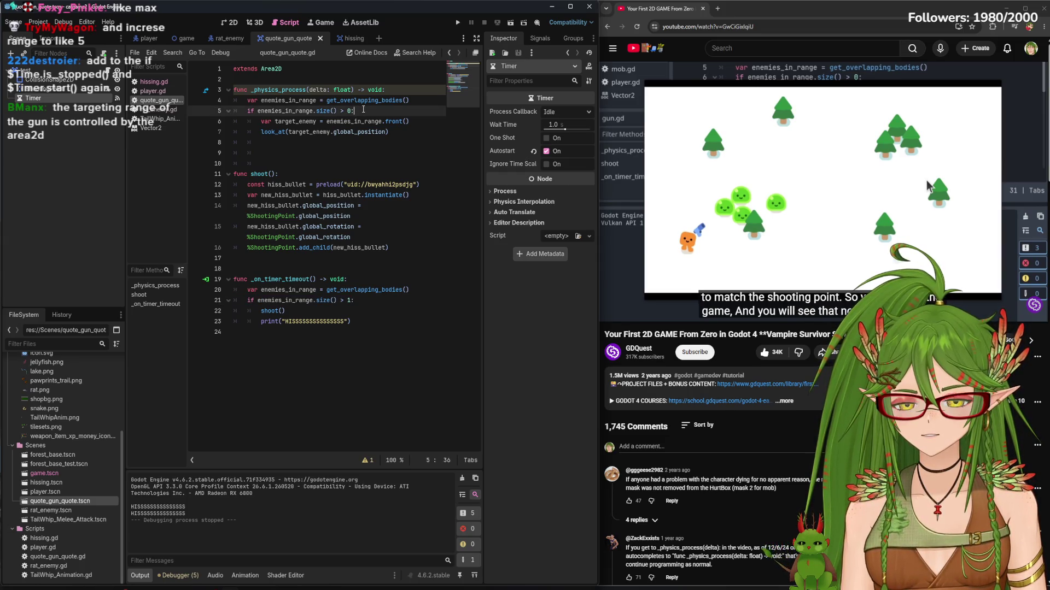
key("Return")
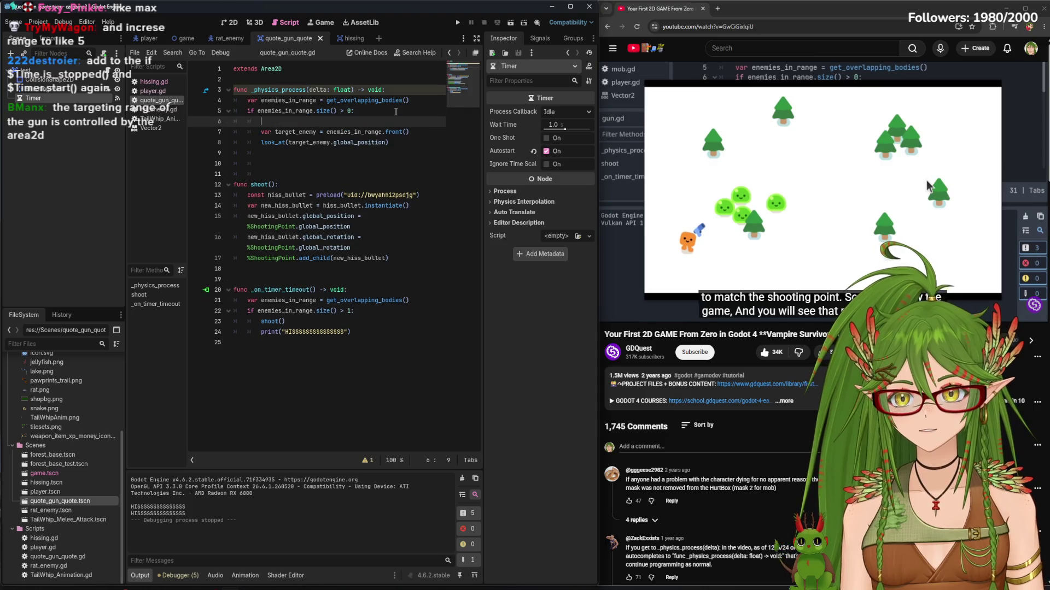
left_click(546, 138)
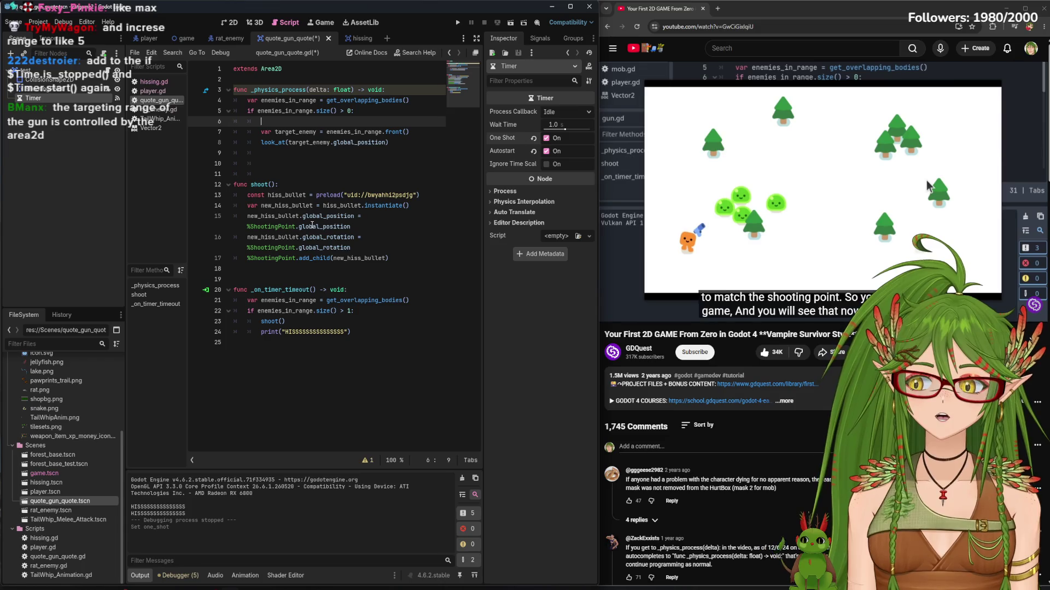
left_click(394, 333)
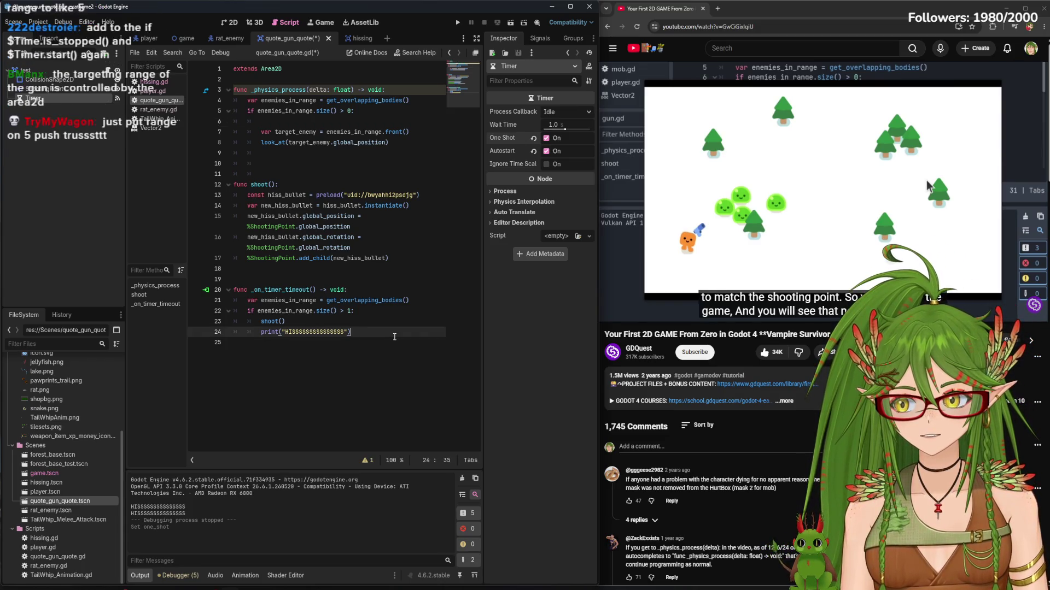
key("ctrl+z")
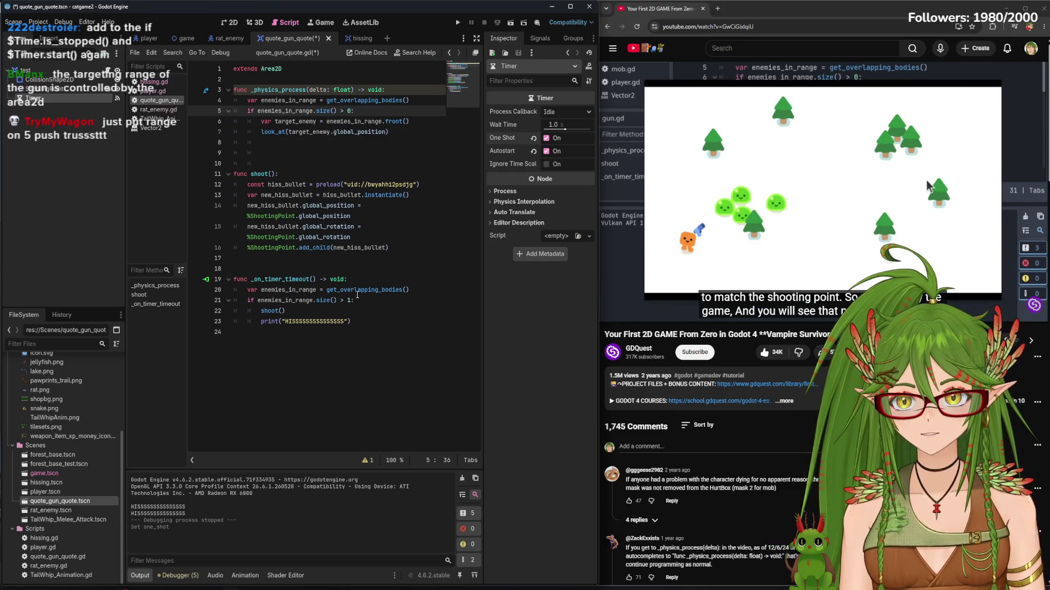
Change line 21's threshold to size() > 5, playtest, then return to the gun scene's 2D view
left_click(350, 300)
key("BackSpace")
type("5")
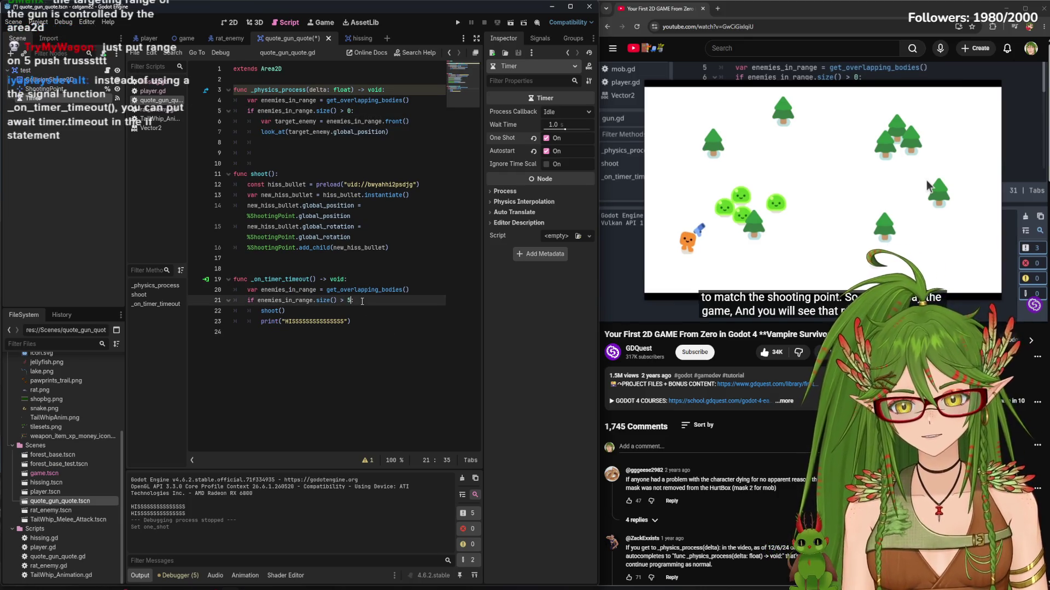
left_click(457, 24)
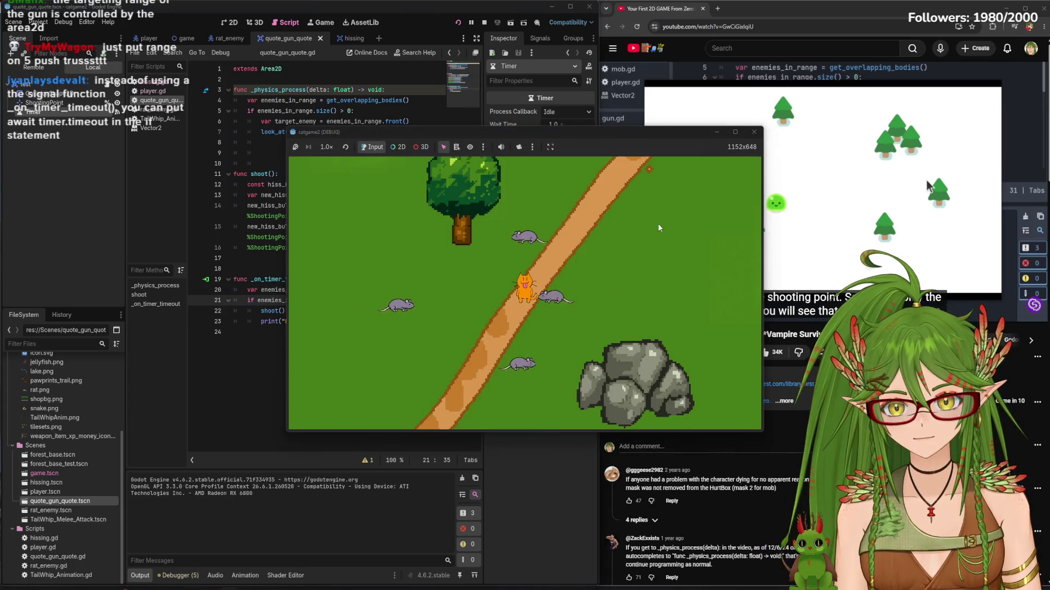
key("F8")
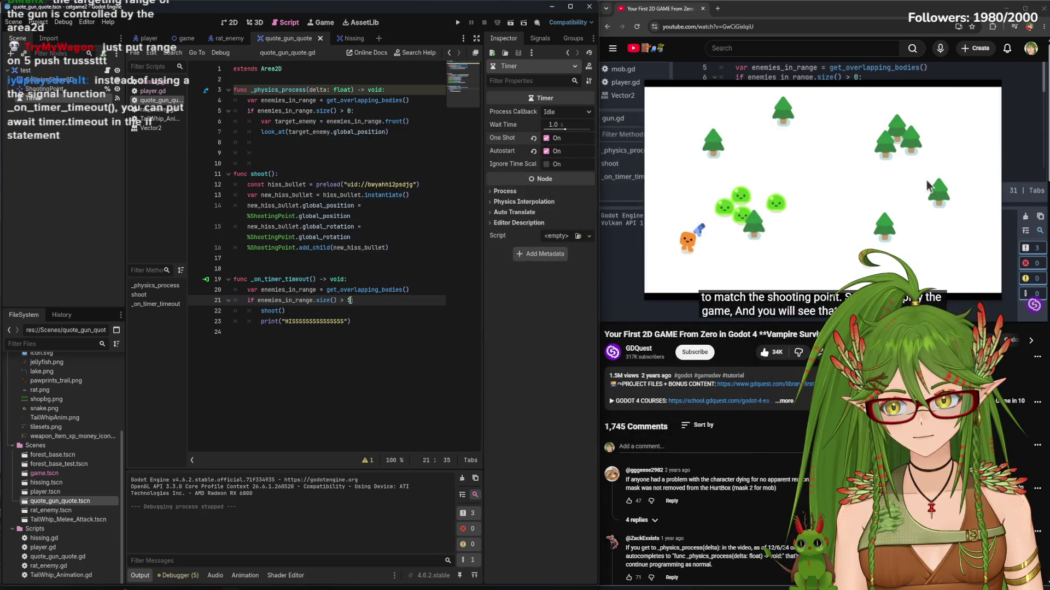
left_click(230, 23)
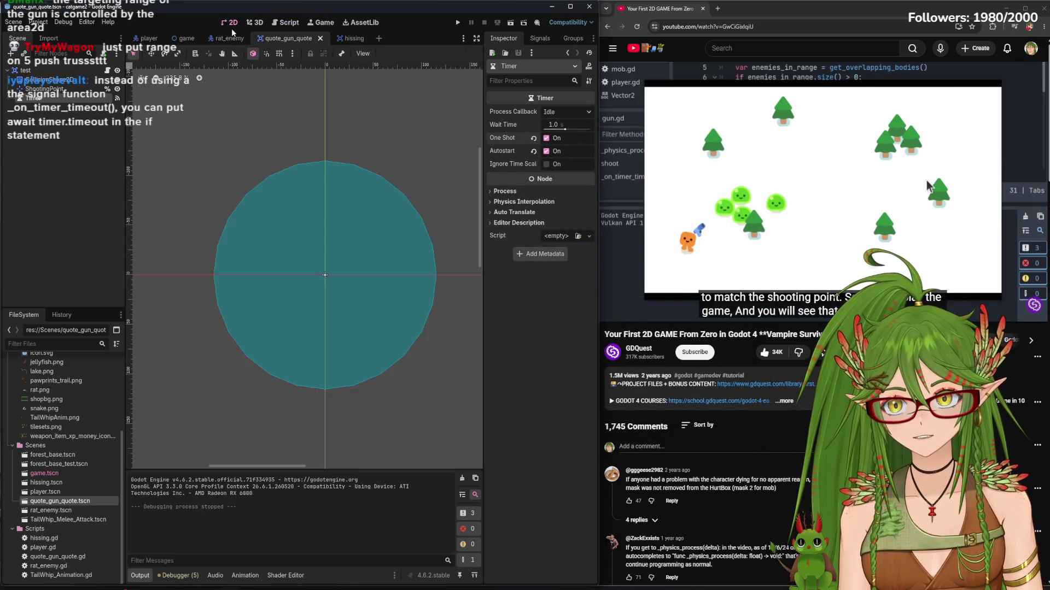
Adjust the gun's range collision circle, shrinking and then slightly enlarging its radius
left_click(370, 320)
scroll(389, 358, "down", 2)
left_click_drag(422, 301, 409, 301)
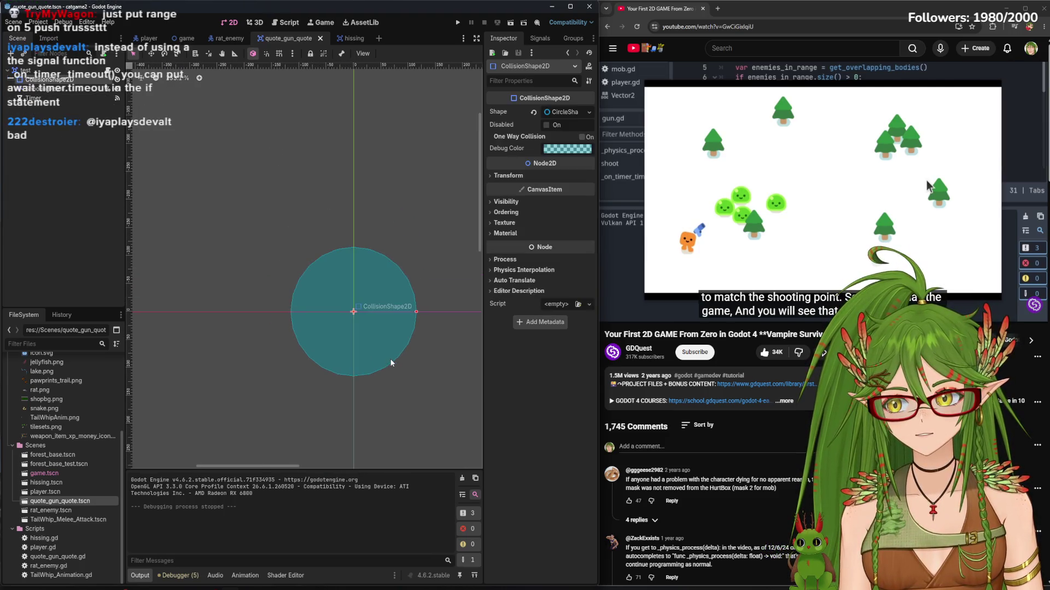
scroll(326, 349, "down", 1)
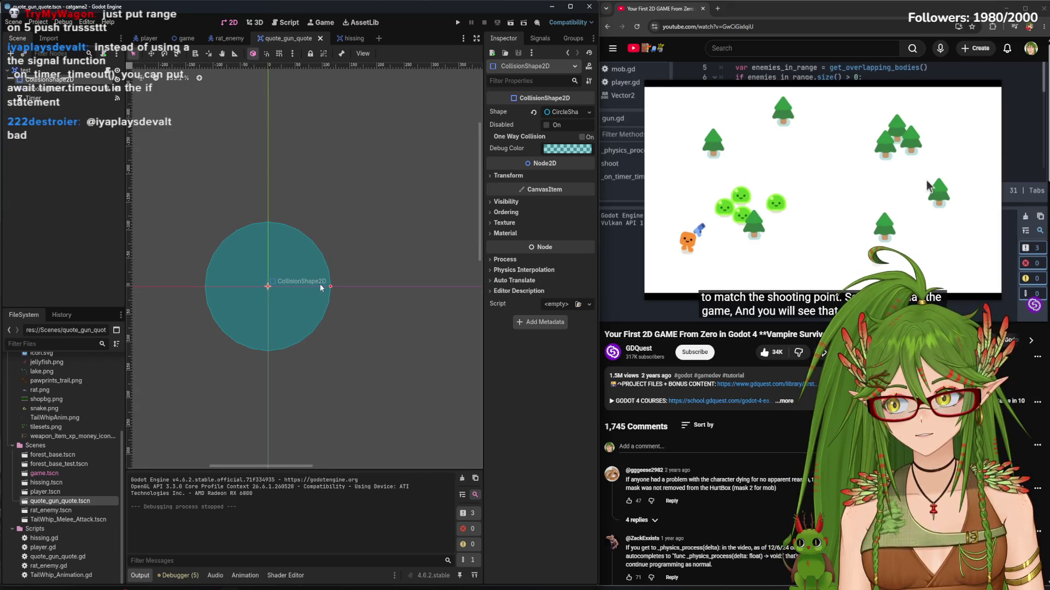
mouse_move(328, 286)
left_mouse_down()
mouse_move(393, 289)
mouse_move(371, 293)
left_mouse_up()
Save the scenes and playtest, walking the cat left and down, then stop the game
left_click(142, 39)
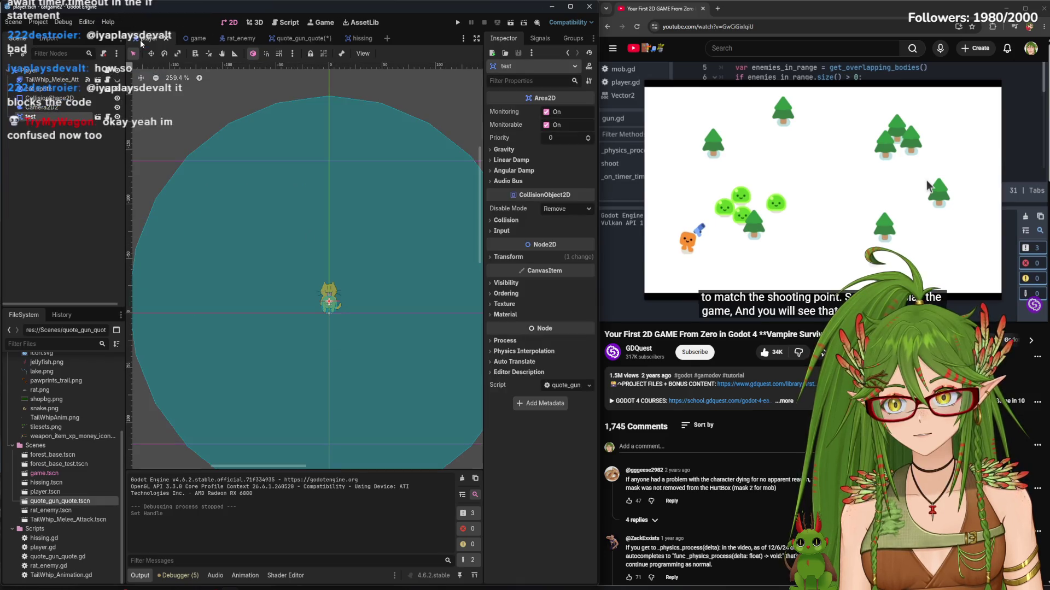
key("ctrl+s")
left_click(458, 23)
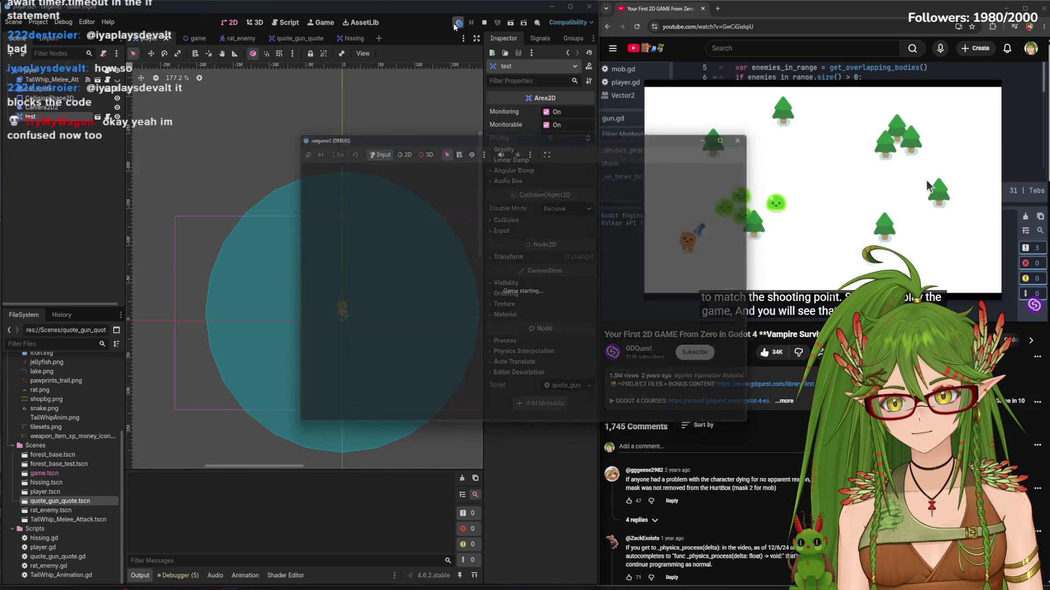
key("Left")
key("Down")
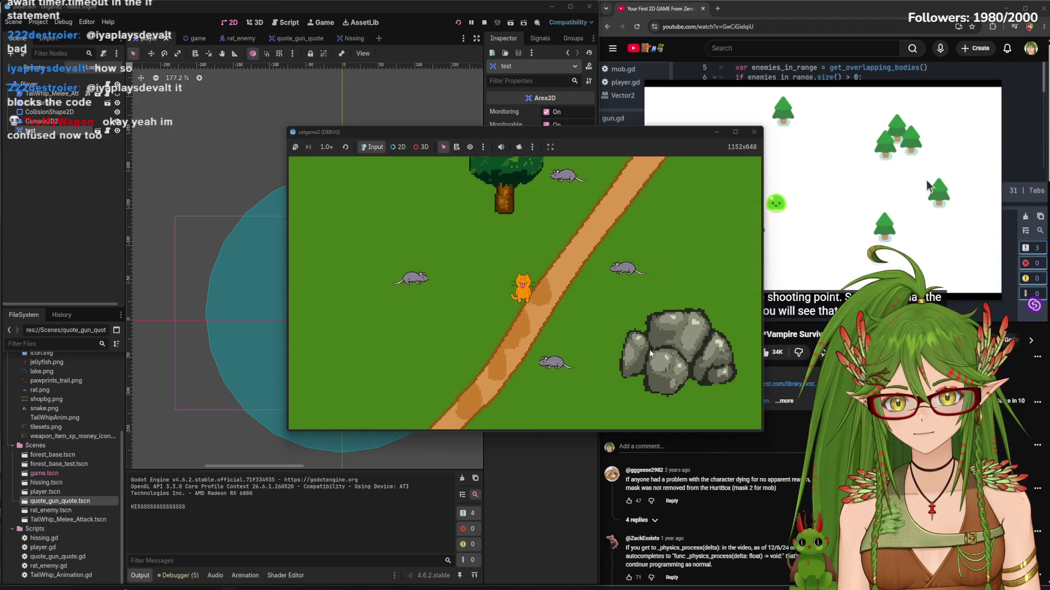
key("Left")
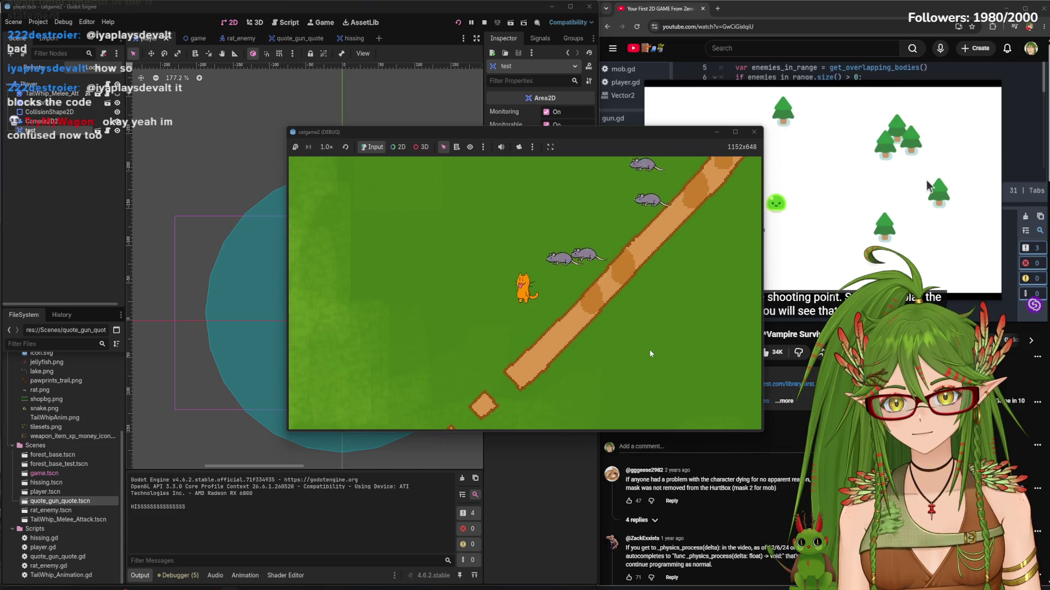
left_click(754, 134)
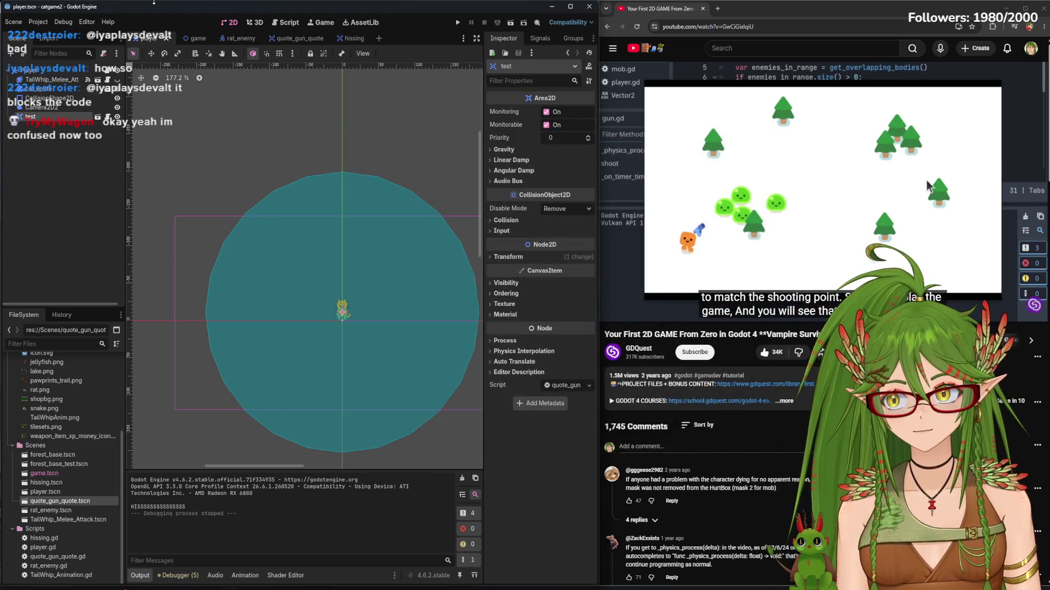
Turn off One Shot on the gun scene's Timer node
left_click(330, 37)
left_click(33, 99)
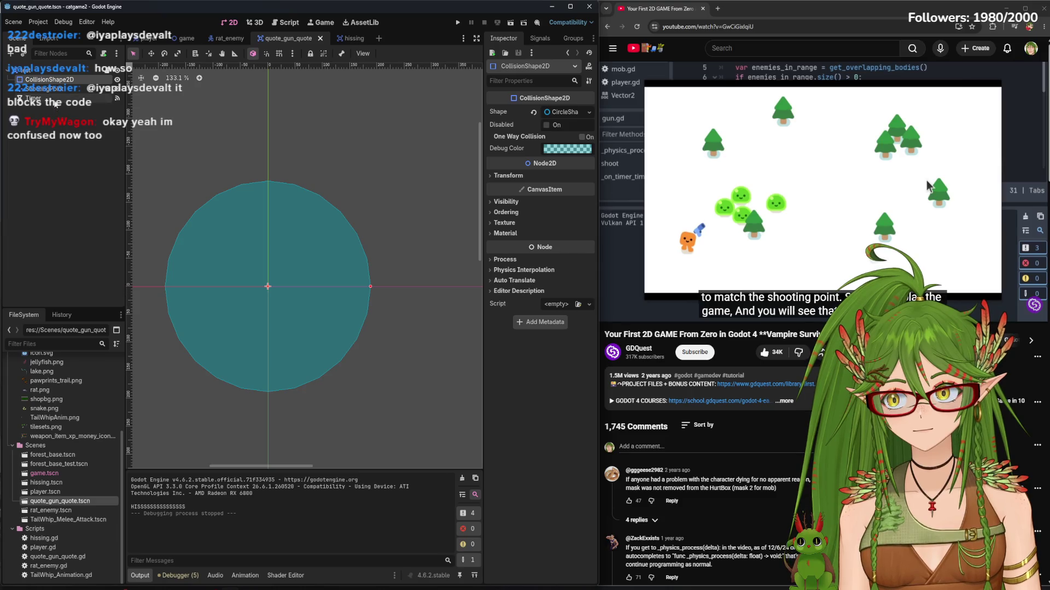
left_click(546, 138)
Run the game again and walk the cat down-left toward the rats
left_click(458, 23)
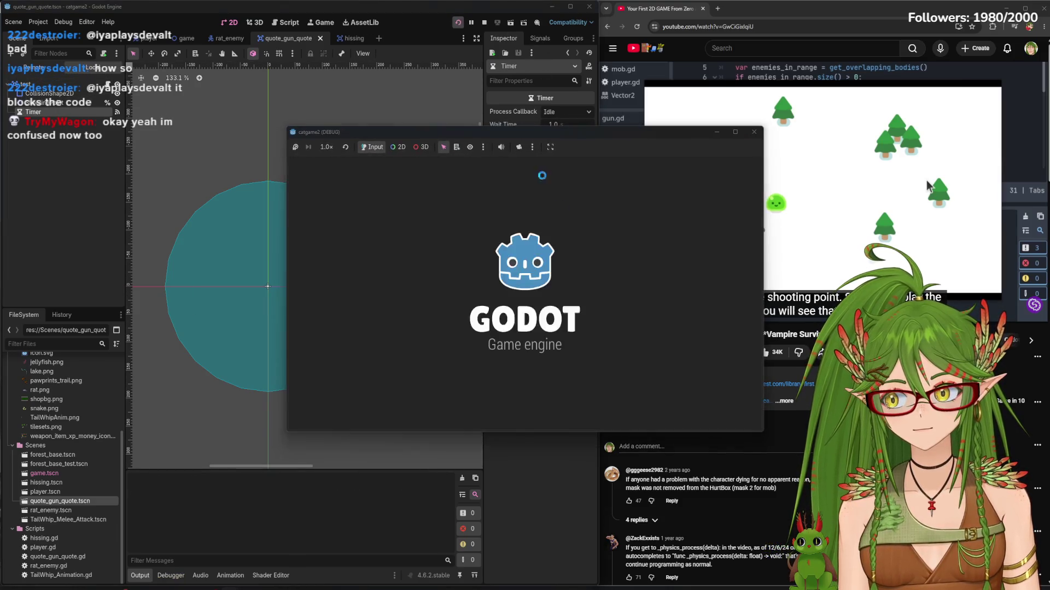
key("s")
key("a")
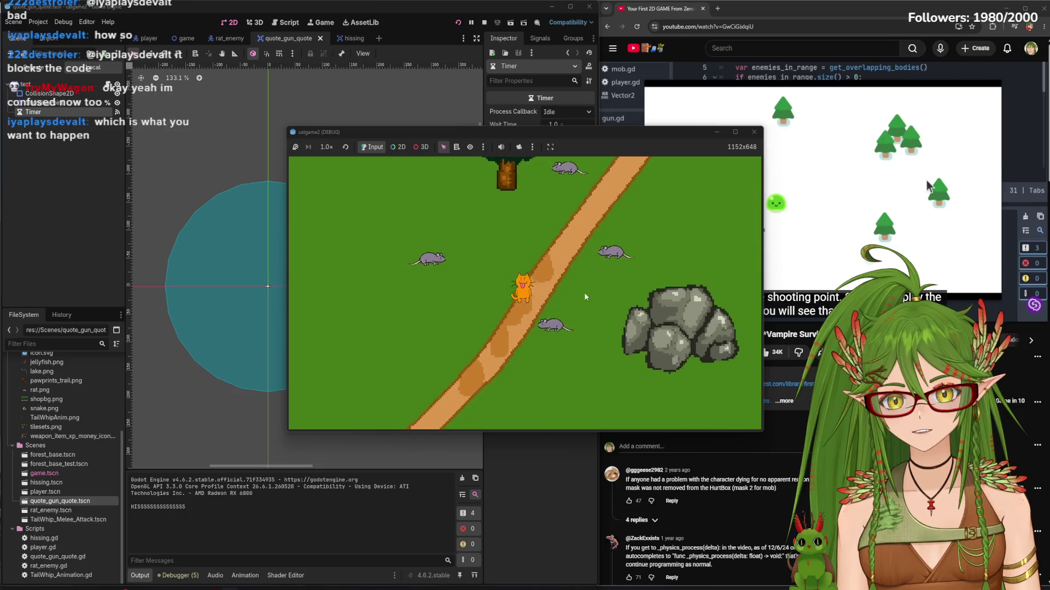
key("s")
key("a")
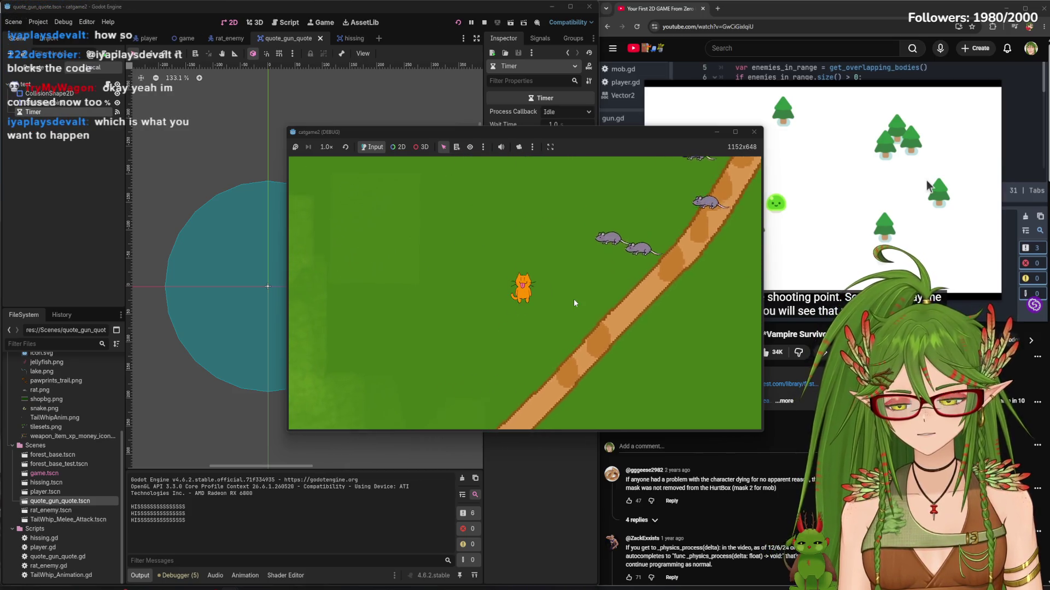
key("s")
key("a")
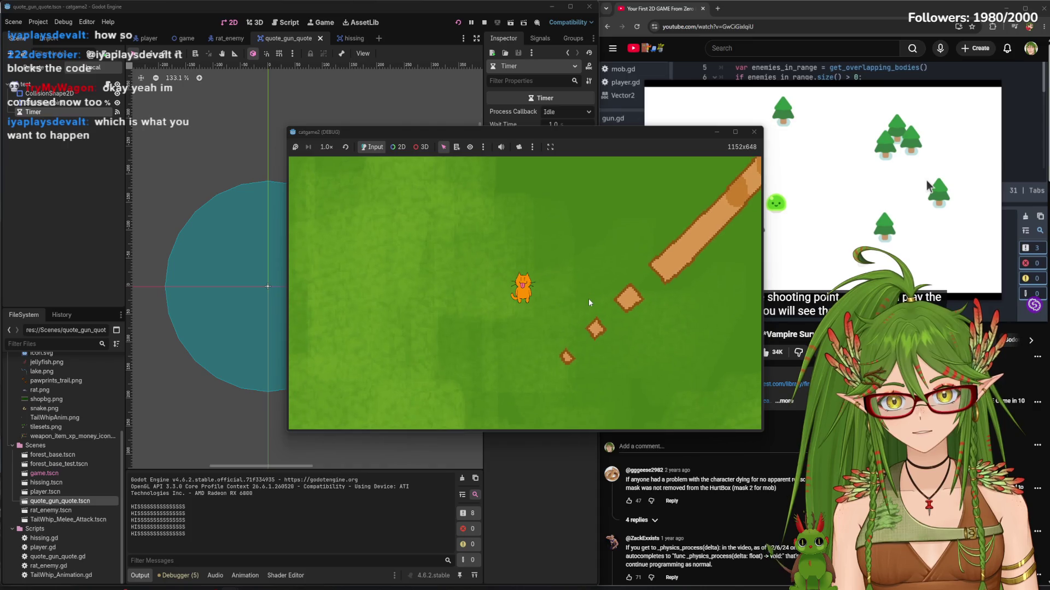
key("s")
key("a")
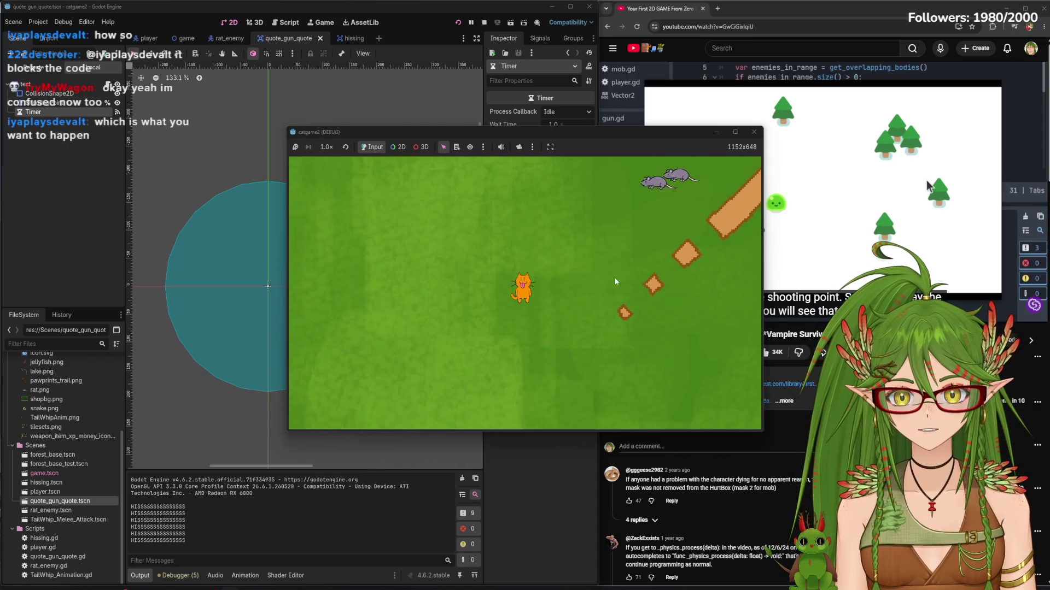
Maximize the game window, walk the cat south until hiss messages appear, then close it
left_click(735, 132)
key("s")
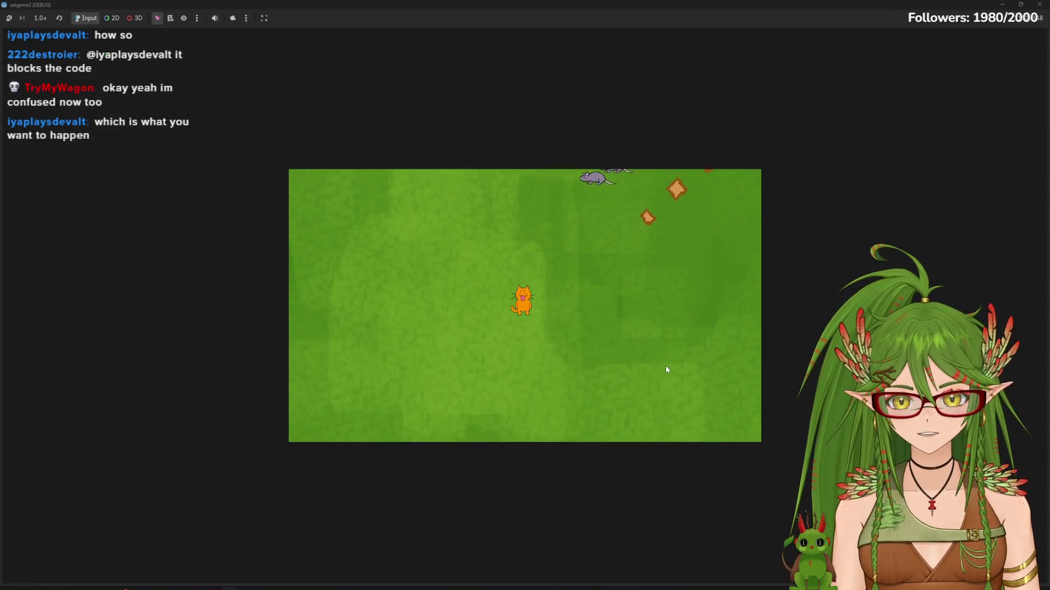
key("s")
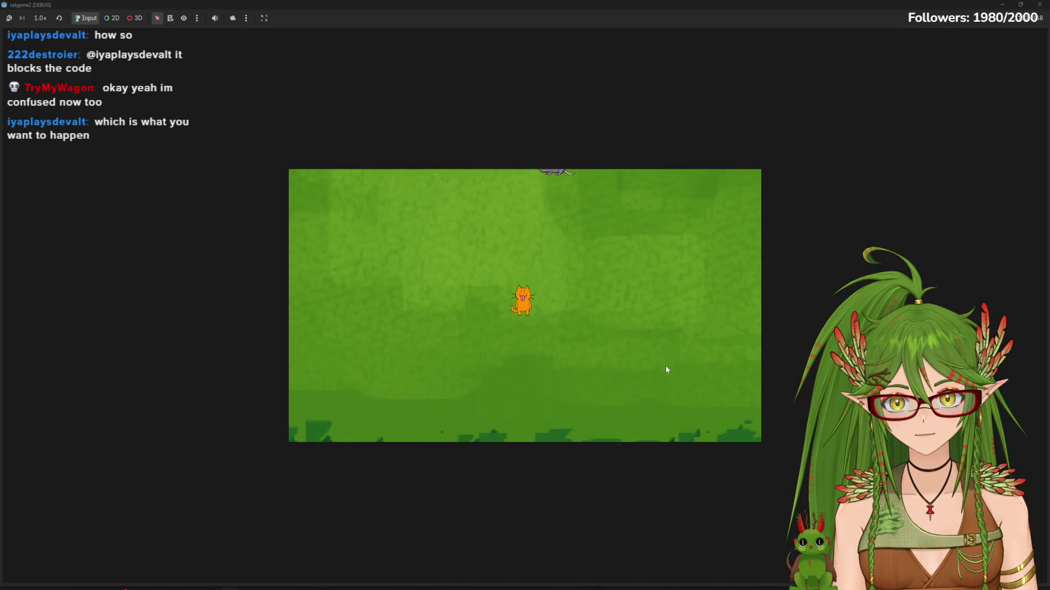
key("s")
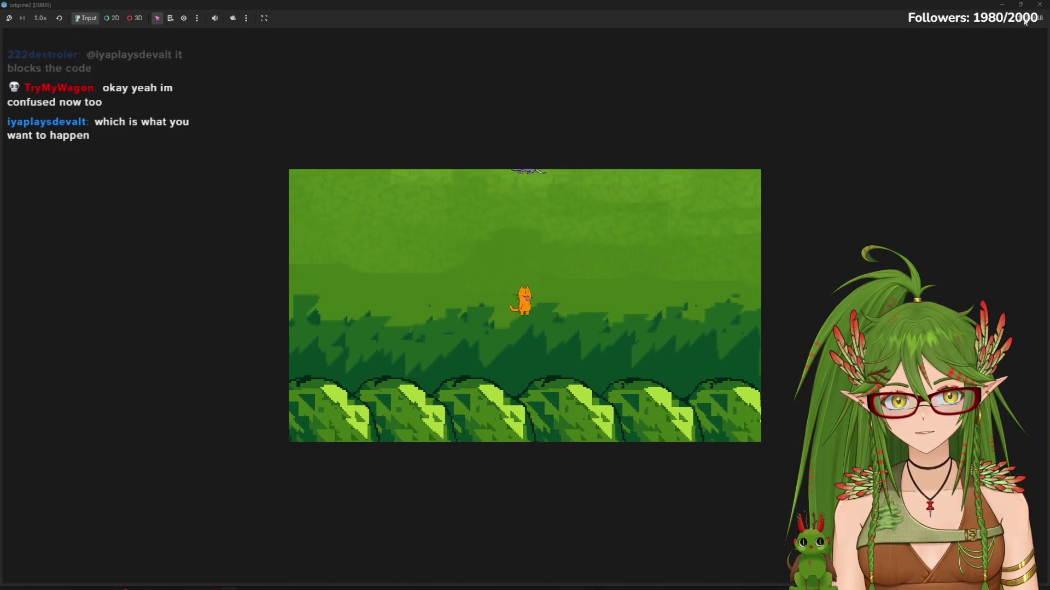
left_click(1039, 5)
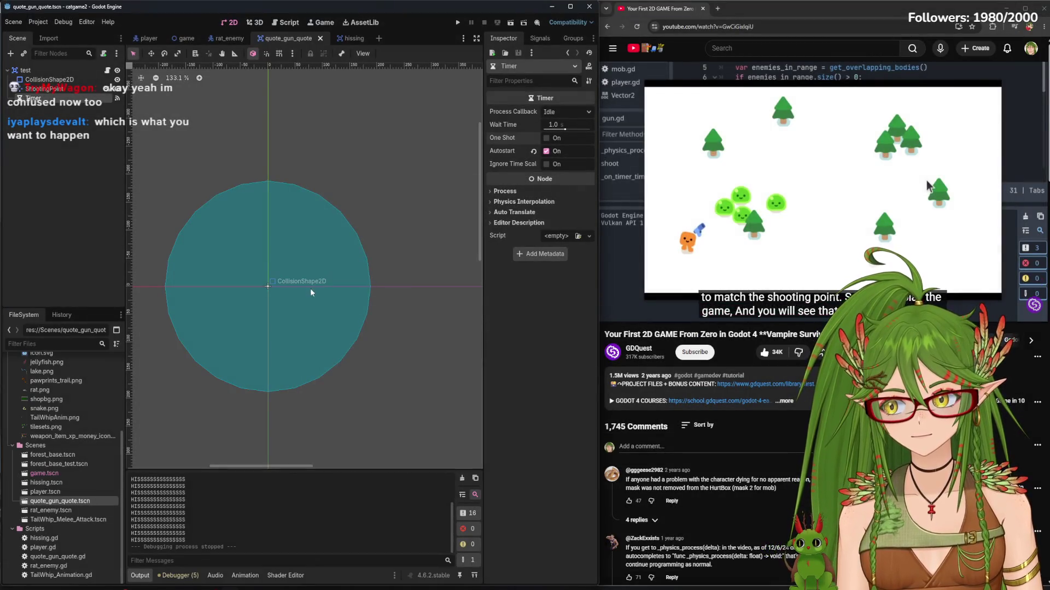
Shrink the gun scene's collision circle radius slightly and save the scene
left_click(330, 328)
left_click_drag(370, 286, 363, 286)
key("ctrl+s")
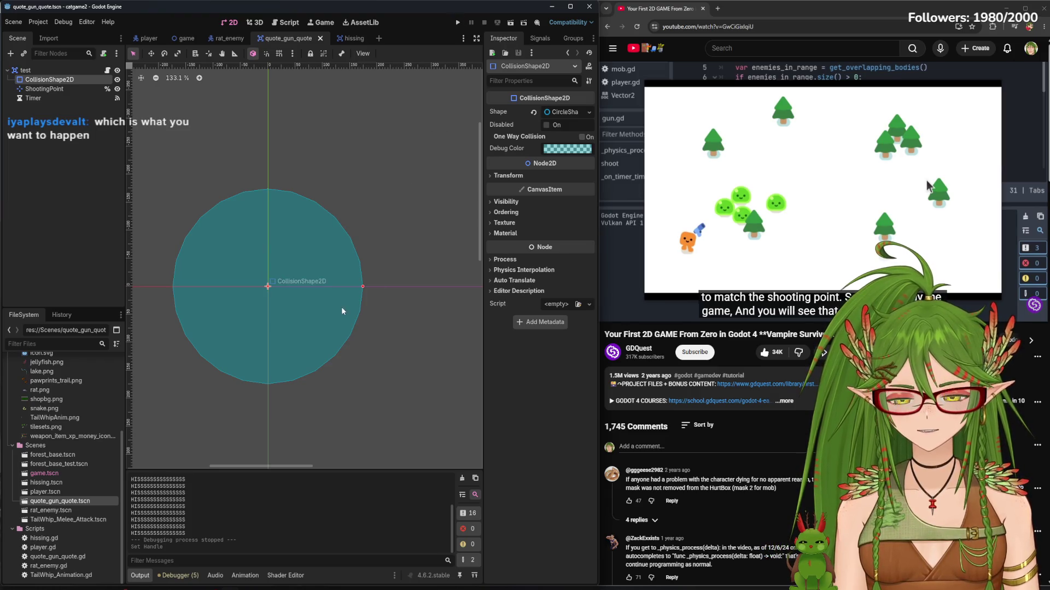
left_click_drag(391, 219, 443, 204)
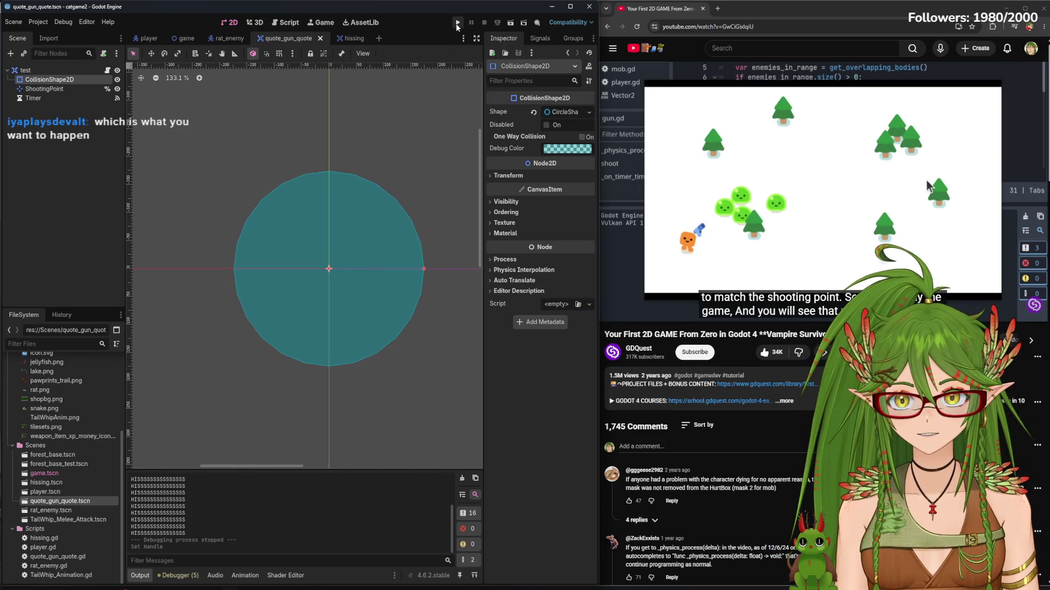
Playtest walking the cat down, then close the game and return to the player scene
left_click(457, 24)
key("Down")
key("Down")
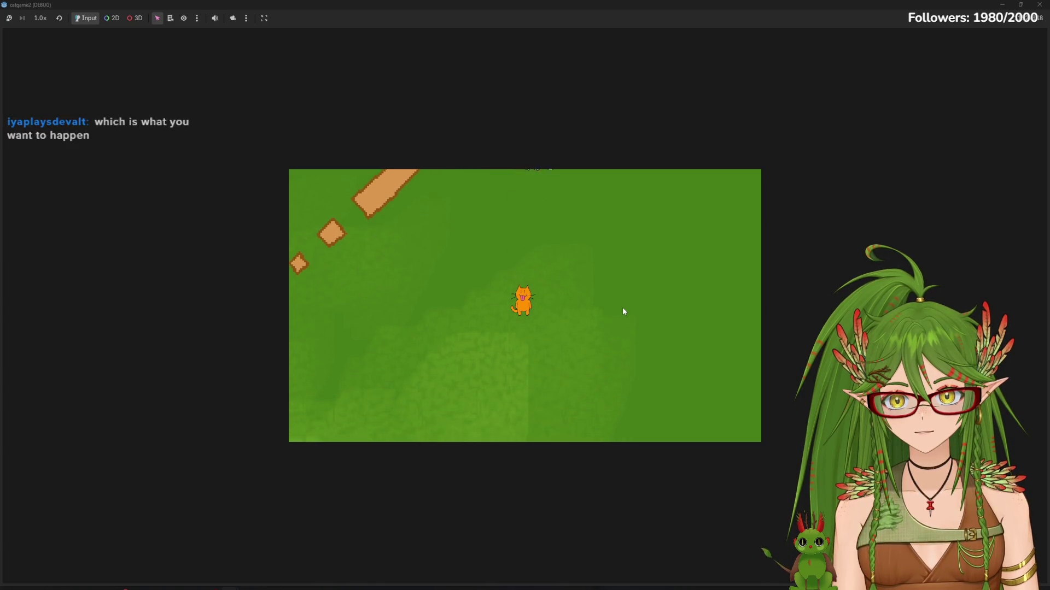
left_click(1039, 4)
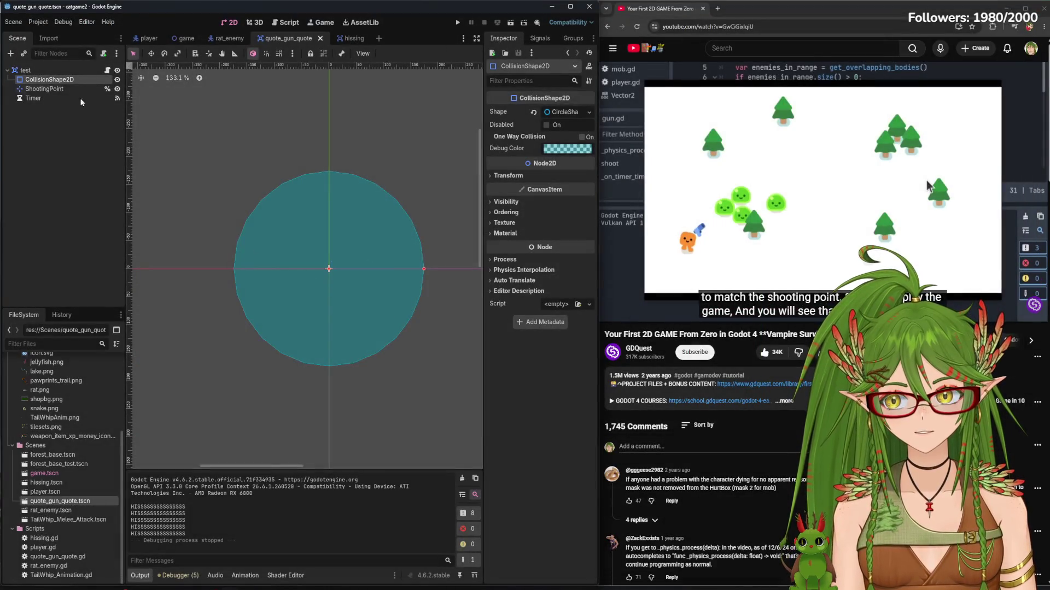
left_click(147, 38)
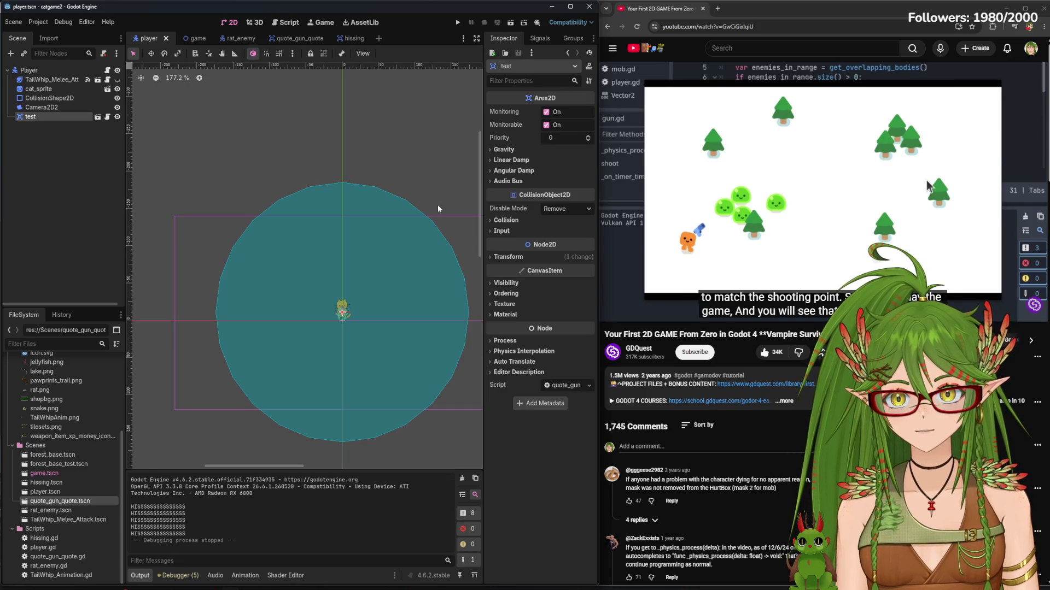
Rename the player's collision shape to Hiss_Range
left_click(55, 99)
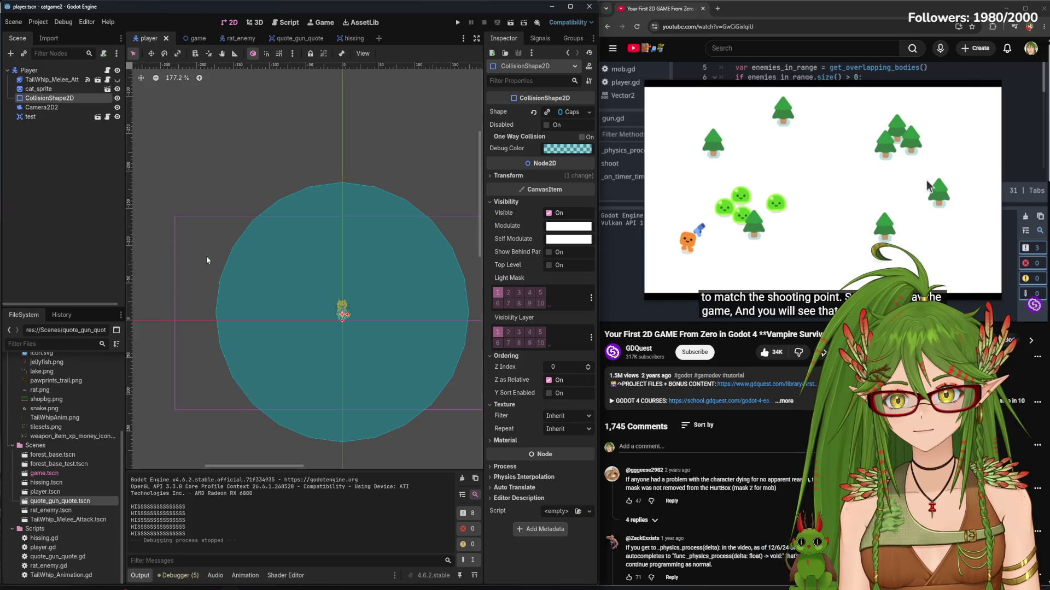
left_click(240, 38)
left_click(298, 38)
left_click(153, 38)
double_click(65, 99)
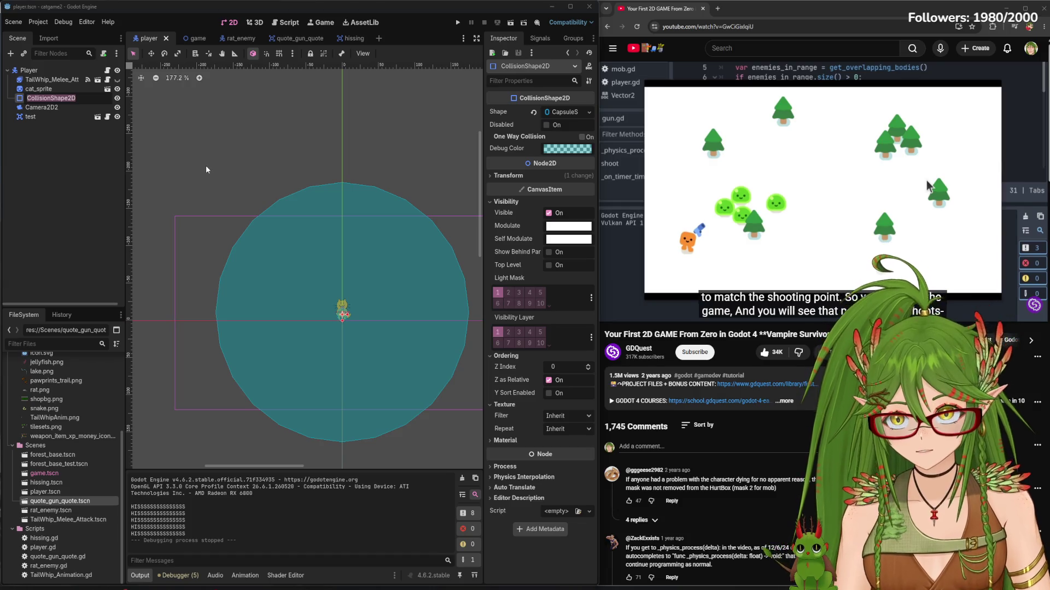
type("H")
type("Range")
key("Return")
Rename the gun scene's collision shape to Hiss_range
left_click(298, 37)
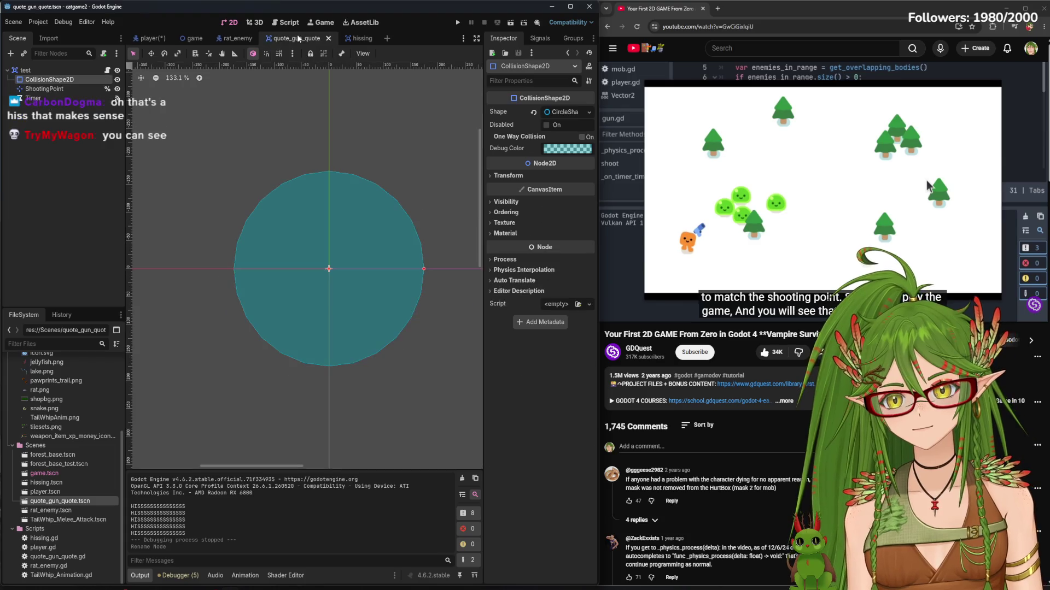
type("Hiss")
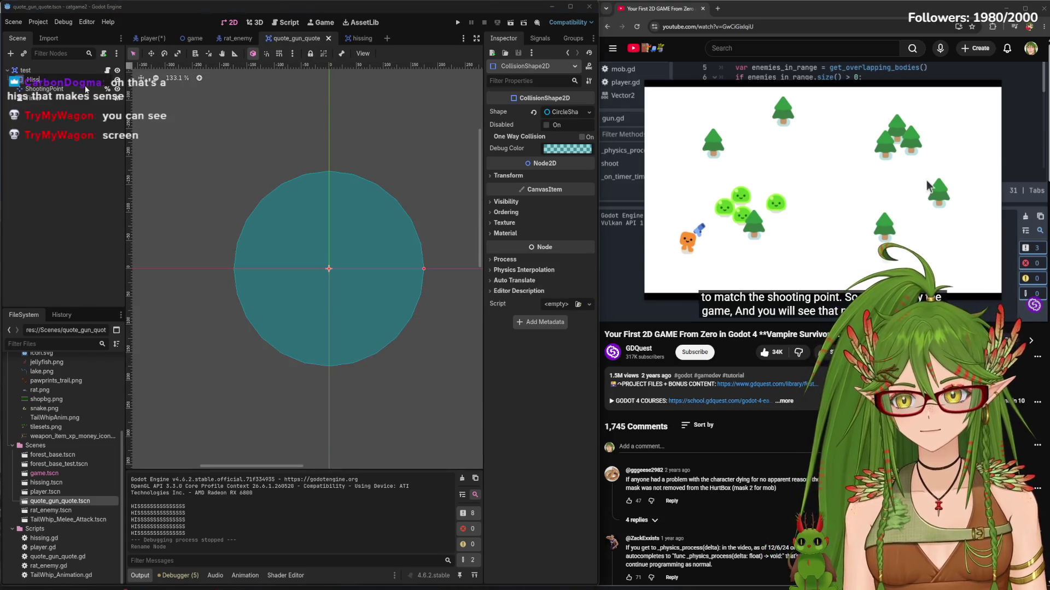
type("_range")
key("Return")
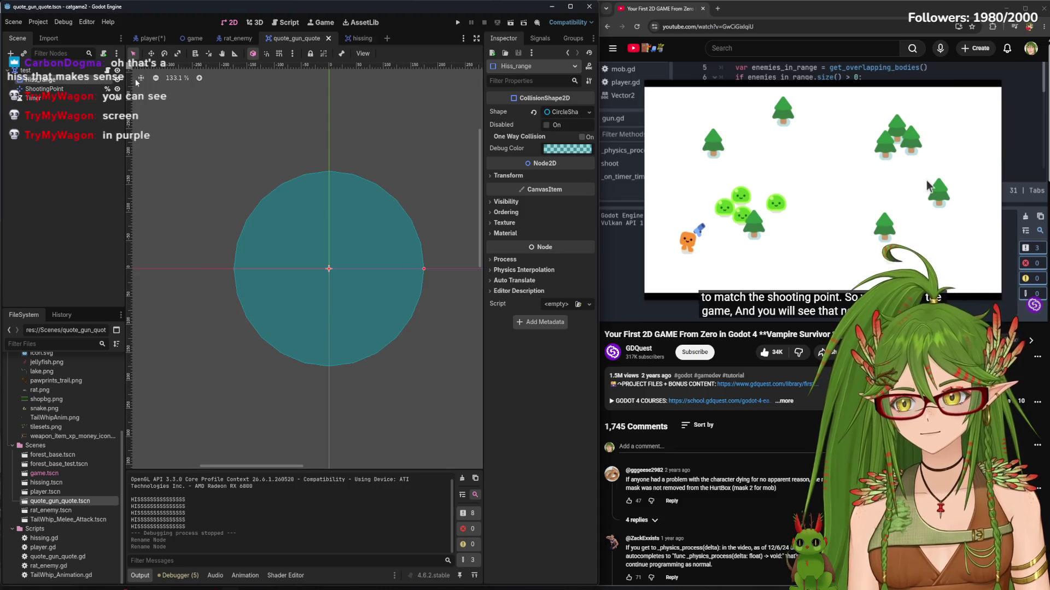
Compare with the player's range, then shrink the gun's Hiss_range circle and save
left_click(144, 39)
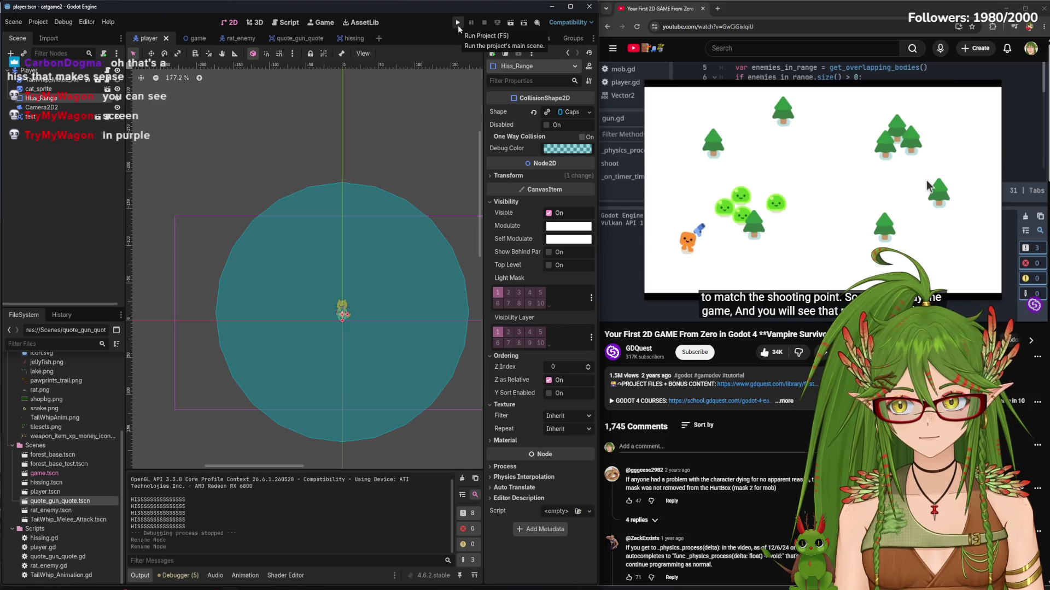
left_click_drag(390, 273, 321, 250)
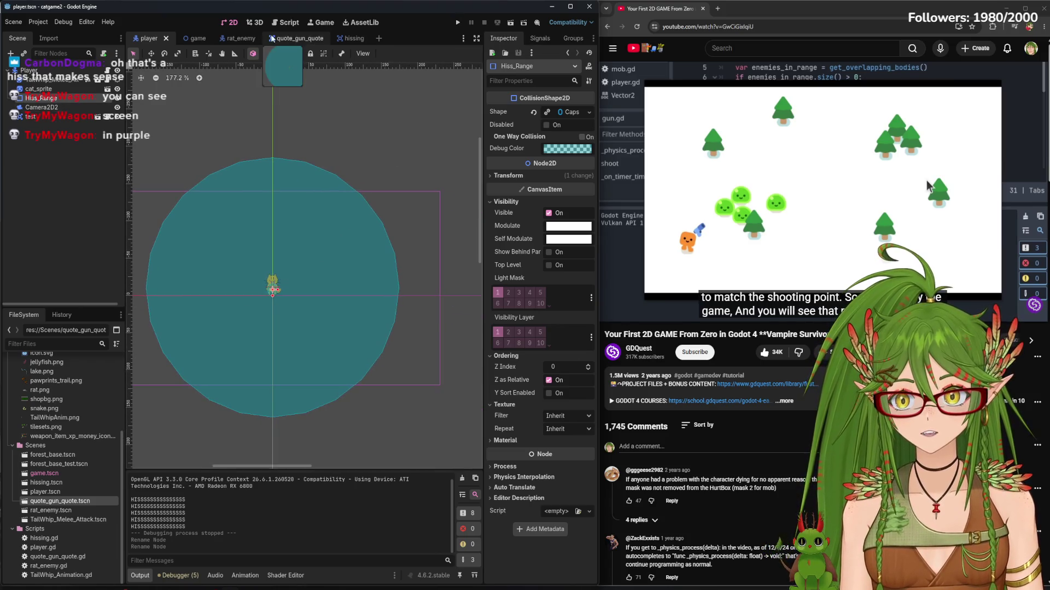
left_click(227, 38)
left_click(288, 38)
scroll(343, 293, "down", 5)
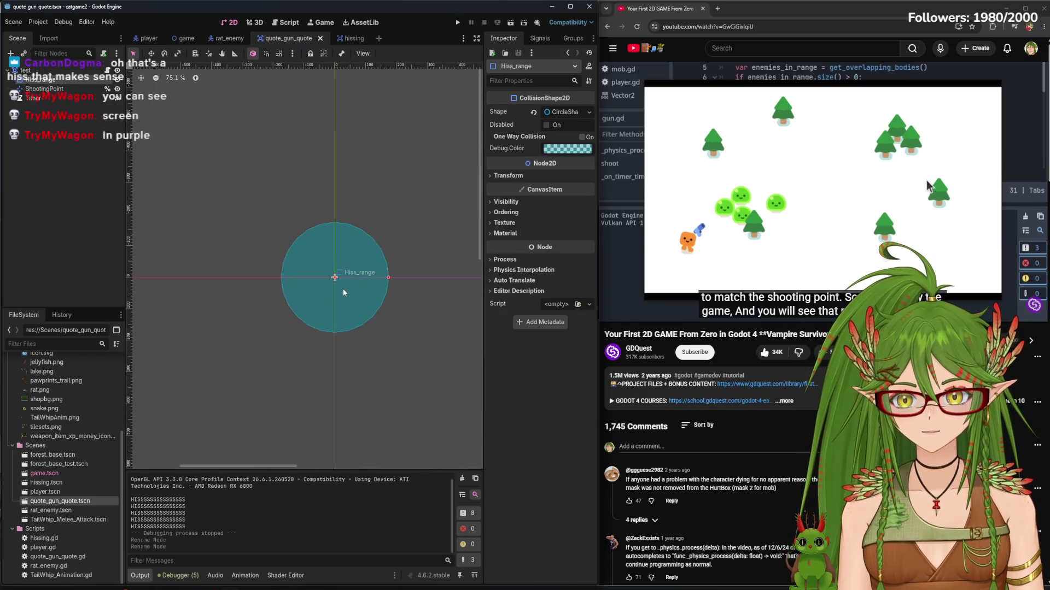
scroll(346, 296, "up", 2)
scroll(363, 302, "down", 6)
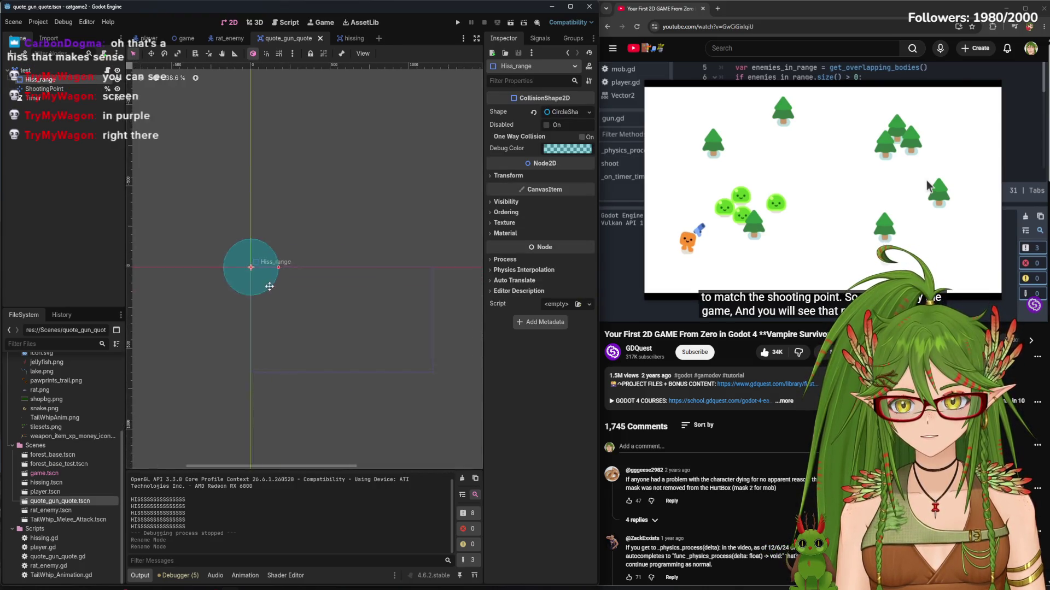
scroll(354, 314, "up", 6)
left_click_drag(381, 278, 374, 278)
key("ctrl+s")
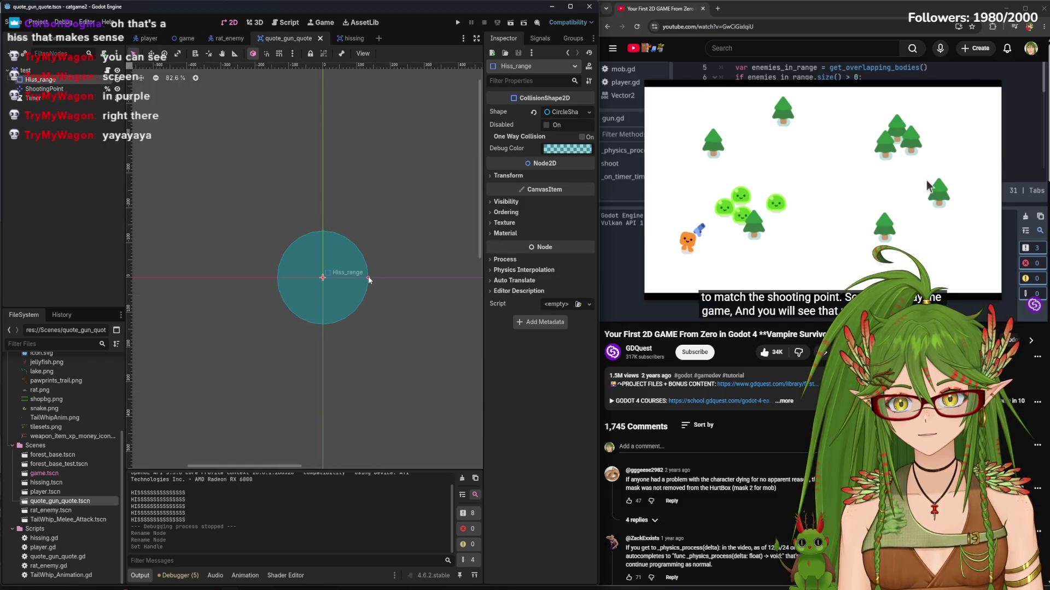
Replace the Hiss_range circle with a new RectangleShape2D
left_click(155, 39)
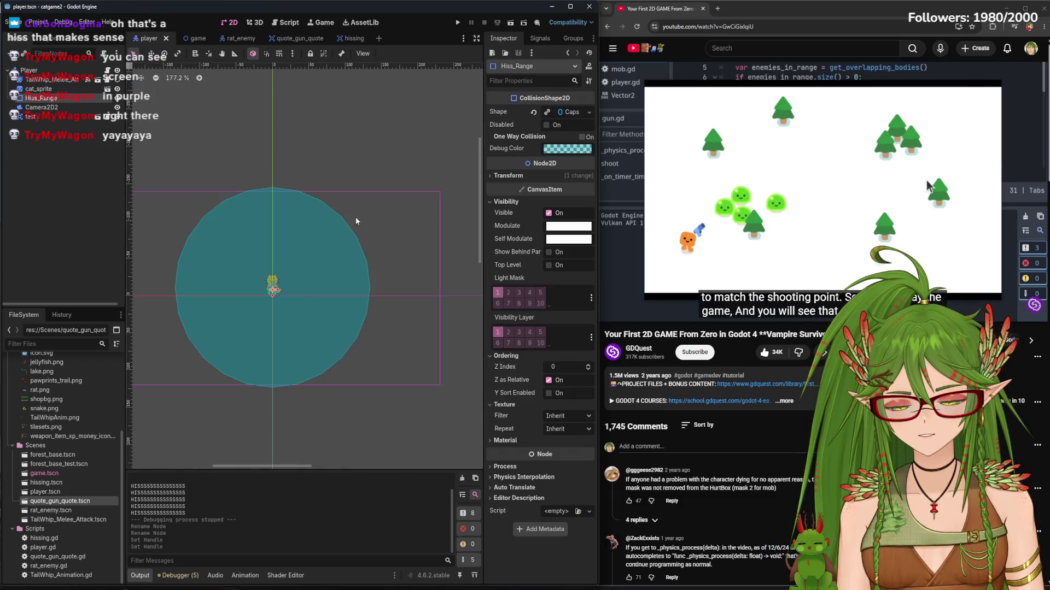
left_click(293, 38)
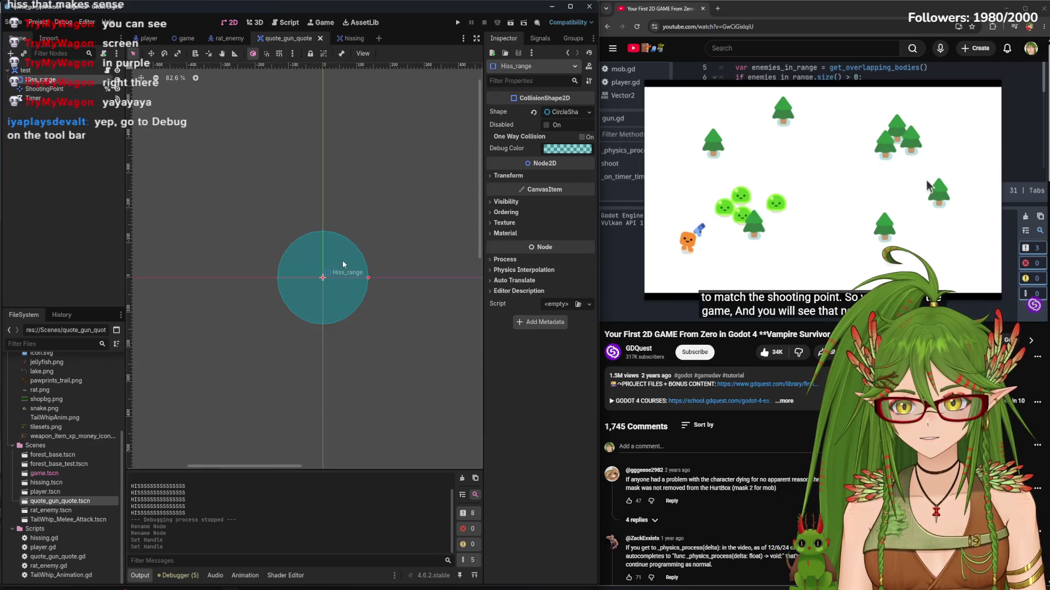
left_click(148, 38)
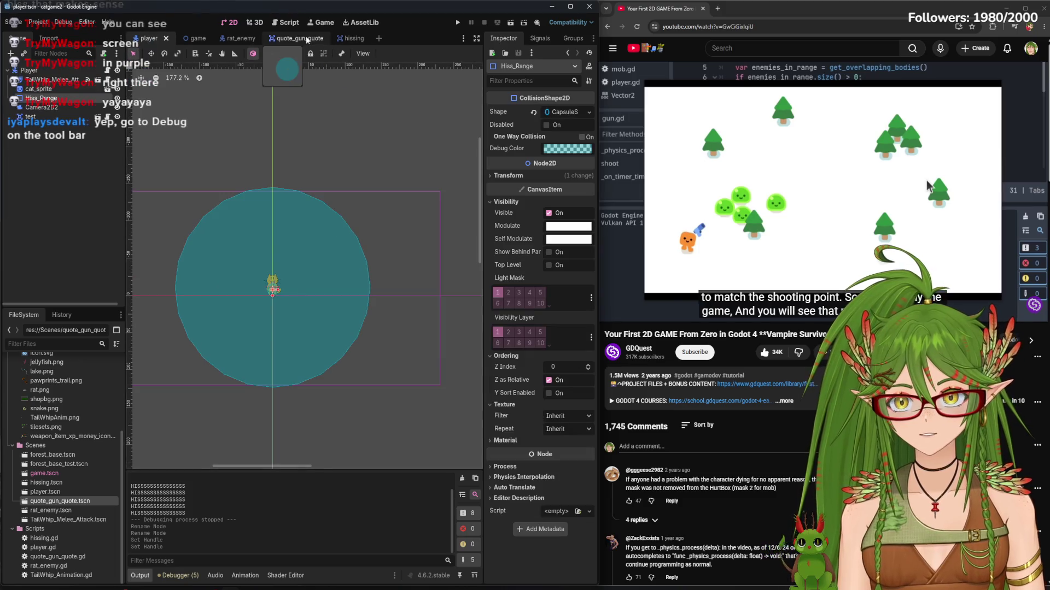
left_click(288, 38)
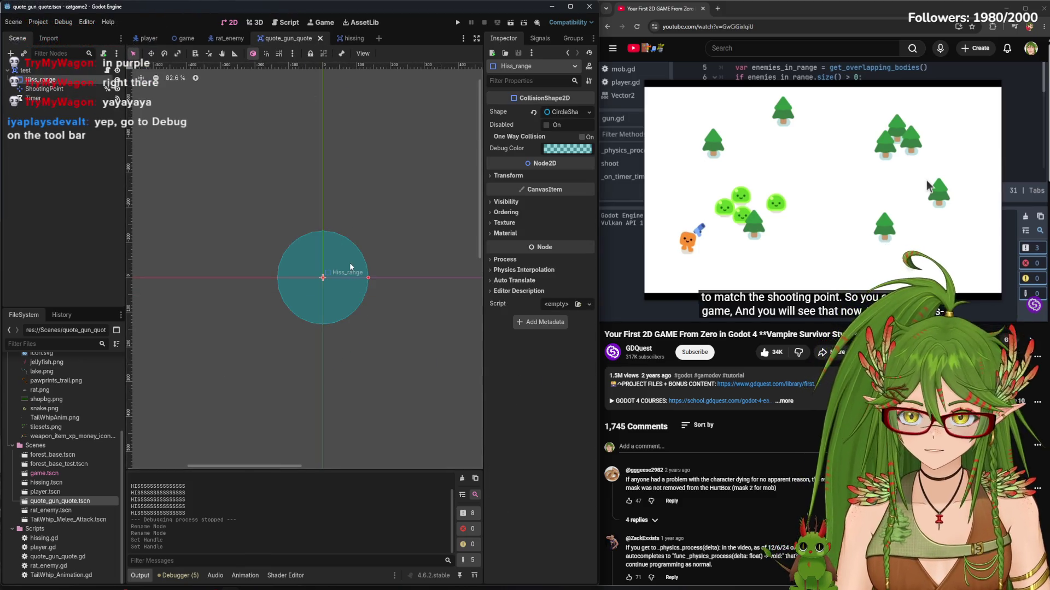
left_click(57, 80)
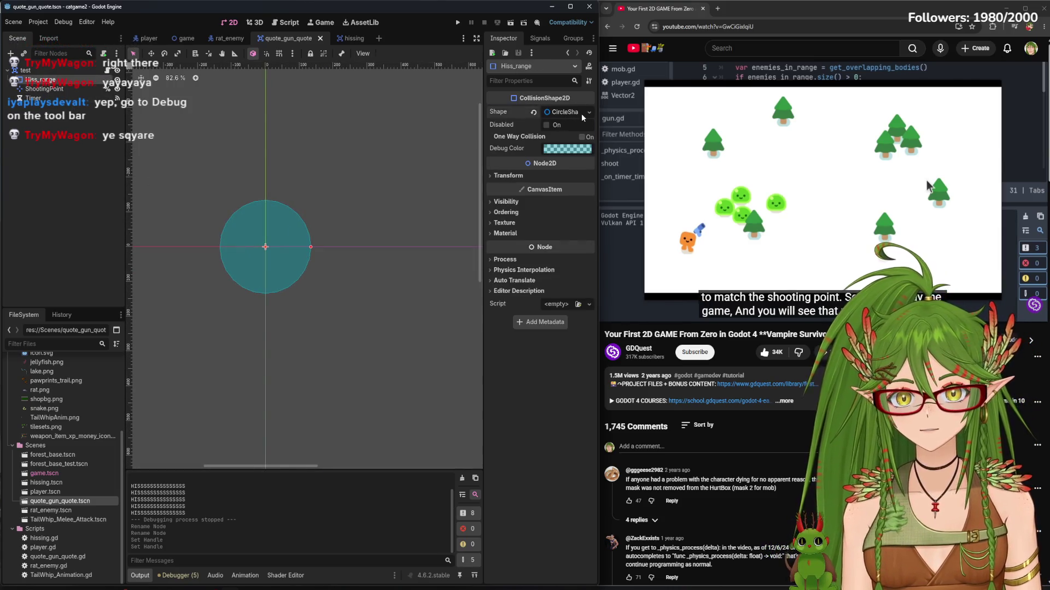
left_click(582, 113)
left_click(590, 112)
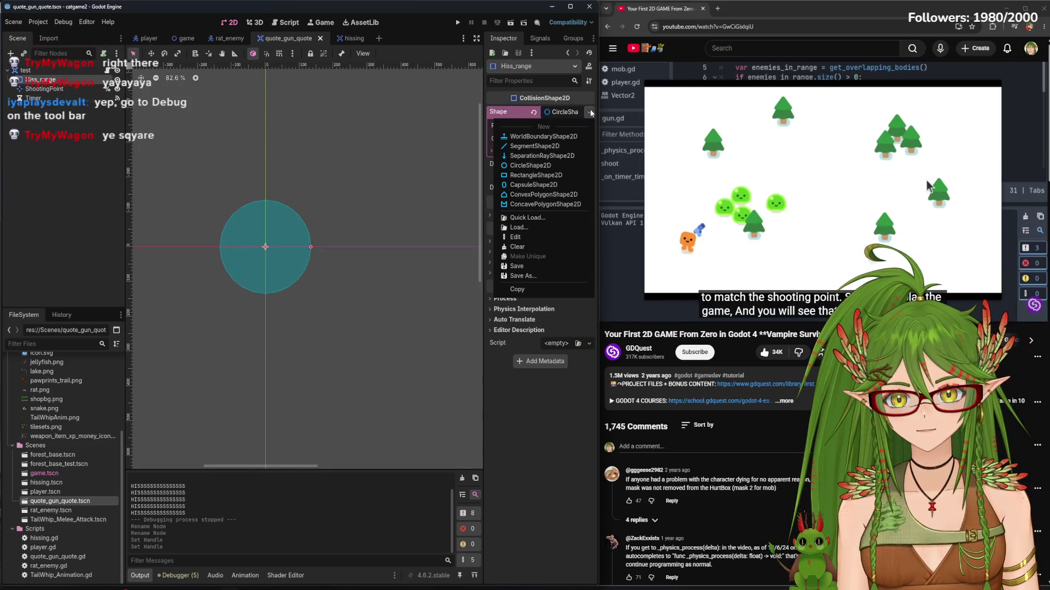
left_click(547, 175)
left_click_drag(347, 275, 227, 211)
scroll(251, 175, "down", 3)
Stretch the Hiss_range rectangle to about 1168 × 653 px to match the game frame
left_click_drag(168, 148, 428, 202)
left_click_drag(294, 144, 307, 294)
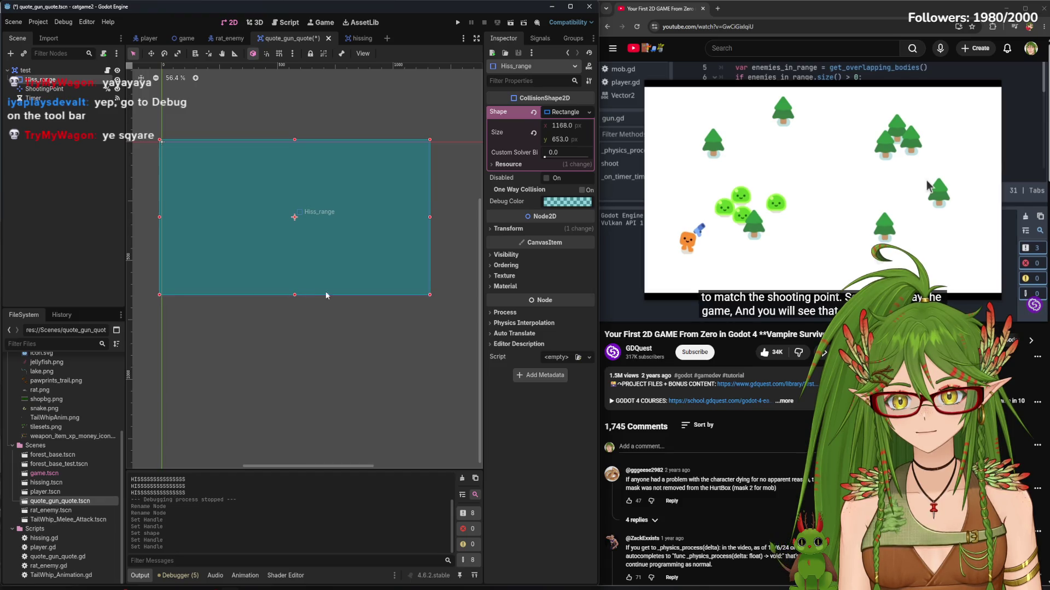
scroll(187, 227, "up", 8)
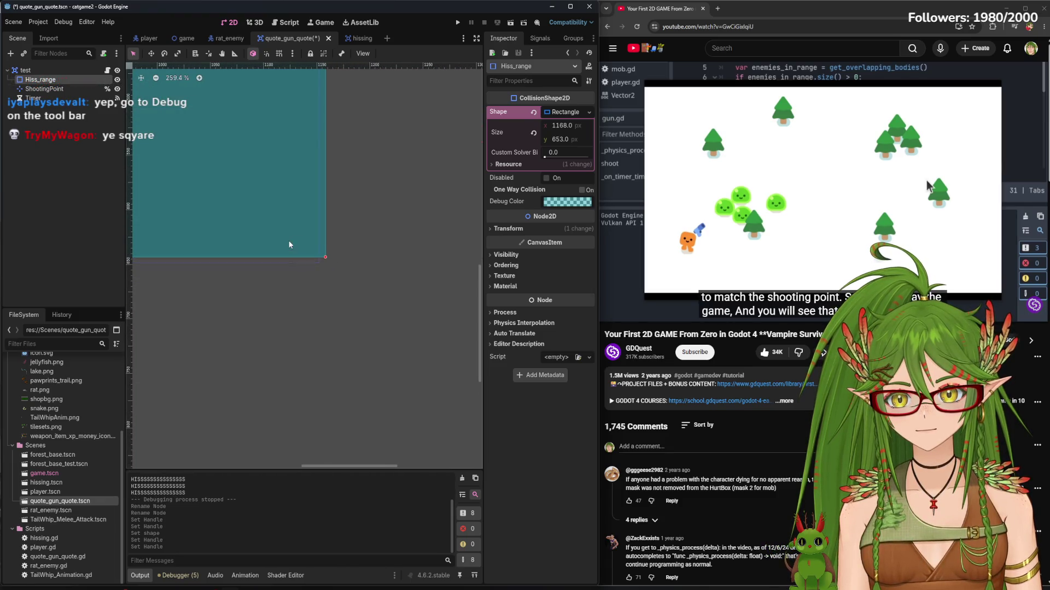
scroll(366, 261, "up", 10)
left_click_drag(431, 314, 378, 350)
Trim the rectangle's top-left corner inward to 1153 × 650 px and save
scroll(379, 349, "down", 12)
scroll(255, 243, "down", 10)
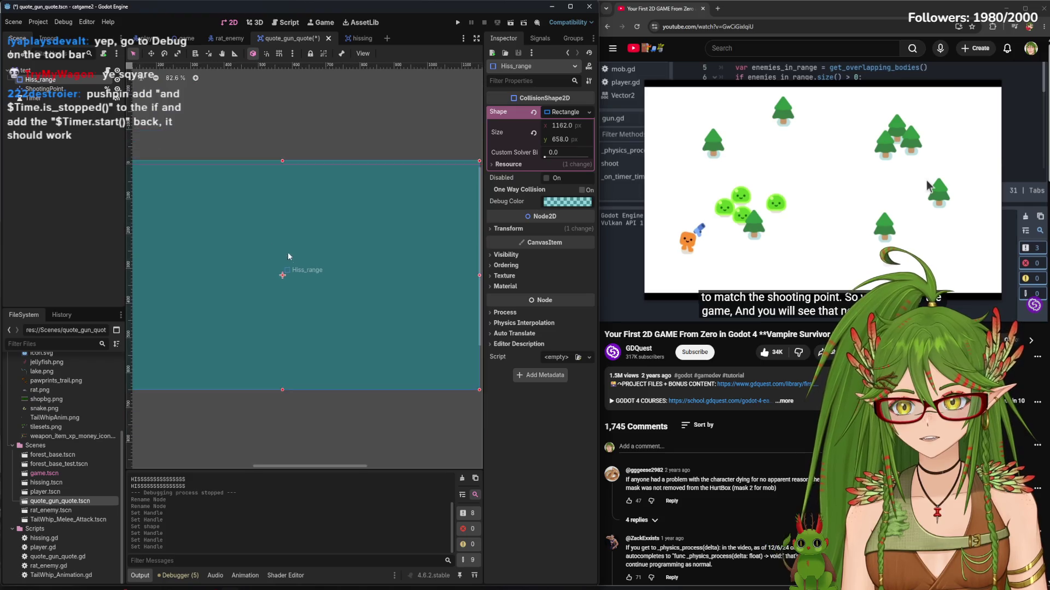
scroll(214, 195, "up", 5)
left_click_drag(255, 187, 263, 199)
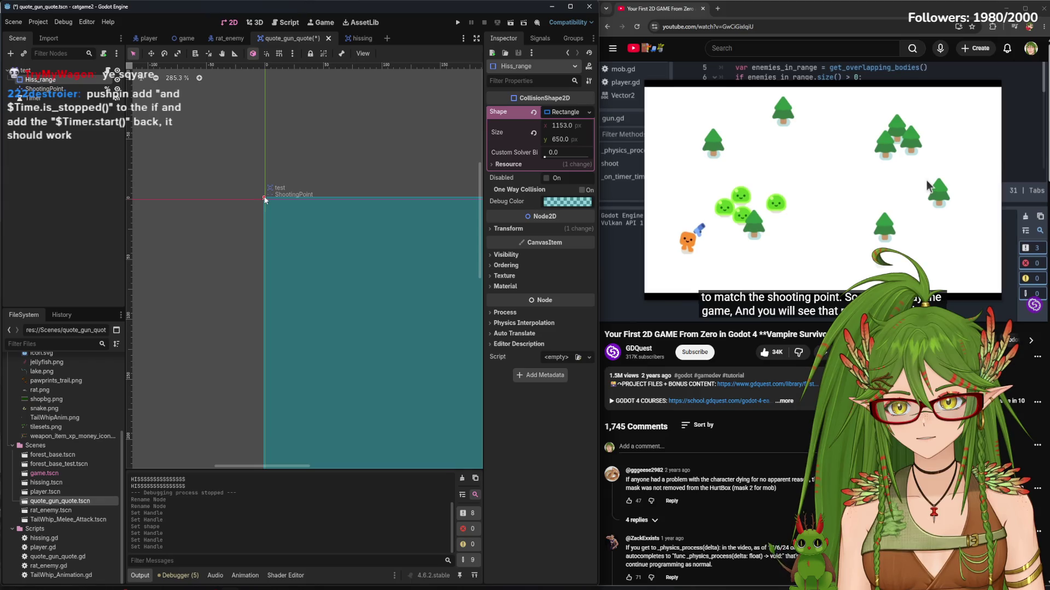
scroll(369, 281, "down", 10)
key("ctrl+s")
Move Hiss_range onto the scene origin (0, 0) and save
mouse_move(369, 281)
left_mouse_down()
mouse_move(305, 281)
mouse_move(284, 214)
mouse_move(273, 215)
left_mouse_up()
scroll(306, 263, "up", 10)
scroll(328, 257, "up", 9)
key("ctrl+s")
After comparing with the player scene, resize the Hiss_range rectangle to about 621.5 × 350
left_click(143, 38)
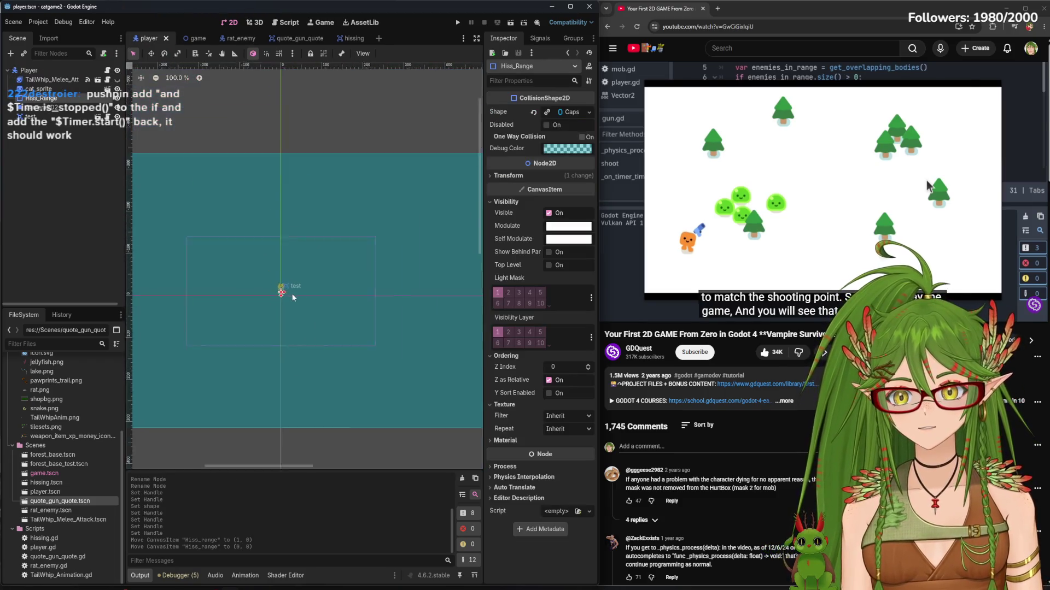
scroll(293, 297, "down", 5)
scroll(297, 284, "up", 4)
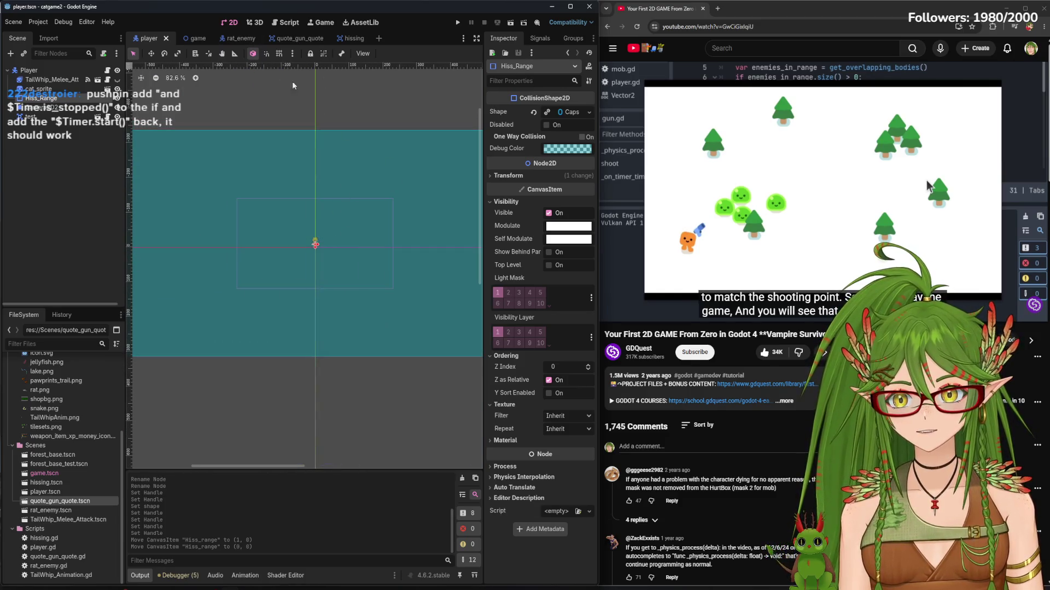
scroll(349, 298, "down", 1)
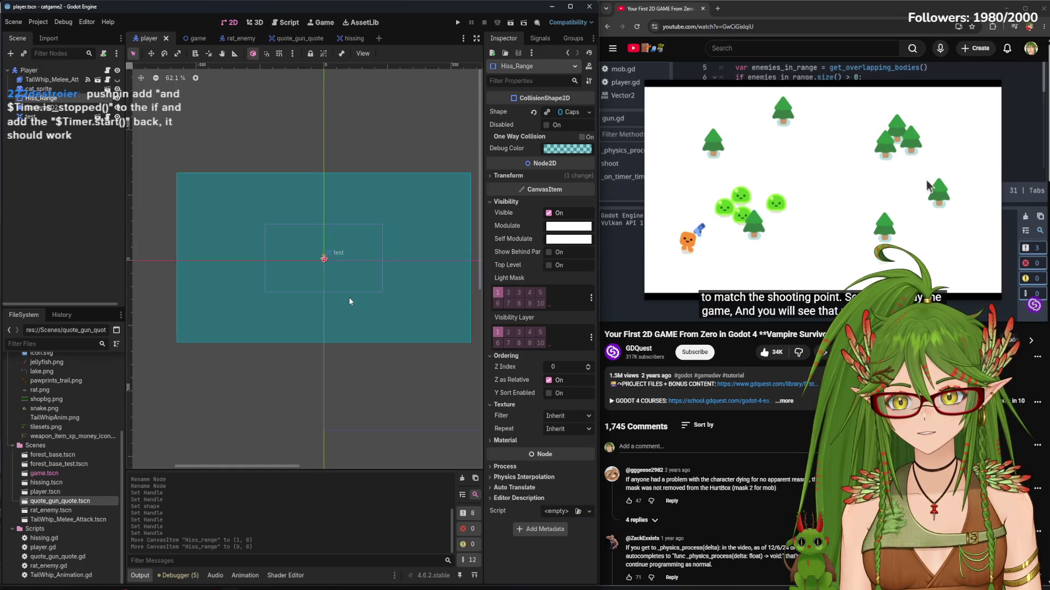
scroll(327, 283, "up", 1)
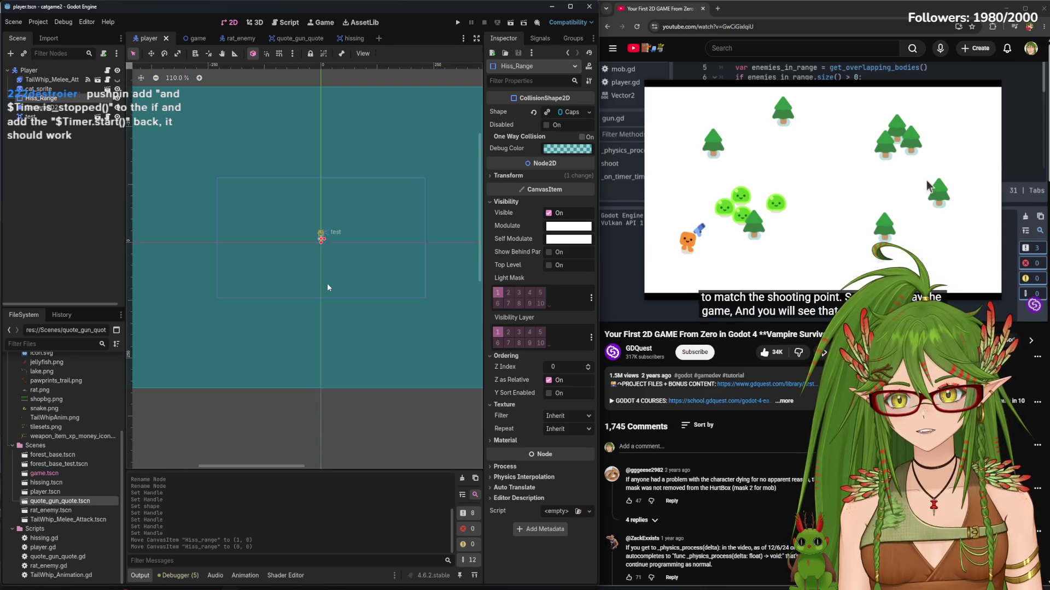
scroll(327, 283, "down", 2)
left_click(278, 38)
scroll(391, 265, "down", 10)
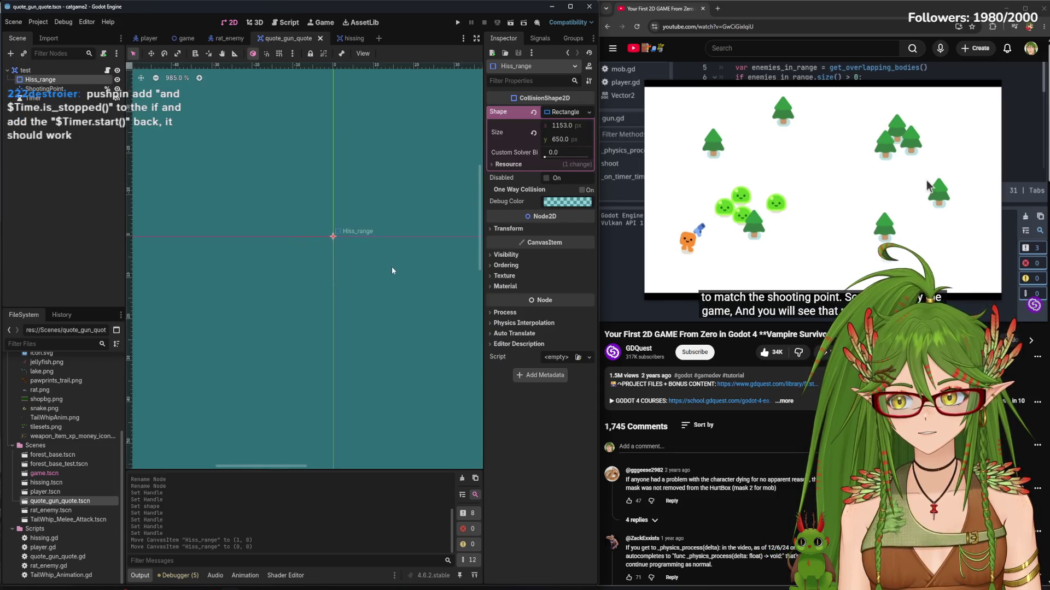
scroll(393, 265, "down", 3)
mouse_move(387, 302)
left_mouse_down()
mouse_move(313, 260)
mouse_move(373, 281)
mouse_move(375, 294)
mouse_move(348, 276)
mouse_move(368, 312)
mouse_move(462, 325)
left_mouse_up()
key("ctrl+z")
key("ctrl+z")
key("ctrl+z")
left_click_drag(387, 302, 311, 256)
Centre the Hiss_range rectangle exactly on the origin and save the gun scene
scroll(322, 274, "up", 3)
left_click_drag(236, 219, 308, 262)
scroll(258, 242, "up", 1)
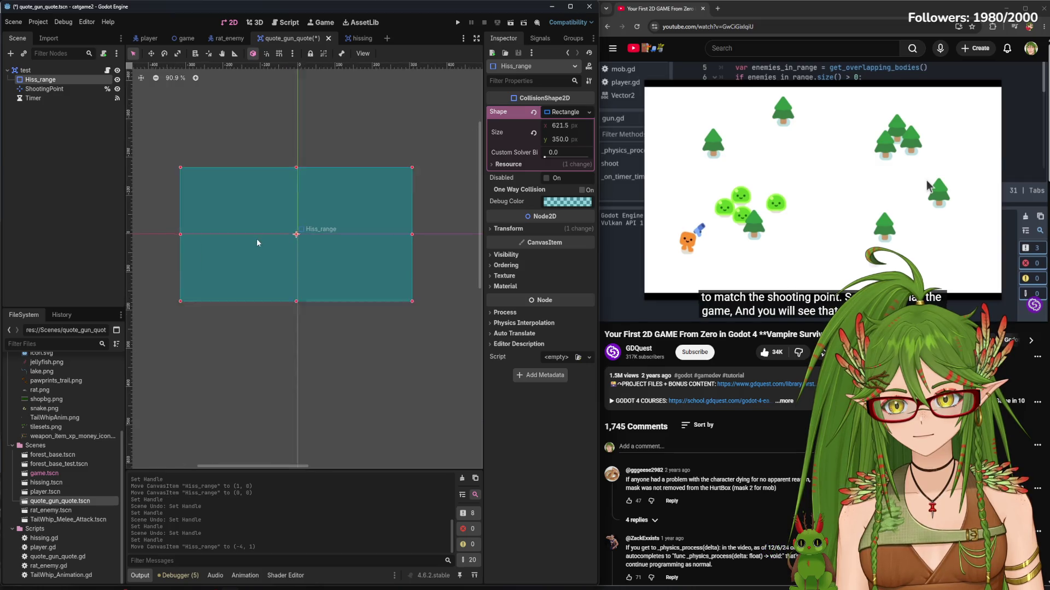
scroll(258, 242, "up", 20)
left_click_drag(293, 215, 317, 215)
key("ctrl+s")
Shrink the rectangle to 467.75 × 266, re-centre it at (0, 0), save, and view the player scene
left_click(148, 37)
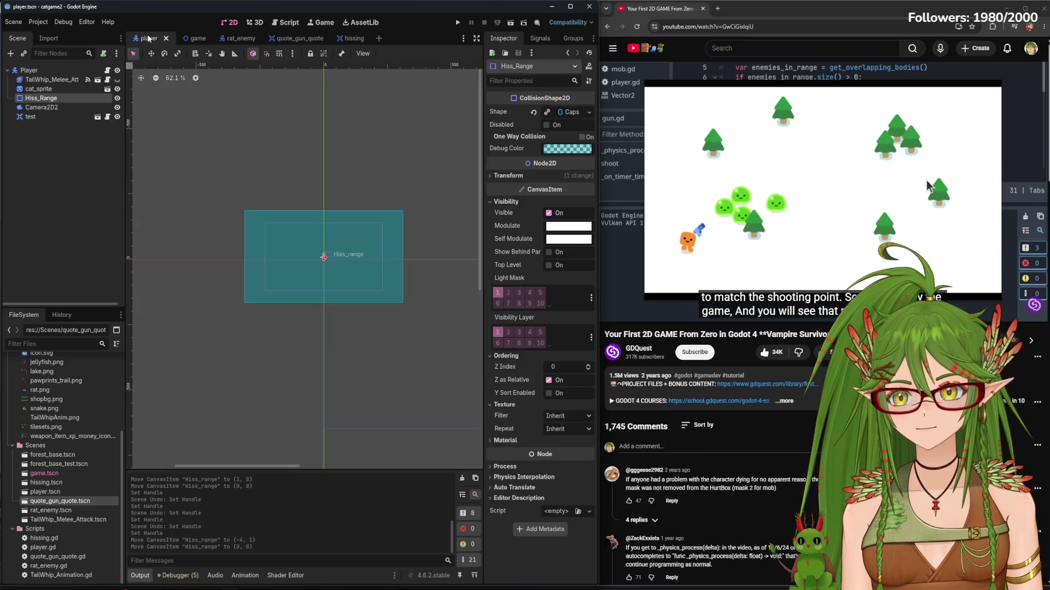
left_click(279, 40)
scroll(382, 328, "down", 20)
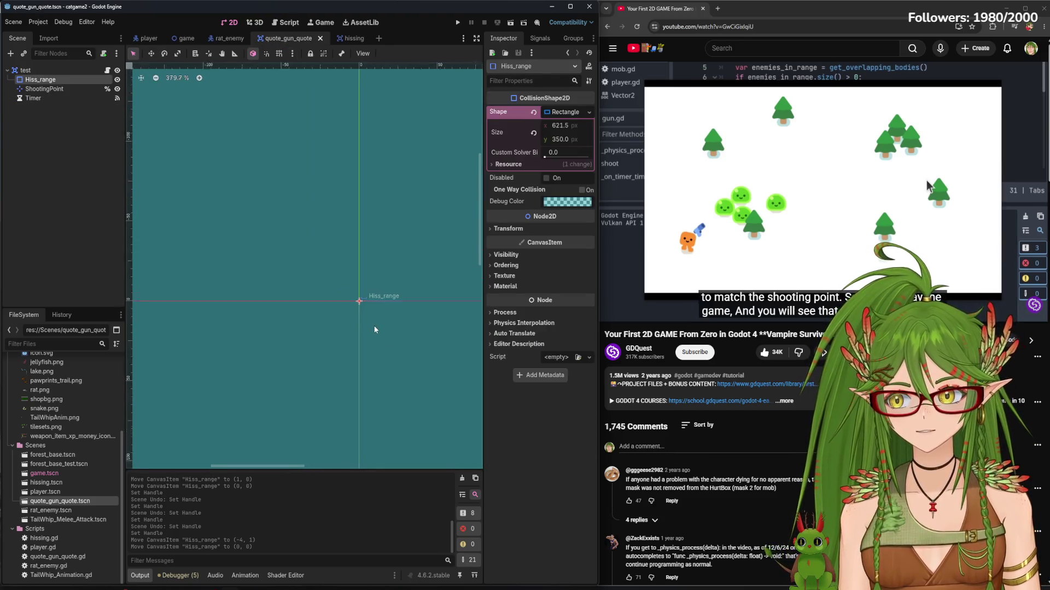
left_click_drag(372, 326, 257, 269)
mouse_move(375, 324)
left_mouse_down()
mouse_move(334, 300)
mouse_move(343, 305)
left_mouse_up()
scroll(213, 262, "up", 7)
mouse_move(237, 247)
left_mouse_down()
mouse_move(385, 257)
mouse_move(345, 263)
mouse_move(333, 235)
mouse_move(346, 215)
left_mouse_up()
scroll(333, 235, "up", 3)
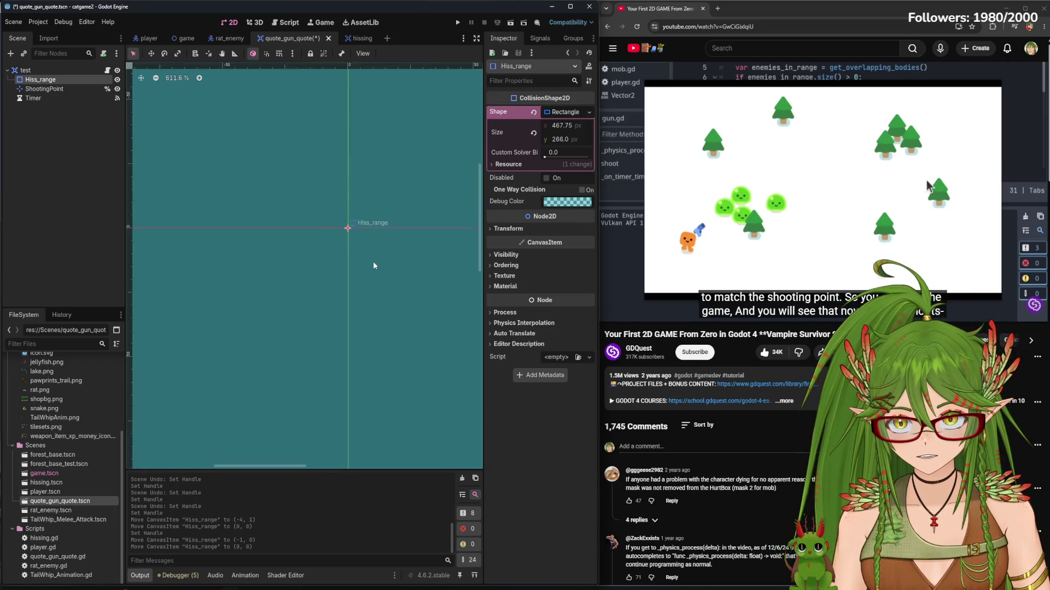
scroll(375, 261, "down", 10)
key("ctrl+s")
left_click(141, 40)
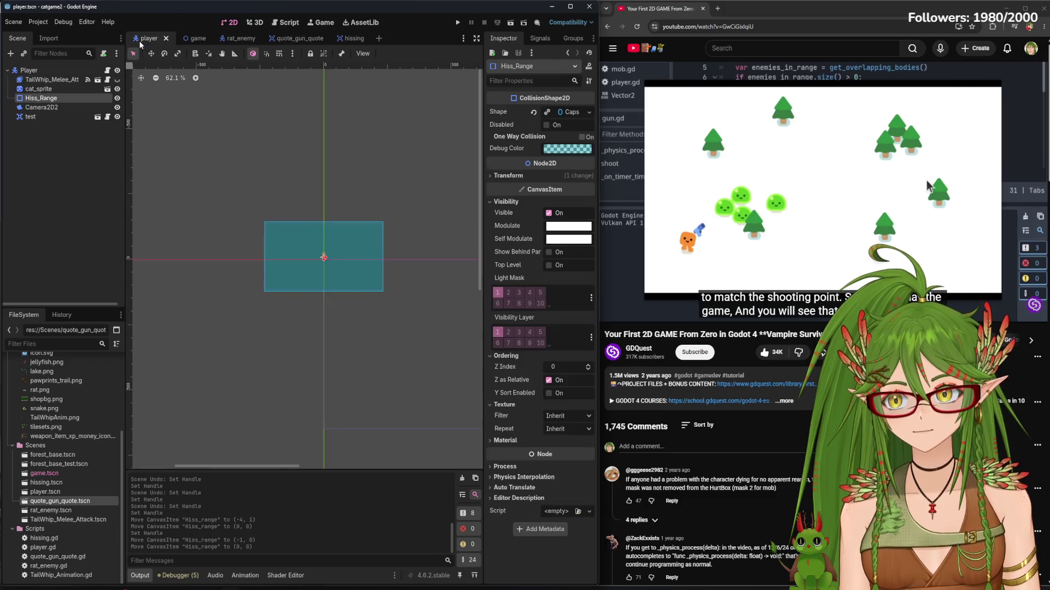
Pull the gun's Hiss_range rectangle corner in to about 465.875 × 265 and save
scroll(358, 284, "up", 8)
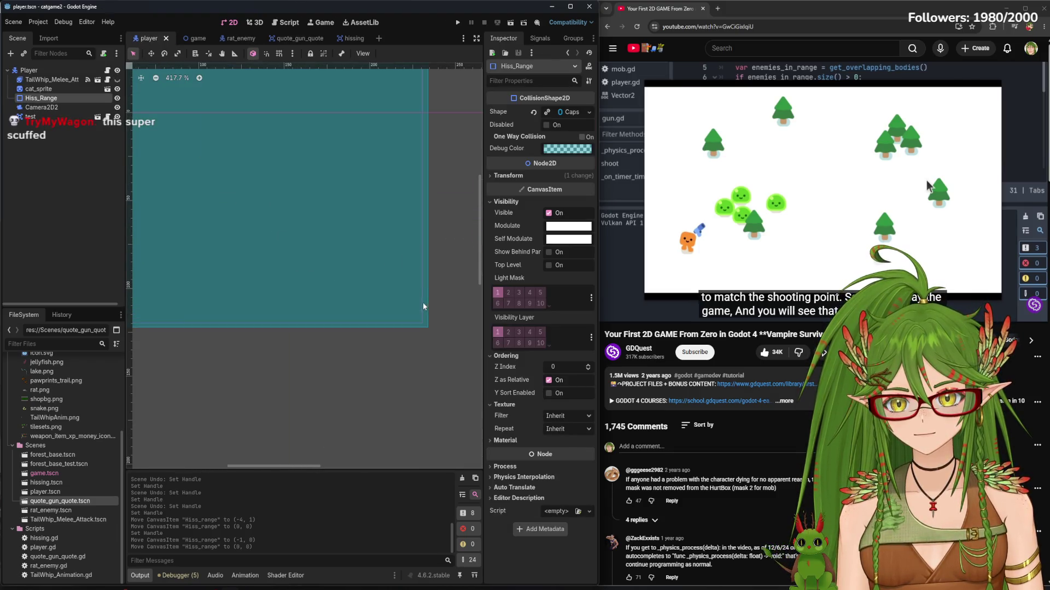
scroll(323, 368, "up", 3)
scroll(339, 358, "left", 3)
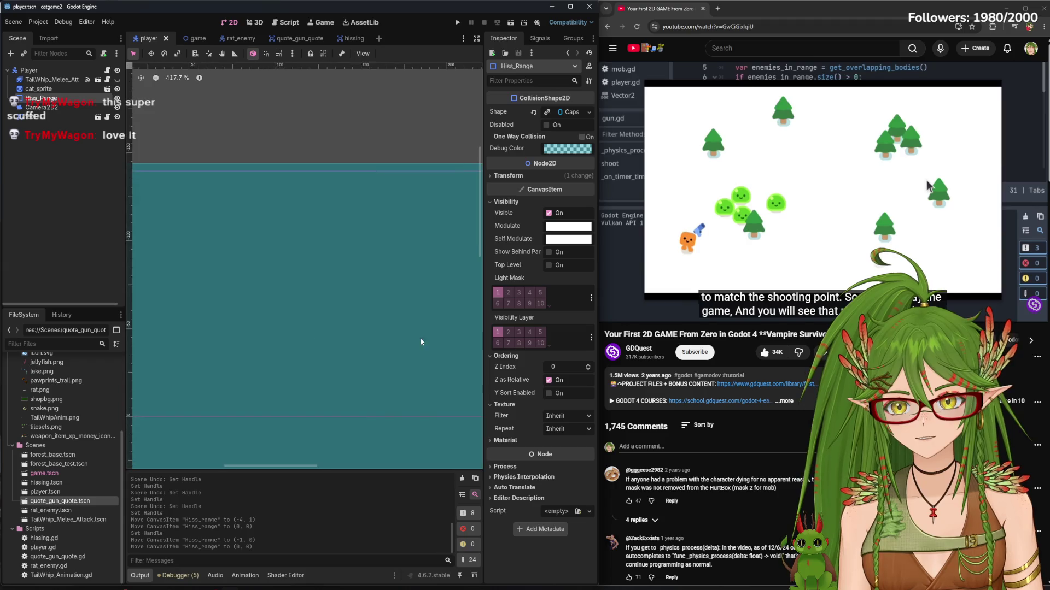
scroll(420, 339, "left", 5)
scroll(421, 338, "down", 2)
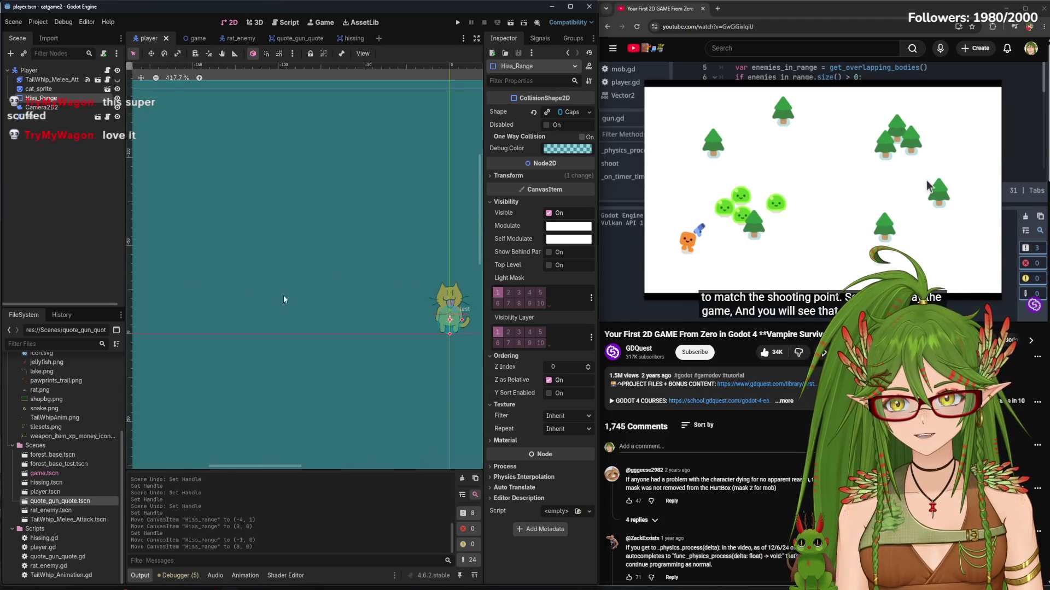
scroll(251, 274, "right", 5)
scroll(257, 250, "down", 3)
scroll(278, 274, "up", 4)
scroll(340, 330, "up", 2)
left_click(304, 41)
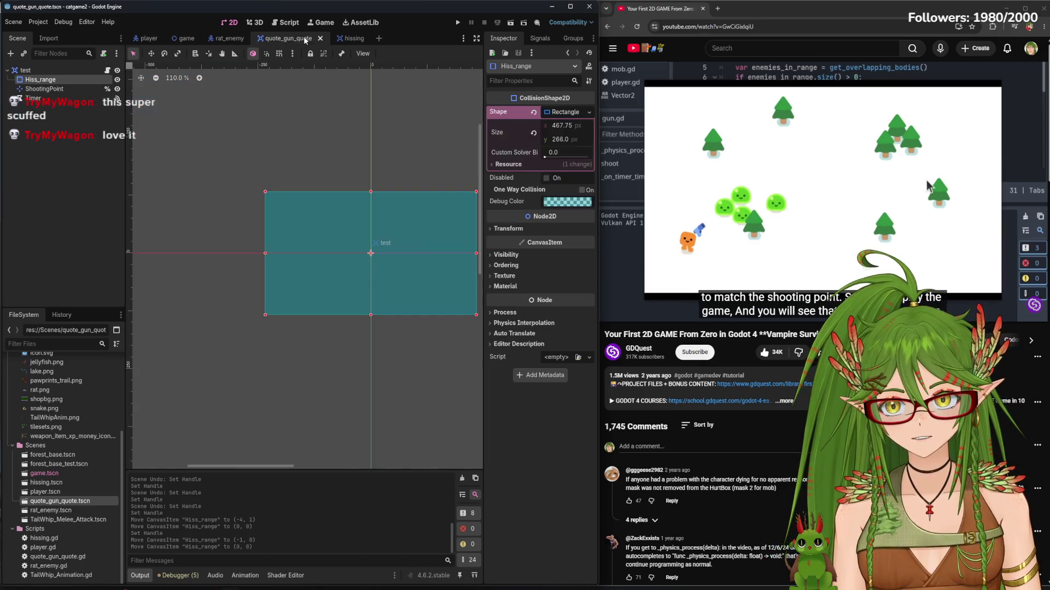
scroll(421, 303, "up", 4)
scroll(389, 298, "up", 2)
left_click_drag(392, 280, 383, 276)
key("ctrl+s")
After checking the player's range, nudge the rectangle's right edge slightly left and save
left_click(146, 40)
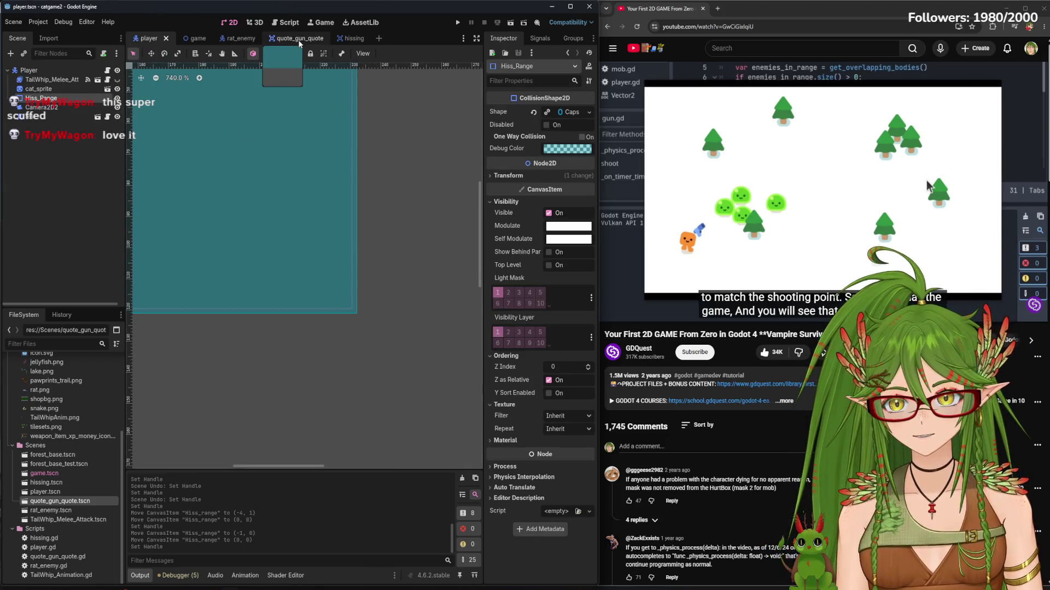
left_click(299, 40)
left_click_drag(381, 275, 377, 272)
key("ctrl+s")
Compare again, then lower the rectangle's top edge to a 261 px height and save
left_click(148, 38)
key("f")
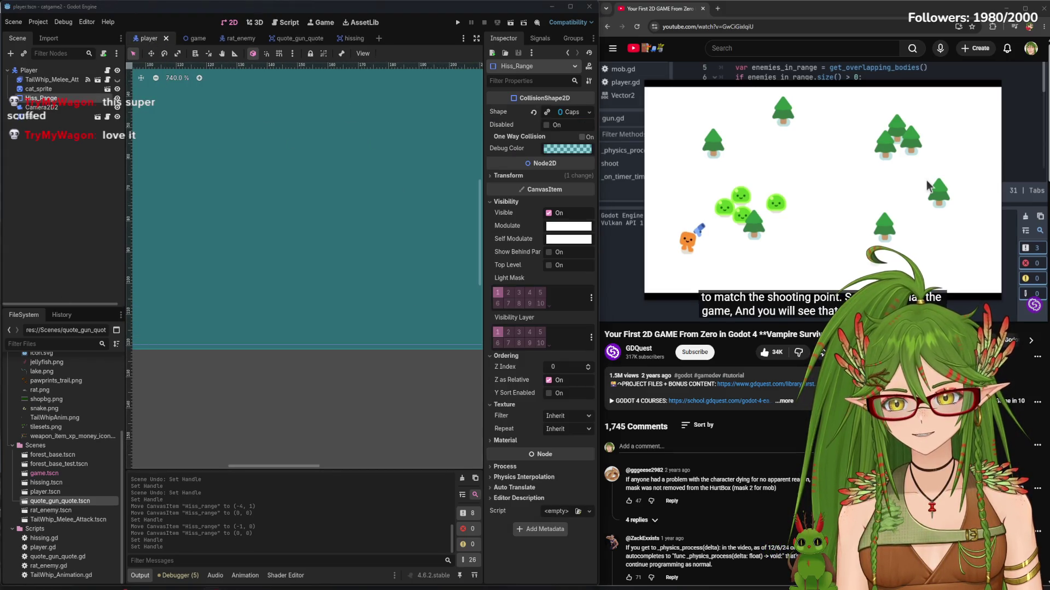
scroll(336, 239, "up", 5)
scroll(336, 239, "right", 5)
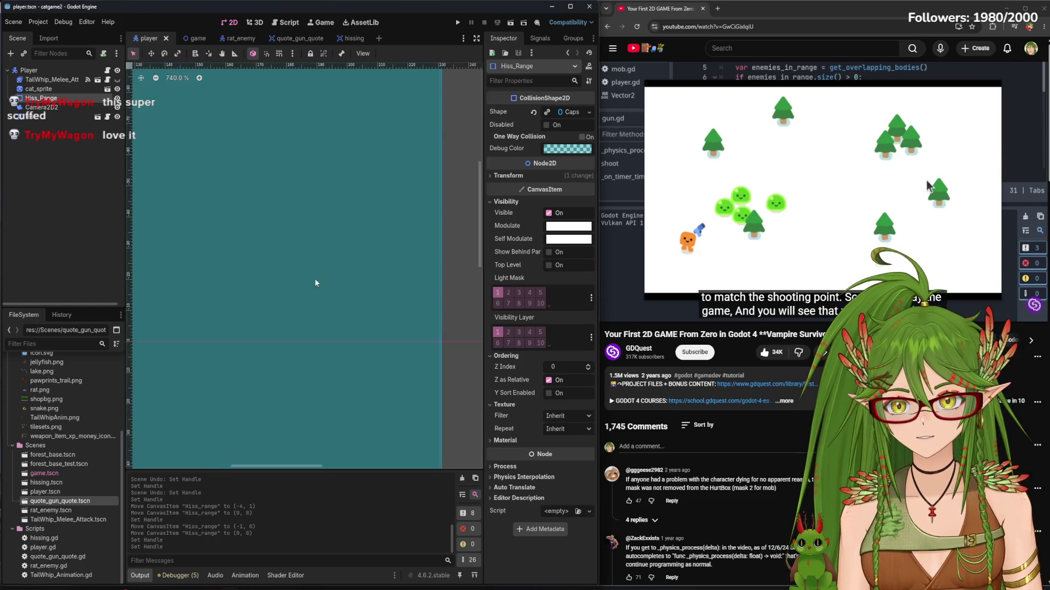
left_click(278, 41)
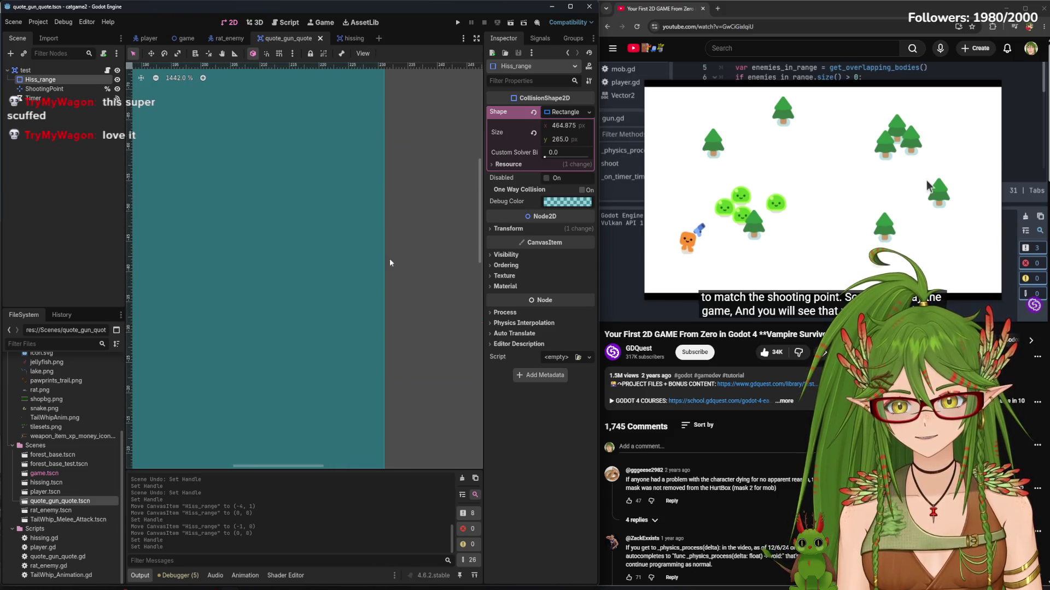
scroll(382, 328, "down", 4)
scroll(382, 233, "up", 4)
left_click_drag(383, 230, 383, 246)
key("ctrl+s")
Review the player scene's hiss range to compare against the gun's rectangle
left_click(149, 39)
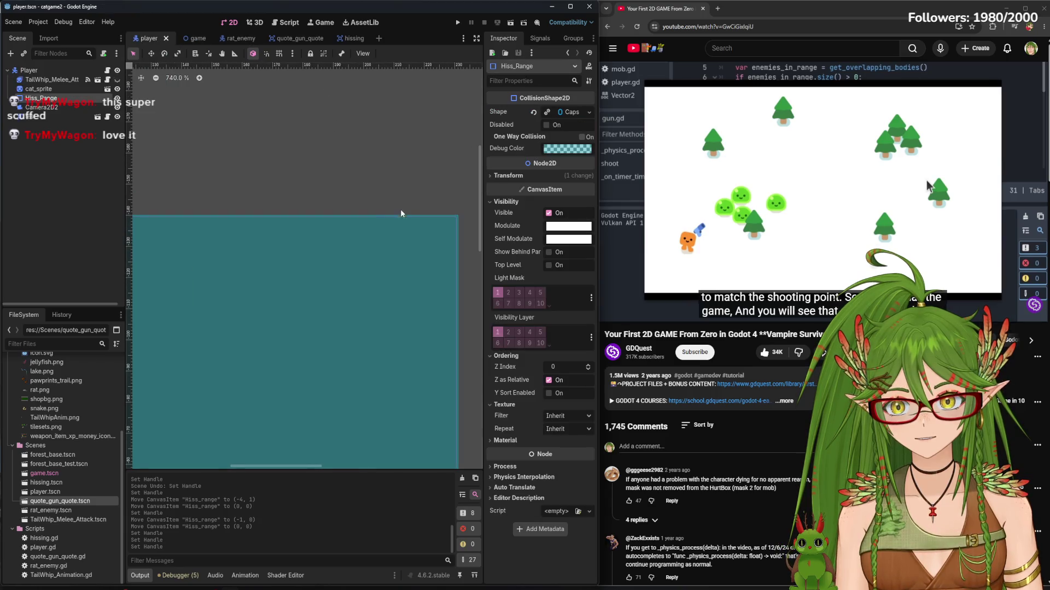
scroll(377, 246, "up", 3)
scroll(339, 240, "down", 3)
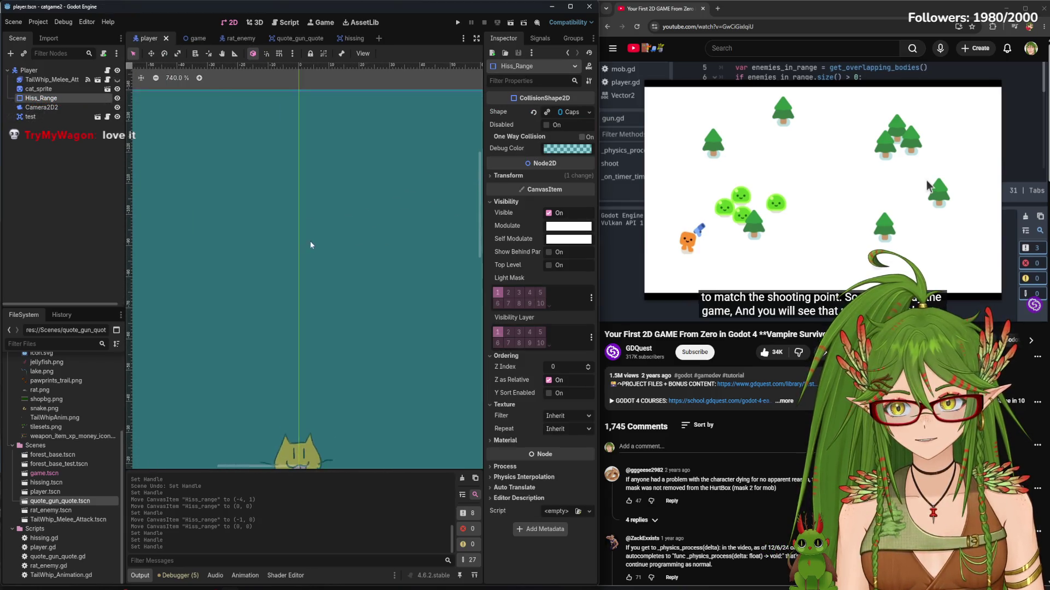
scroll(392, 253, "left", 3)
scroll(350, 260, "left", 3)
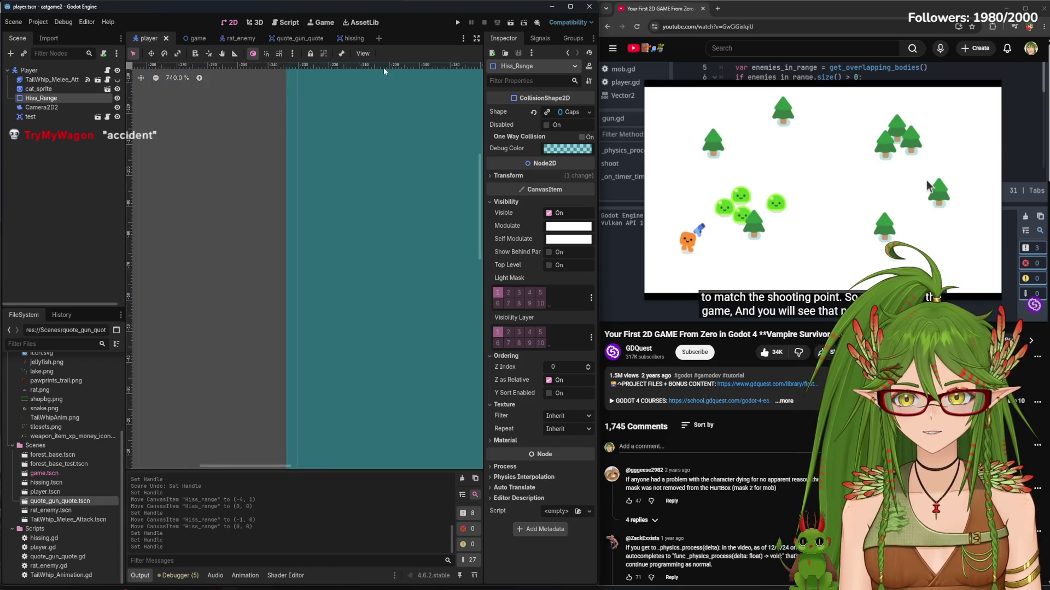
Compare the player, hissing and gun scenes, then adjust the Hiss_range rectangle's corner
left_click(345, 38)
left_click(288, 39)
scroll(315, 379, "up", 5)
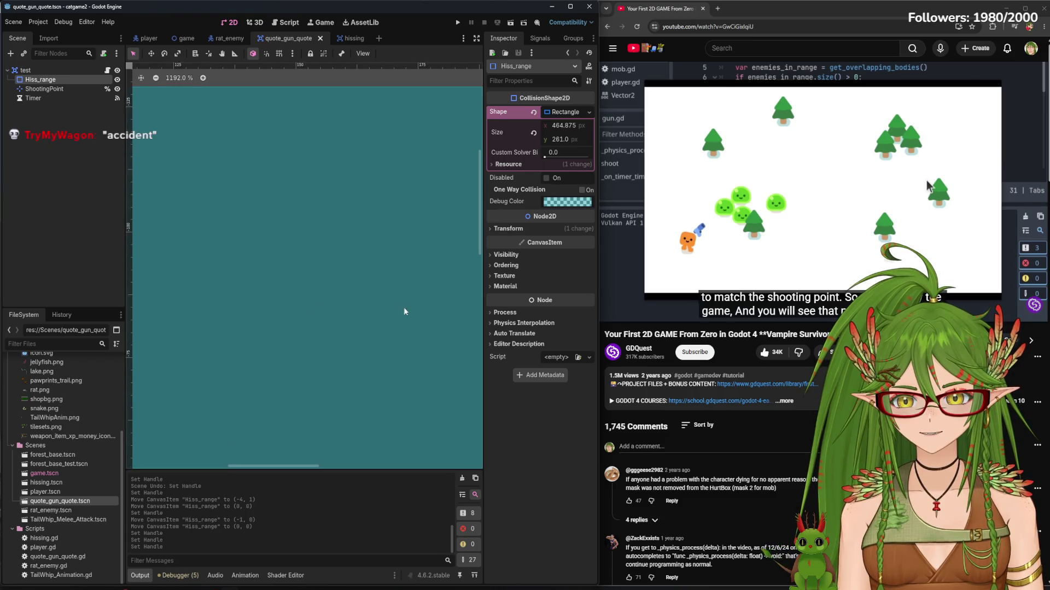
scroll(274, 326, "down", 9)
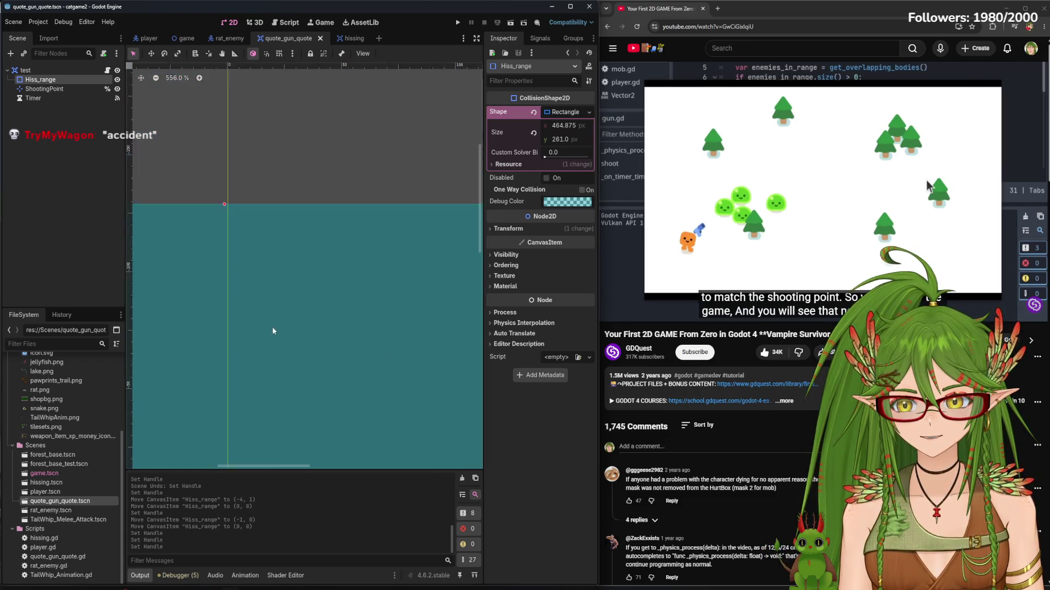
scroll(339, 323, "left", 2)
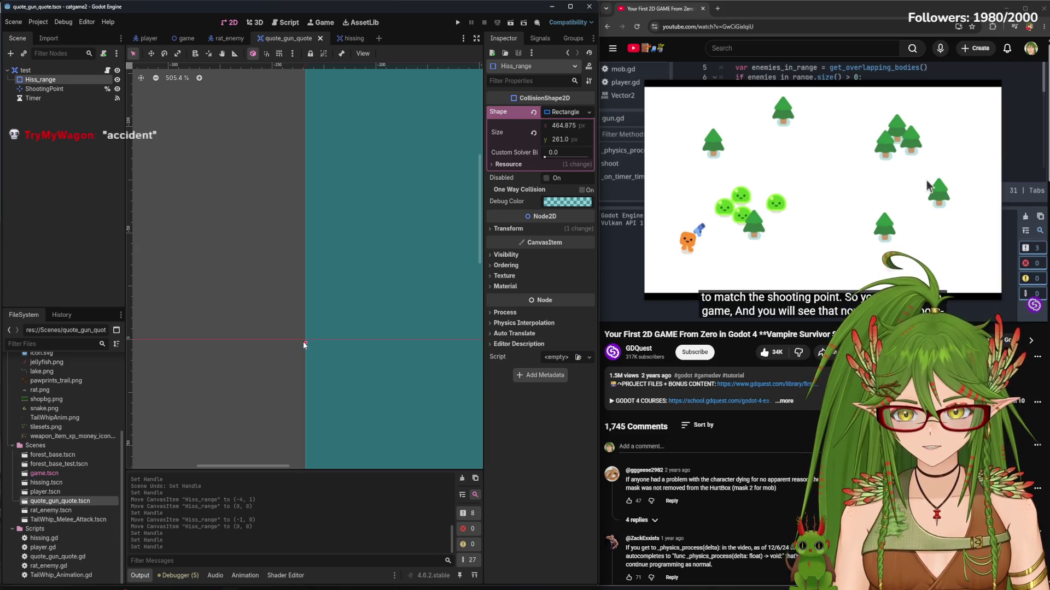
left_click(144, 38)
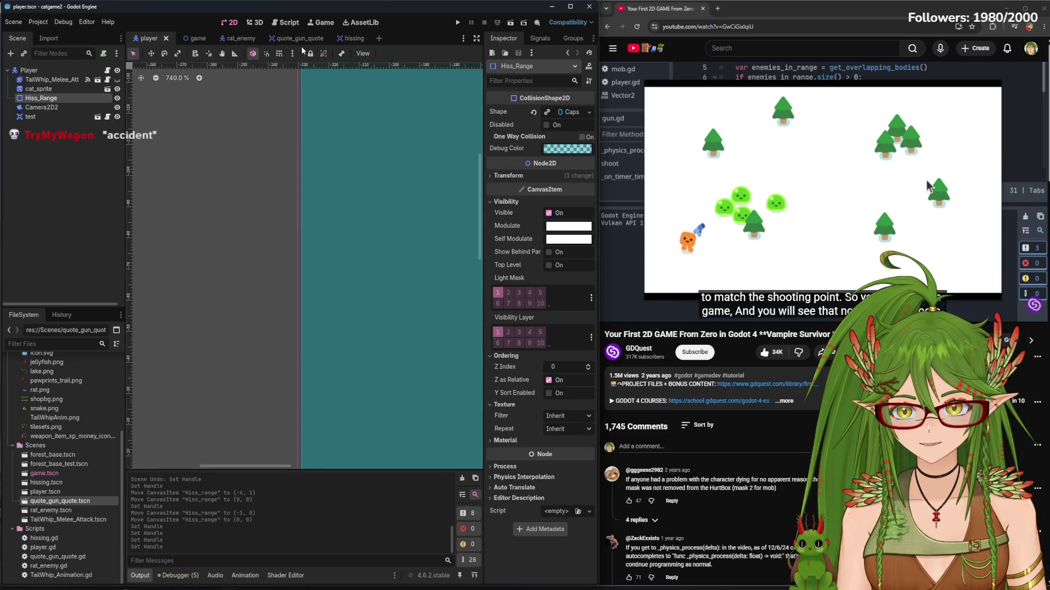
left_click(344, 38)
left_click(290, 38)
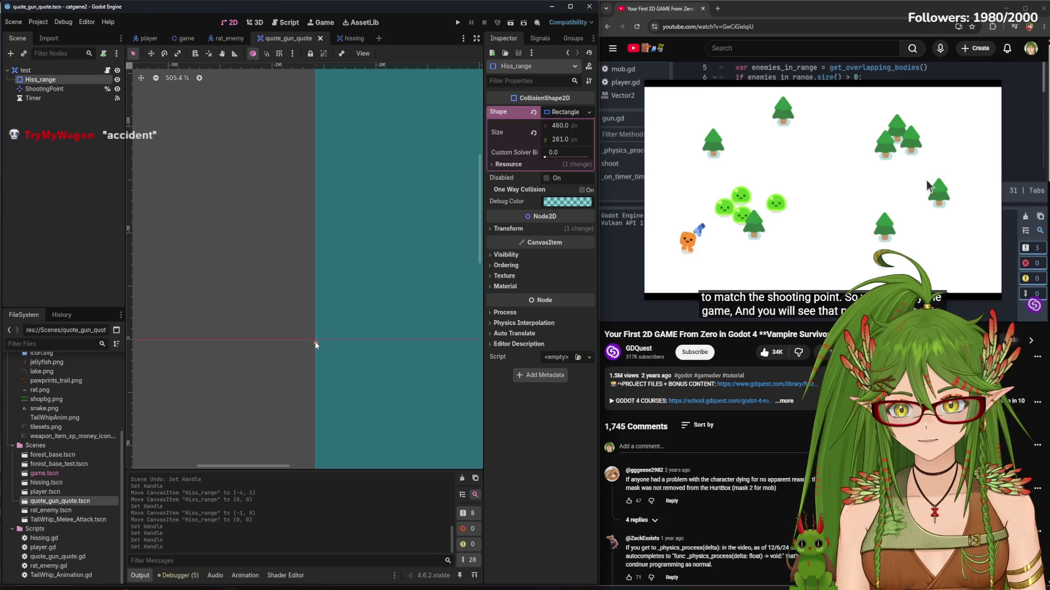
left_click(149, 38)
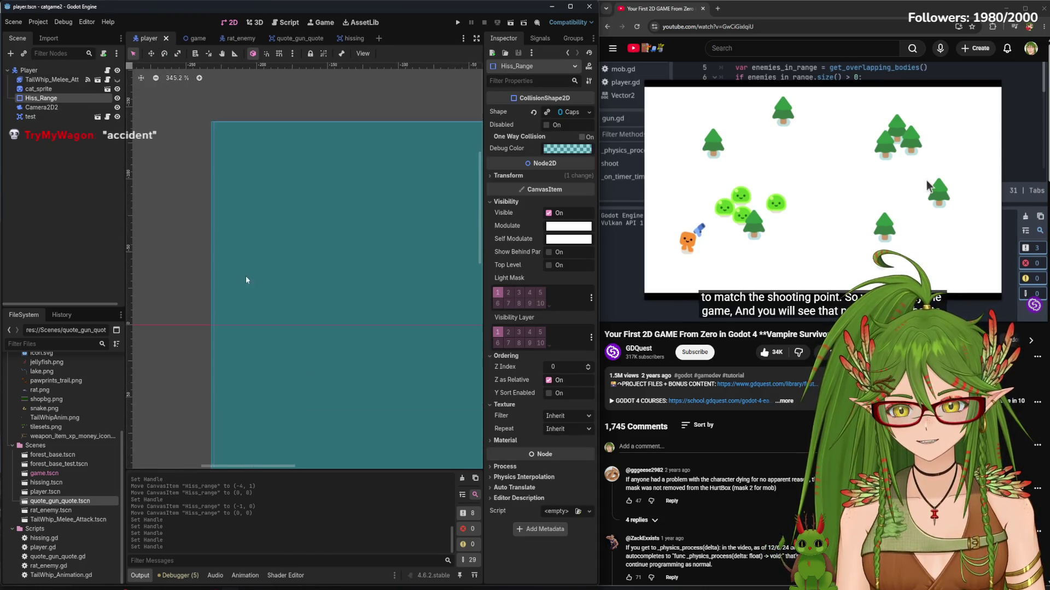
scroll(240, 289, "up", 8)
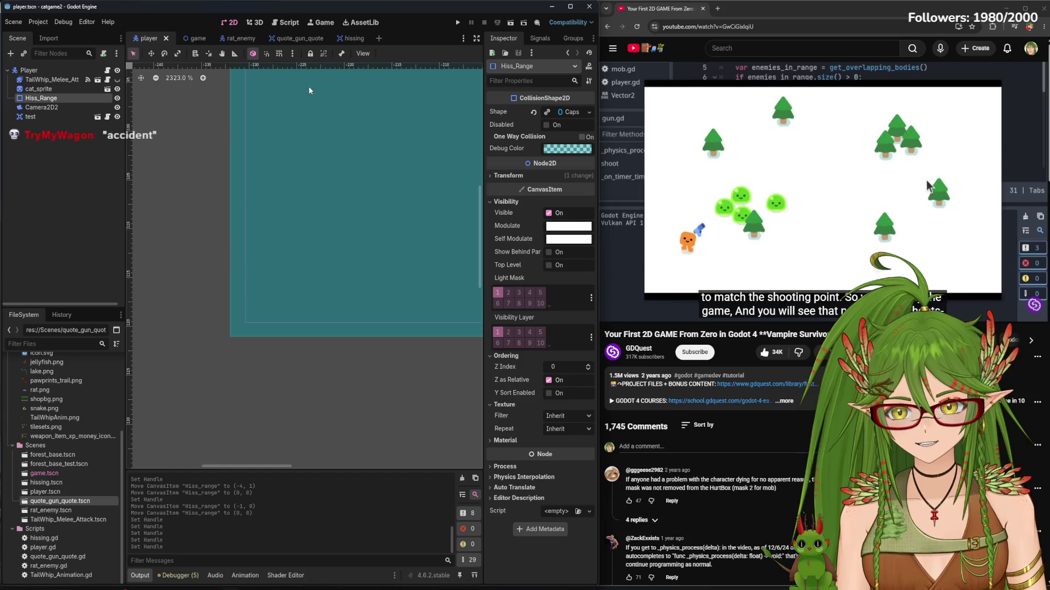
left_click(353, 39)
left_click(287, 38)
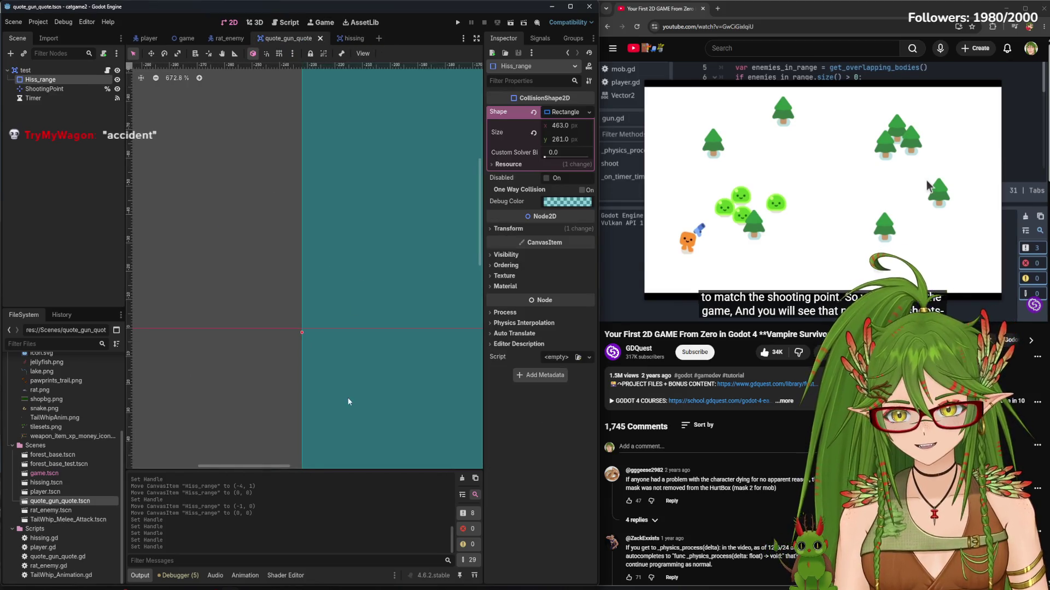
right_click(347, 388)
scroll(320, 359, "down", 3)
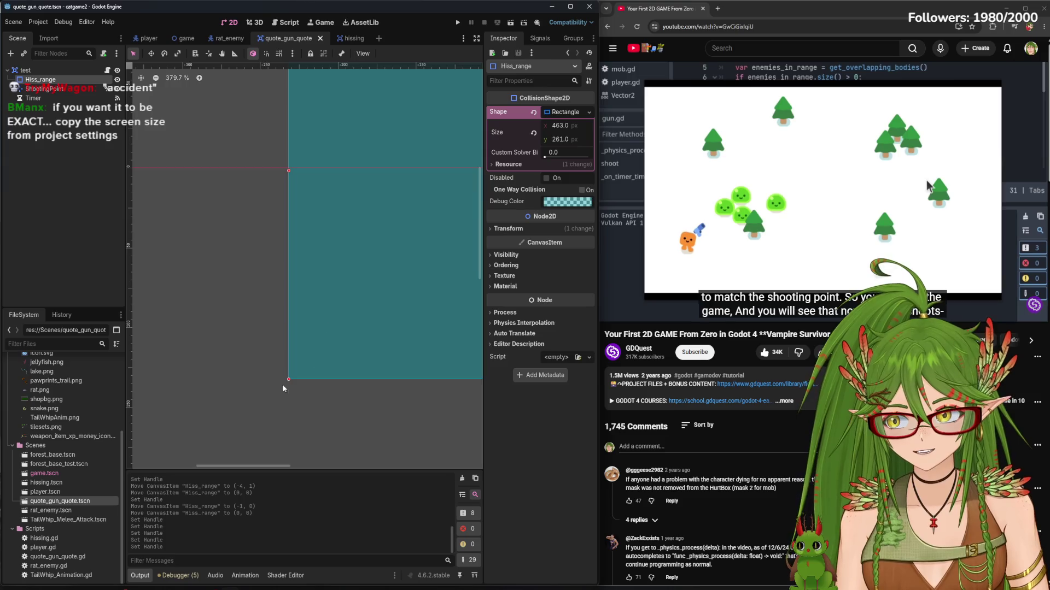
scroll(285, 386, "up", 7)
left_click_drag(309, 319, 323, 284)
Recheck the player's range, nudge the rectangle's edge, then undo that resize
key("ctrl+Tab")
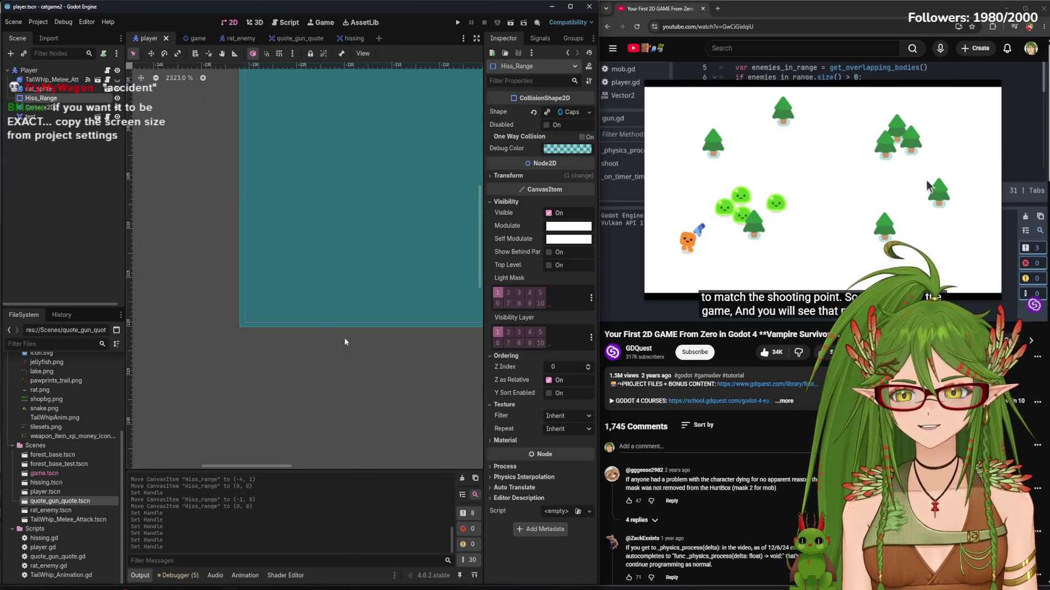
left_click(284, 38)
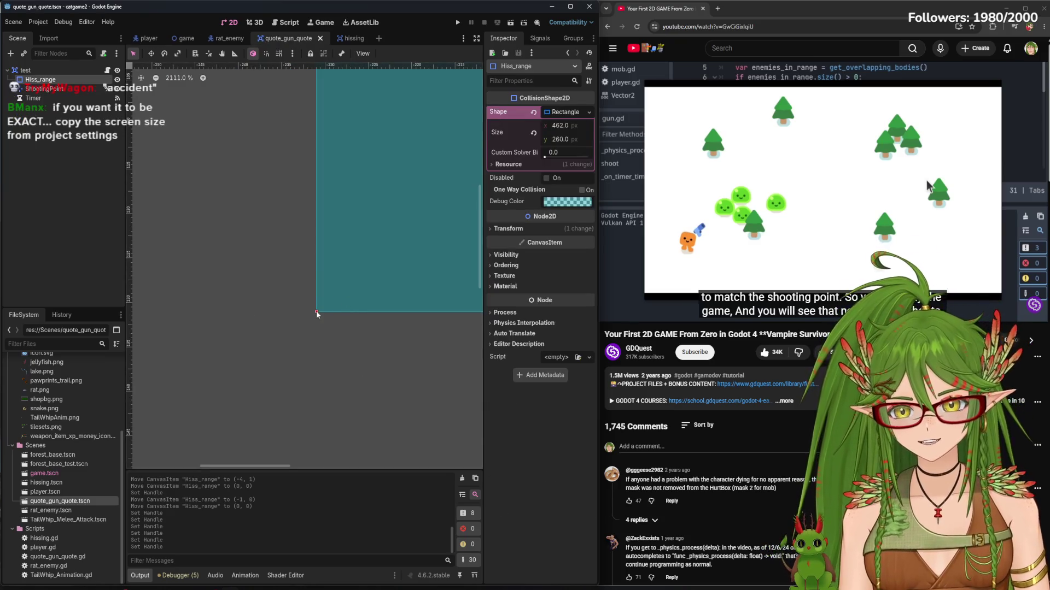
key("ctrl+Tab")
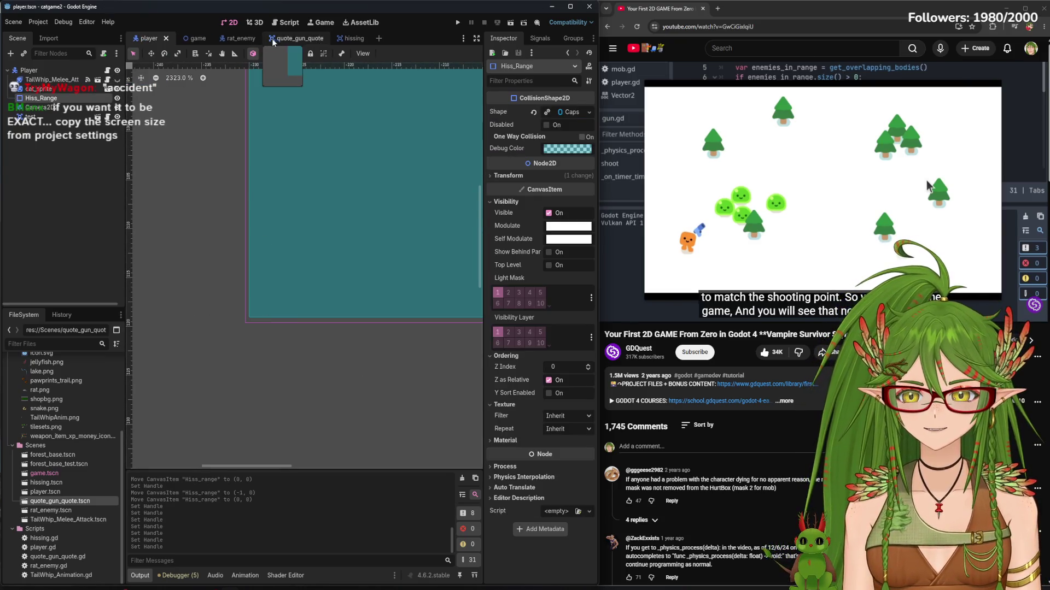
left_click(271, 39)
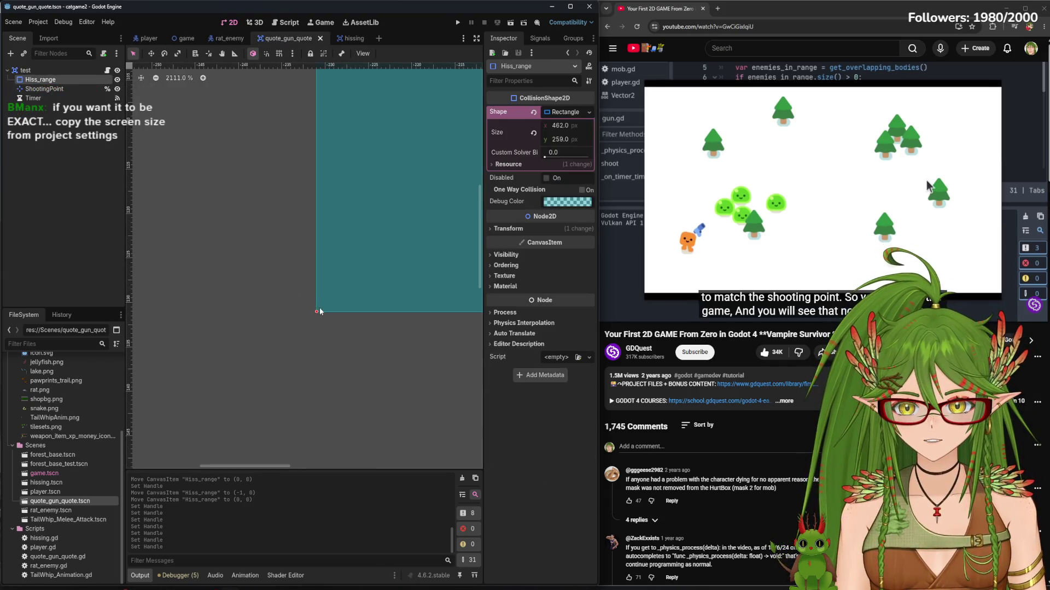
left_click(149, 39)
scroll(315, 229, "down", 5)
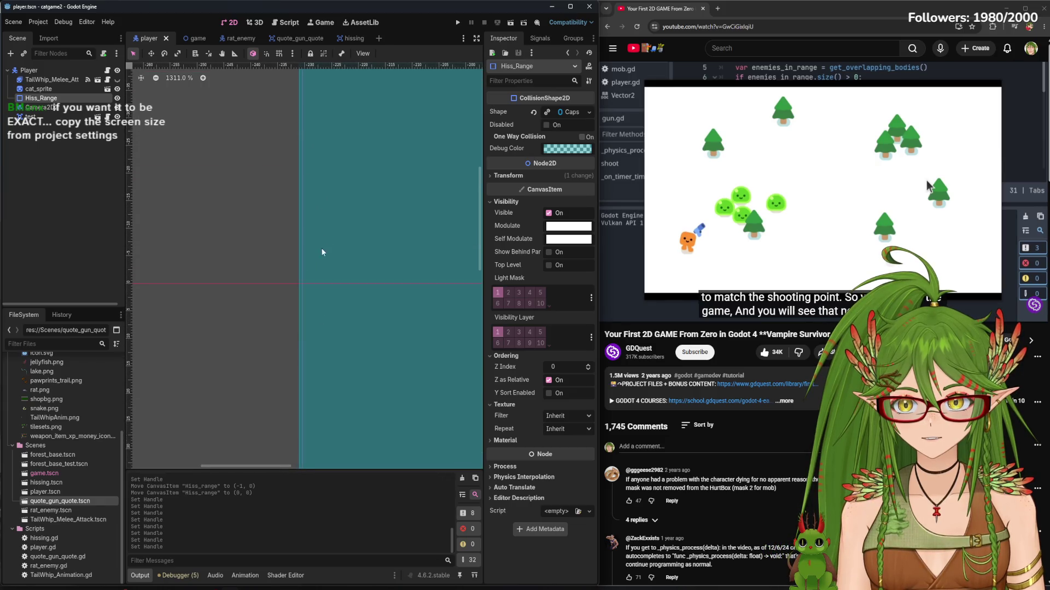
left_click(314, 38)
scroll(334, 260, "down", 3)
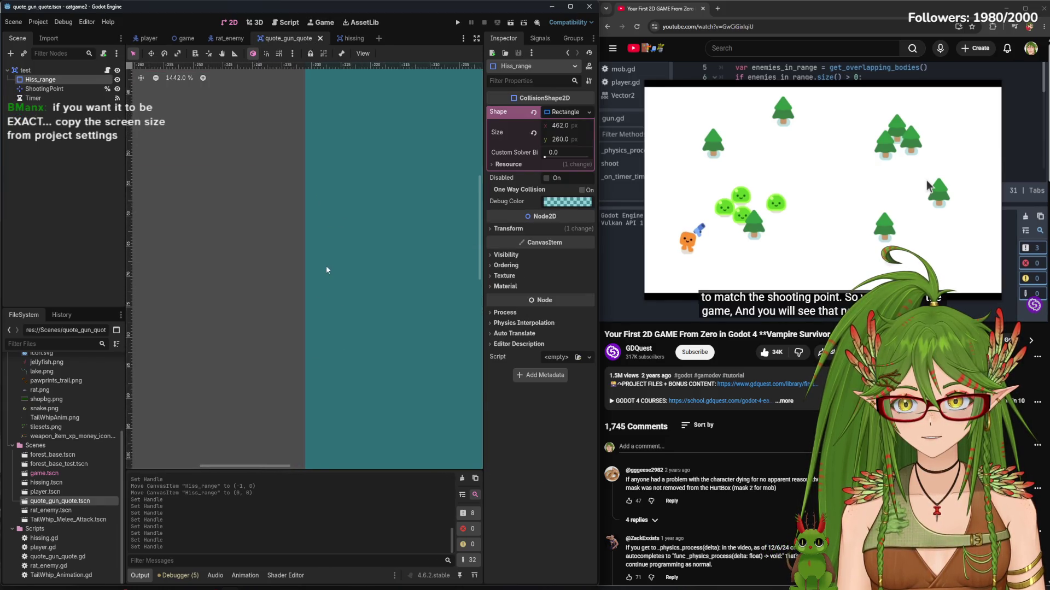
left_click_drag(300, 197, 305, 196)
key("ctrl+z")
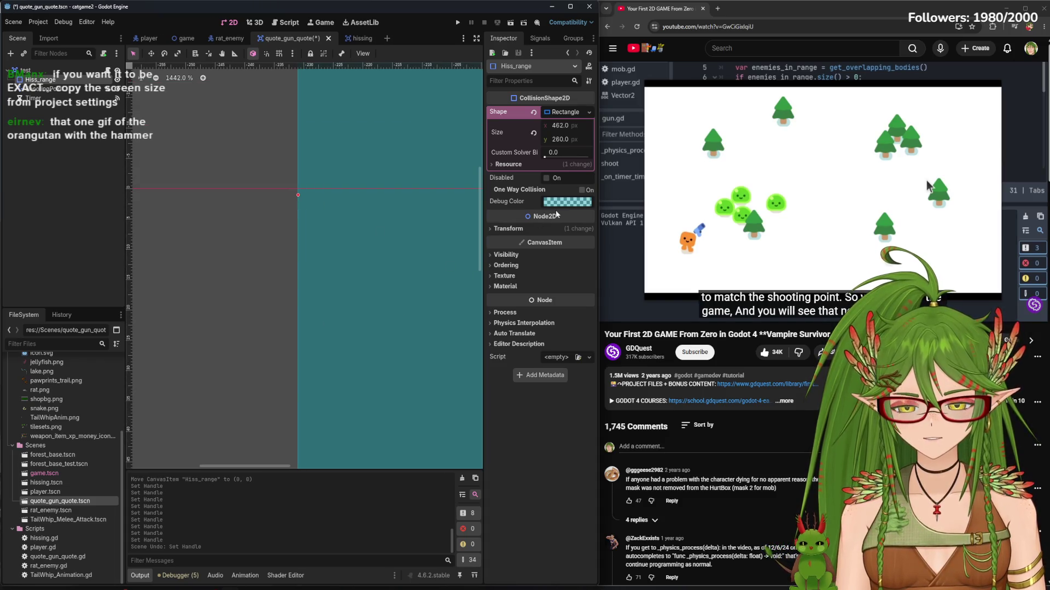
Adjust the Hiss_range's vertical position value in the Inspector and save the gun scene
left_click(514, 228)
scroll(372, 232, "down", 6)
scroll(318, 239, "up", 8)
key("Up")
scroll(352, 272, "down", 12)
key("ctrl+s")
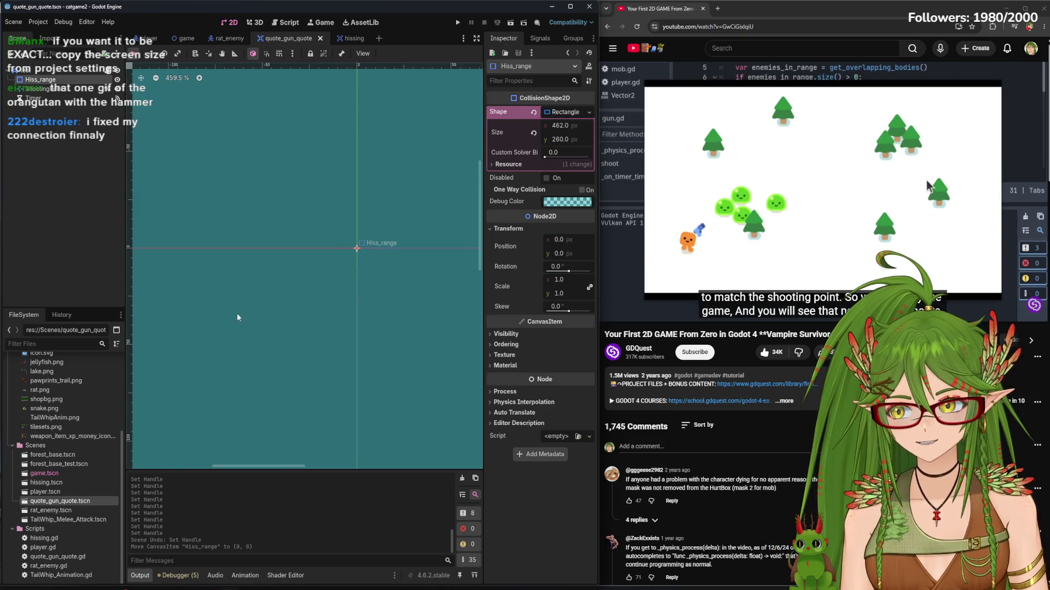
After another comparison, shrink the rectangle from its bottom and right edges
scroll(333, 293, "down", 8)
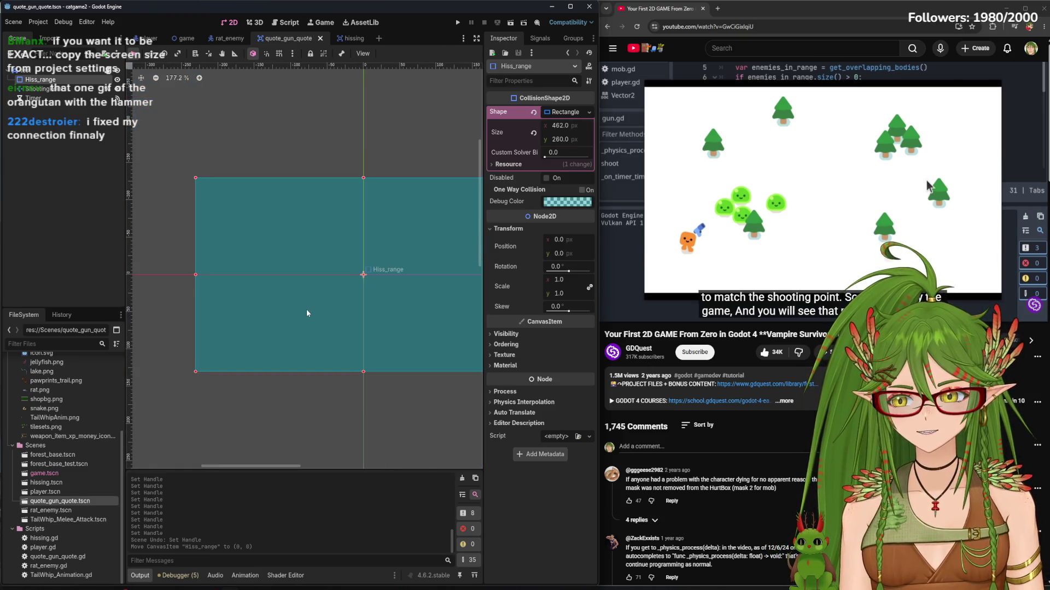
scroll(306, 313, "up", 4)
scroll(347, 328, "up", 3)
scroll(328, 355, "up", 5)
left_click(149, 40)
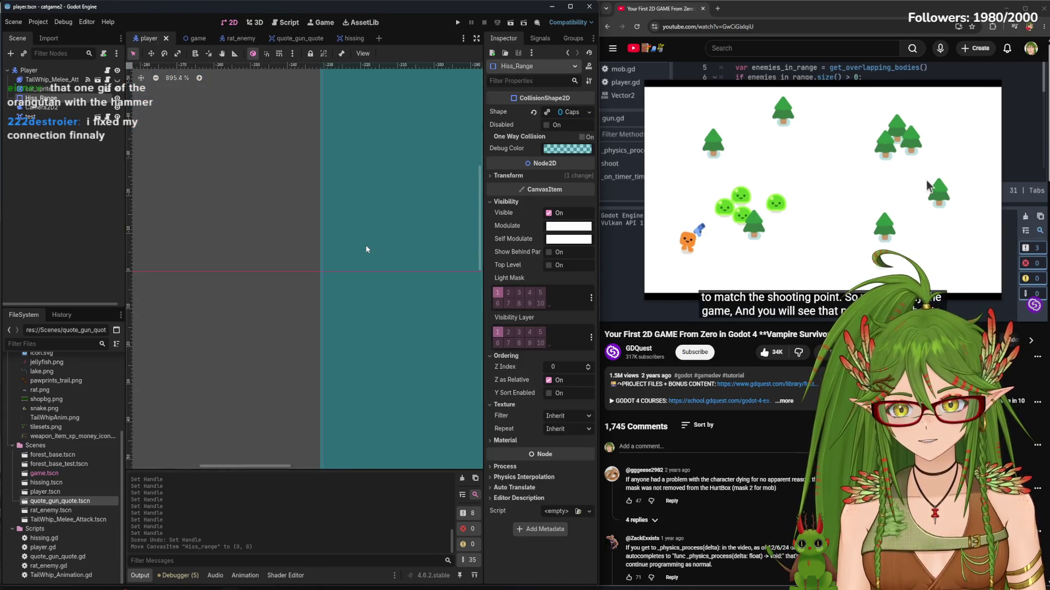
scroll(344, 339, "down", 8)
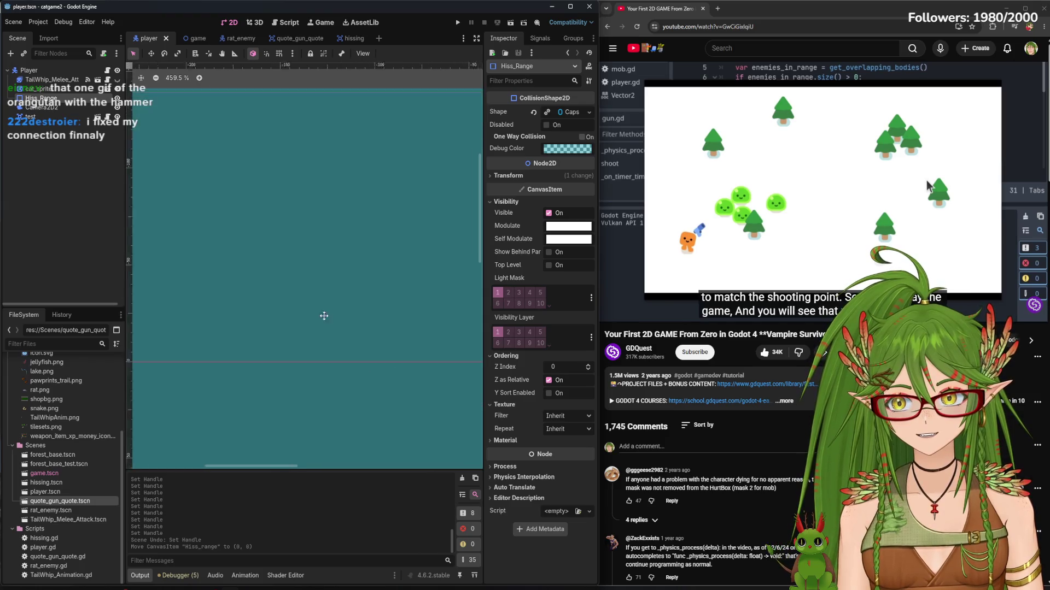
scroll(395, 328, "up", 7)
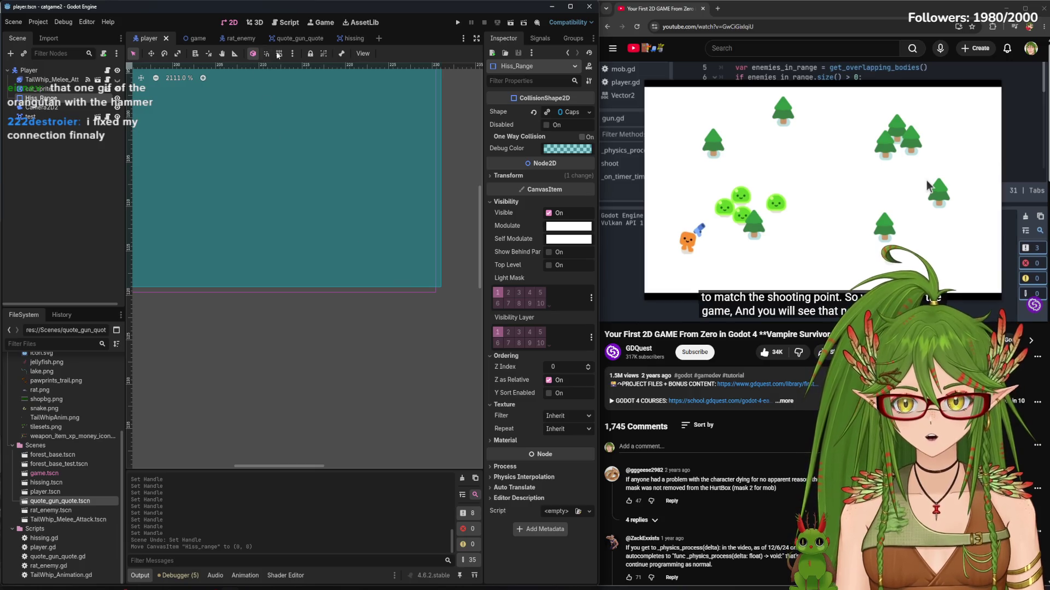
left_click(294, 39)
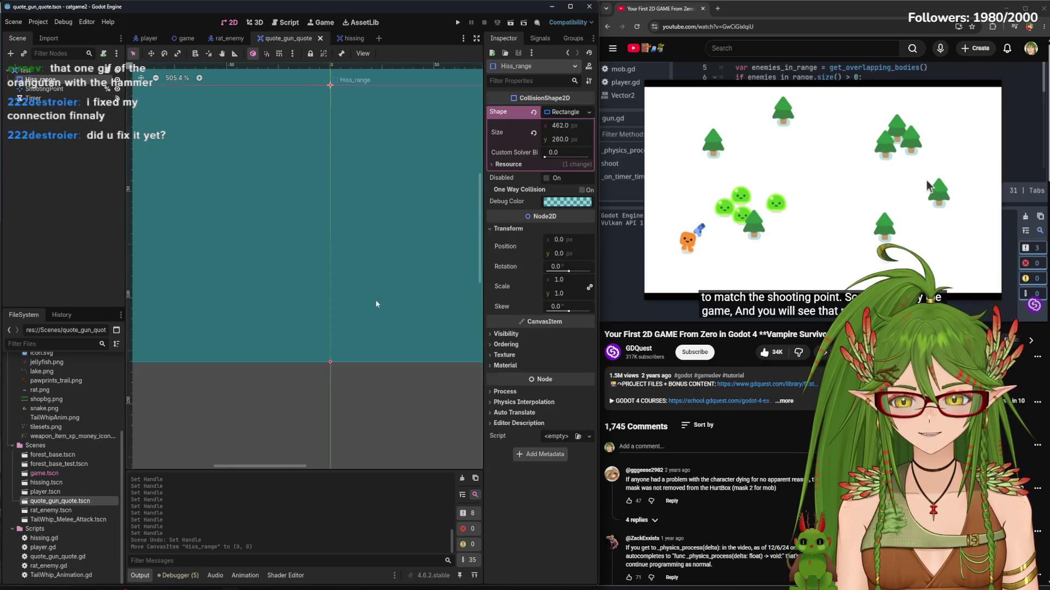
left_click_drag(330, 368, 330, 364)
scroll(358, 355, "down", 5)
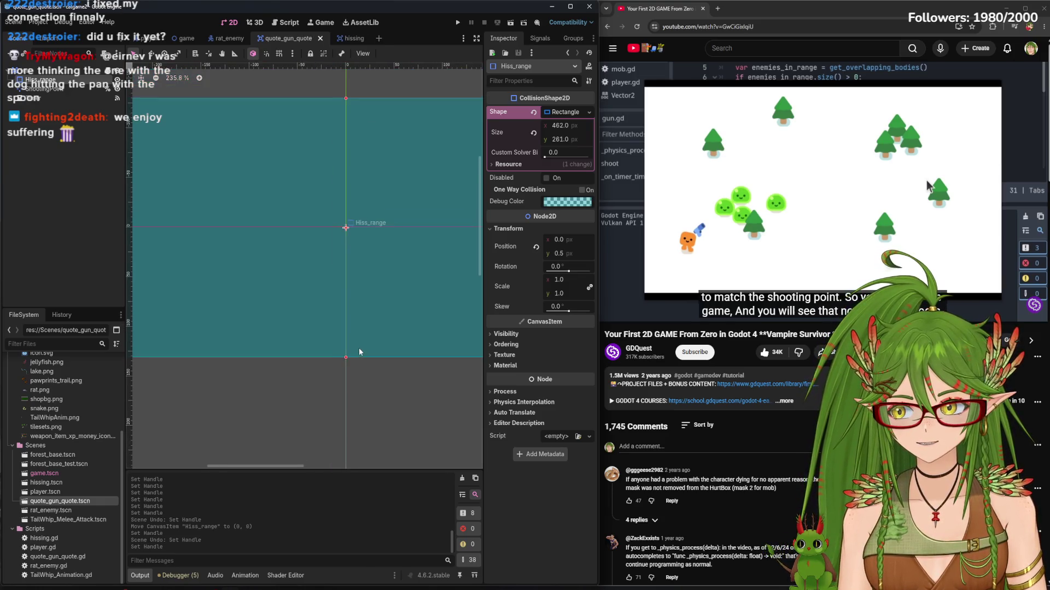
scroll(345, 307, "up", 5)
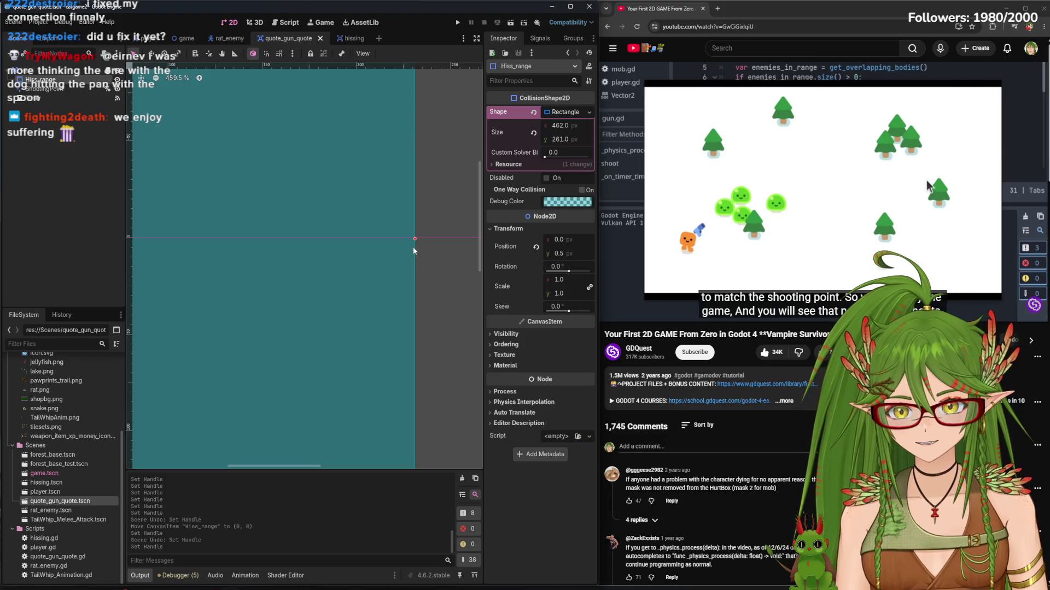
left_click_drag(414, 241, 411, 238)
Enter -0.1 as the rectangle's Position x, save the gun scene, and go back to player
key("ctrl+s")
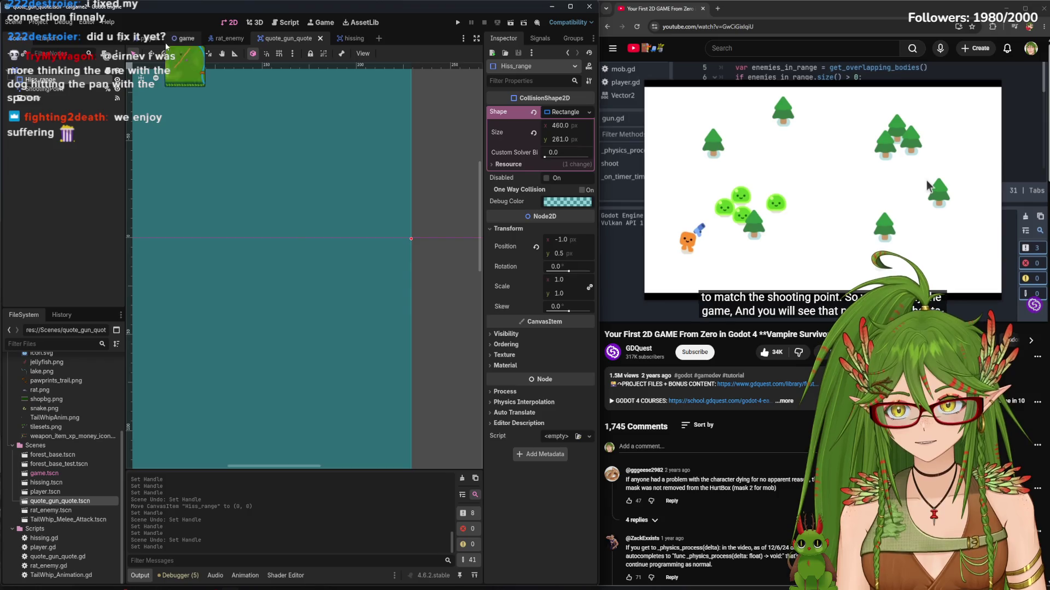
left_click(165, 43)
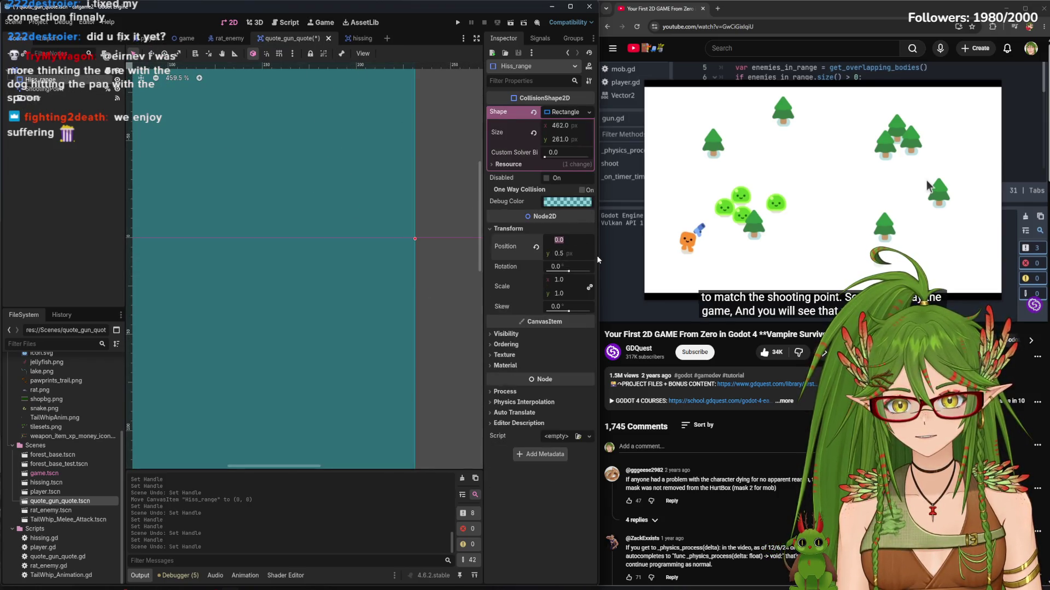
type("0")
key("BackSpace")
type("-0.1")
key("Return")
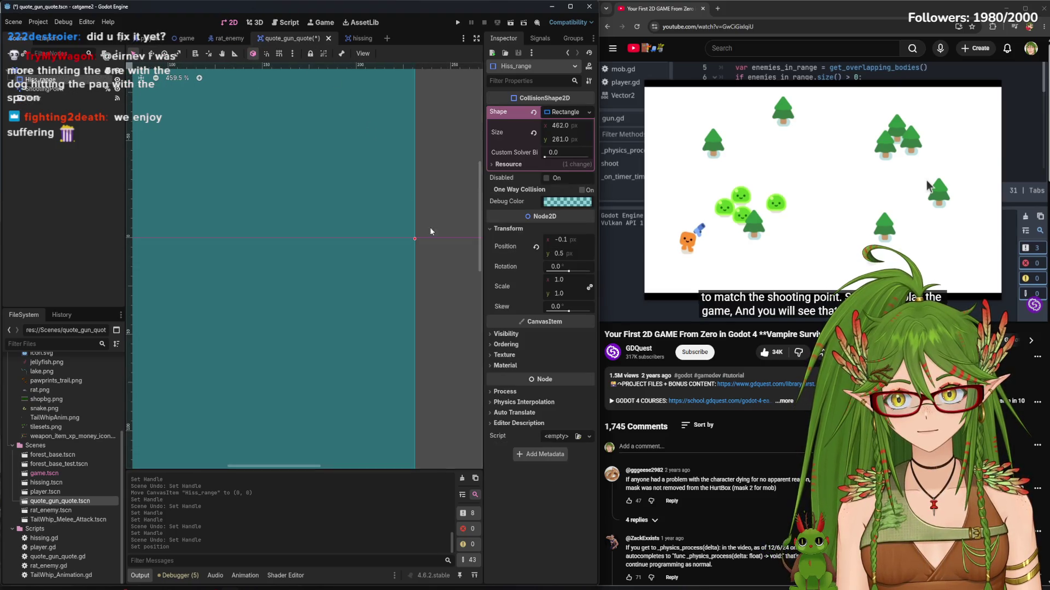
key("ctrl+s")
left_click(153, 39)
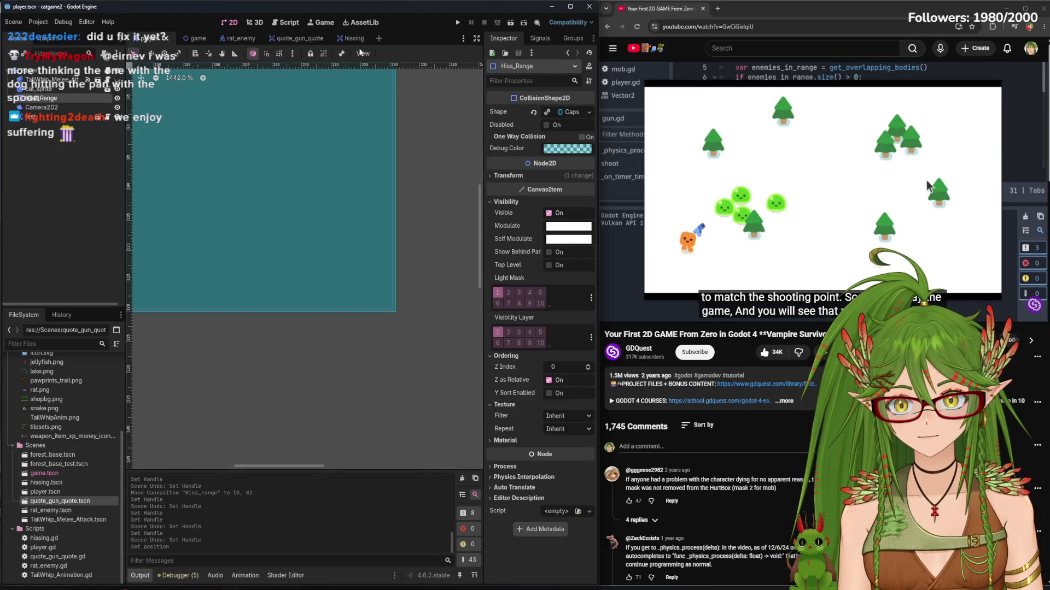
Compare the gun scene's Hiss_range rectangle against the player's hiss range
left_click(318, 39)
left_click(564, 240)
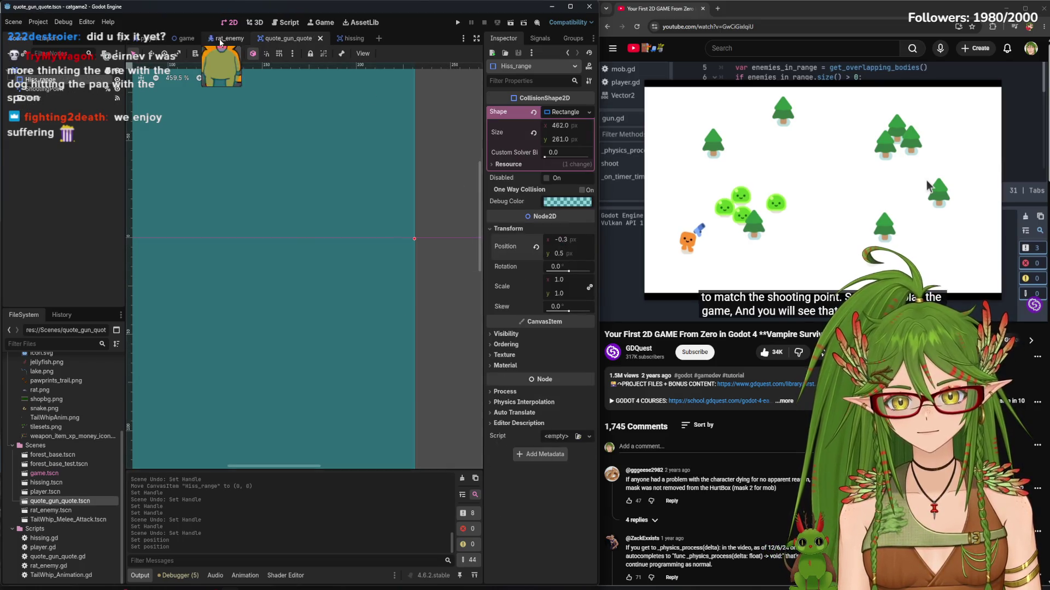
left_click(150, 39)
scroll(382, 156, "up", 5)
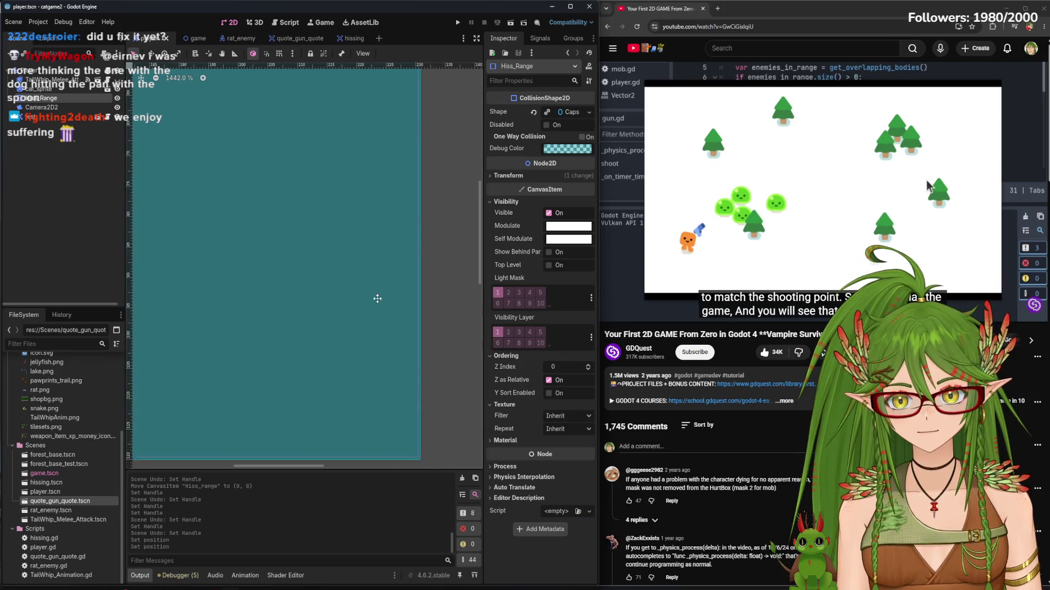
left_click(313, 41)
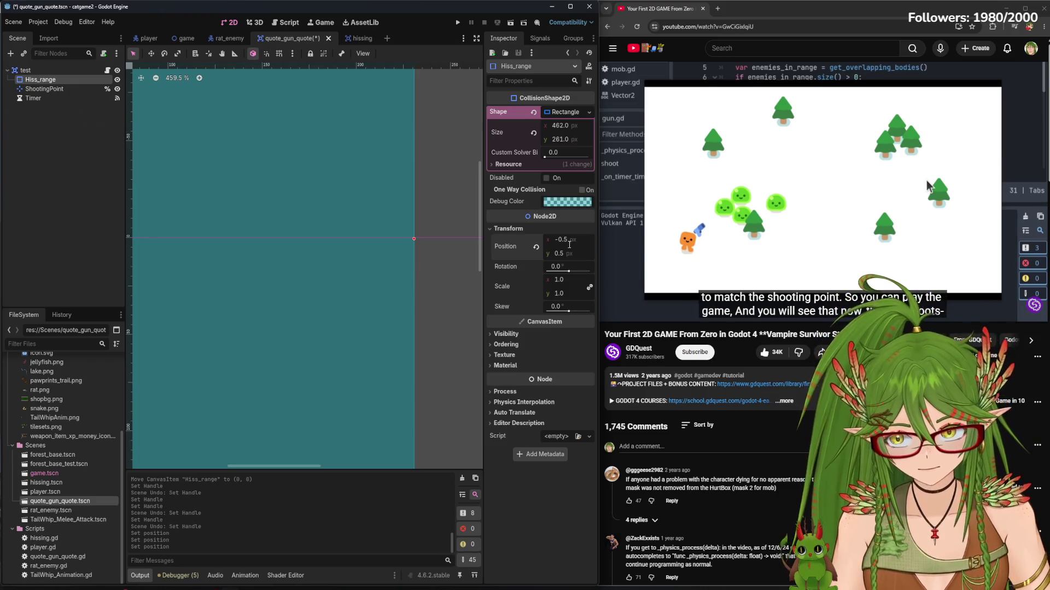
left_click(152, 43)
scroll(330, 214, "down", 4)
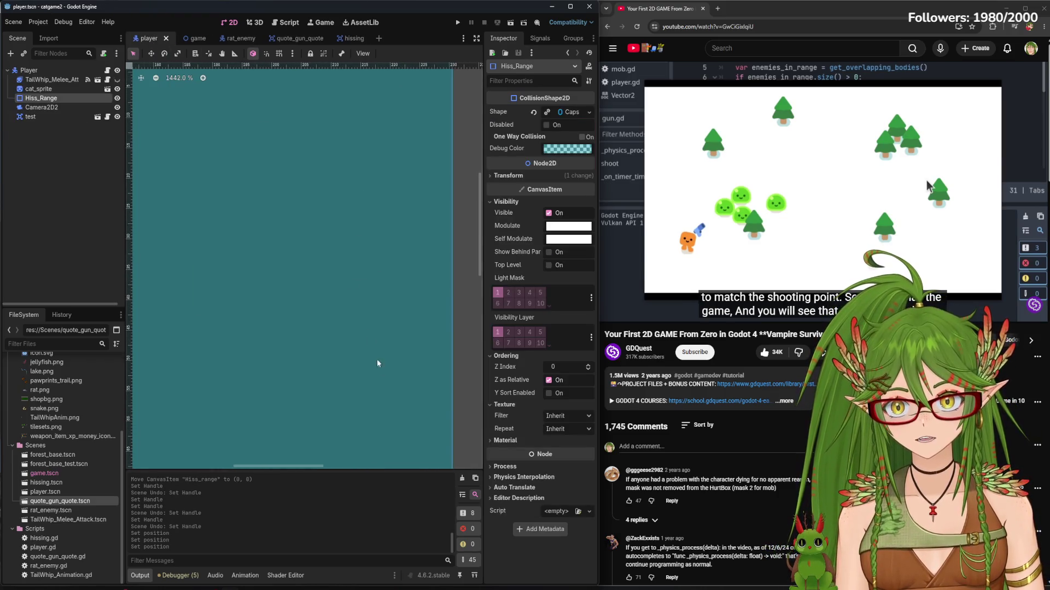
scroll(330, 146, "up", 9)
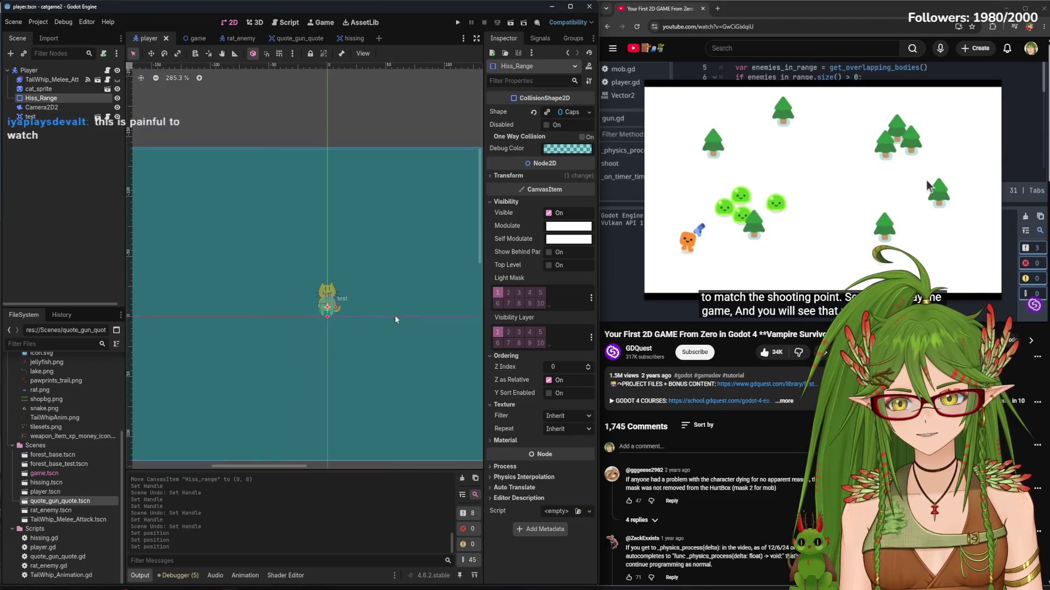
scroll(339, 164, "up", 3)
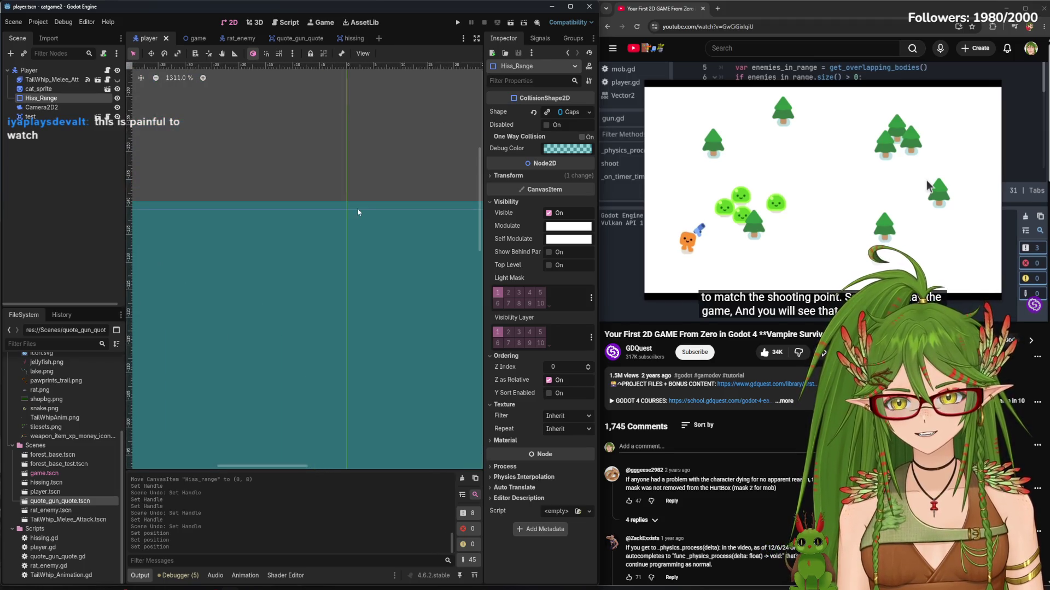
left_click(287, 38)
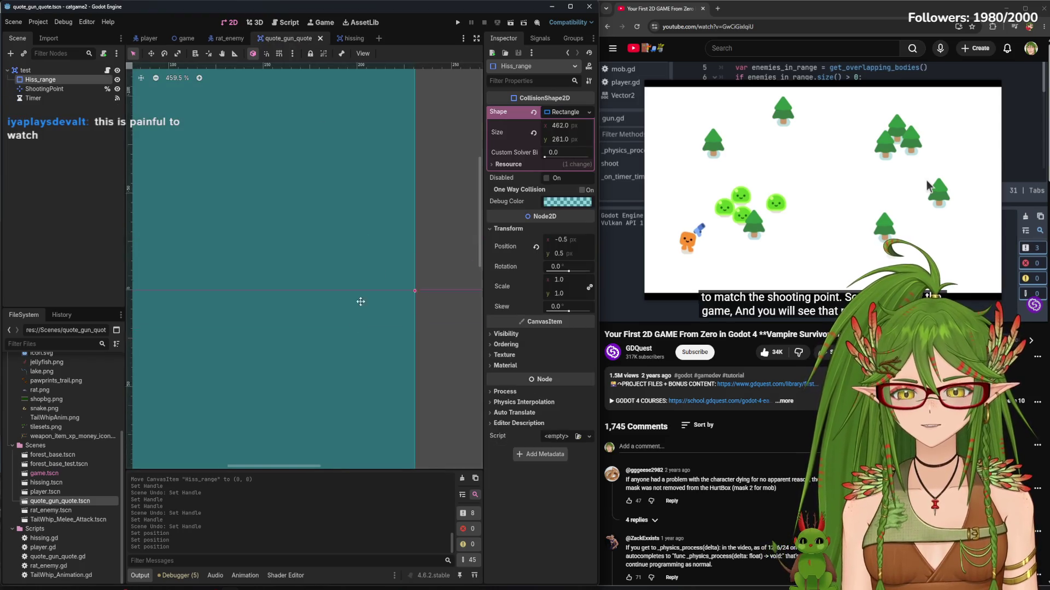
scroll(361, 282, "down", 3)
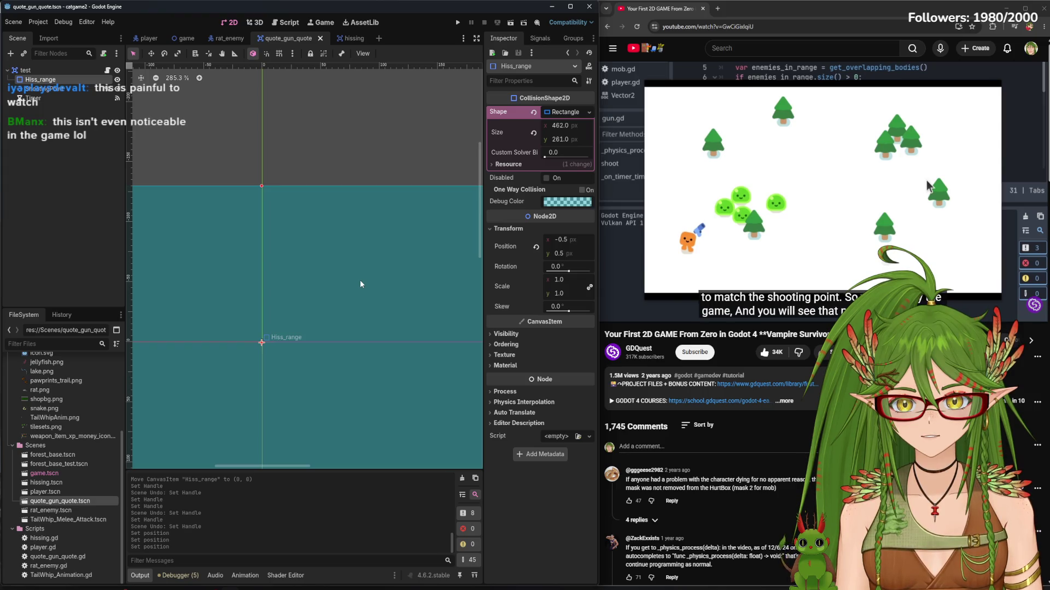
scroll(361, 281, "down", 3)
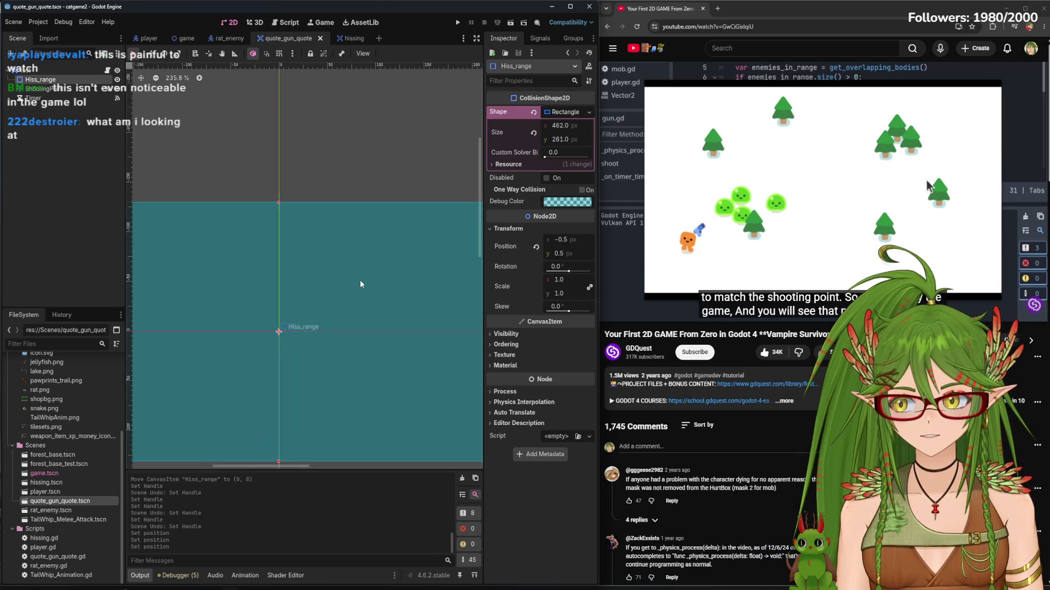
left_click(150, 39)
scroll(399, 245, "down", 2)
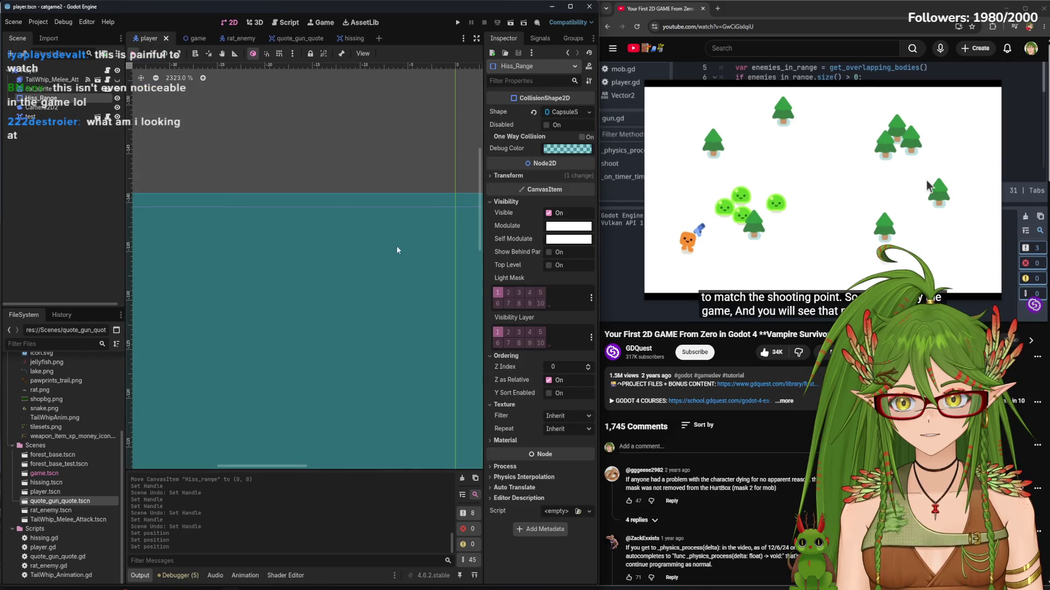
scroll(419, 206, "down", 2)
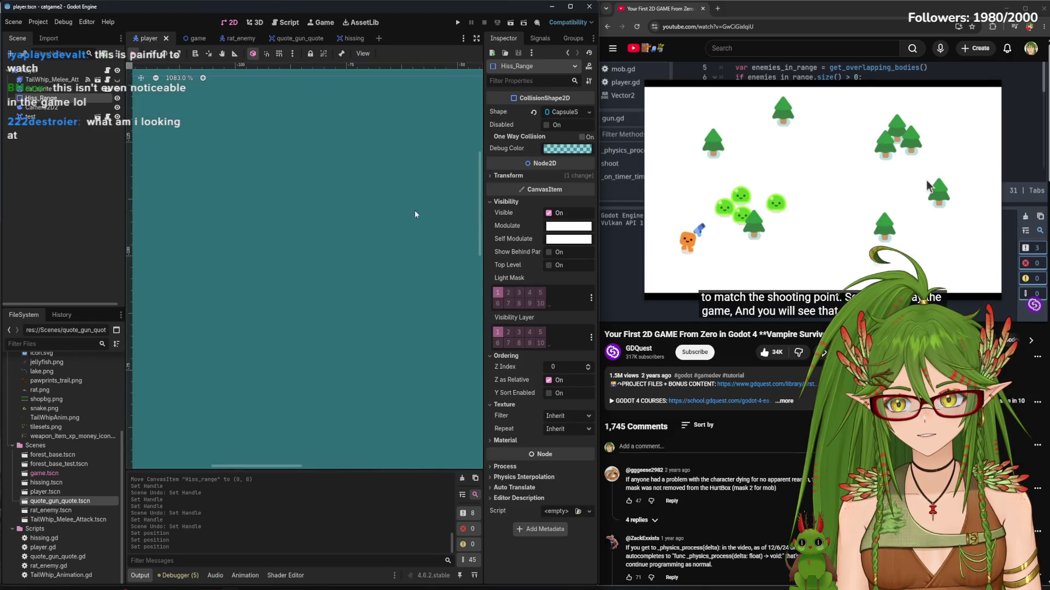
scroll(398, 321, "down", 2)
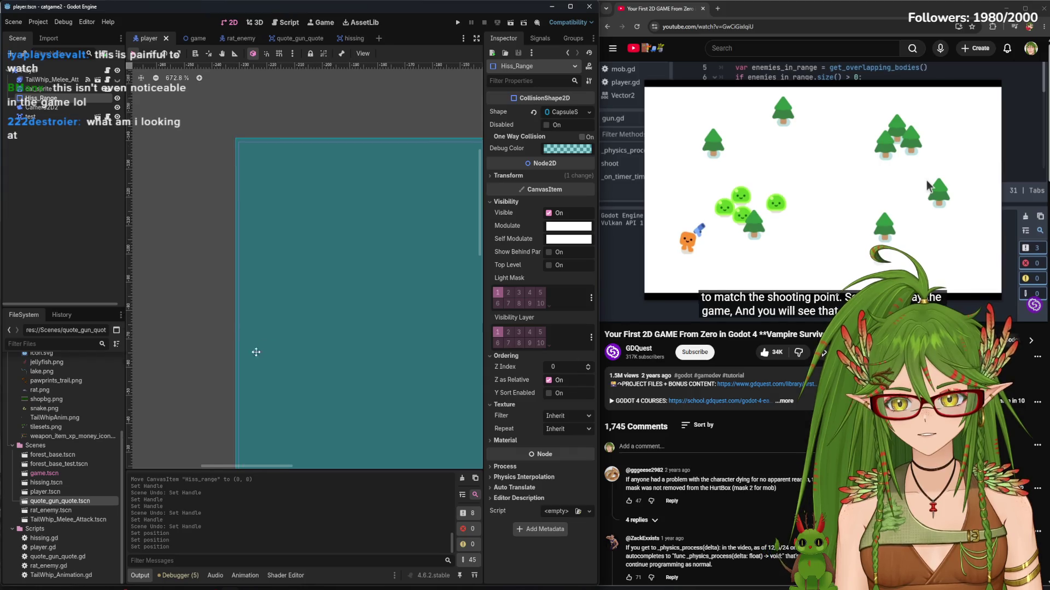
Drag the rectangle's top edge down slightly to 462 × 259, then run the game
left_click(344, 38)
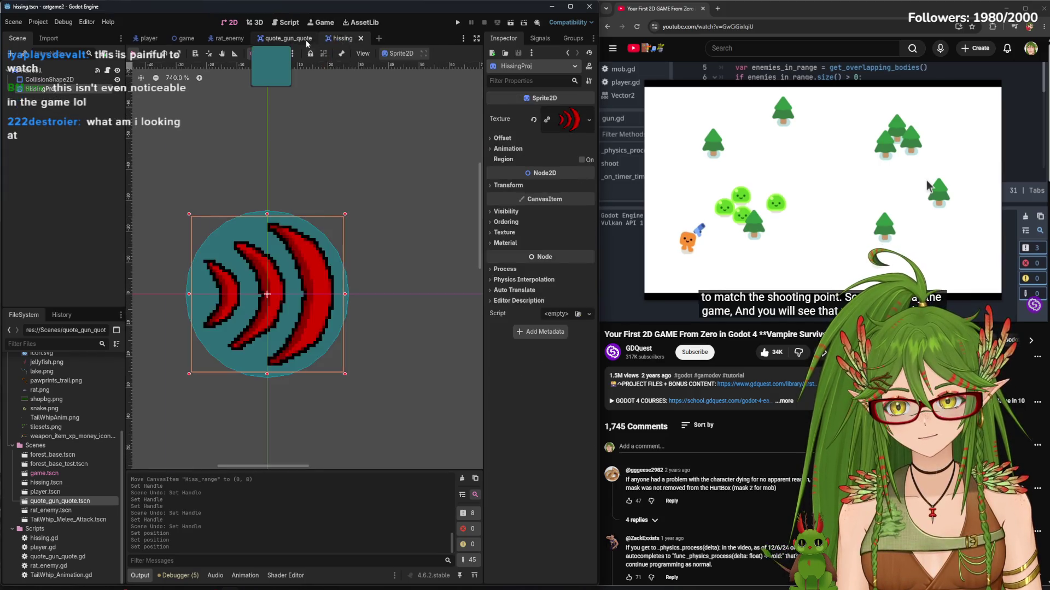
left_click(306, 39)
left_click_drag(305, 227, 304, 229)
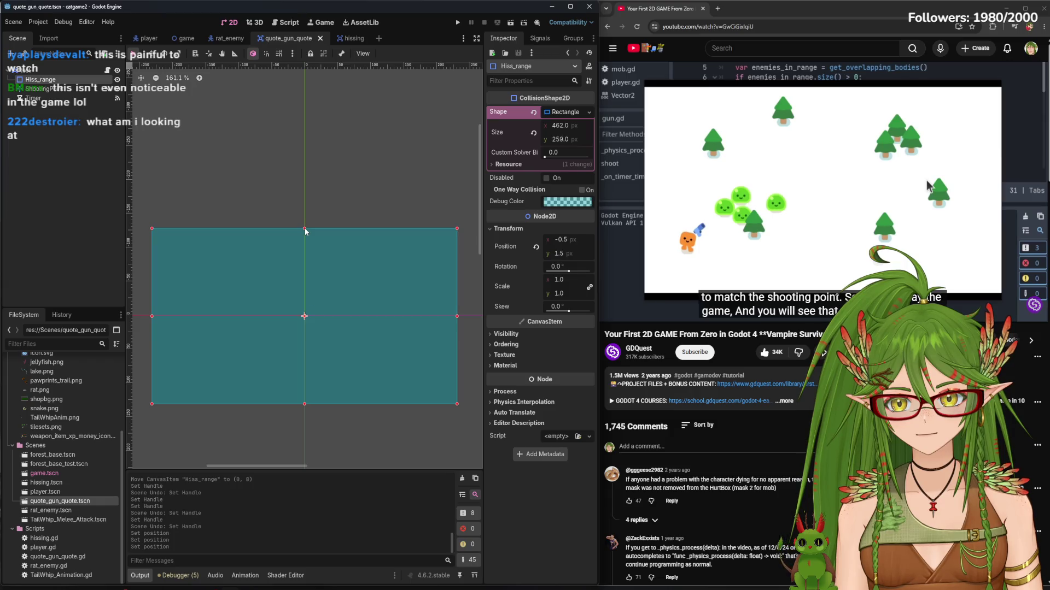
left_click(156, 44)
scroll(328, 218, "up", 3)
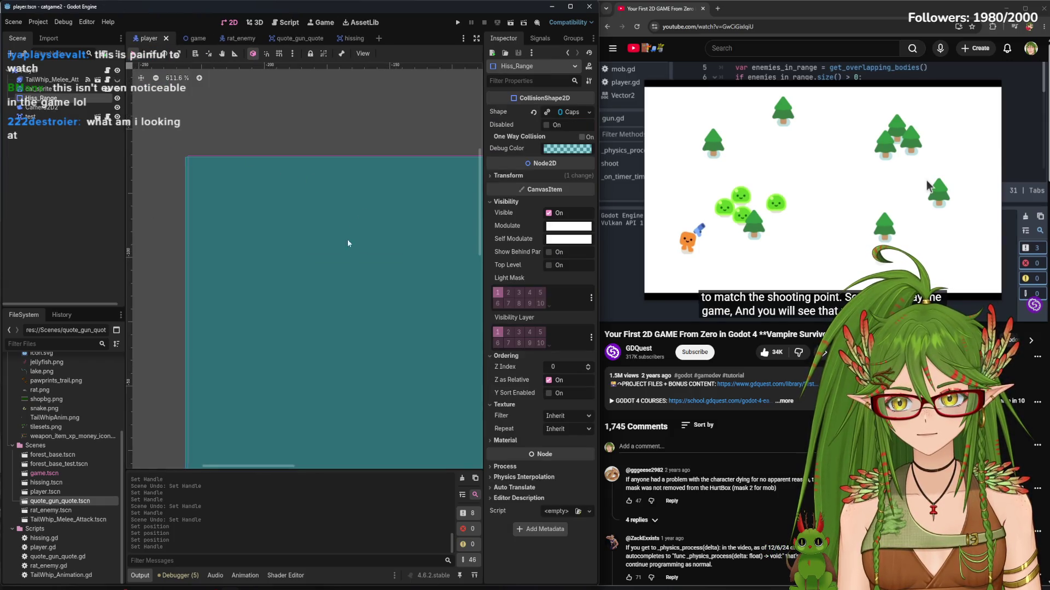
scroll(334, 257, "down", 2)
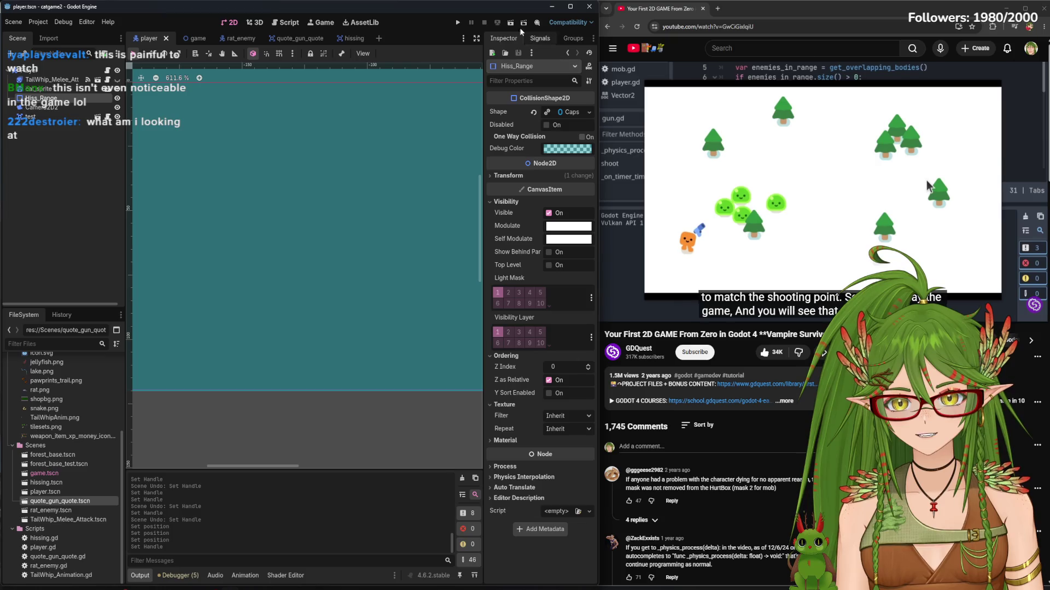
left_click(458, 23)
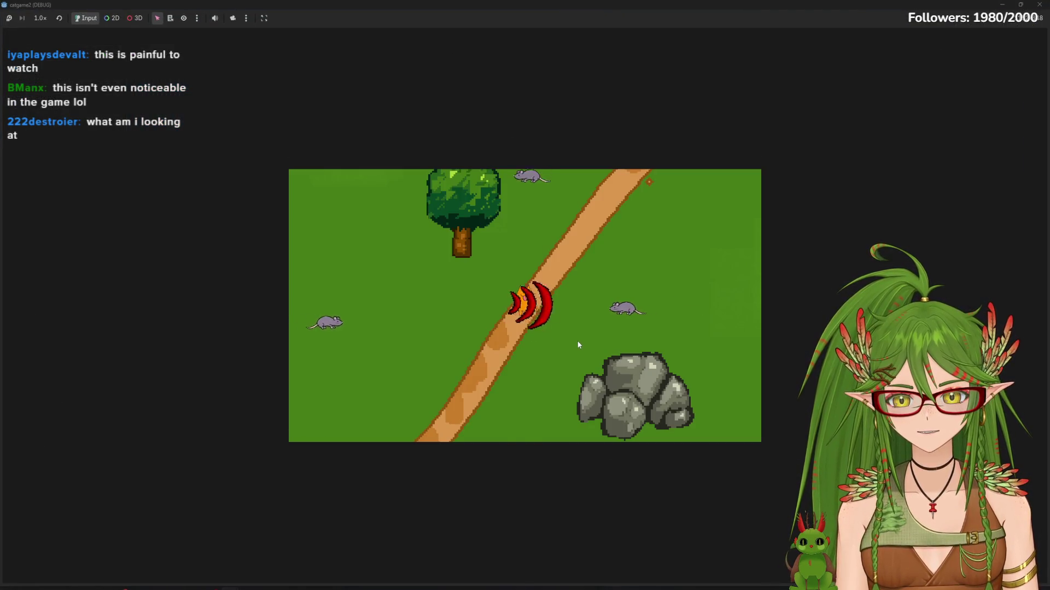
Walk the cat down-left across the map, pressing space along the way
key("Down")
key("Left")
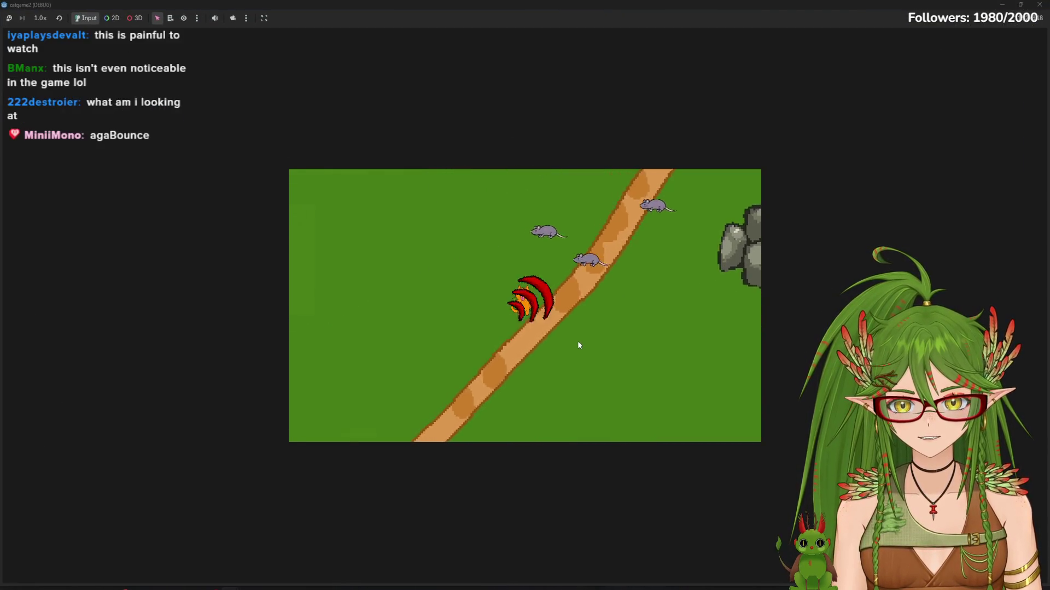
key("Down")
key("Left")
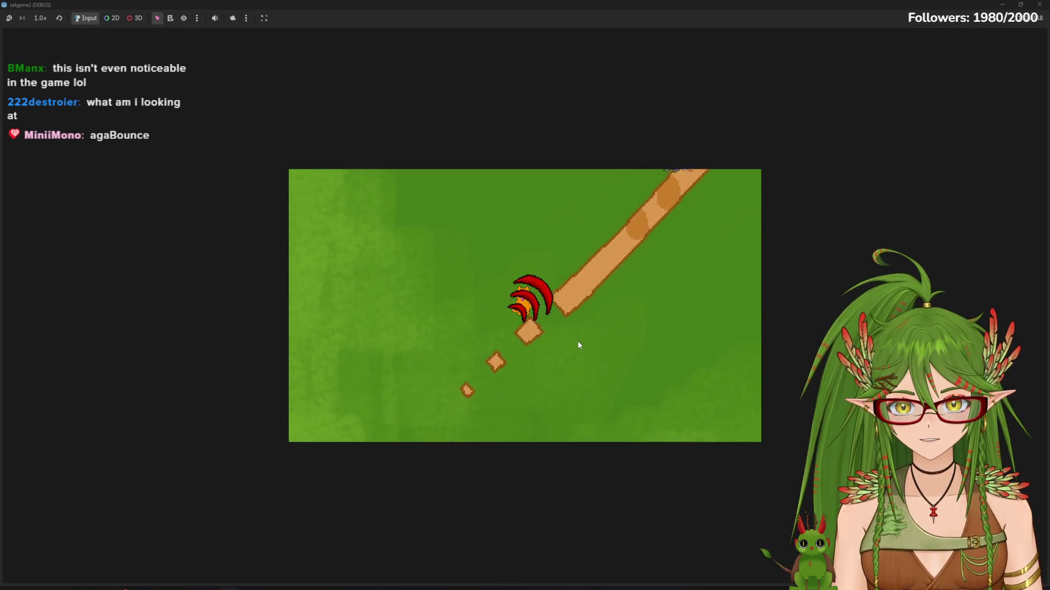
key("Down")
key("Left")
key("space")
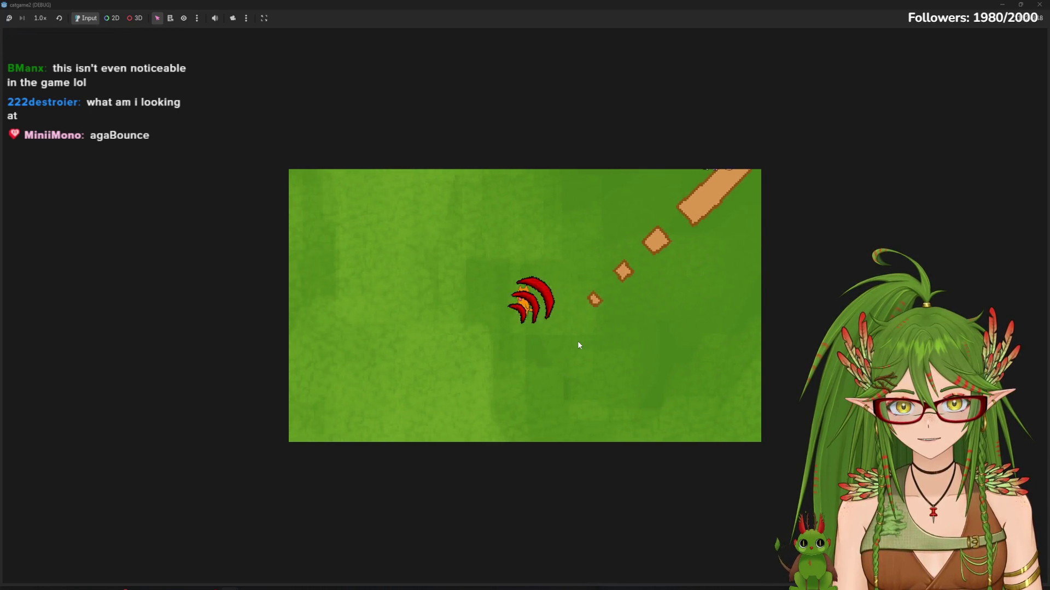
Walk the cat down toward the hedges and grey ground, then stop the game
key("Down")
key("space")
key("space")
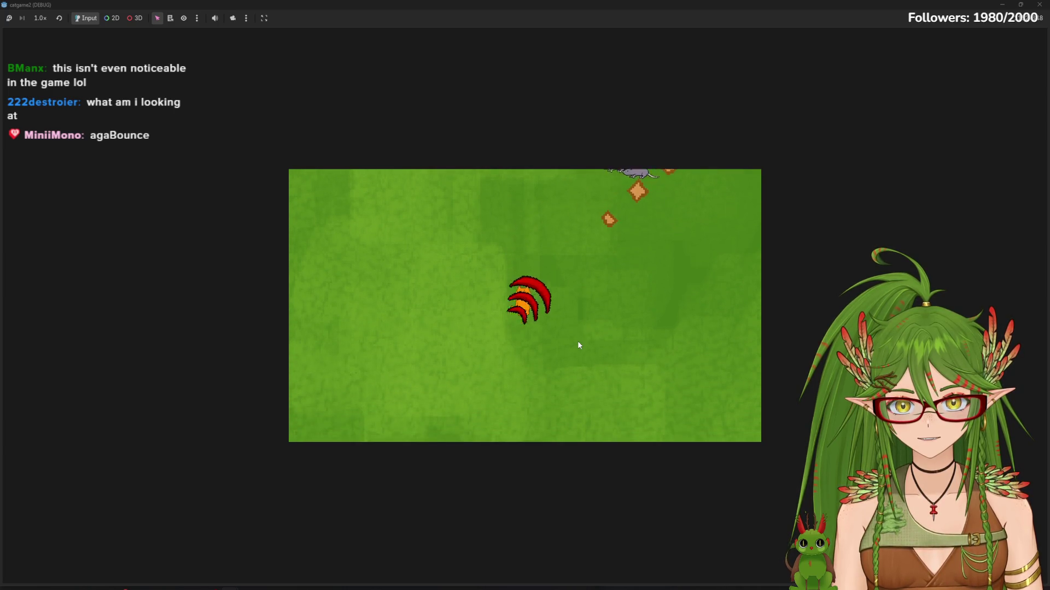
key("Down")
key("space")
key("space")
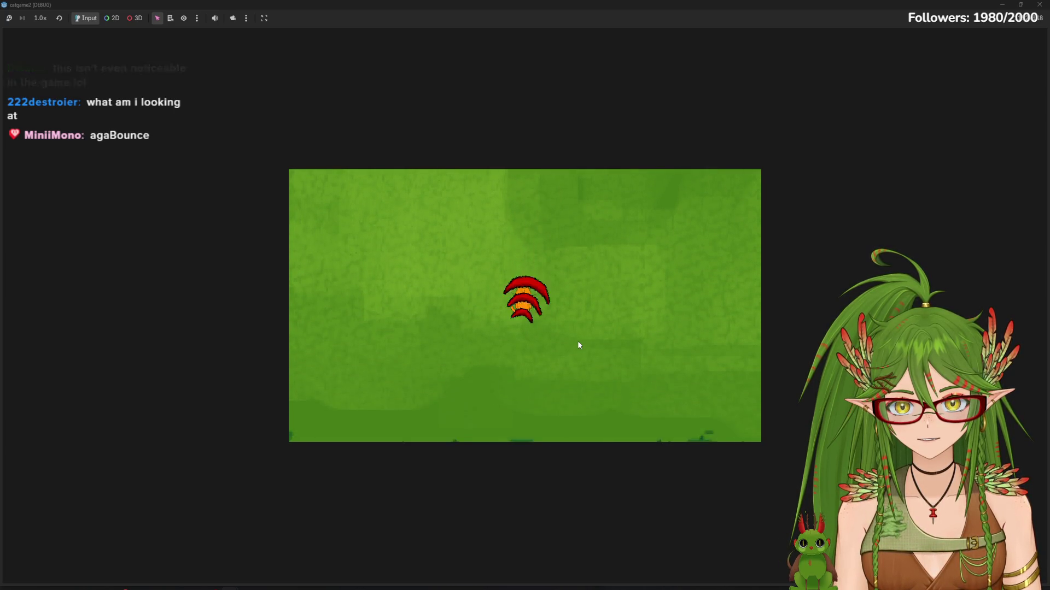
key("Down")
key("space")
key("space")
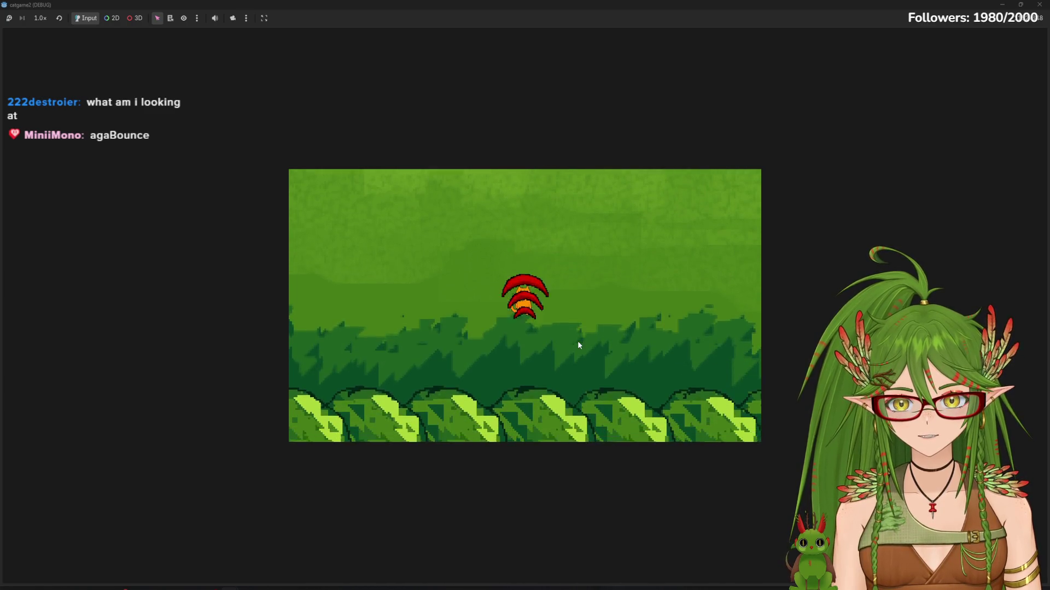
key("Down")
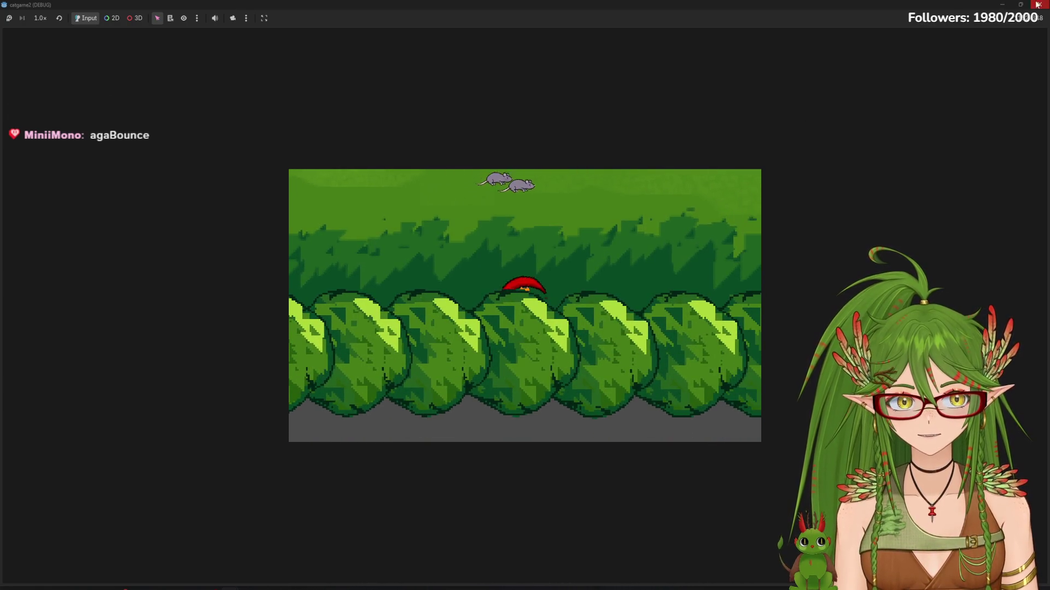
key("Escape")
scroll(383, 254, "down", 4)
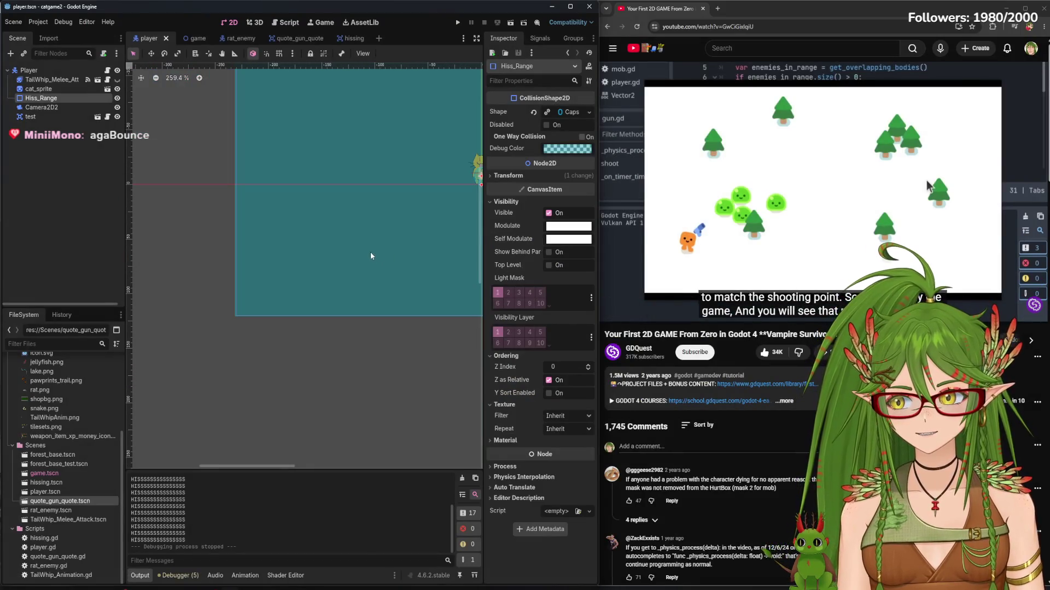
In quote_gun_quote, shrink the Hiss_range rectangle to 452.5 × 251
scroll(387, 220, "down", 2)
mouse_move(386, 221)
left_mouse_down()
mouse_move(344, 319)
mouse_move(324, 327)
left_mouse_up()
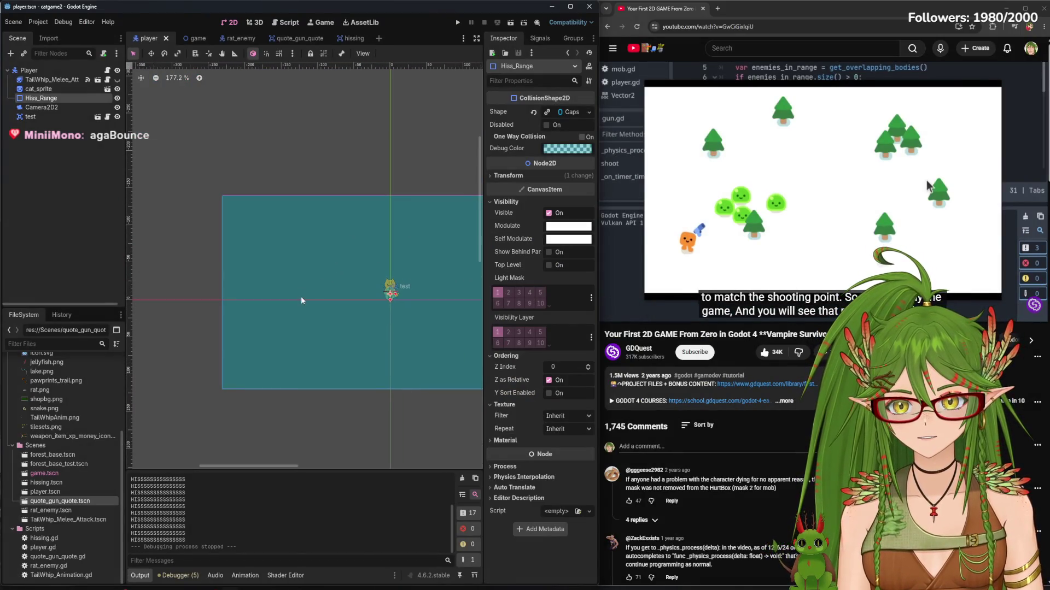
scroll(311, 221, "up", 10)
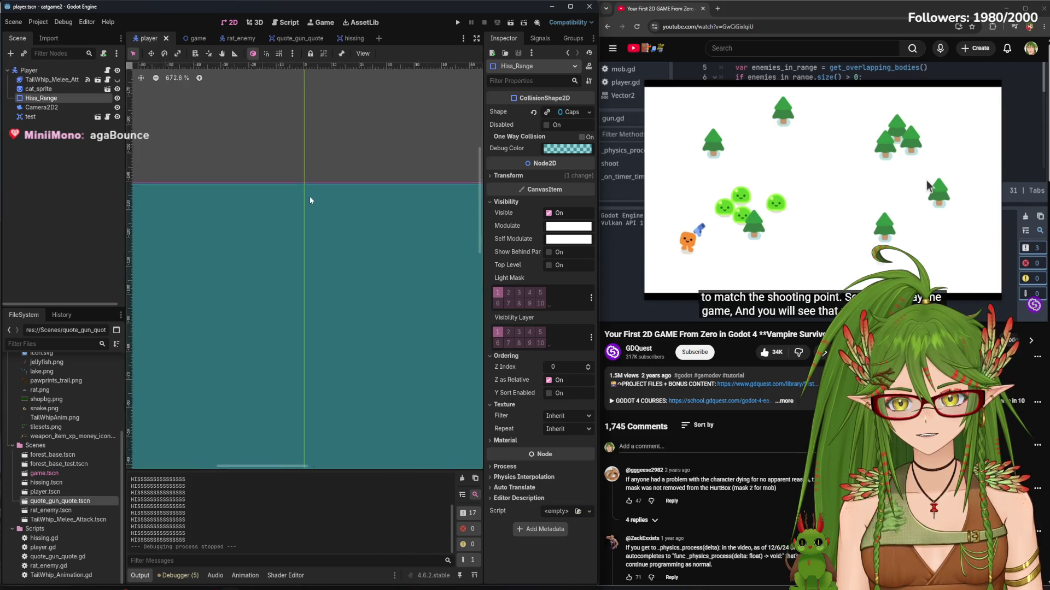
scroll(305, 204, "down", 6)
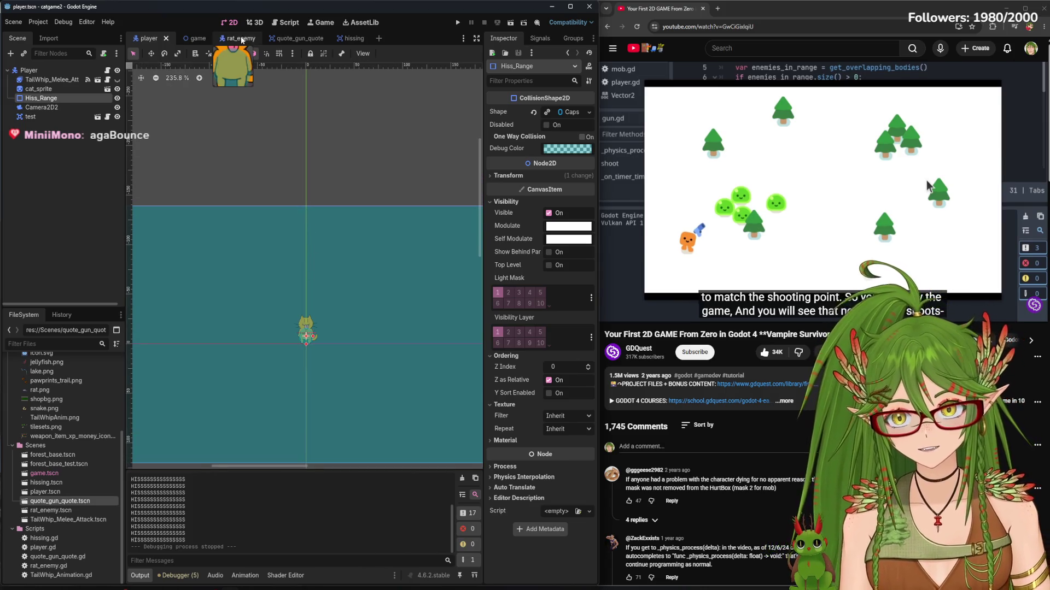
left_click(232, 38)
left_click(272, 38)
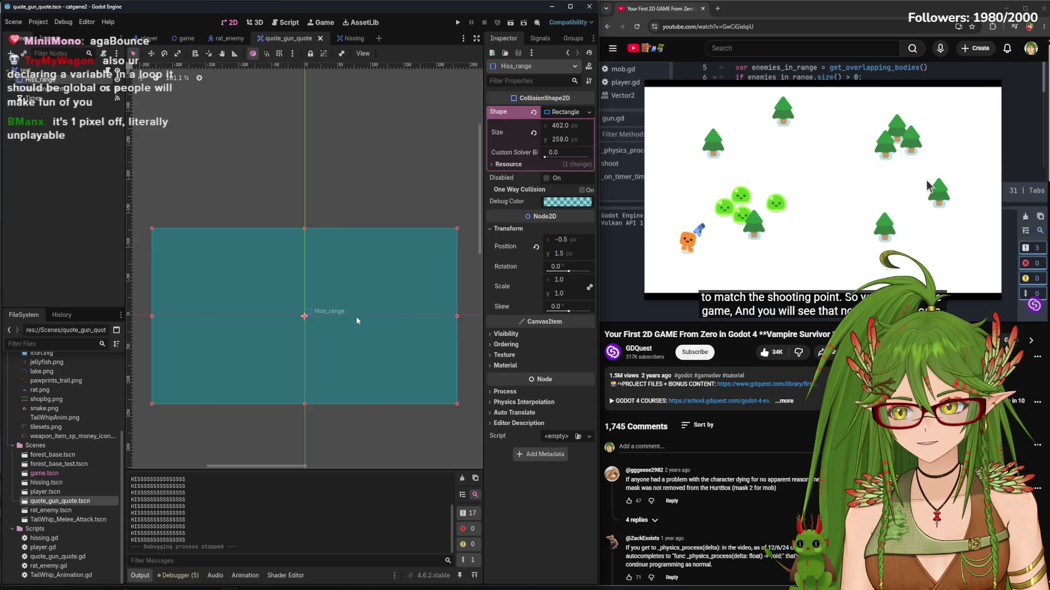
left_click_drag(334, 354, 319, 339)
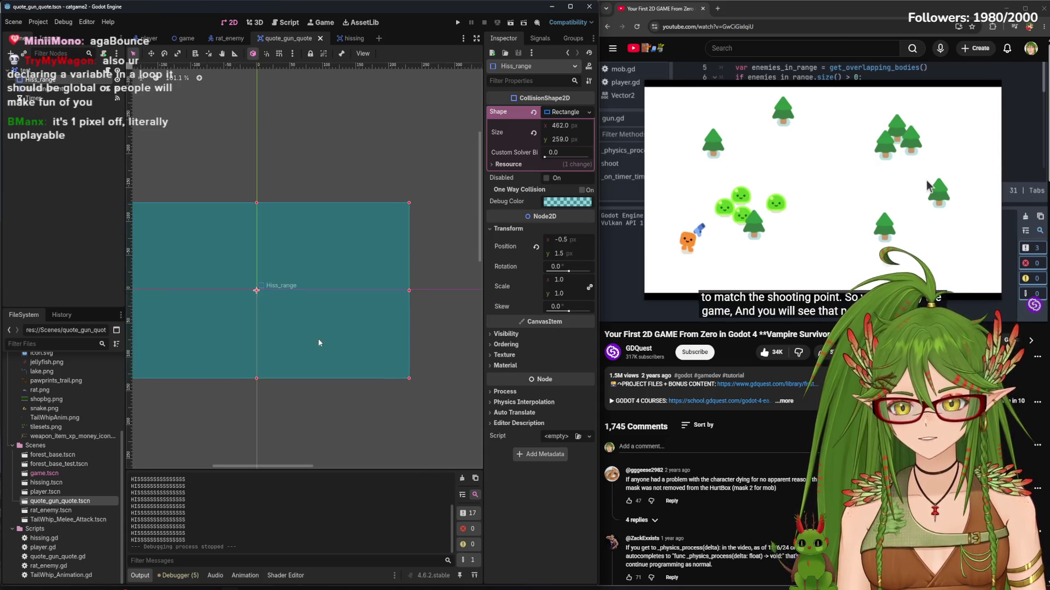
scroll(405, 375, "up", 4)
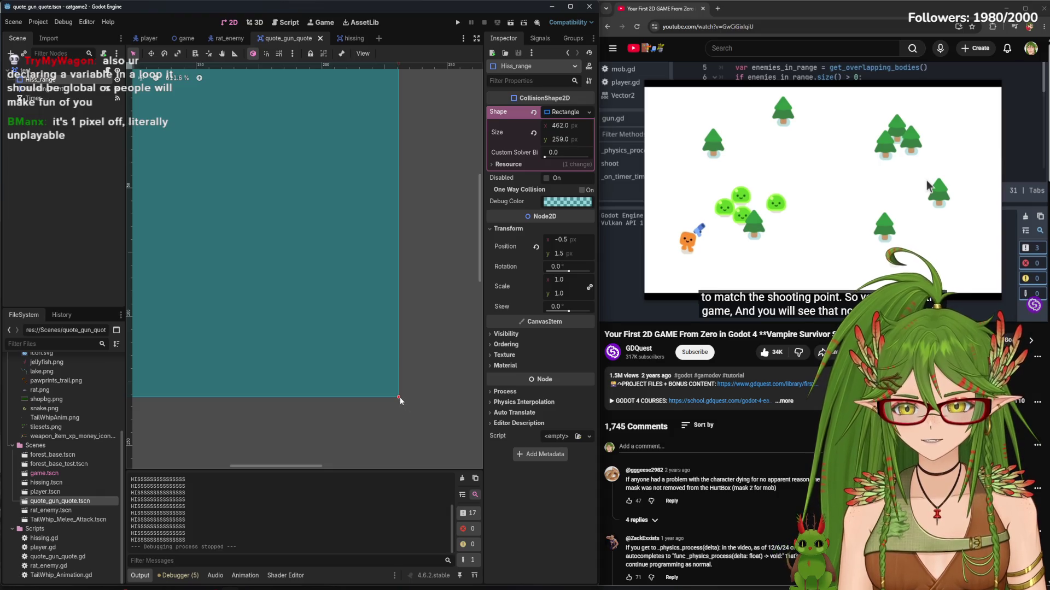
left_click_drag(398, 396, 378, 379)
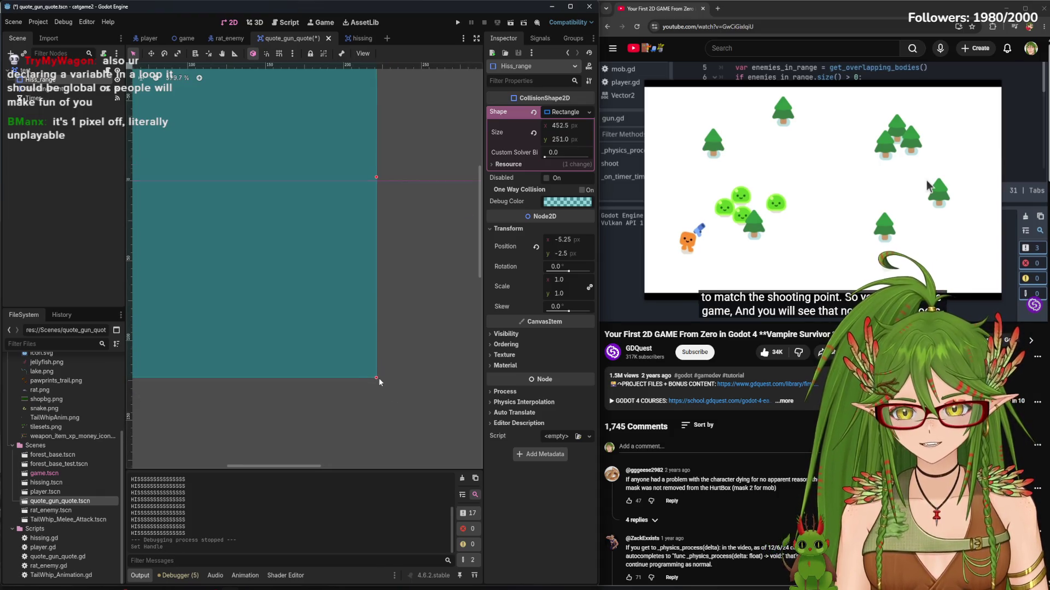
Shrink the rectangle further to 434 × 241 and move Hiss_range back to the origin (0, 0)
scroll(378, 379, "down", 5)
scroll(246, 281, "left", 3)
scroll(228, 267, "up", 1)
left_click_drag(197, 255, 212, 263)
scroll(309, 333, "up", 12)
left_click_drag(404, 402, 396, 396)
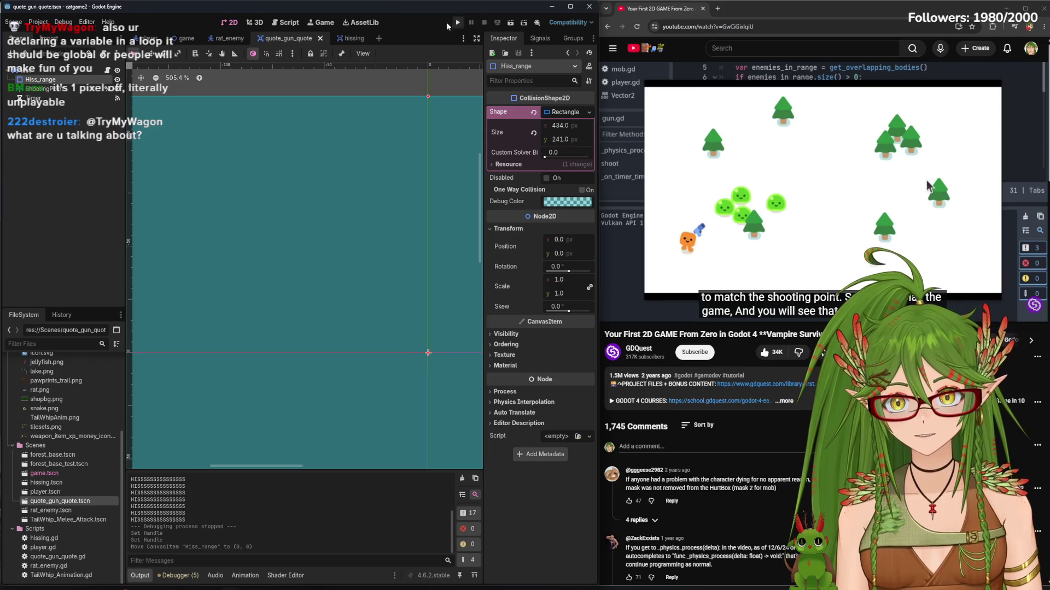
Run the game from the player scene, walk the cat down-left toward the rats, then return to the gun scene
left_click(149, 38)
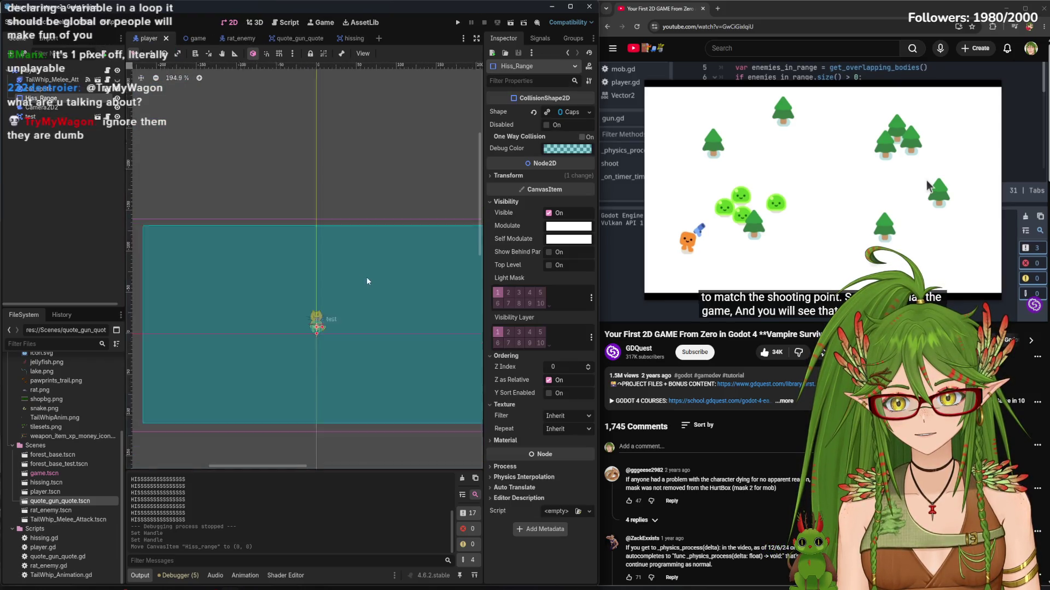
left_click(465, 21)
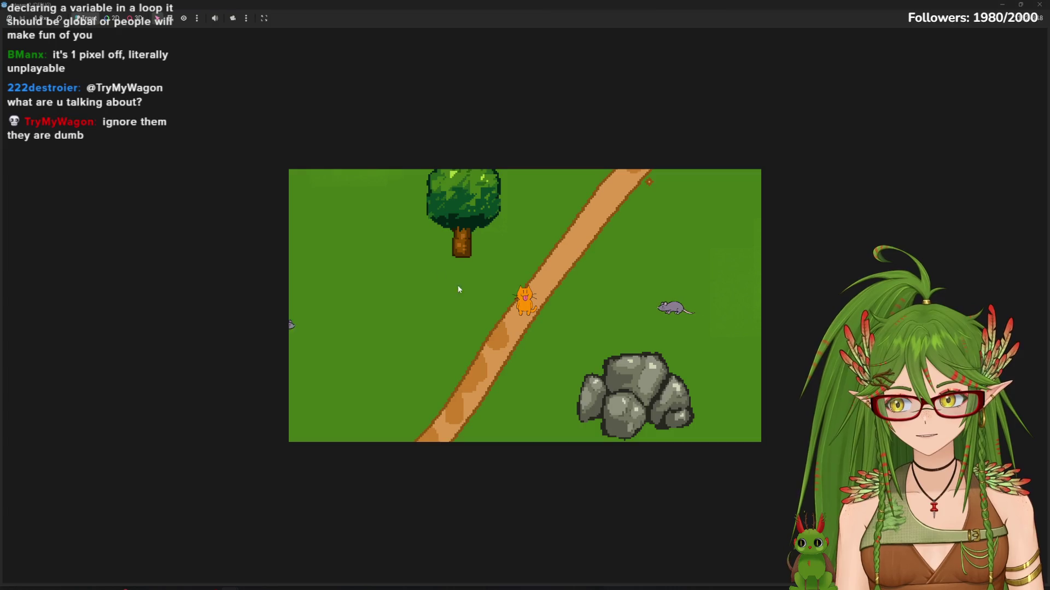
key("Left")
key("Down")
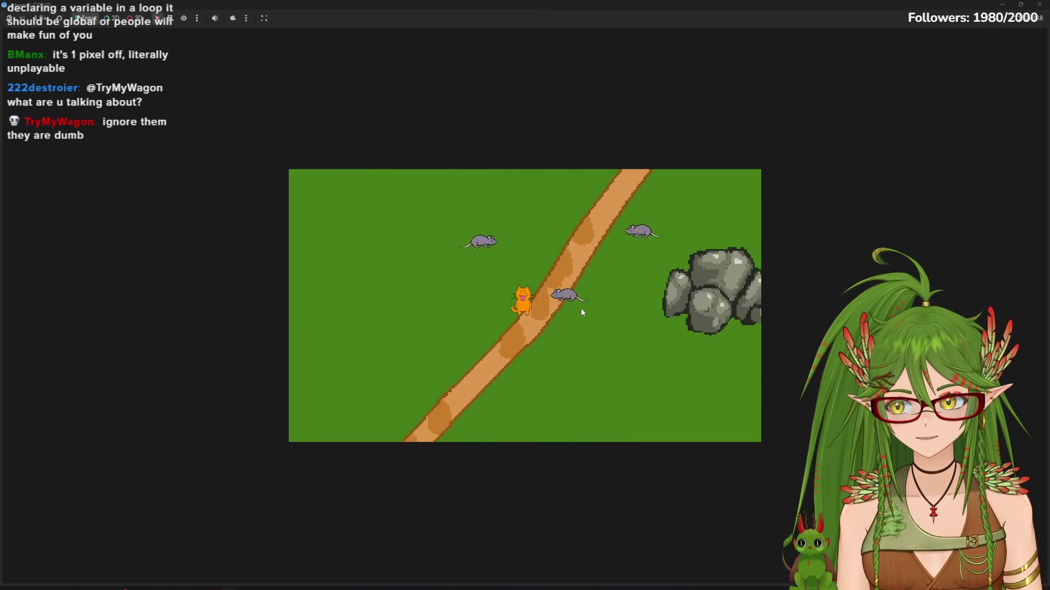
key("Left")
key("Down")
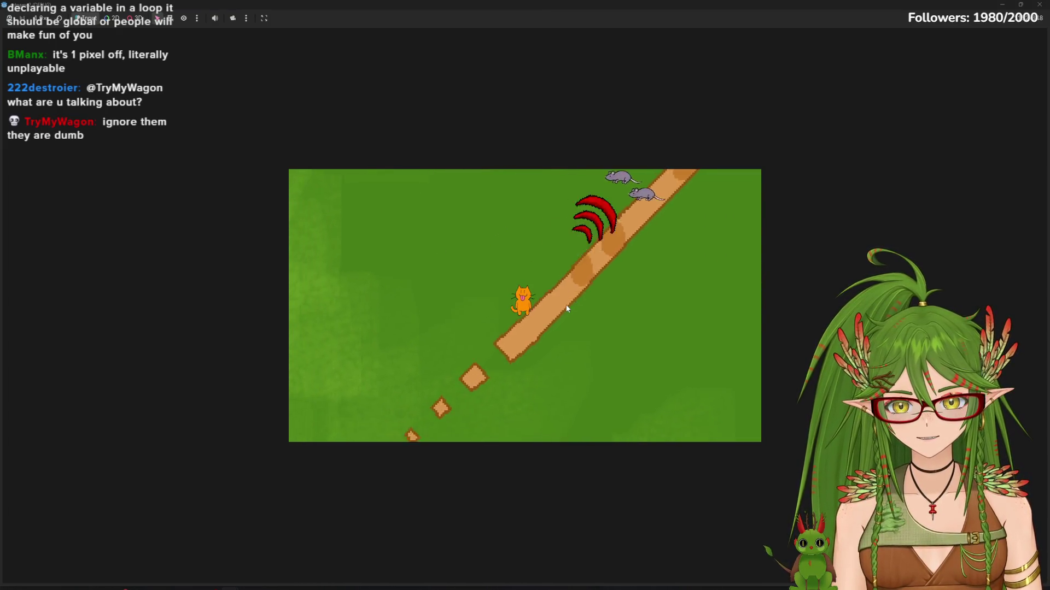
key("Left")
key("Down")
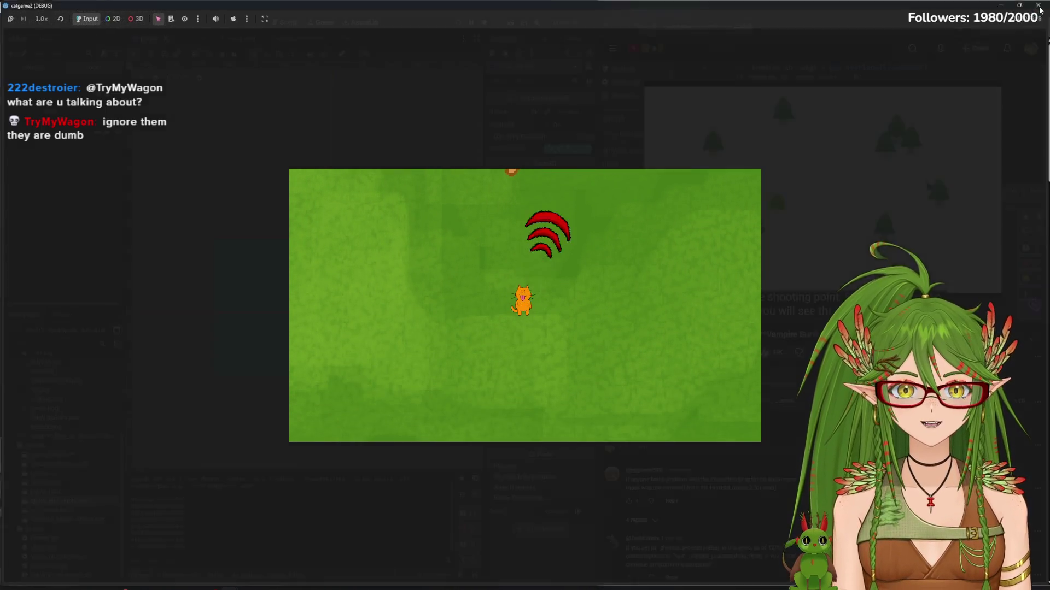
key("F8")
left_click(300, 37)
scroll(409, 300, "down", 5)
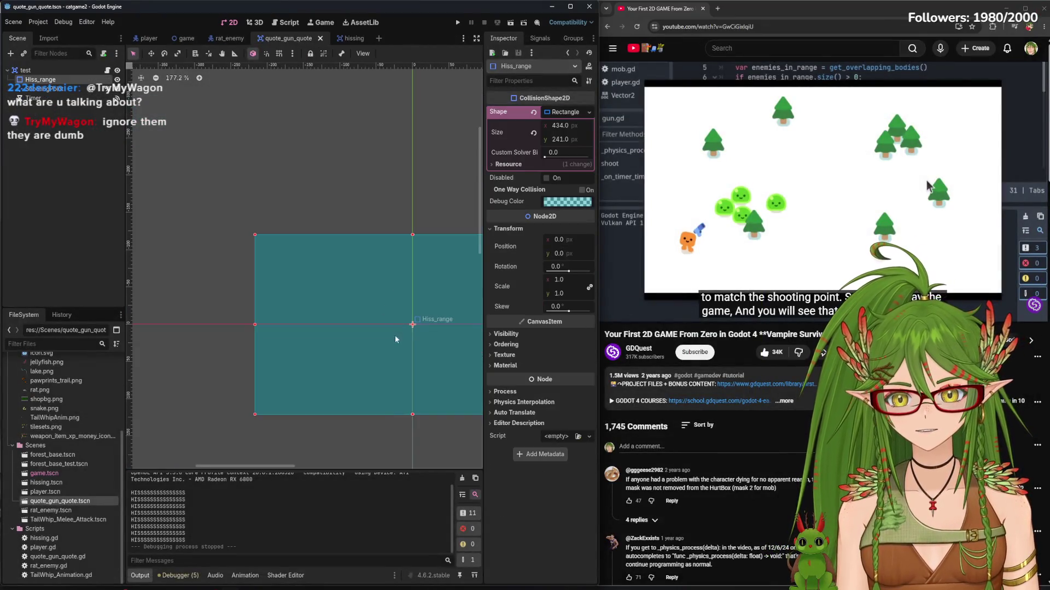
Shrink the Hiss_range rectangle to 394 × 218.5, nudge its position, and launch the game
left_click_drag(467, 343, 440, 326)
left_click_drag(331, 283, 350, 290)
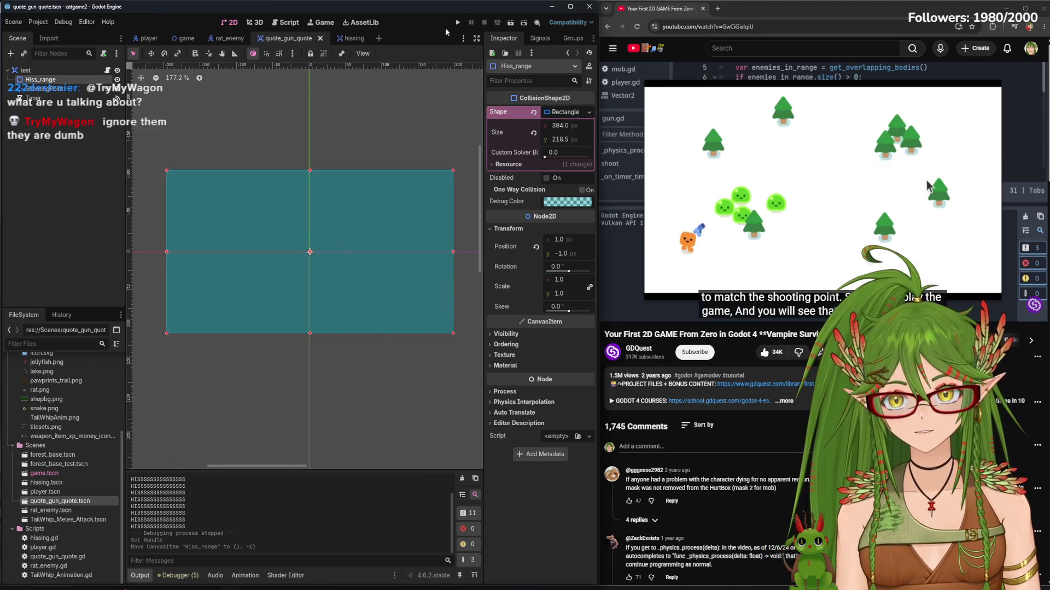
left_click(457, 22)
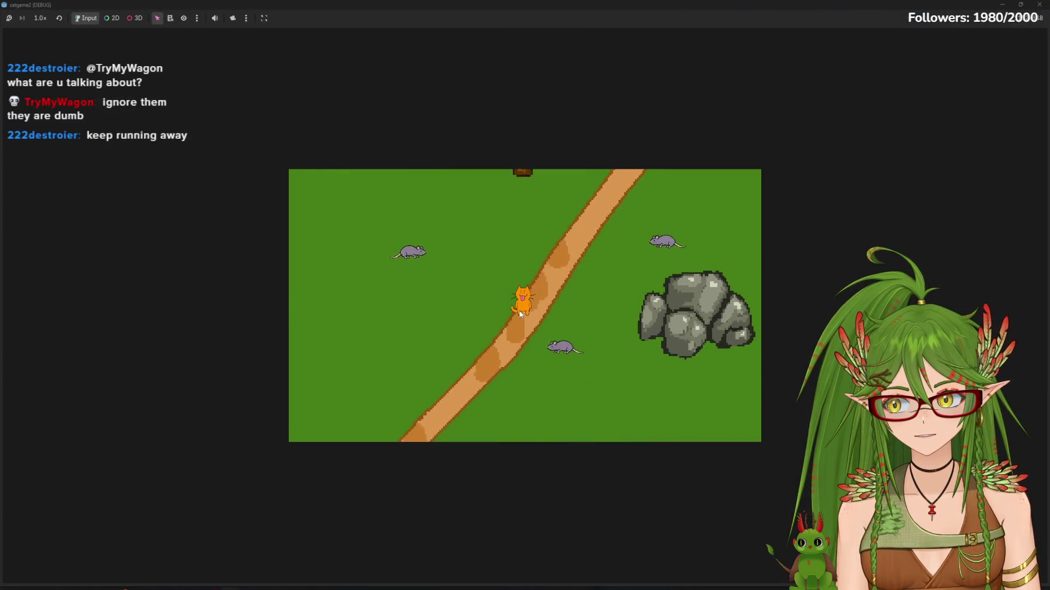
Walk the cat down-left across the map, away from the rats
key("Left")
key("Down")
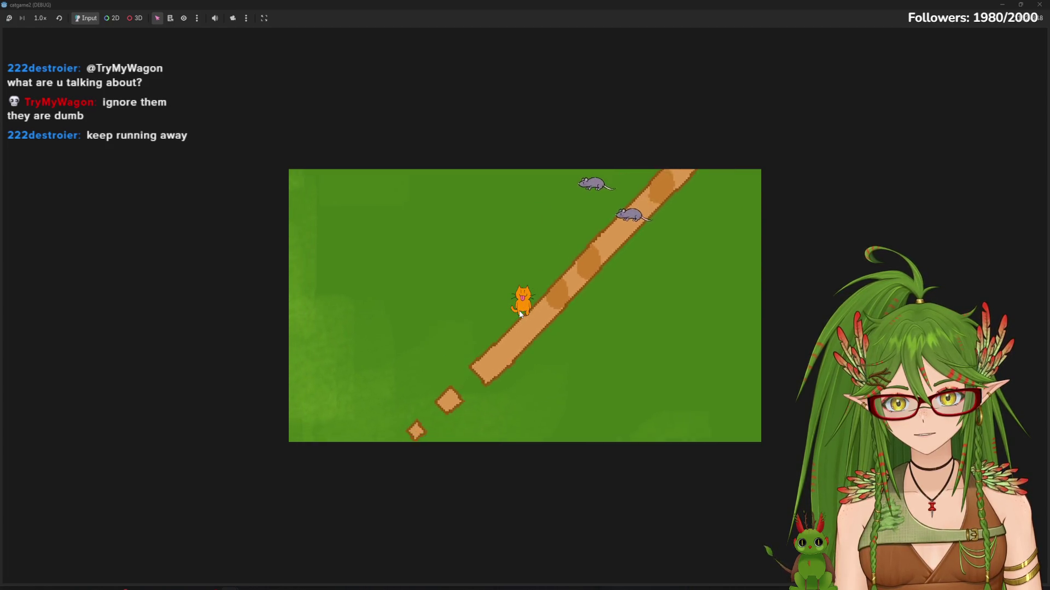
key("Left")
key("Down")
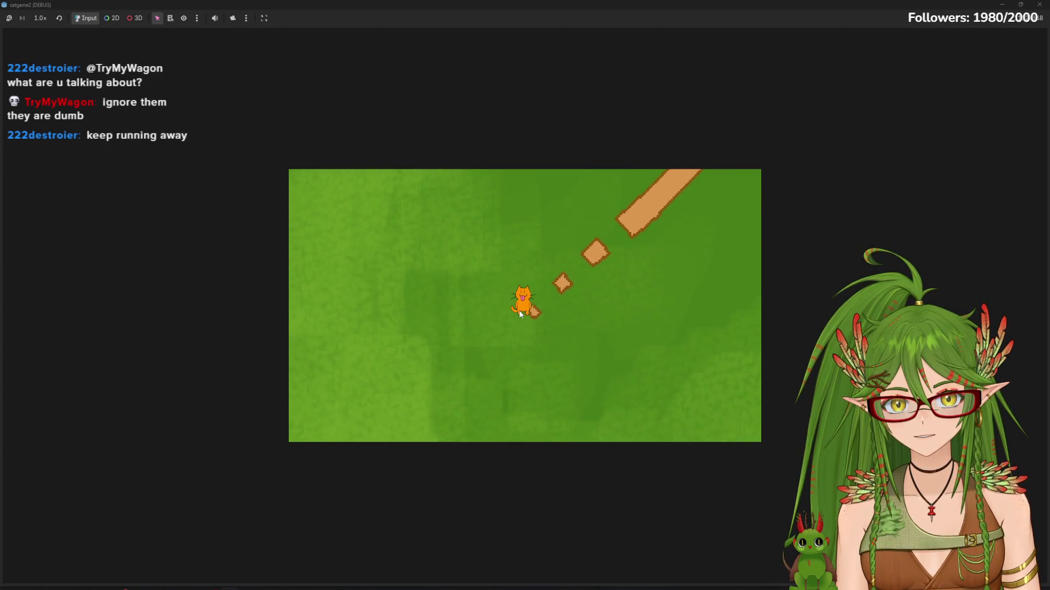
key("Left")
key("Down")
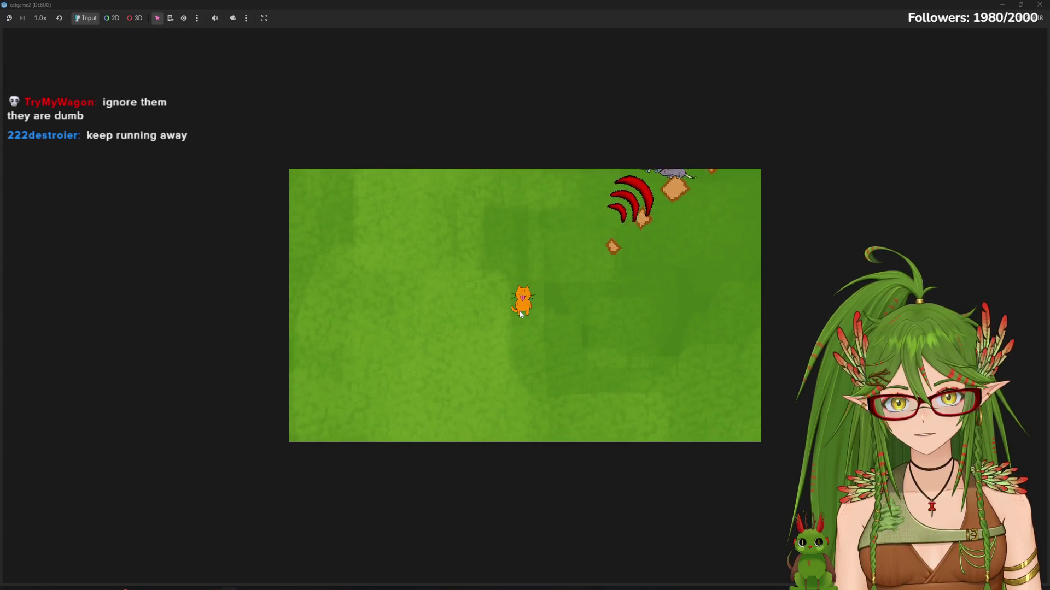
key("Left")
key("Down")
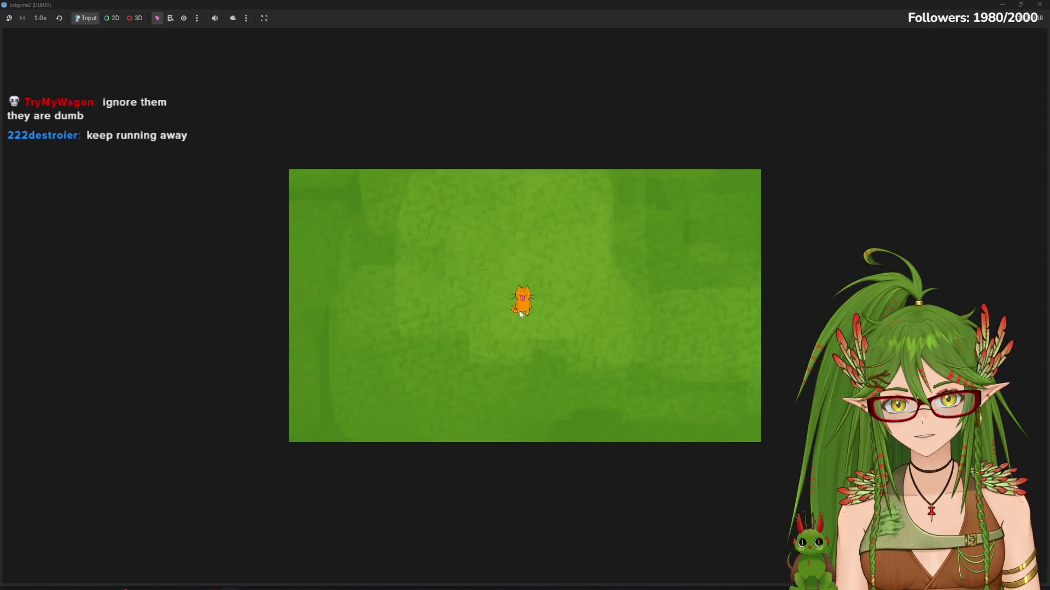
key("Left")
key("Down")
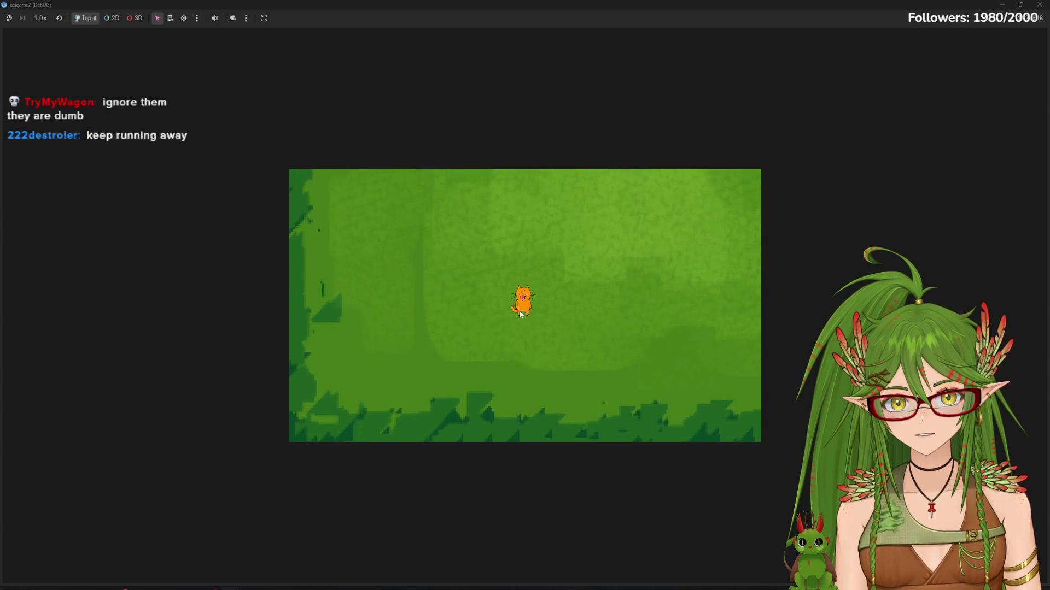
key("Left")
key("Down")
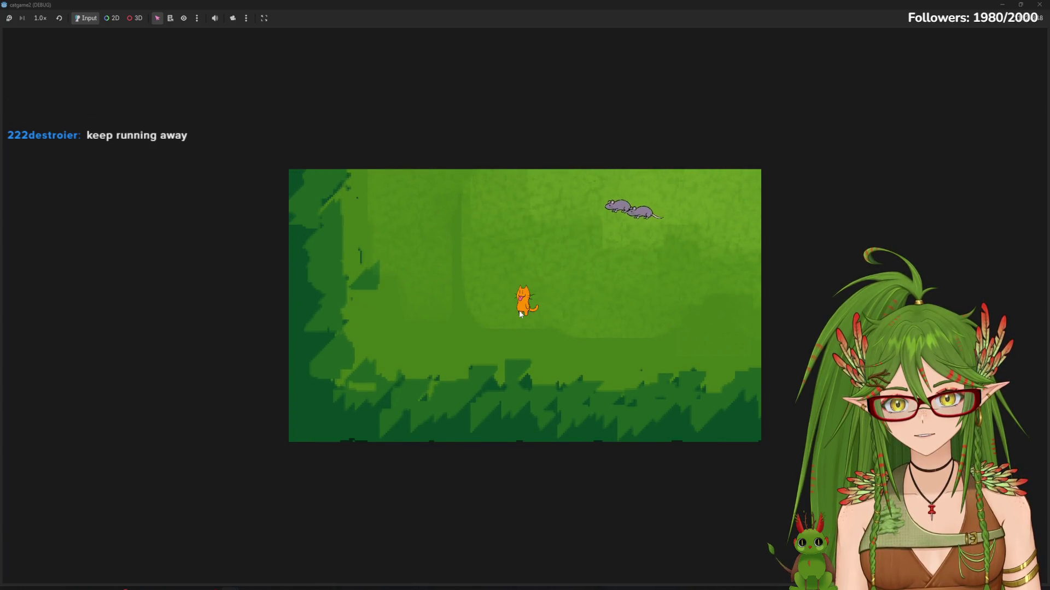
Walk the cat back right past the log toward the rats to trigger the hiss, then stop the game
key("Left")
key("Up")
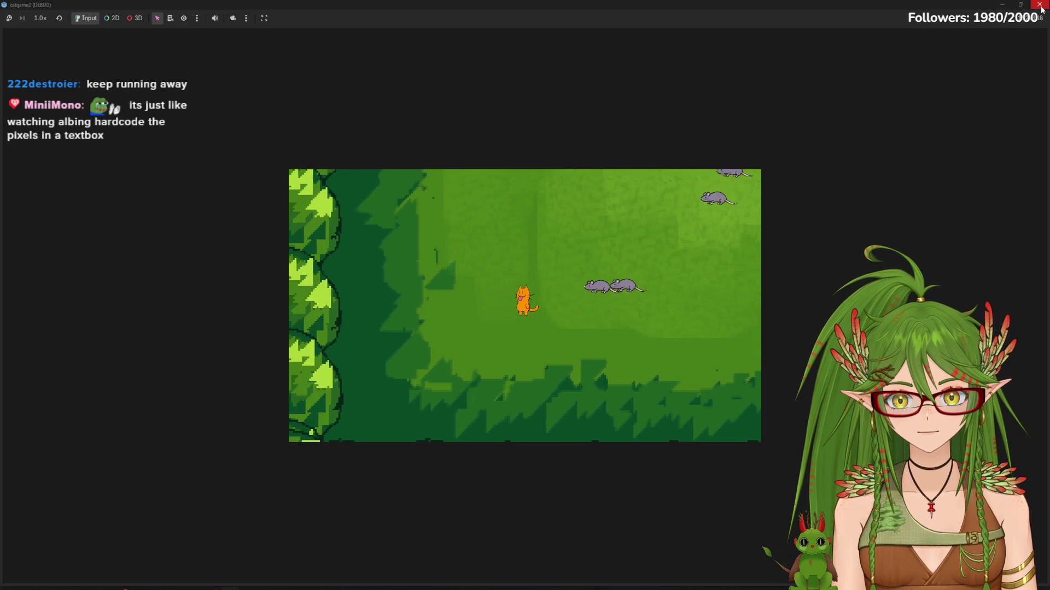
key("Right")
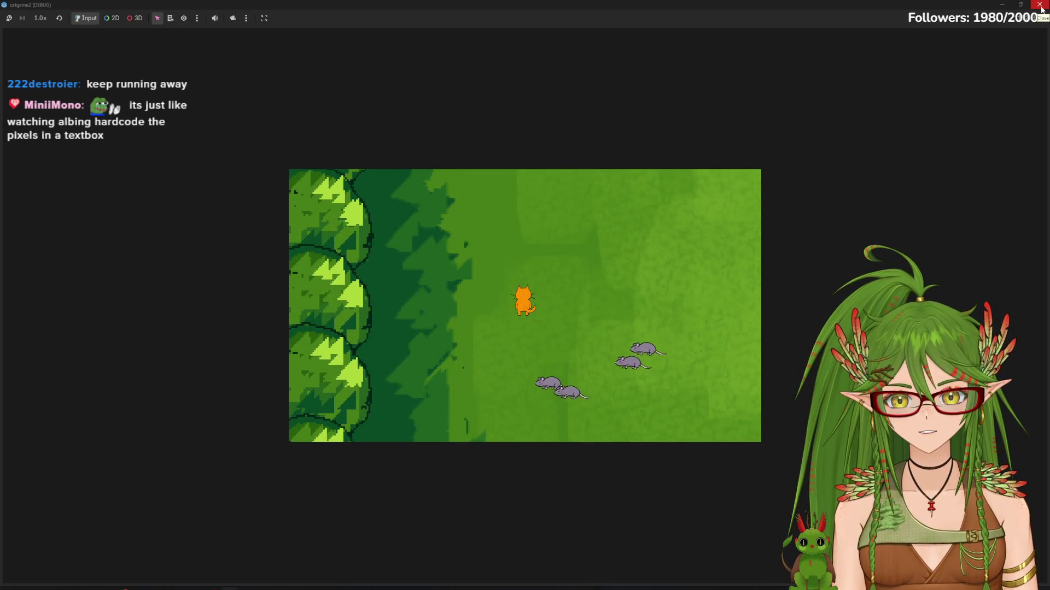
key("Right")
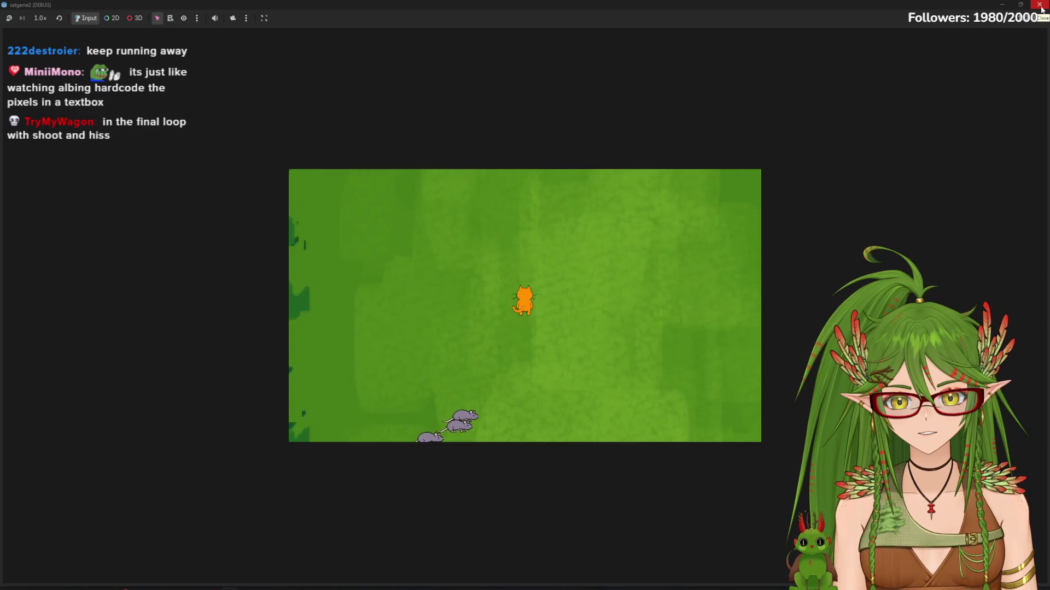
key("Right")
key("Down")
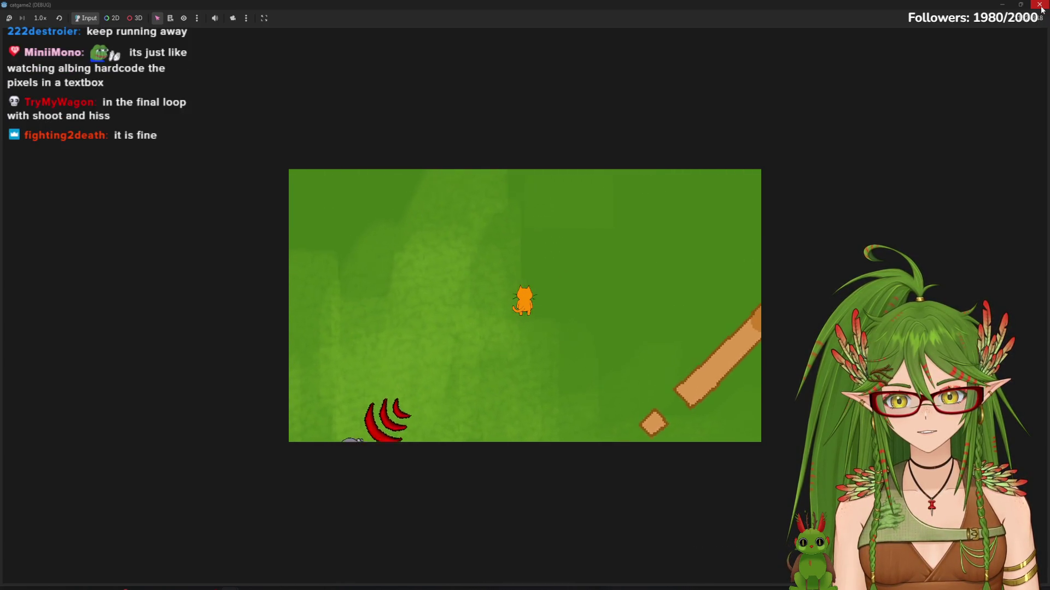
key("Right")
key("Up")
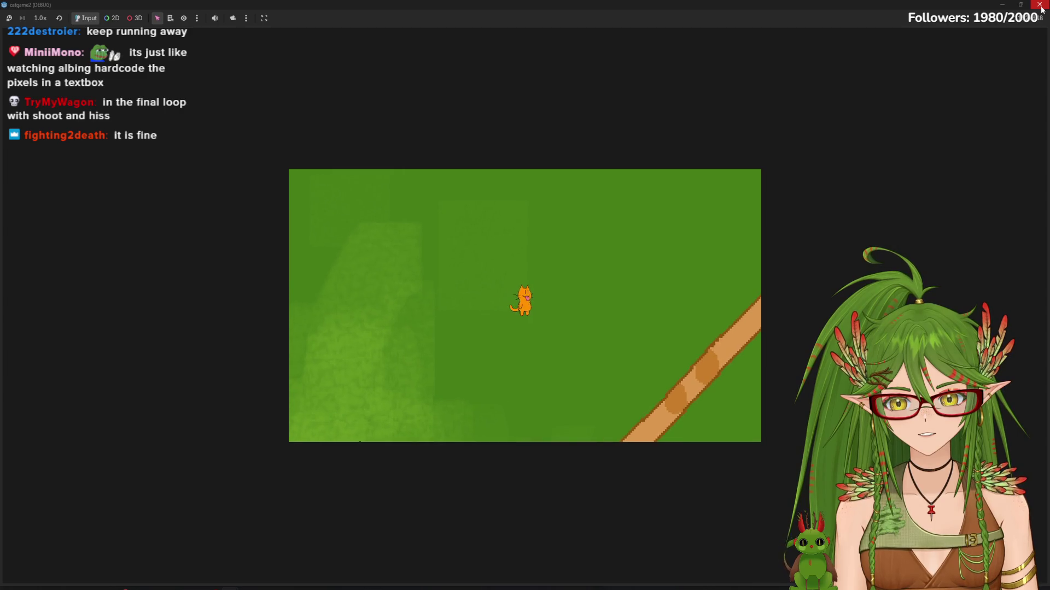
key("Right")
key("Up")
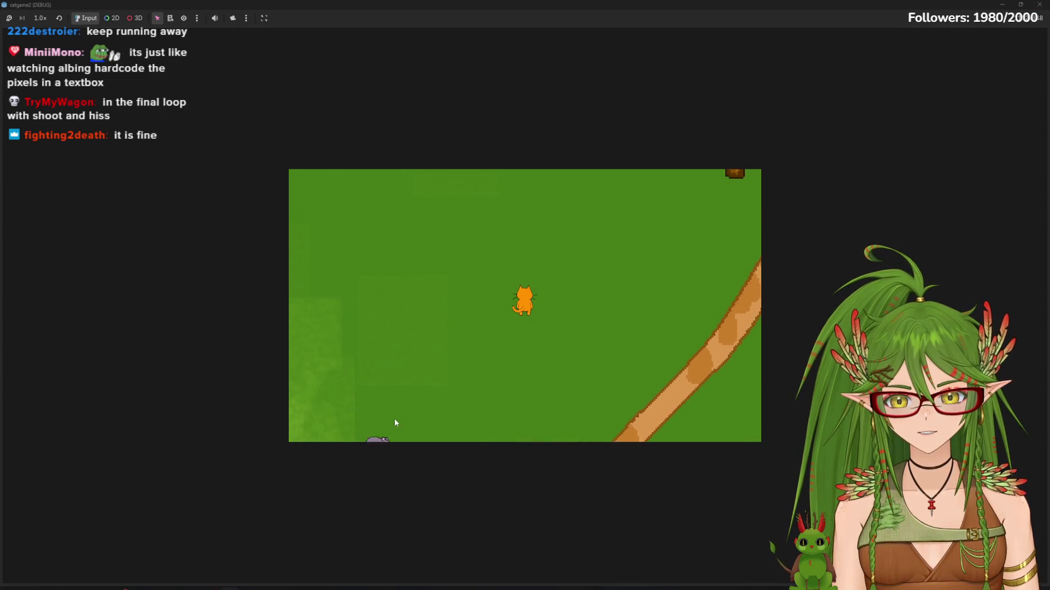
key("Right")
key("Up")
key("F8")
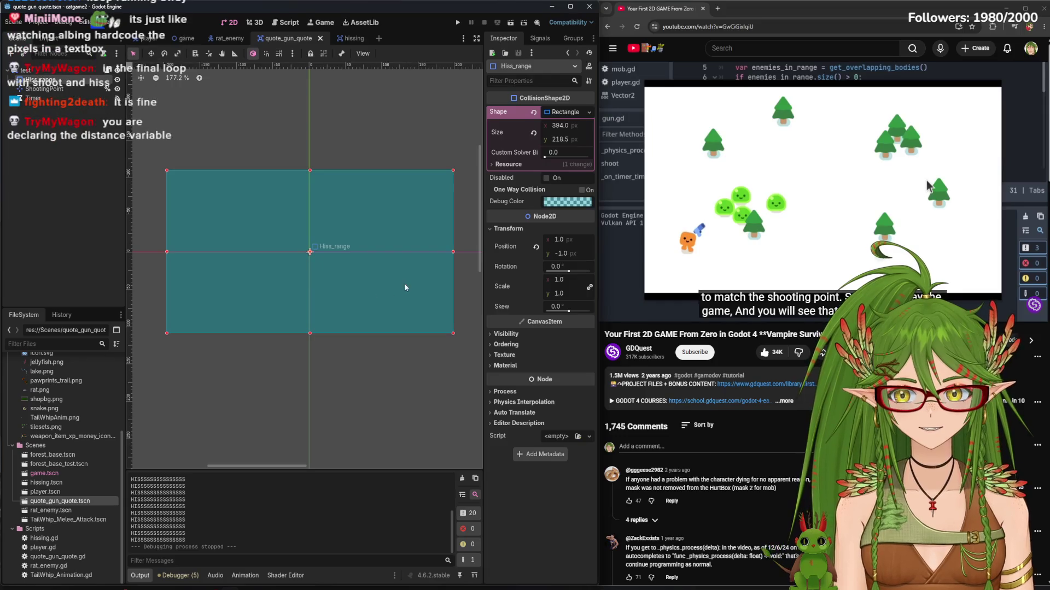
Resize Hiss_range to 399 × 225.25, recentre it at (0, 1), and save the gun scene
left_click_drag(453, 336, 458, 339)
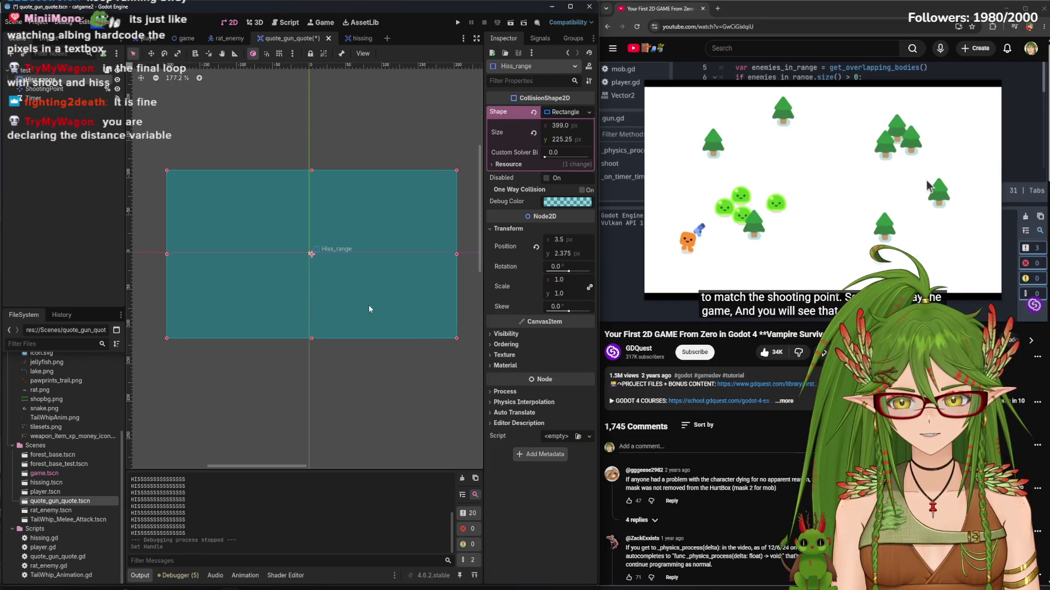
left_click_drag(369, 306, 366, 305)
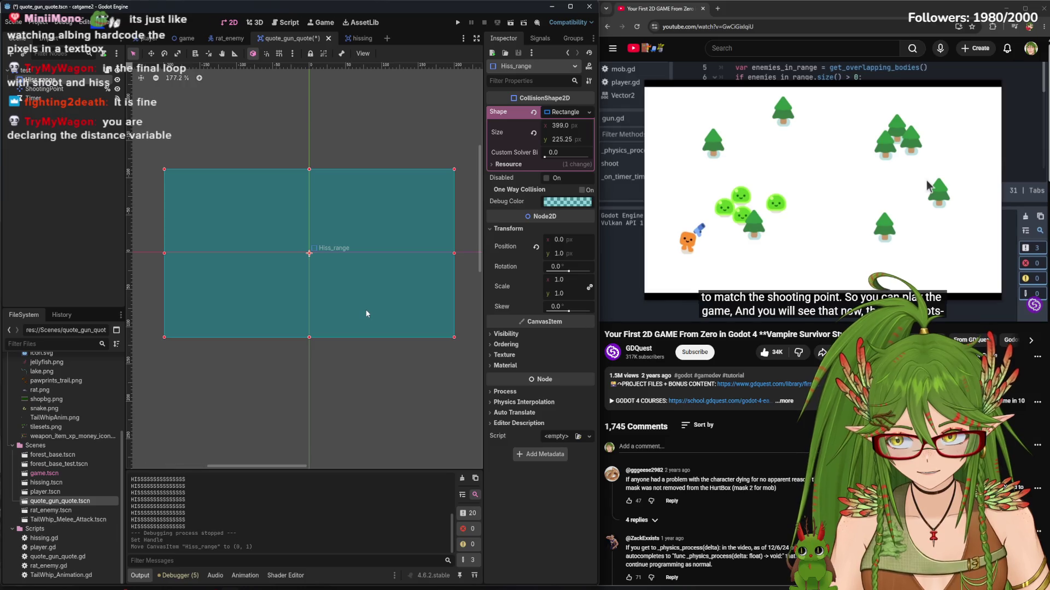
key("ctrl+s")
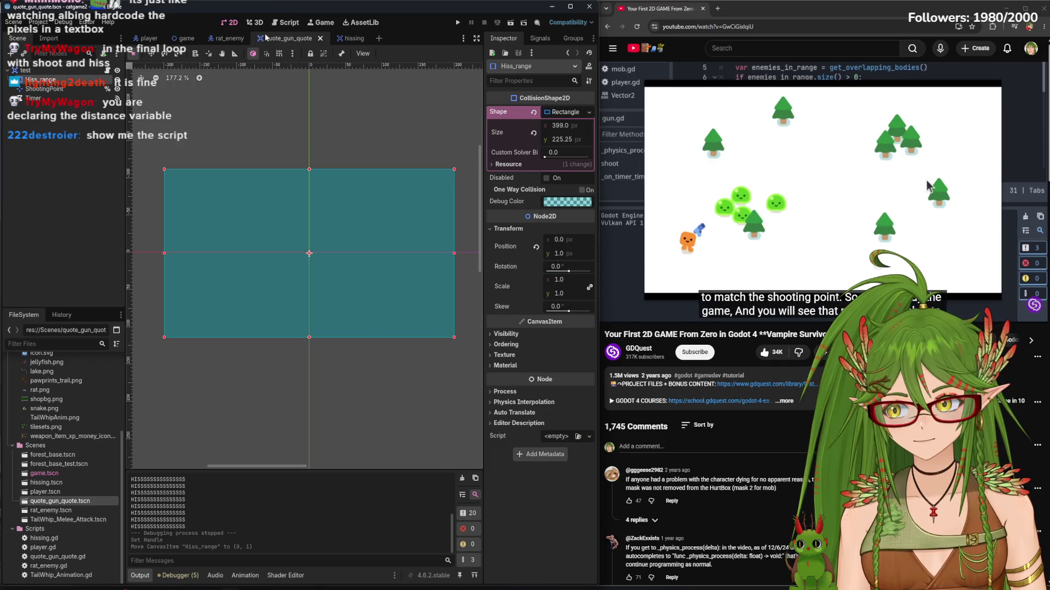
left_click(291, 24)
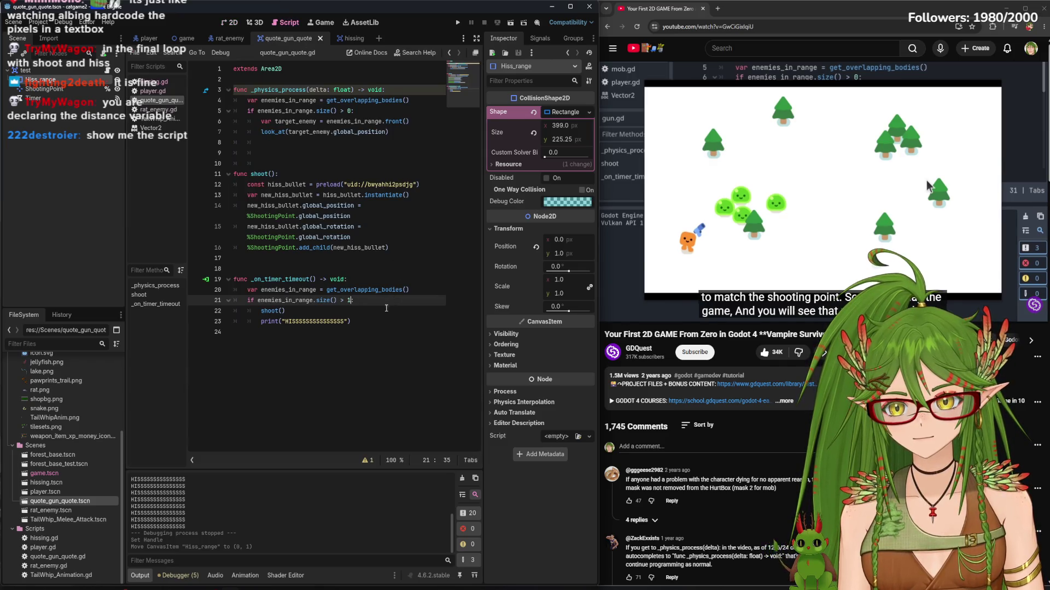
Delete the hiss print line from the gun script and save it
left_click_drag(368, 326, 258, 318)
key("BackSpace")
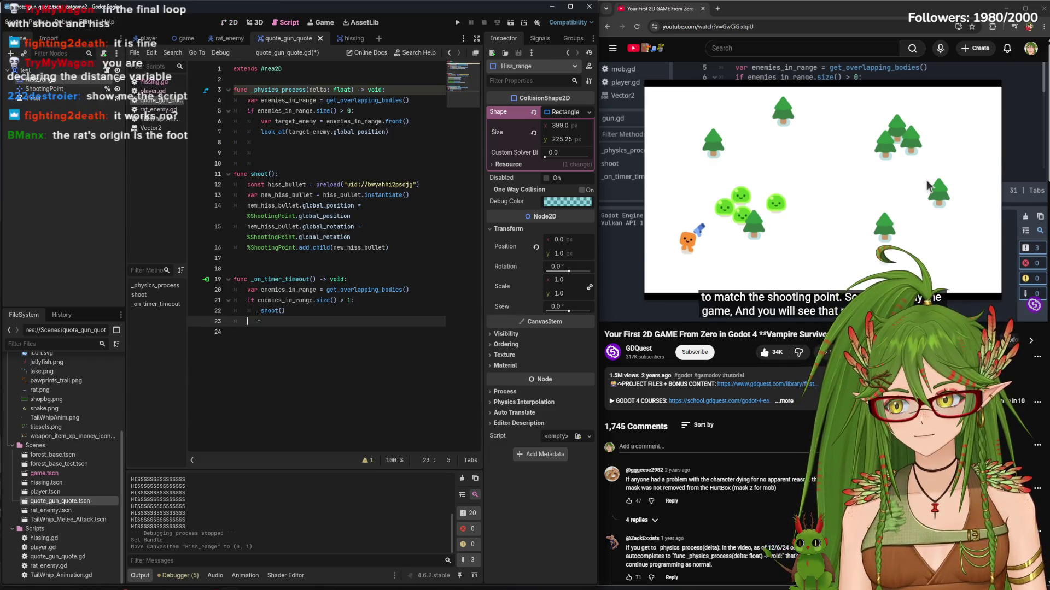
key("ctrl+s")
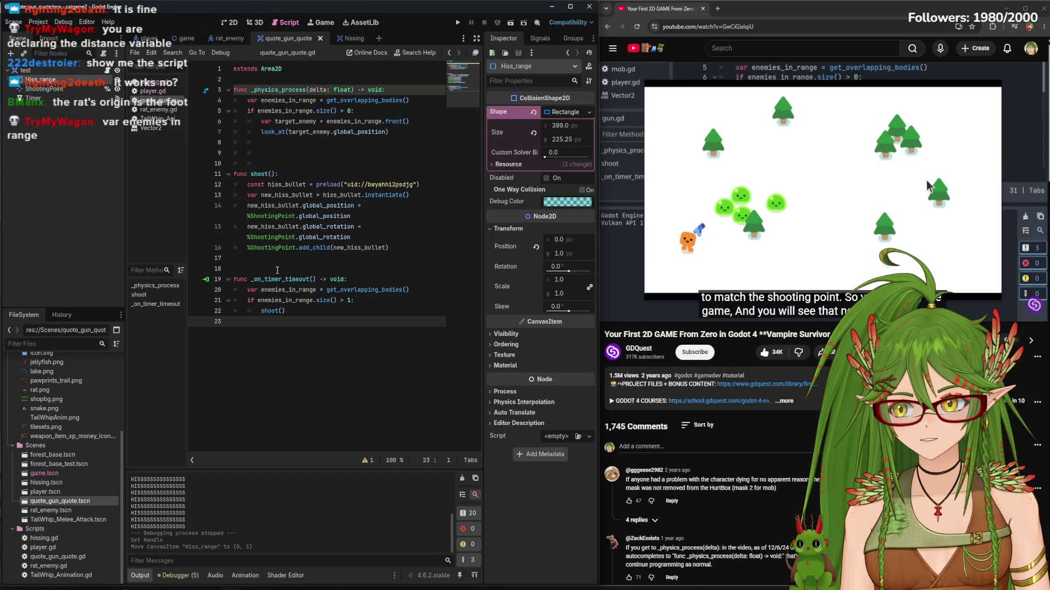
Move the enemies_in_range declaration under extends Area2D, remove the duplicate and empty line, then run the game
left_click_drag(423, 289, 248, 289)
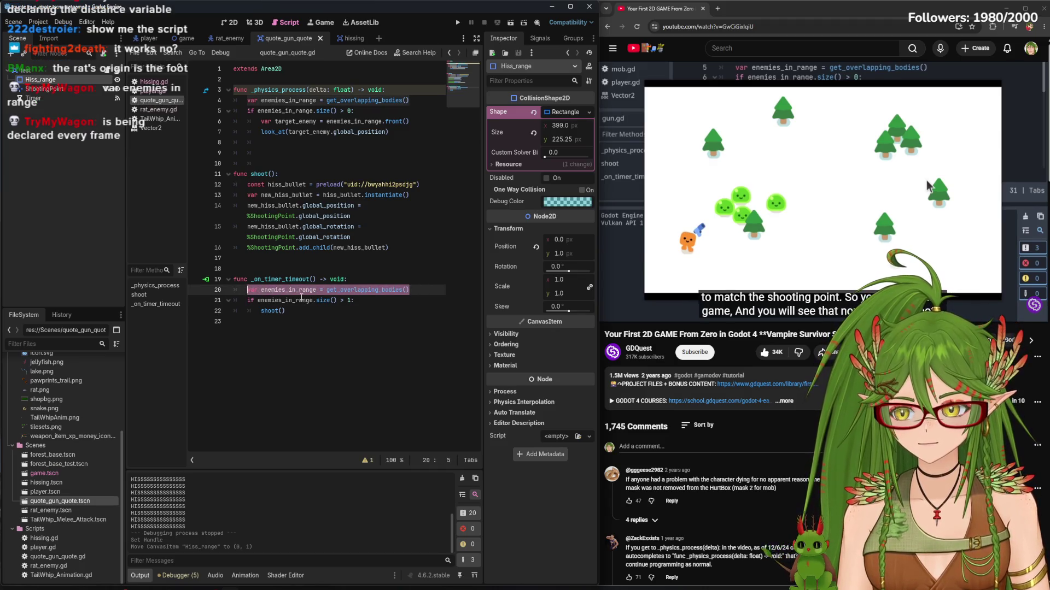
key("ctrl+x")
left_click(292, 80)
key("Return")
key("Return")
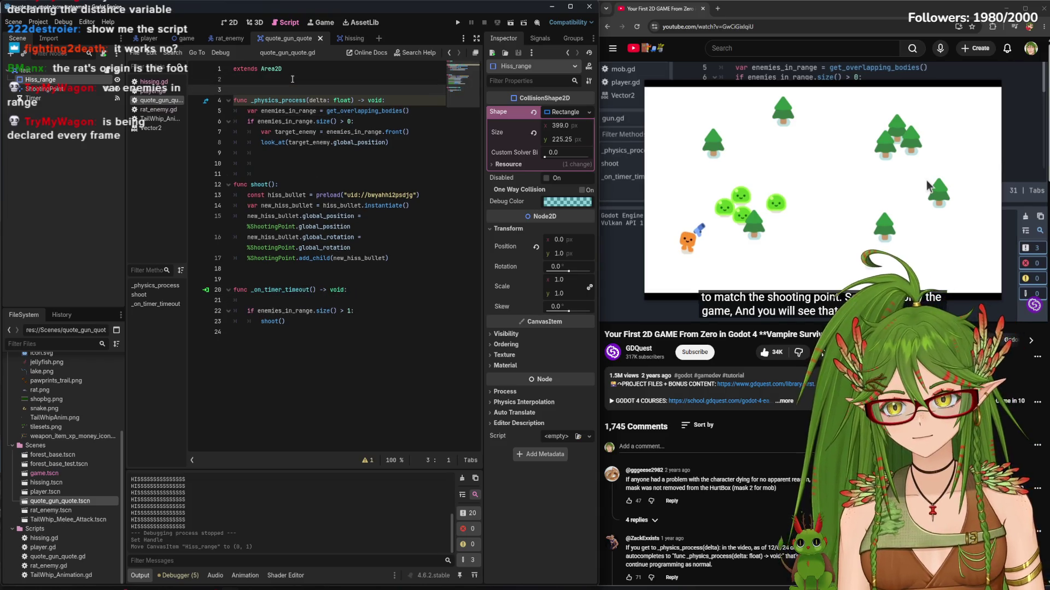
left_click_drag(410, 122, 234, 126)
key("ctrl+x")
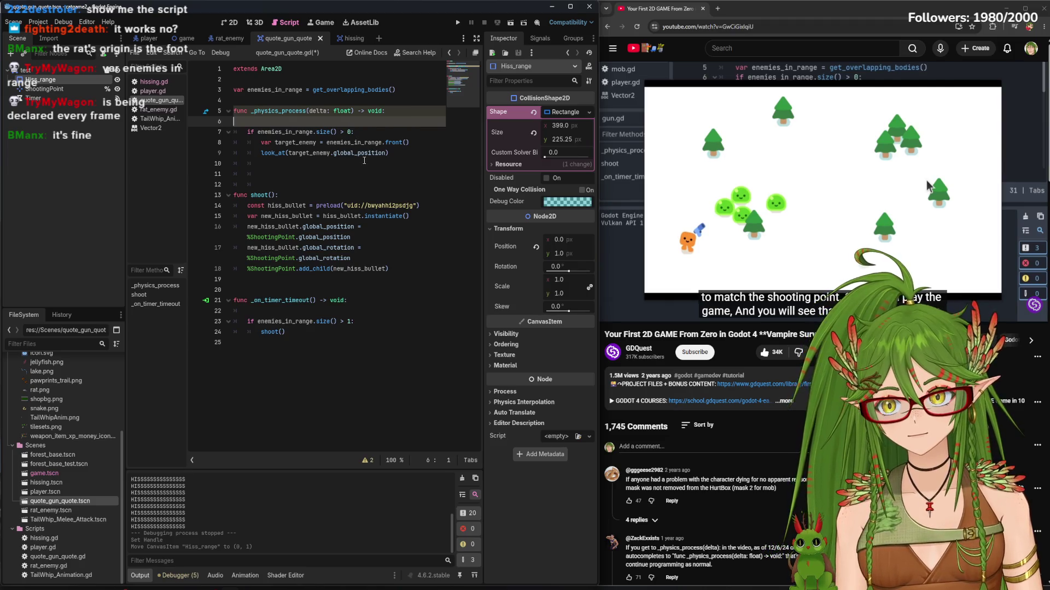
key("BackSpace")
left_click(282, 300)
key("BackSpace")
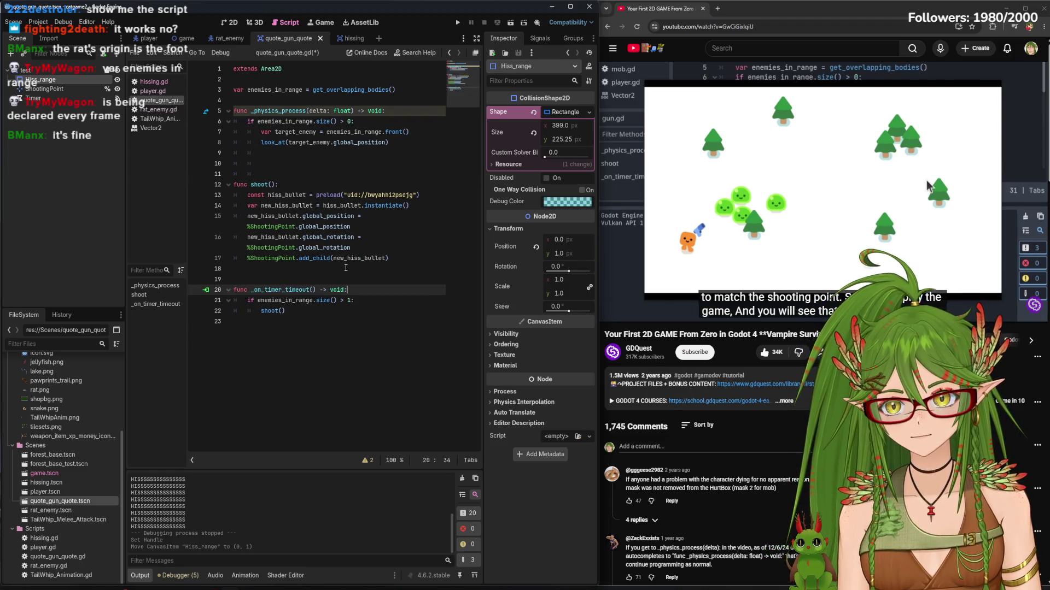
left_click(459, 24)
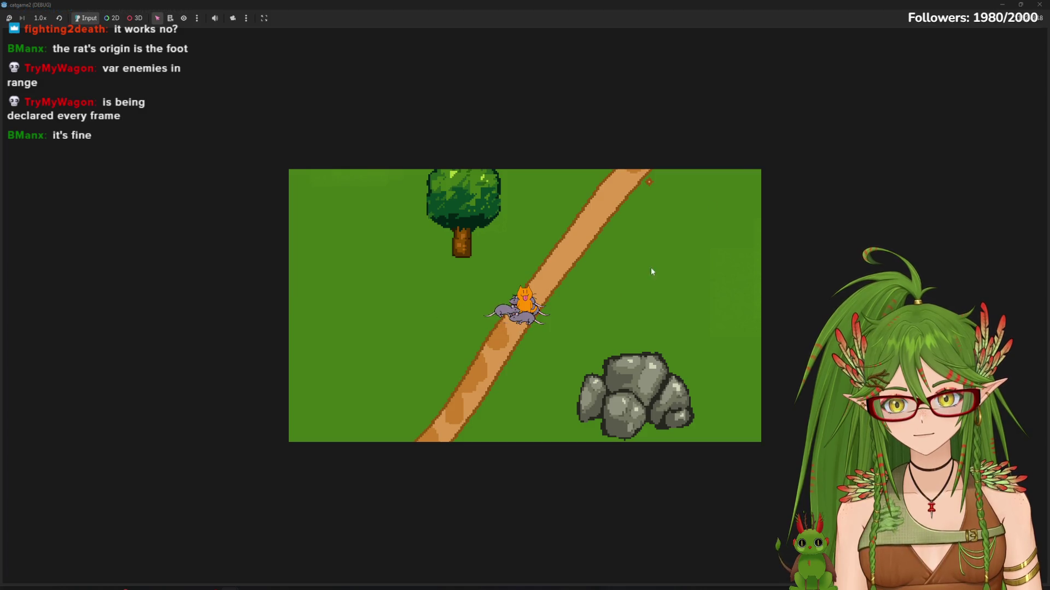
Close the game and undo the script edits to restore per-function declarations and the hiss print
left_click(1039, 4)
left_click(418, 275)
key("Down")
key("Down")
key("ctrl+v")
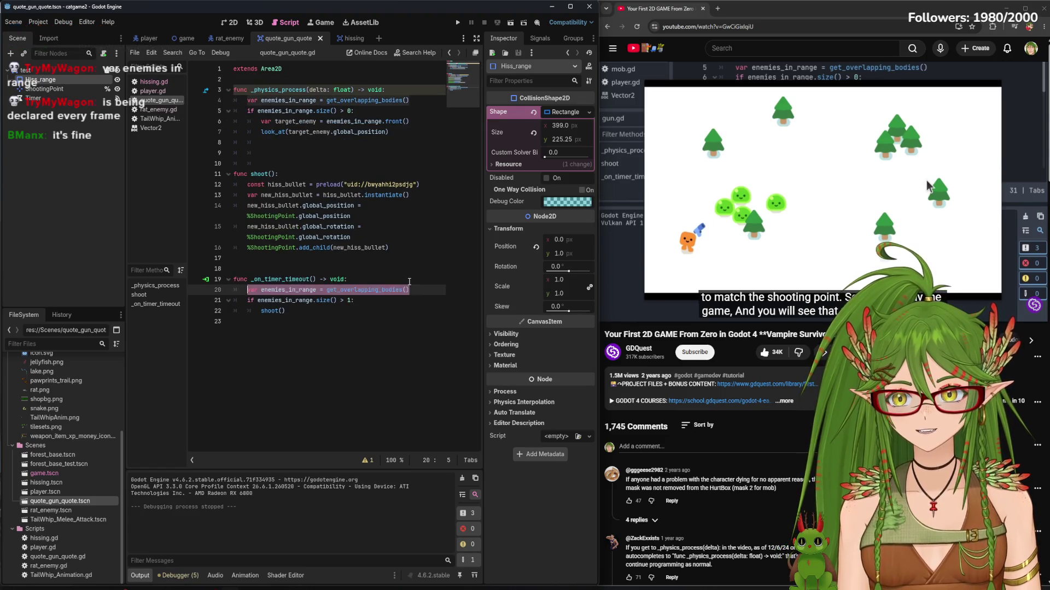
key("ctrl+z")
key("ctrl+z")
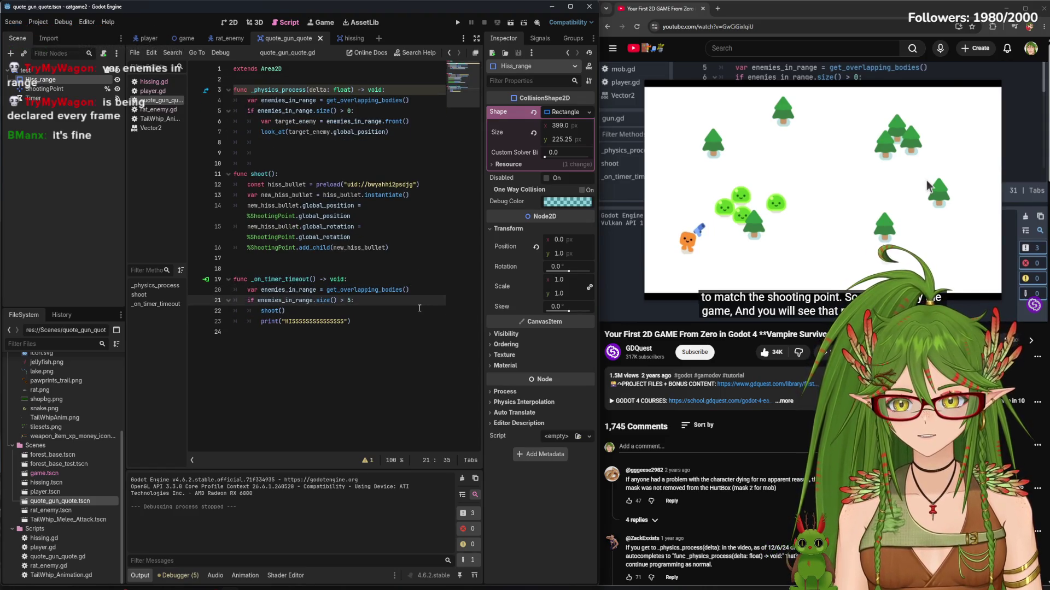
Save the gun script with the timeout check reading size() > 0
left_click(11, 23)
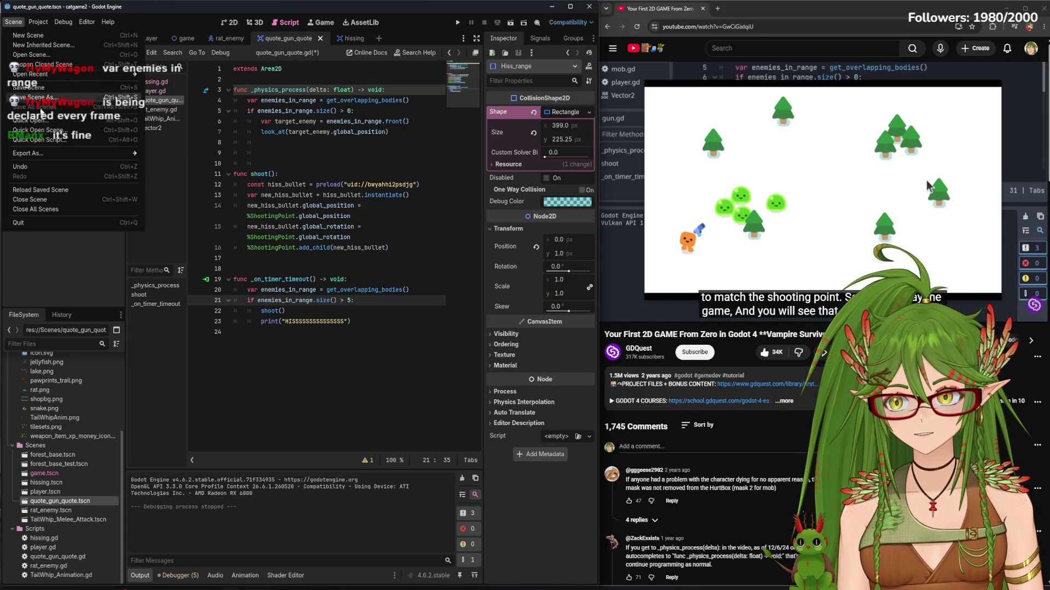
left_click(361, 308)
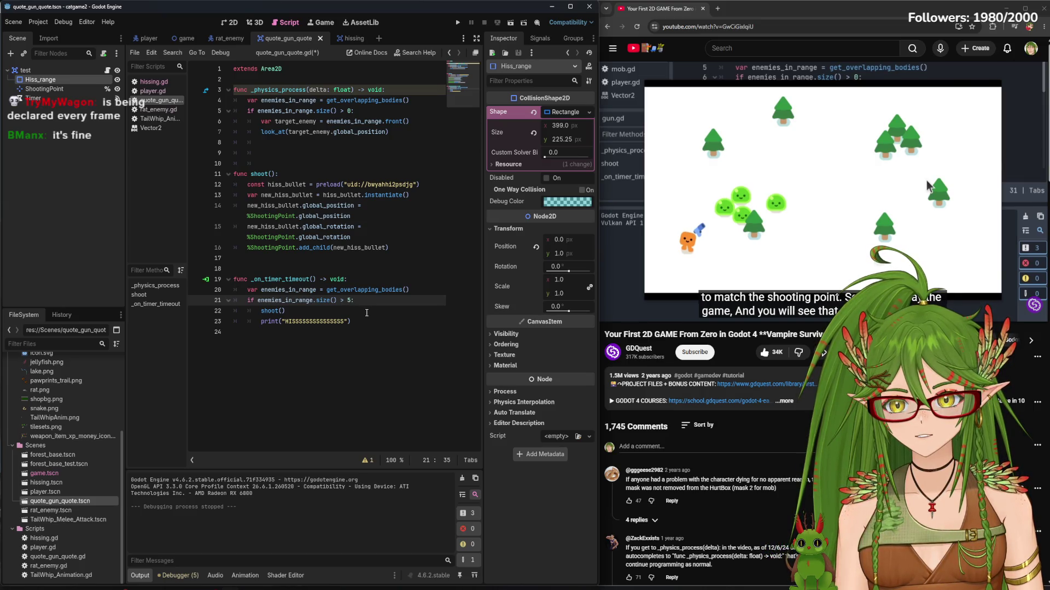
left_click(375, 402)
key("ctrl+s")
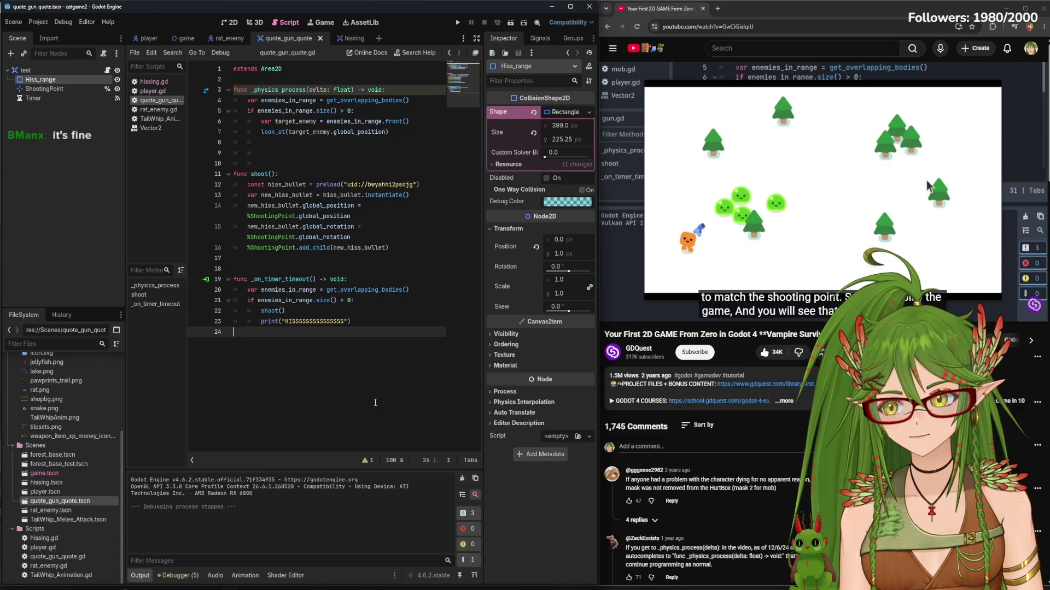
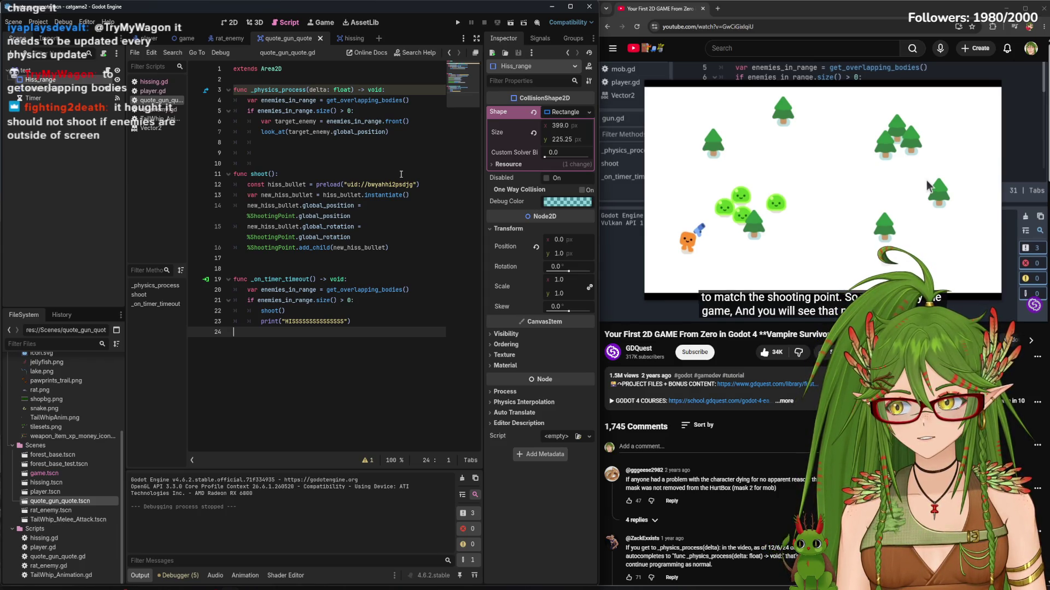
Playtest the hiss attack twice by walking the cat around the map, stopping each run
left_click(457, 23)
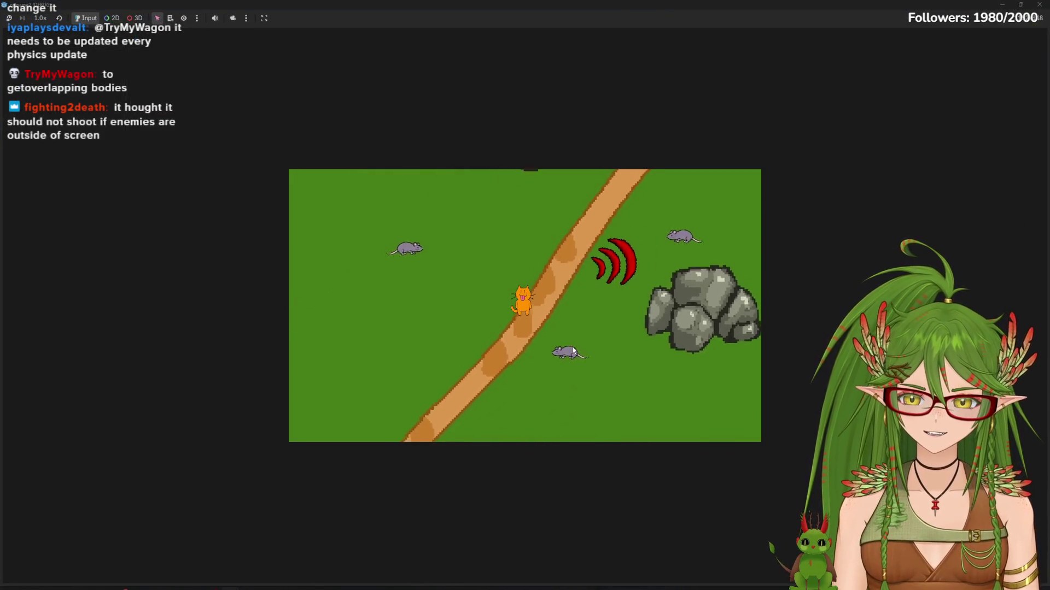
key("a")
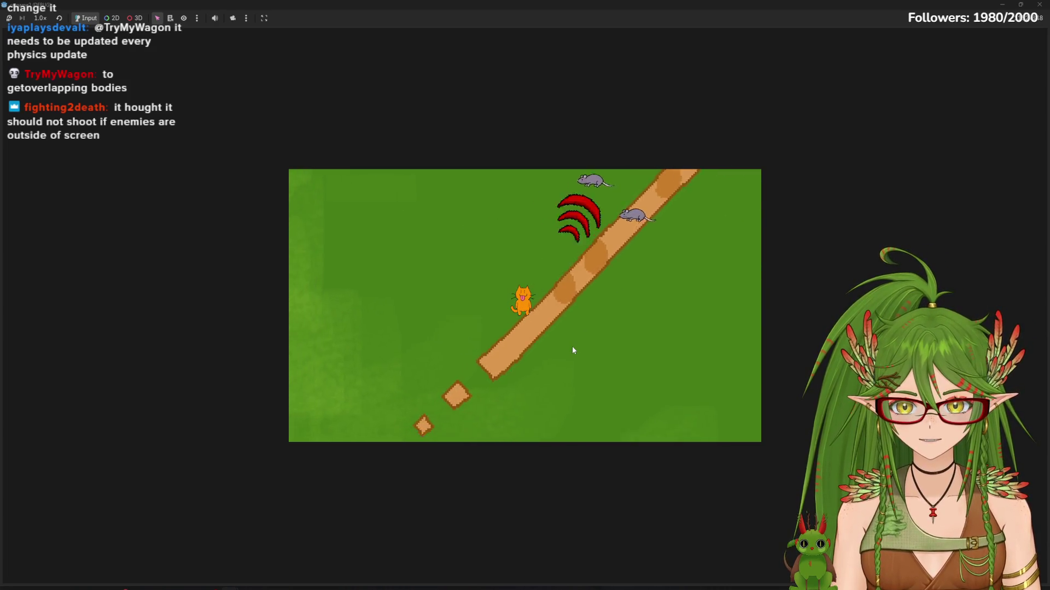
key("s")
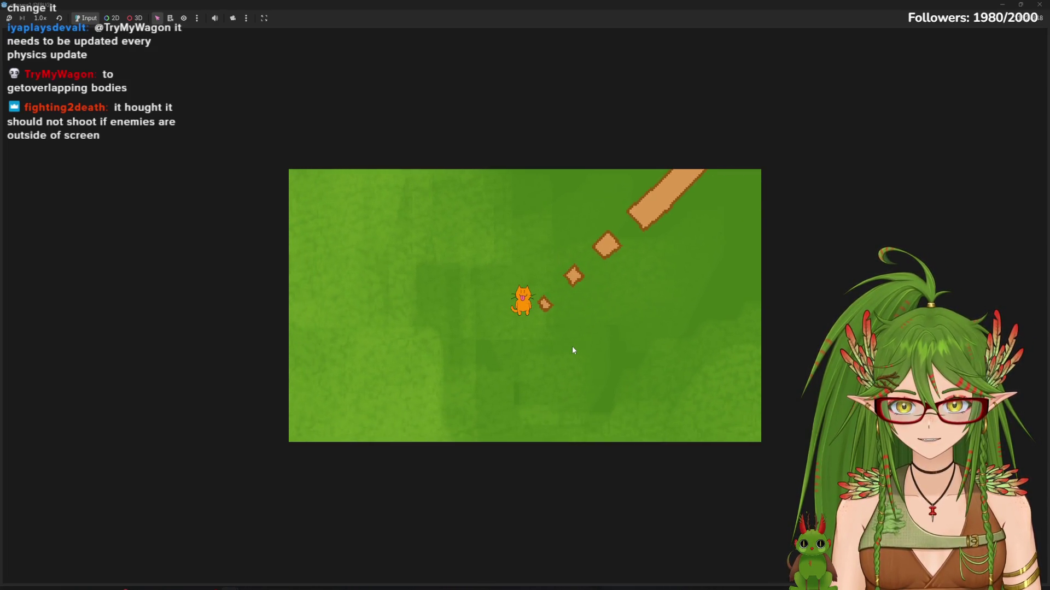
key("s")
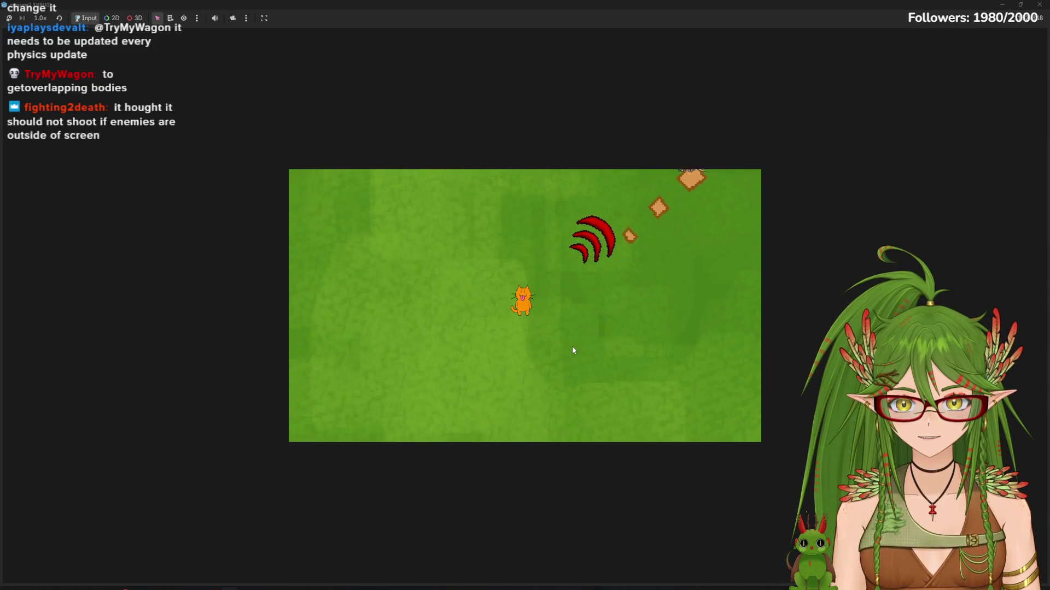
key("s")
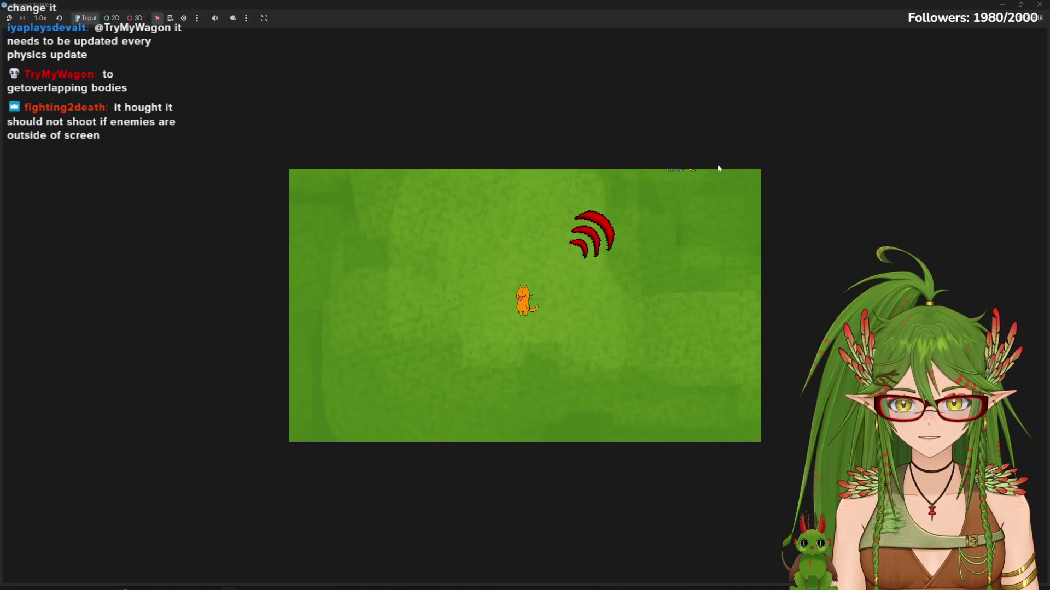
key("s")
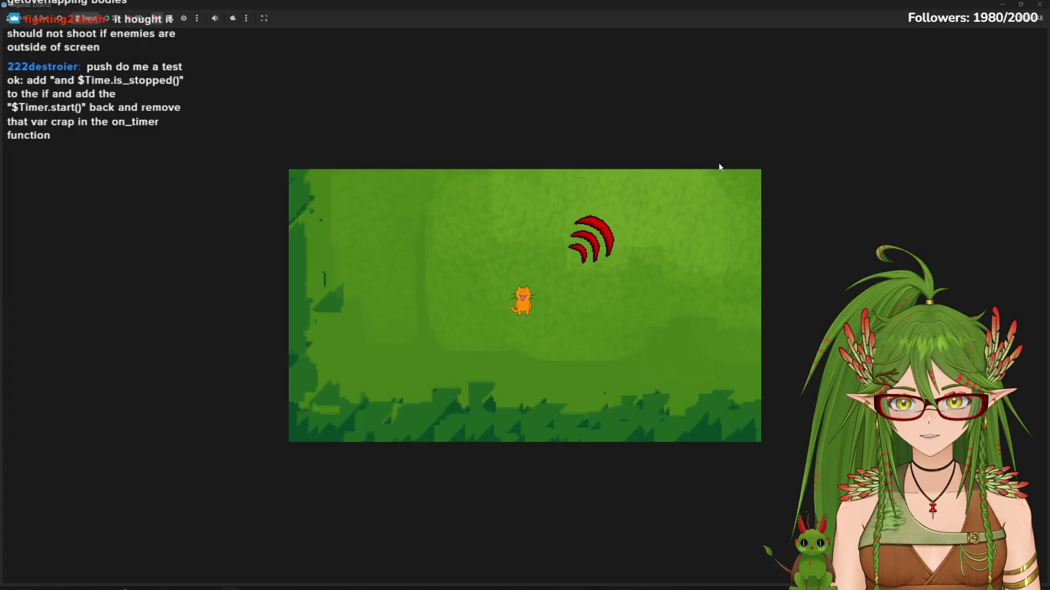
key("F8")
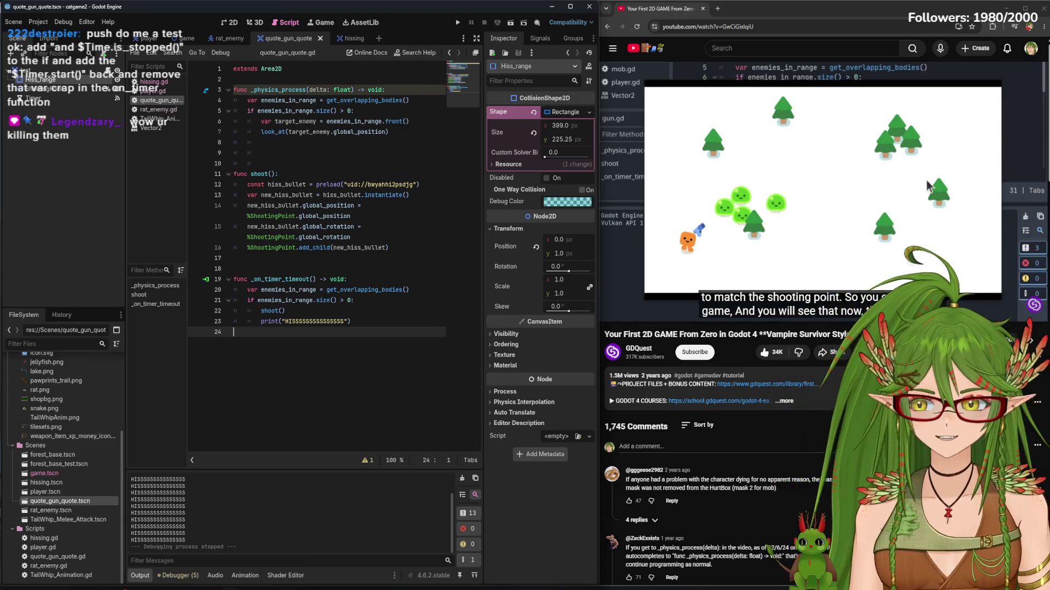
left_click(458, 22)
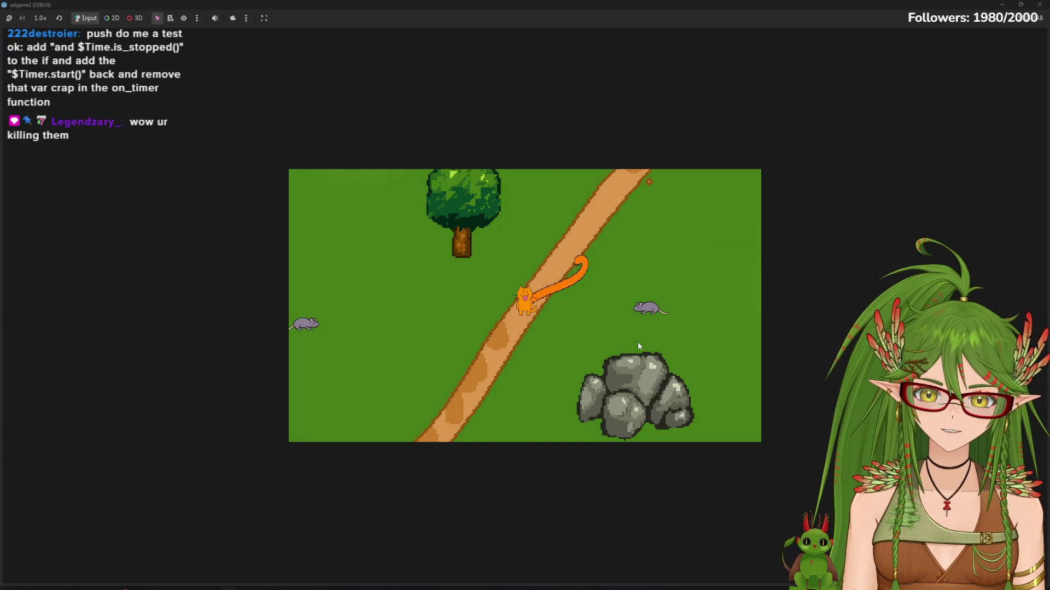
key("F8")
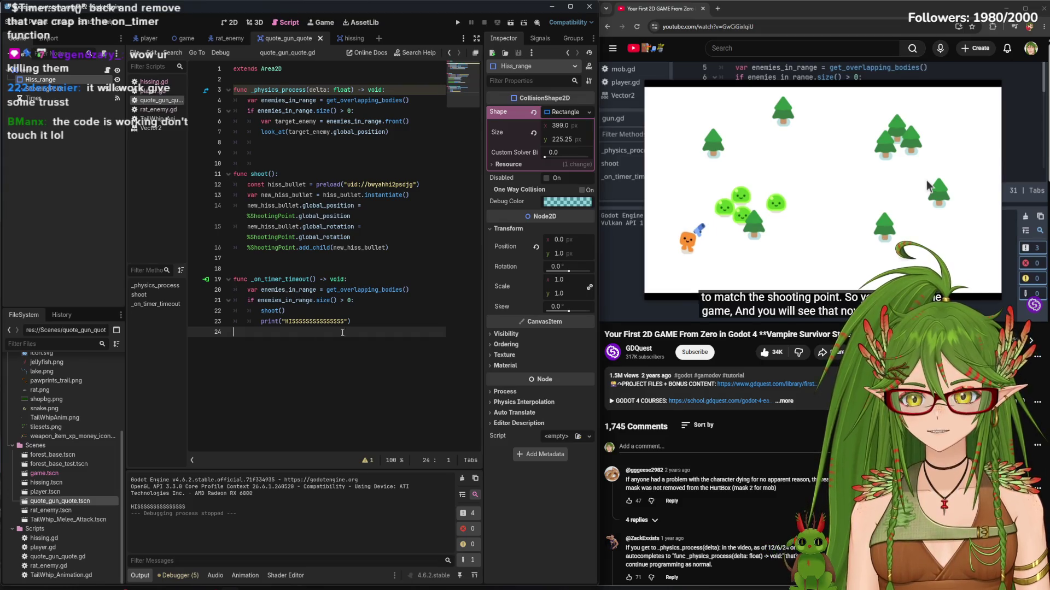
Delete the debug print line from the timer function and show the player scene in 2D
left_click_drag(373, 322, 207, 327)
key("BackSpace")
key("BackSpace")
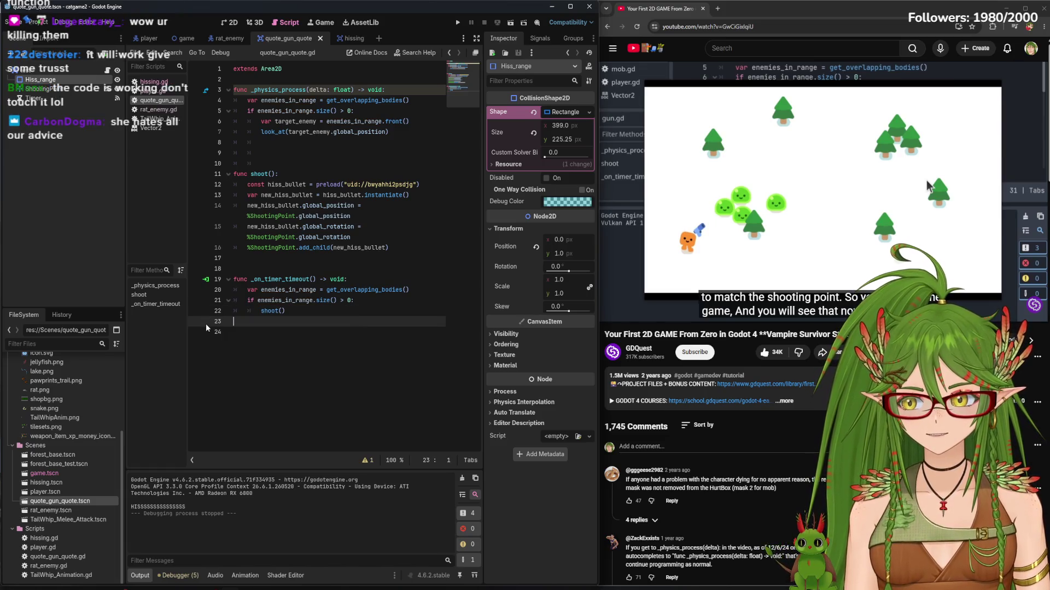
left_click(149, 39)
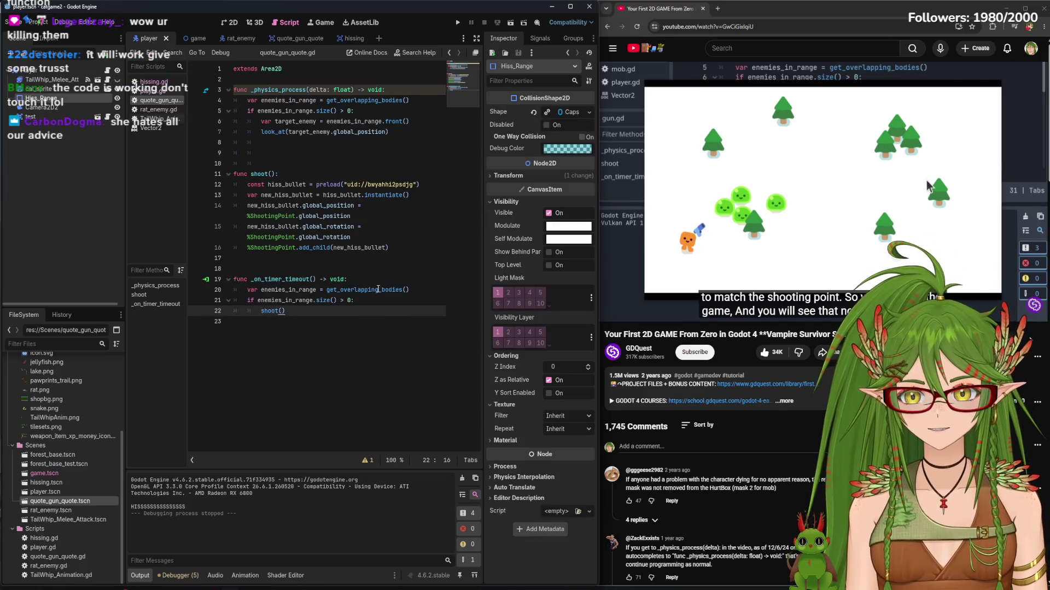
left_click(228, 23)
Zoom and pan to the player's hiss range shape, then open the hissing projectile scene
scroll(345, 317, "down", 5)
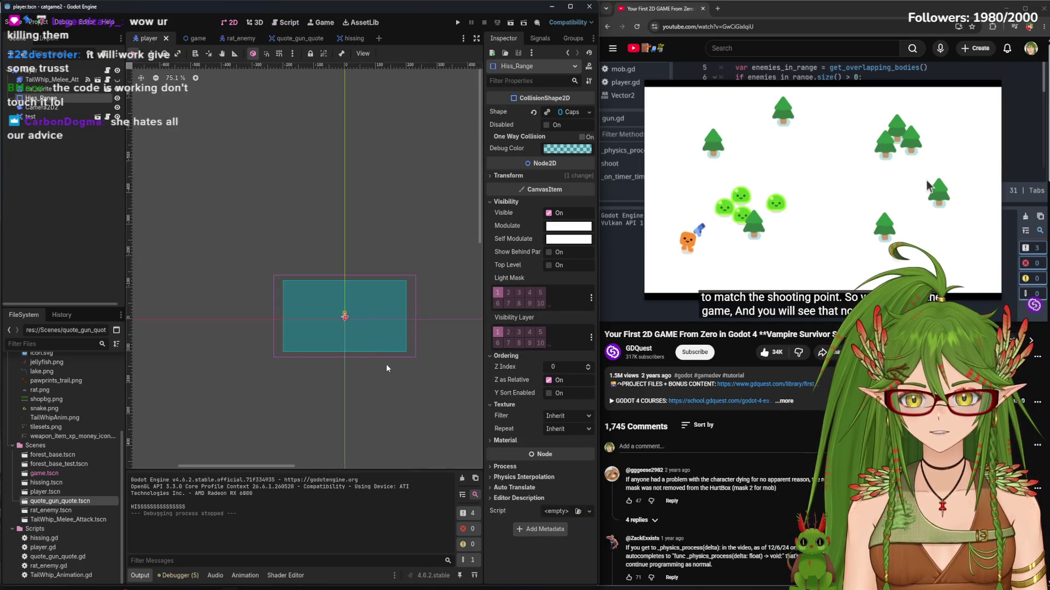
scroll(348, 321, "up", 10)
scroll(372, 334, "down", 1)
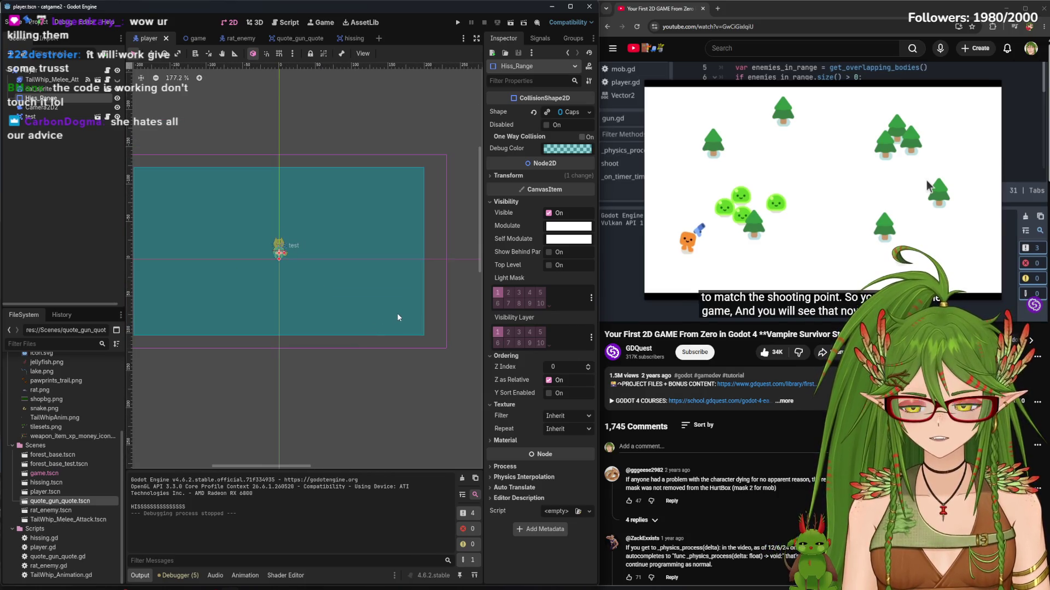
scroll(355, 315, "down", 1)
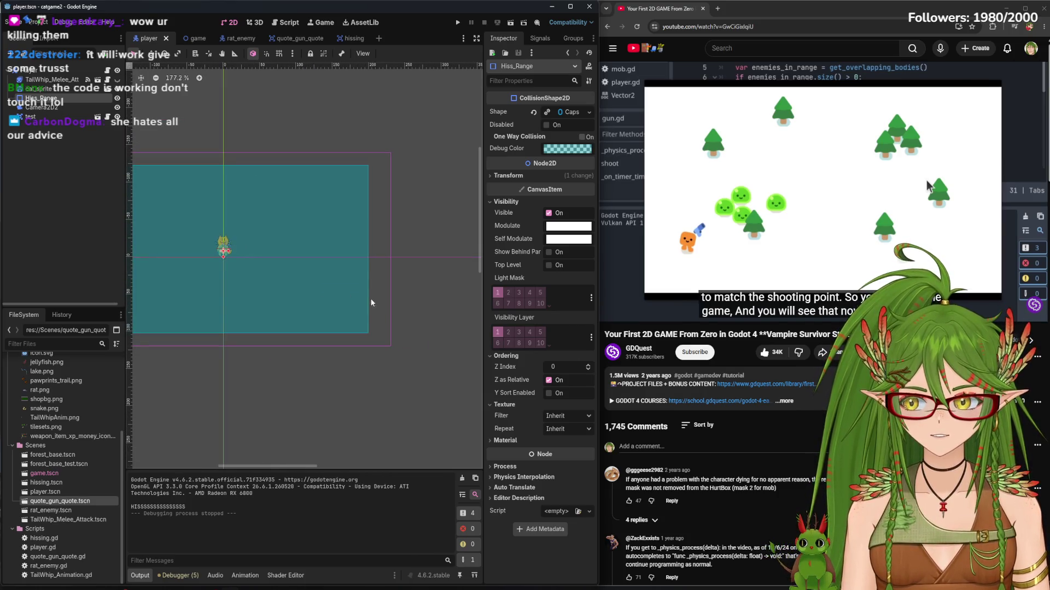
scroll(321, 308, "down", 1)
mouse_move(321, 308)
left_mouse_down()
mouse_move(363, 279)
mouse_move(268, 308)
mouse_move(413, 269)
mouse_move(329, 273)
left_mouse_up()
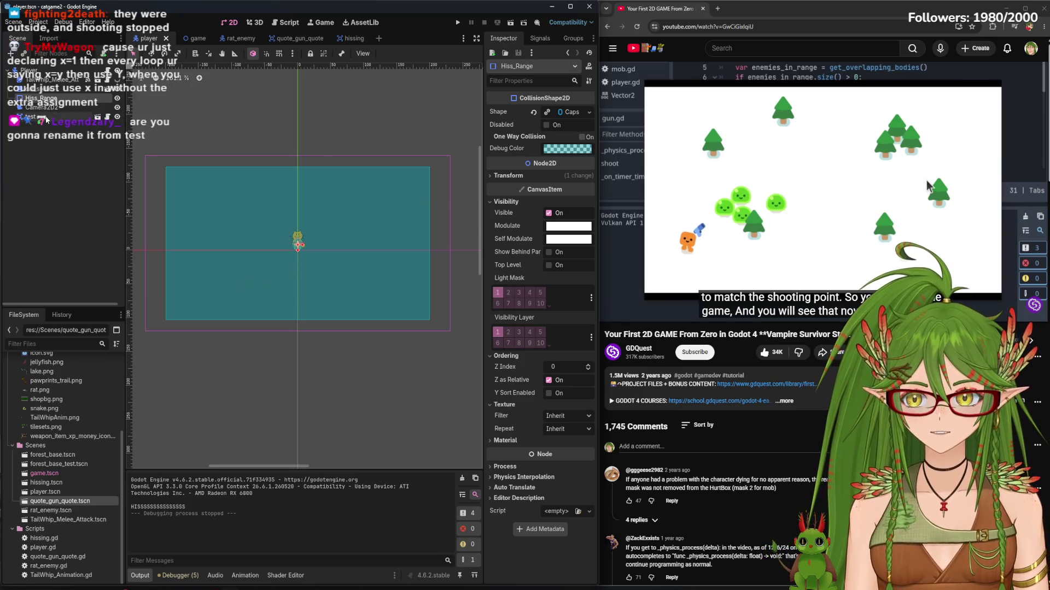
left_click(354, 42)
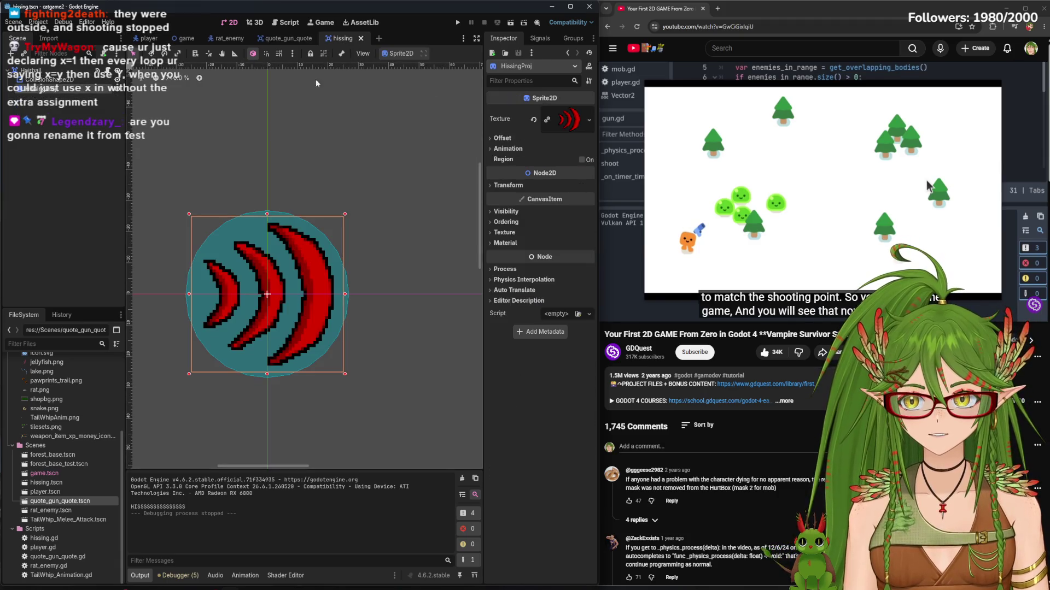
Rename the quote_gun_quote scene's root test node to 'hiss_d' and save
left_click(286, 39)
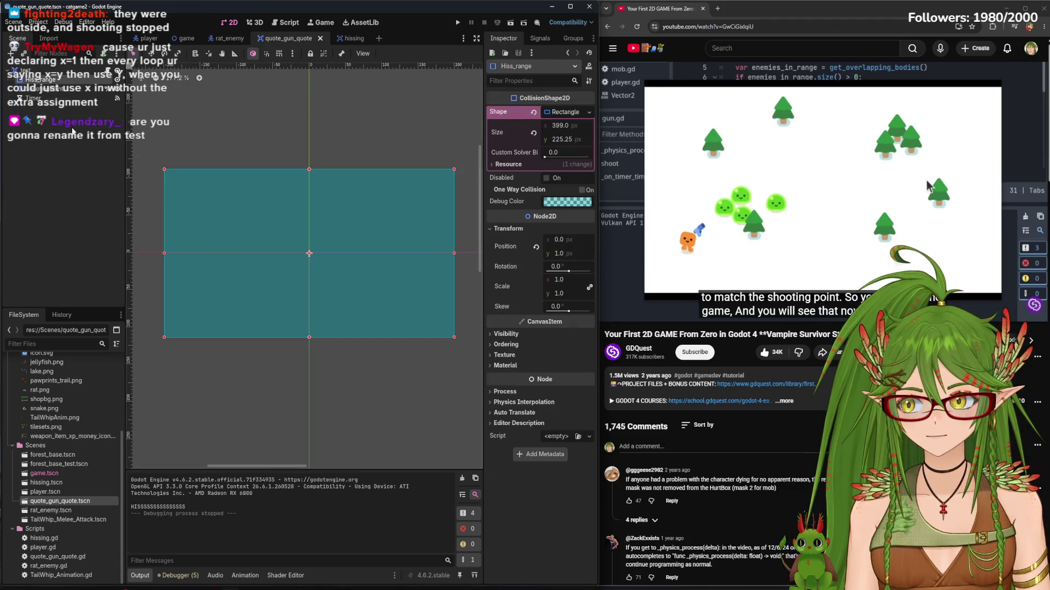
left_click(54, 70)
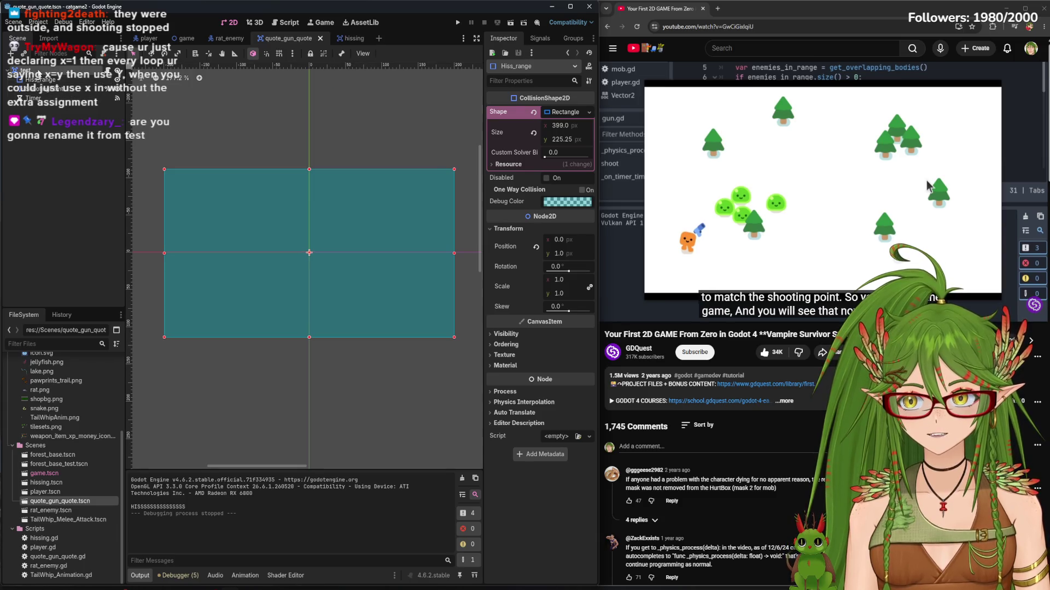
right_click(28, 72)
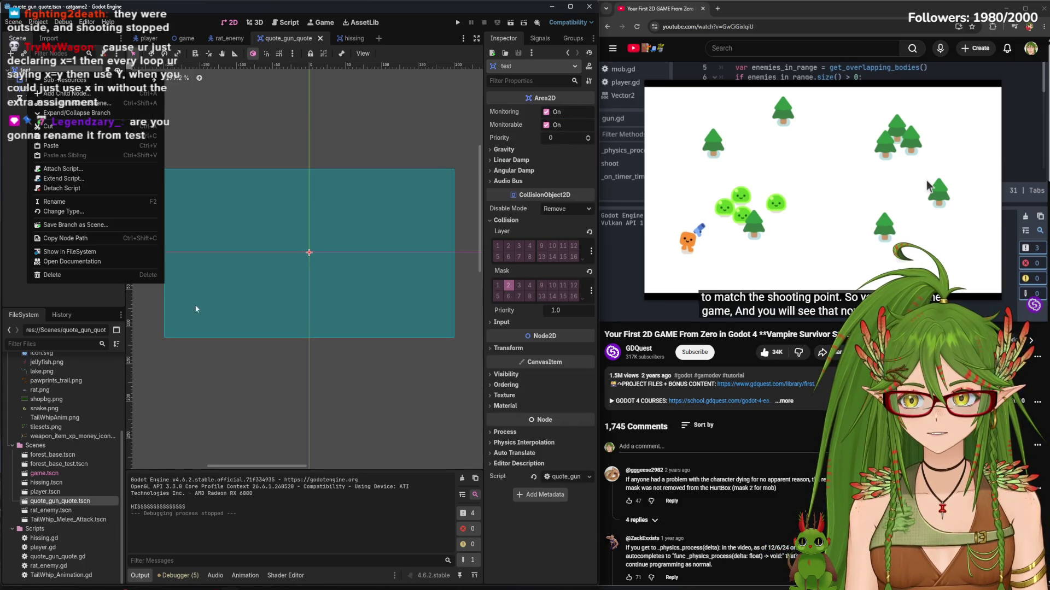
left_click(54, 202)
type("hiss_d")
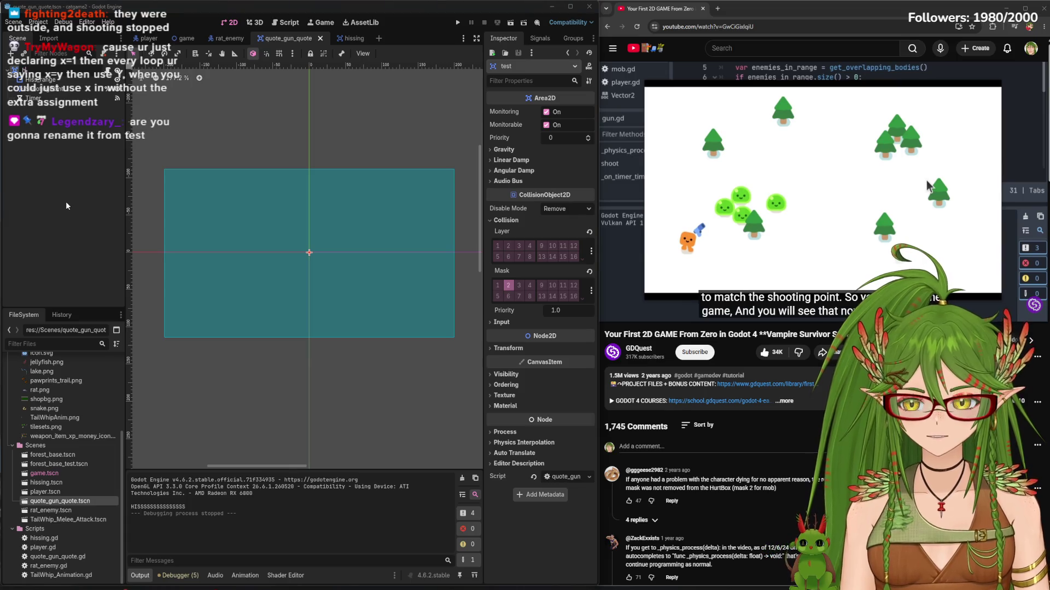
key("Return")
key("ctrl+s")
In the player scene, undo the accidental test area moves and select the Hiss_Range node
left_click(147, 38)
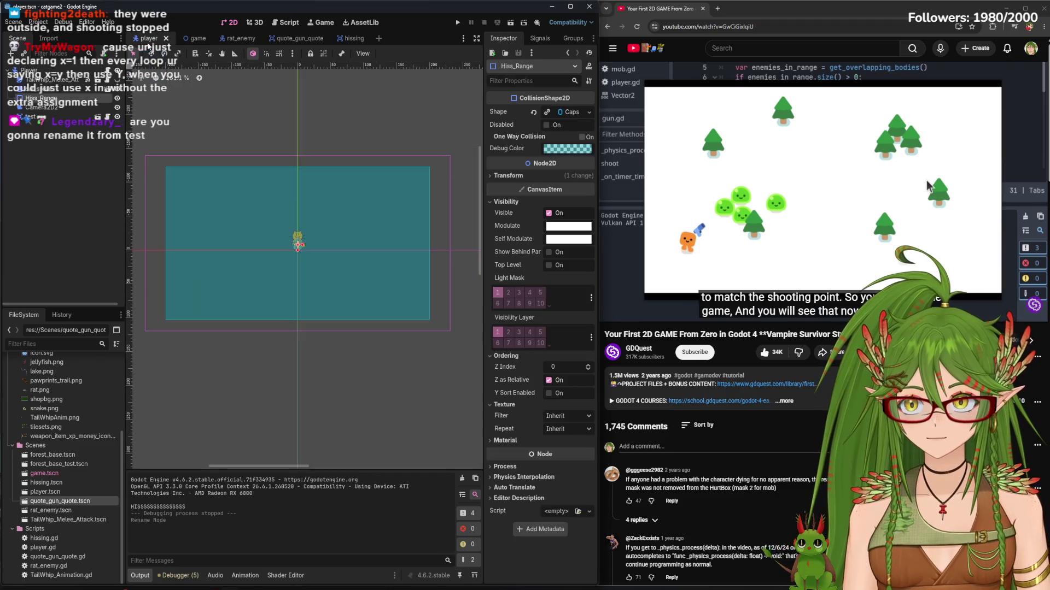
right_click(52, 118)
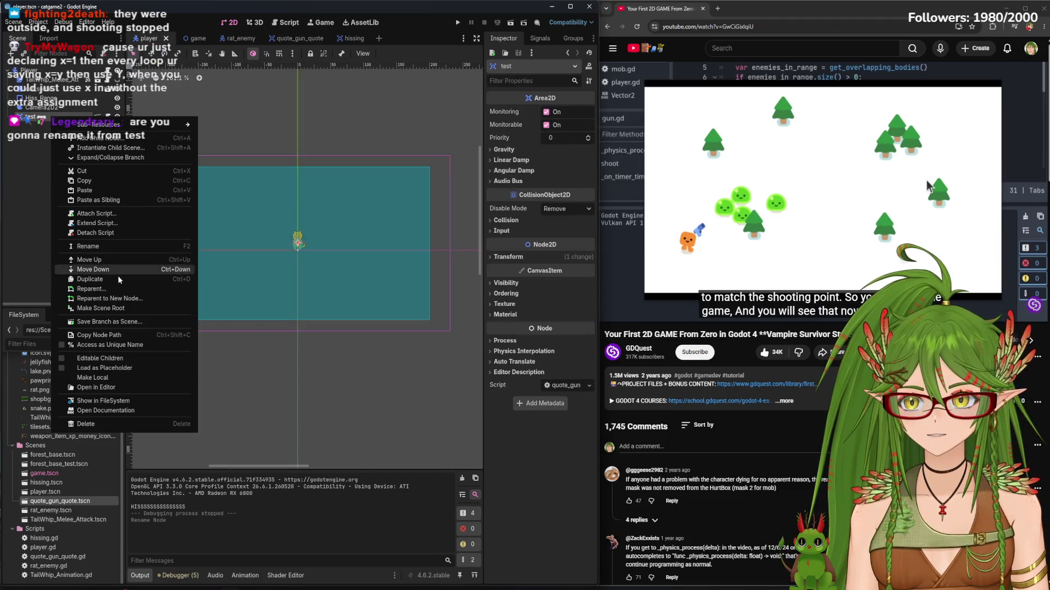
key("Escape")
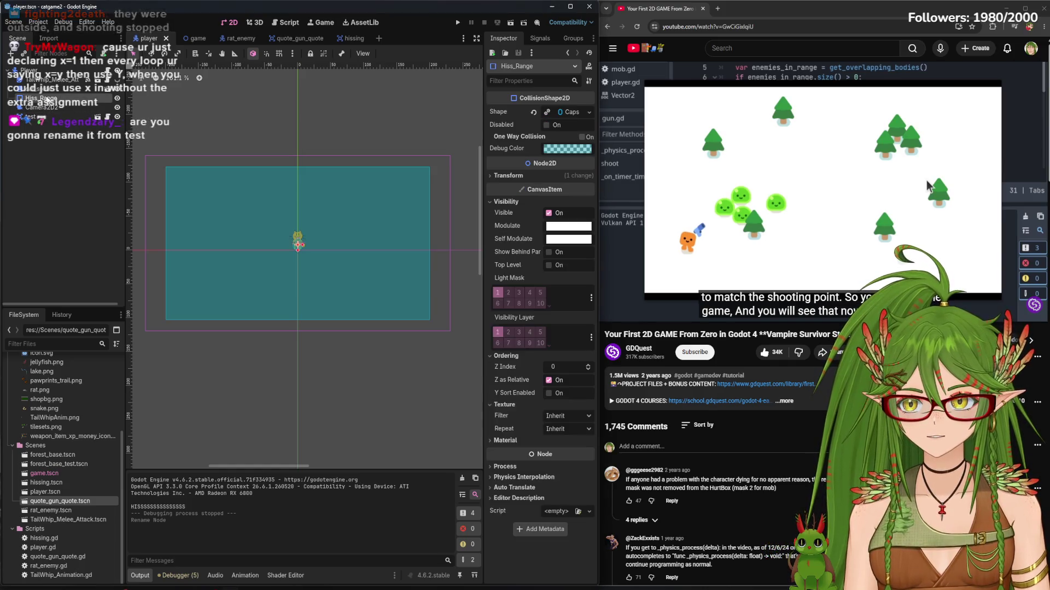
mouse_move(269, 276)
left_mouse_down()
mouse_move(338, 319)
mouse_move(300, 292)
left_mouse_up()
key("ctrl+z")
left_click(43, 99)
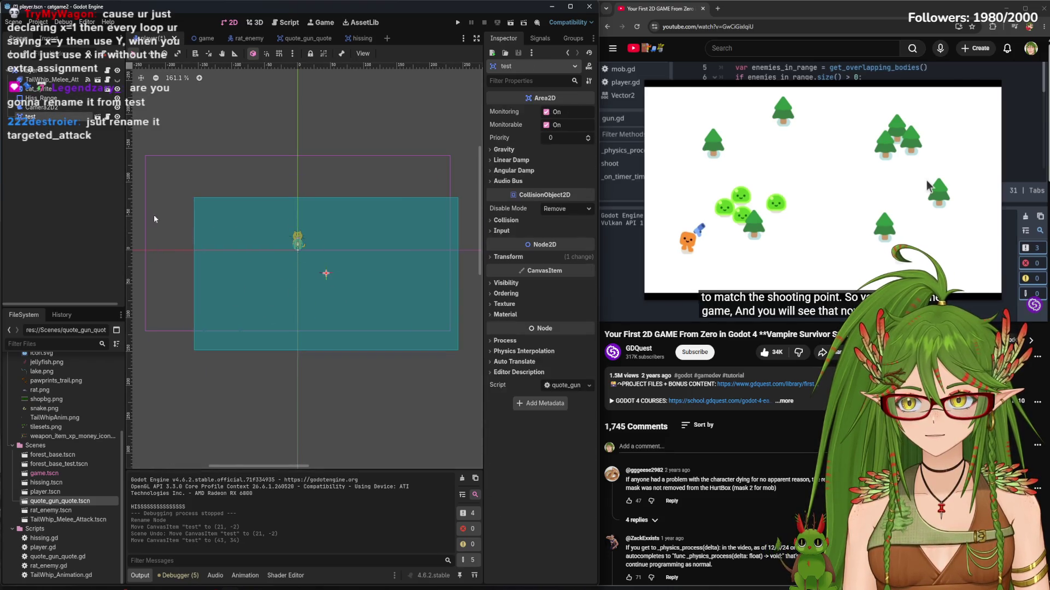
key("ctrl+z")
left_click(40, 100)
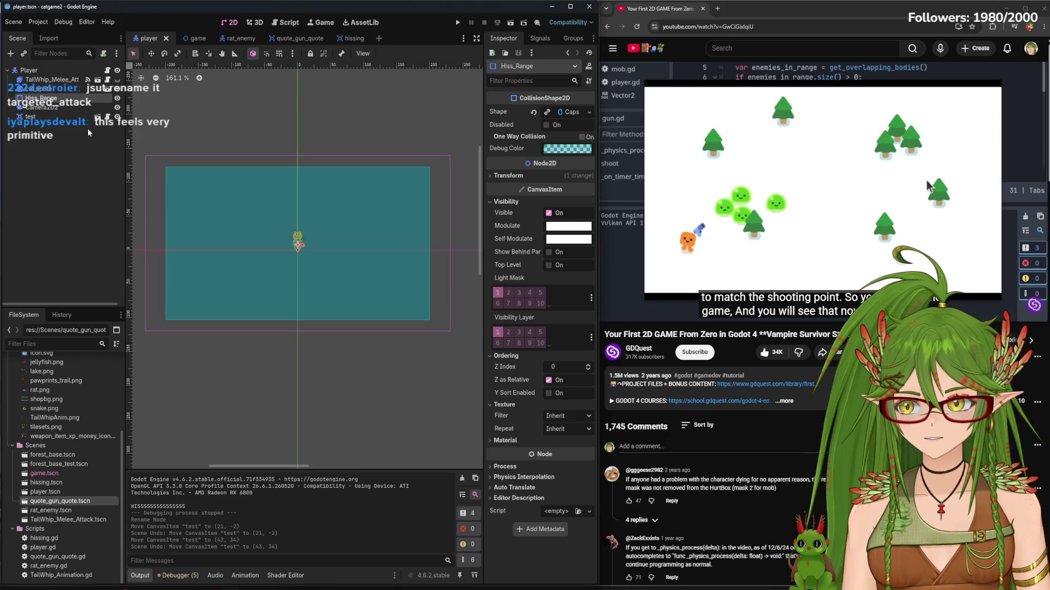
Delete the Hiss_Range node from the player scene and run the game without it
right_click(73, 98)
left_click(109, 176)
key("Return")
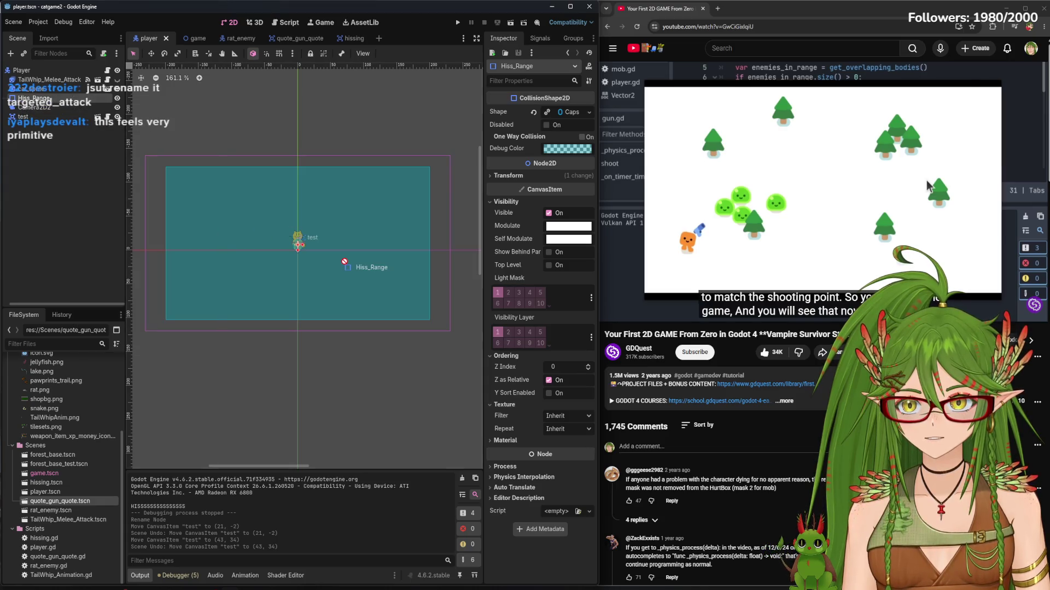
right_click(53, 103)
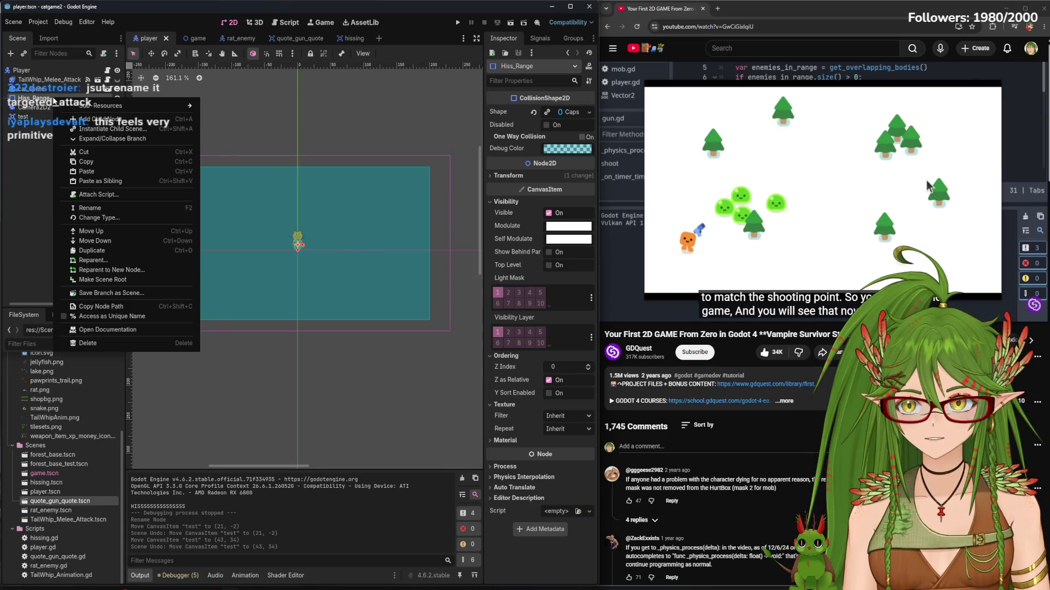
left_click(87, 344)
left_click(491, 311)
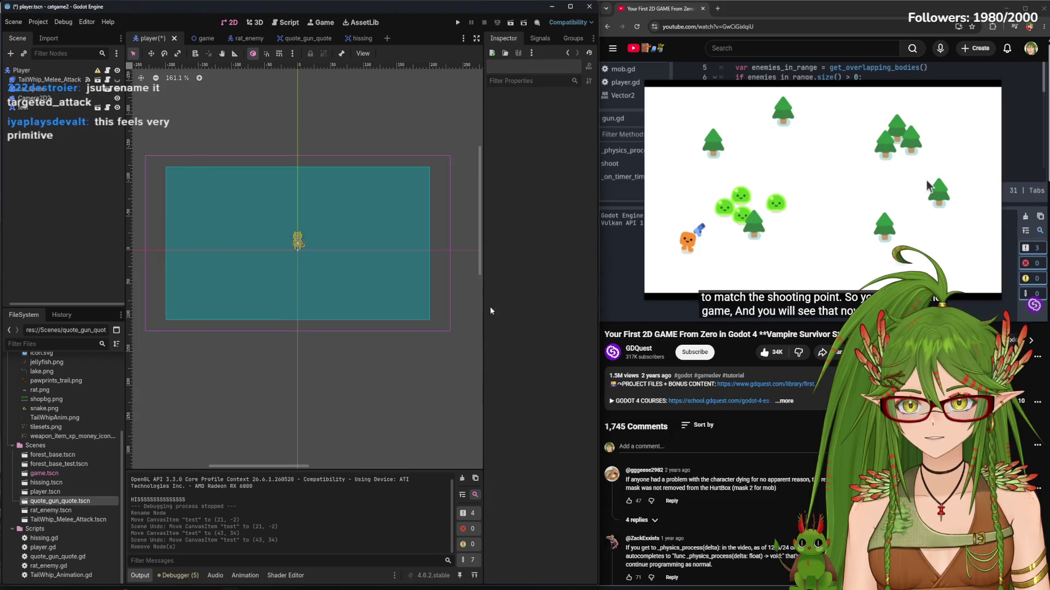
left_click(34, 109)
key("F5")
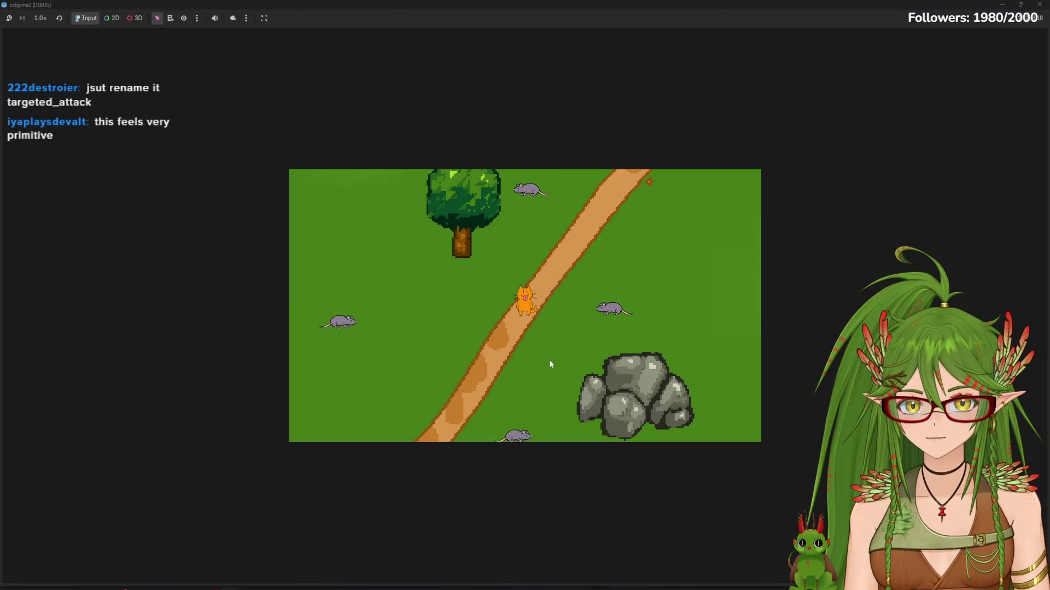
Walk the cat down-left with the arrow keys, then close the game and save the player scene
key("Left")
key("Down")
key("Left")
key("Down")
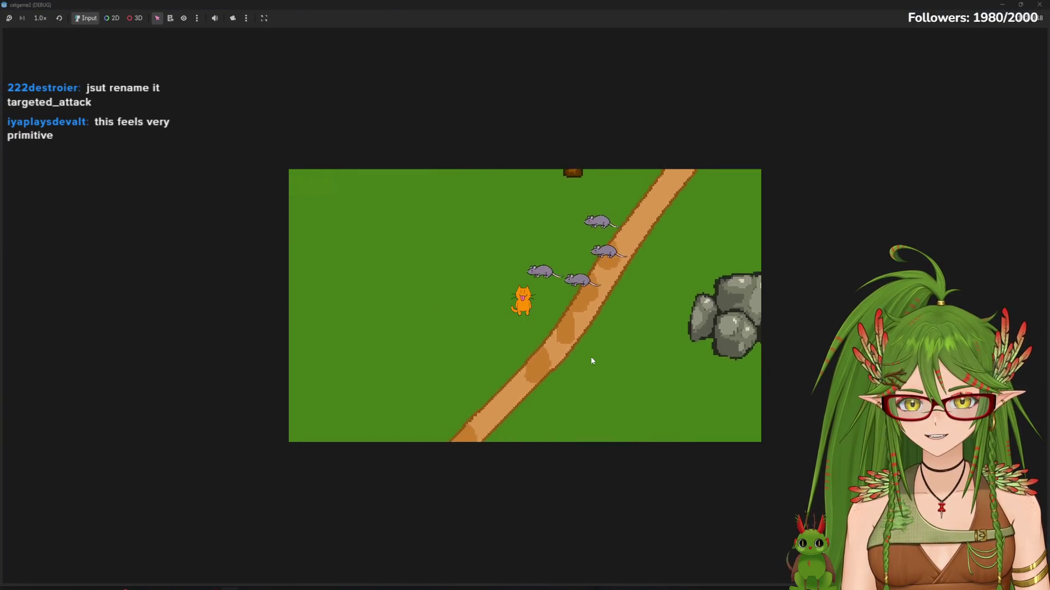
key("Left")
key("Down")
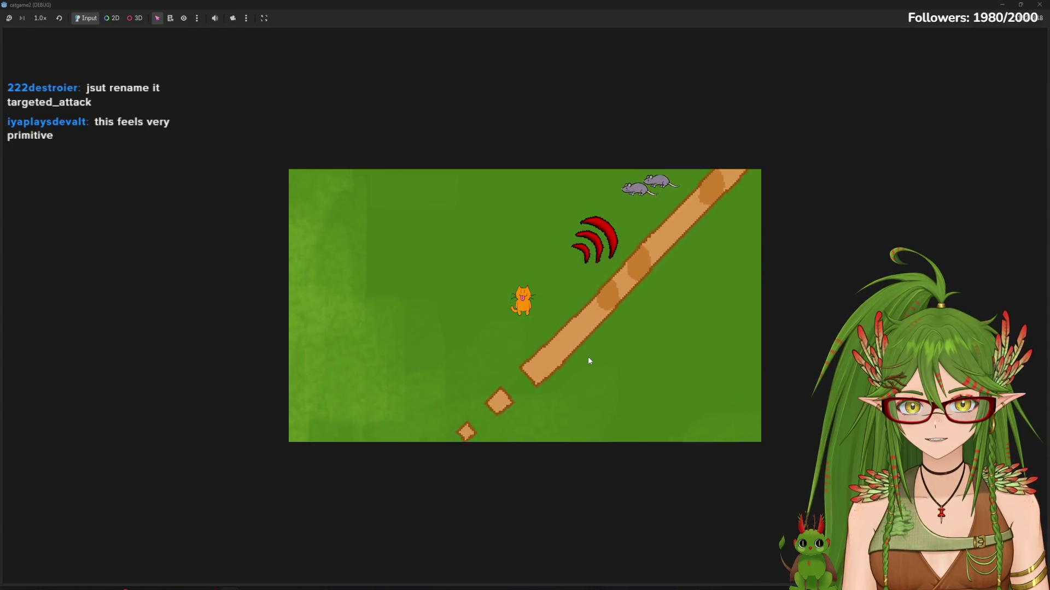
key("Left")
key("Down")
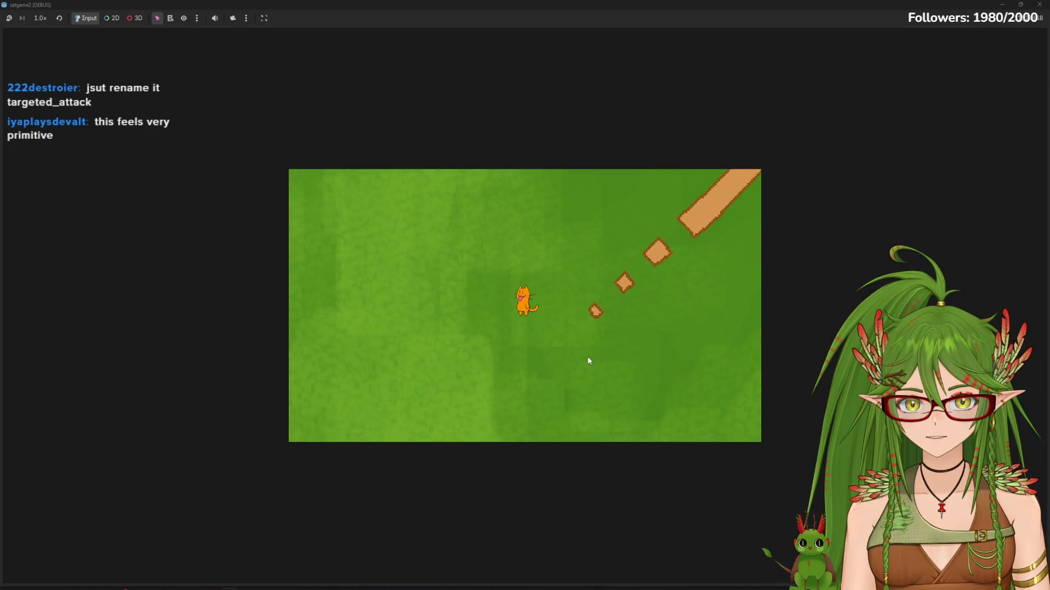
left_click(1037, 5)
key("ctrl+s")
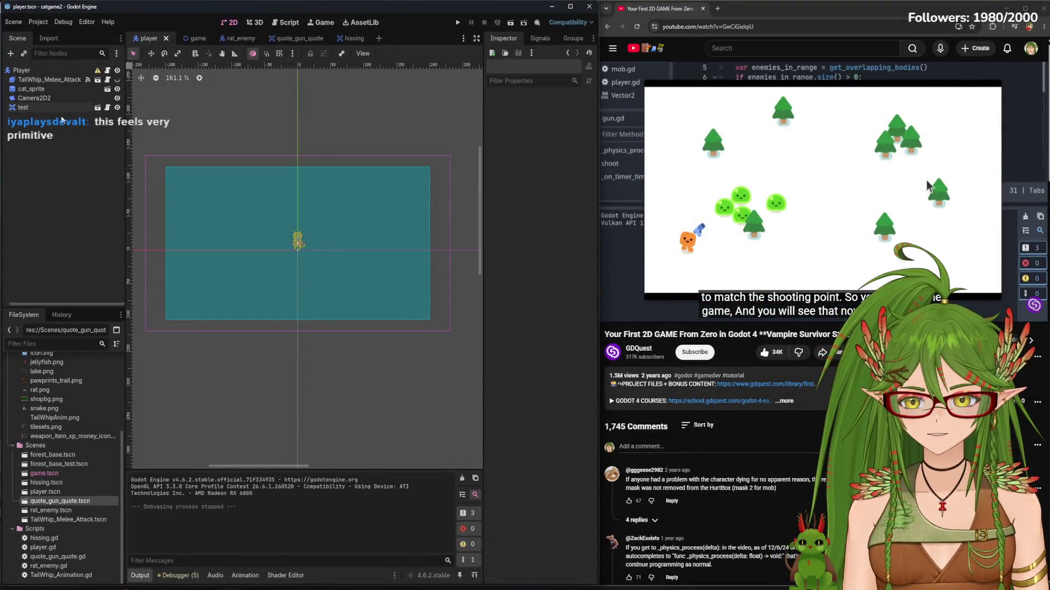
Rename the player's test node to 'hiss_range'
double_click(44, 108)
type("hiss_r")
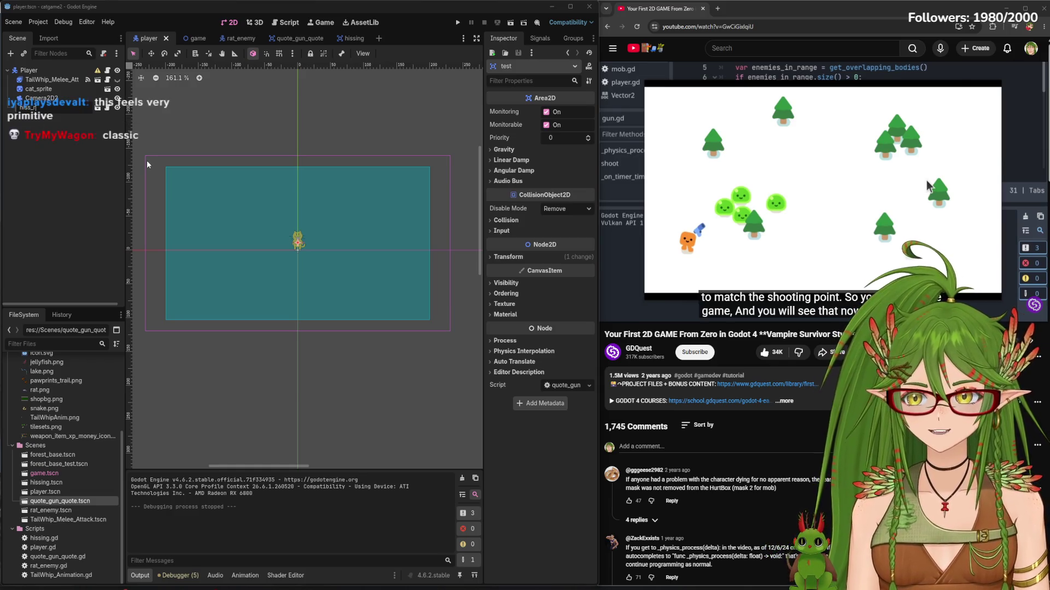
type("ange")
key("Return")
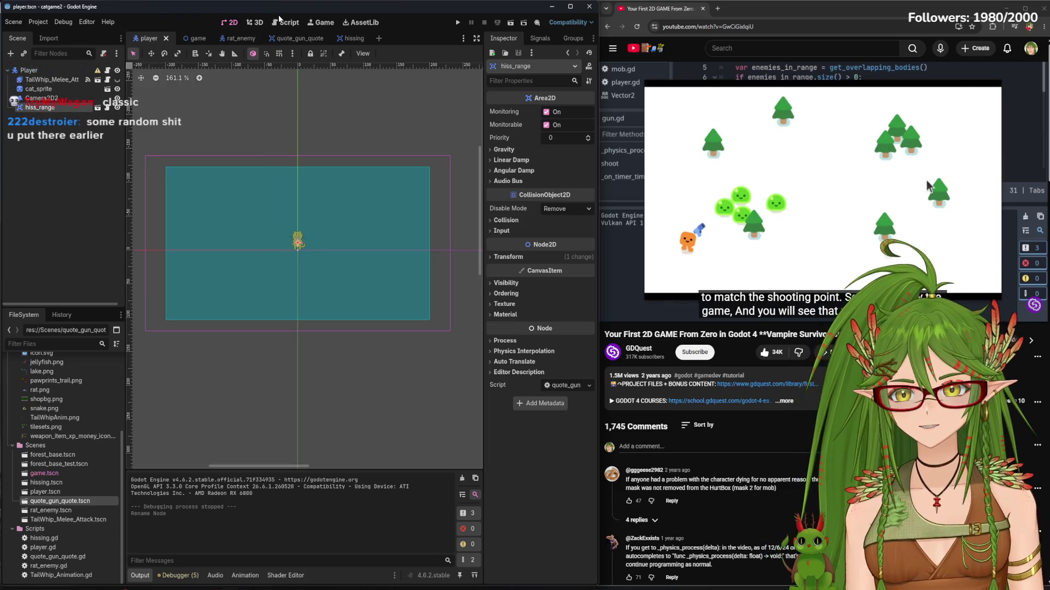
left_click(285, 22)
left_click(255, 22)
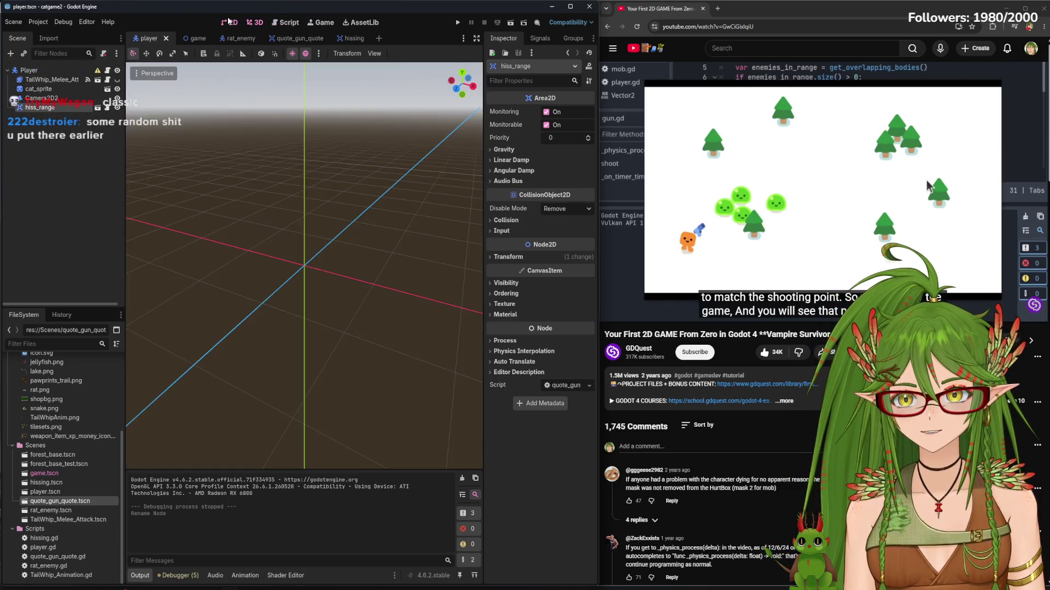
left_click(230, 22)
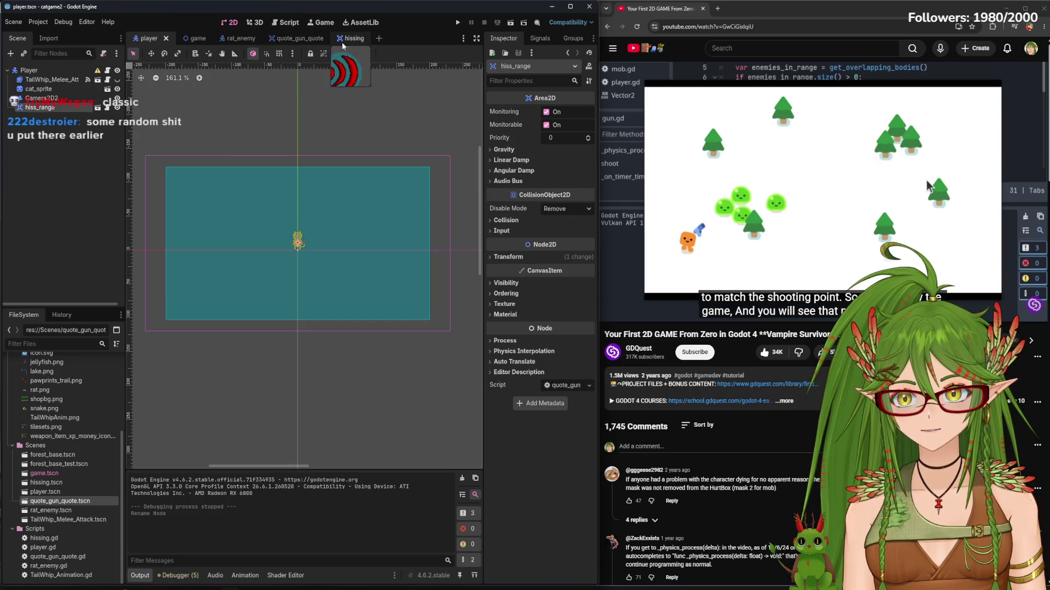
In the quote_gun_quote scene, select and inspect the Hiss_range collision shape and hiss_range root area
left_click(315, 42)
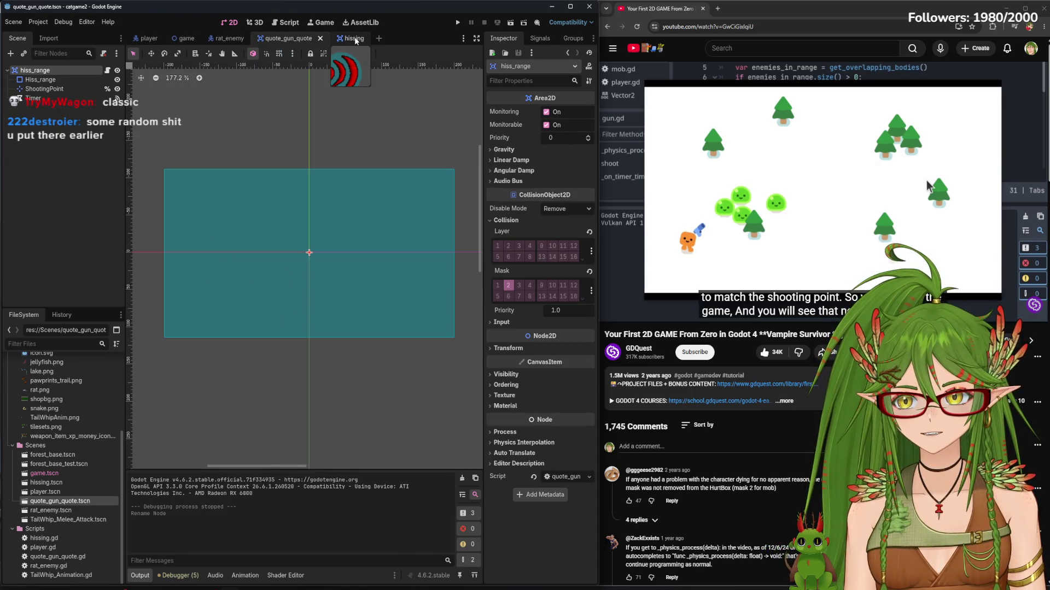
left_click(44, 80)
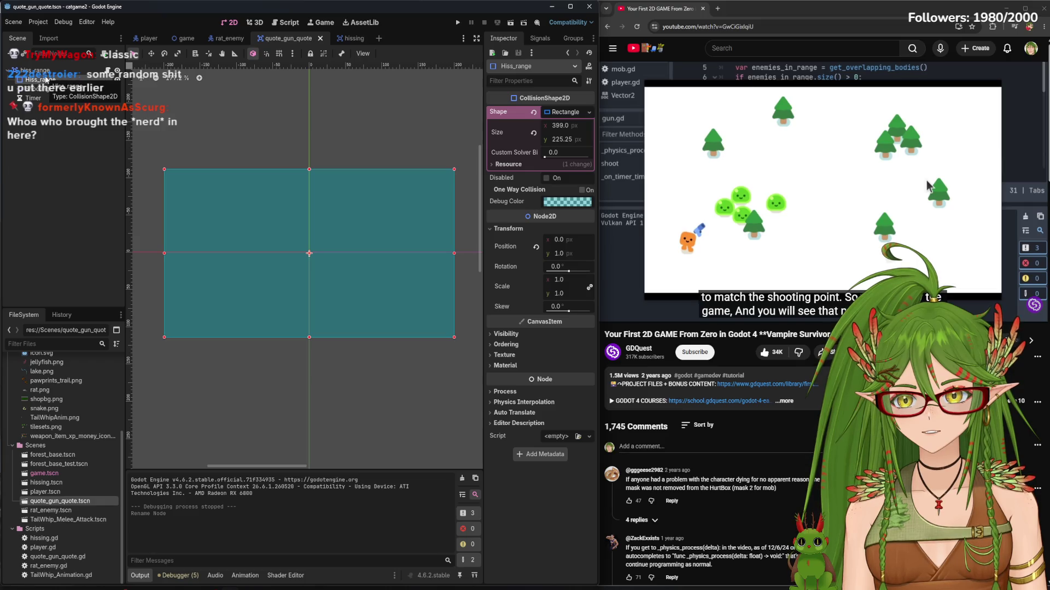
left_click(35, 70)
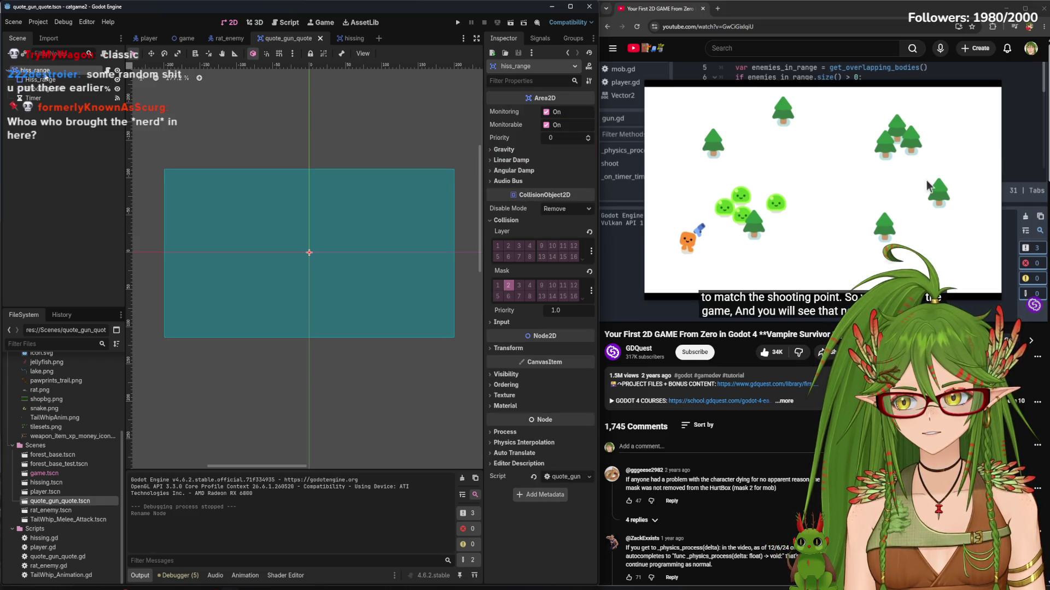
left_click(155, 39)
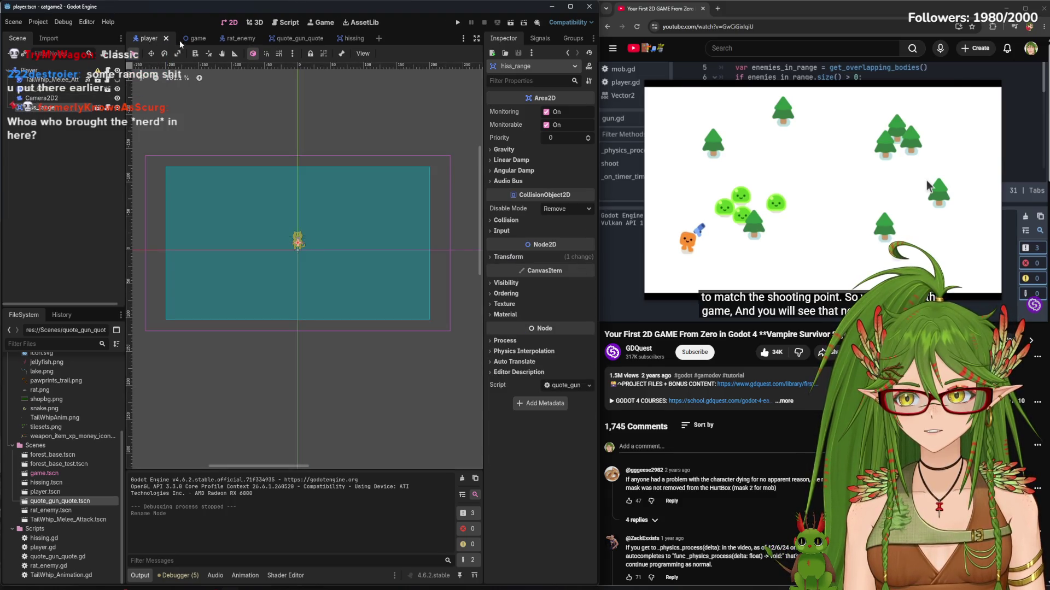
left_click(237, 38)
left_click(287, 38)
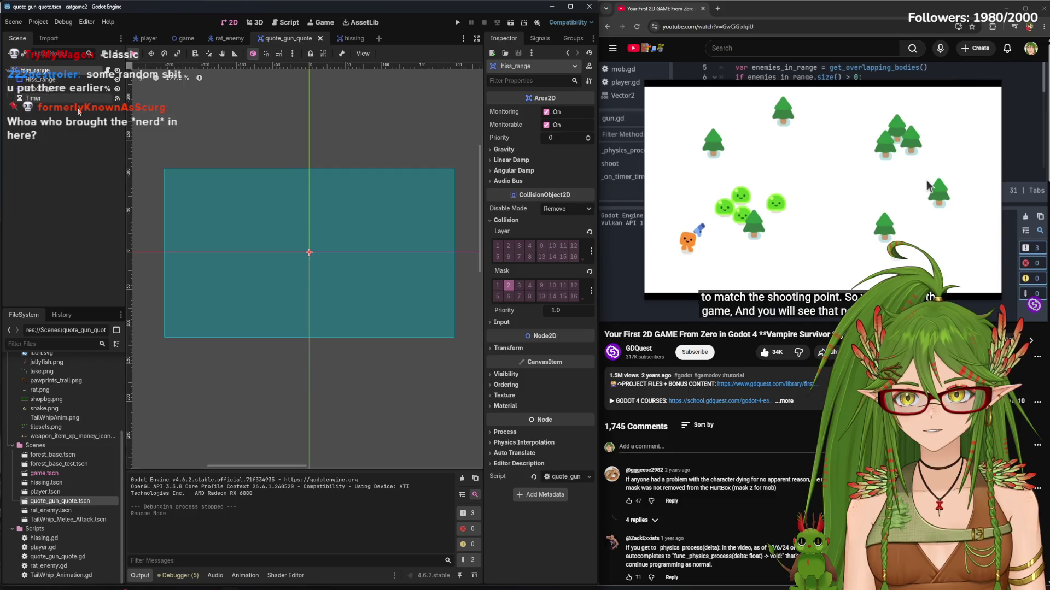
left_click(41, 79)
left_click(35, 70)
right_click(46, 81)
left_click(46, 79)
right_click(45, 79)
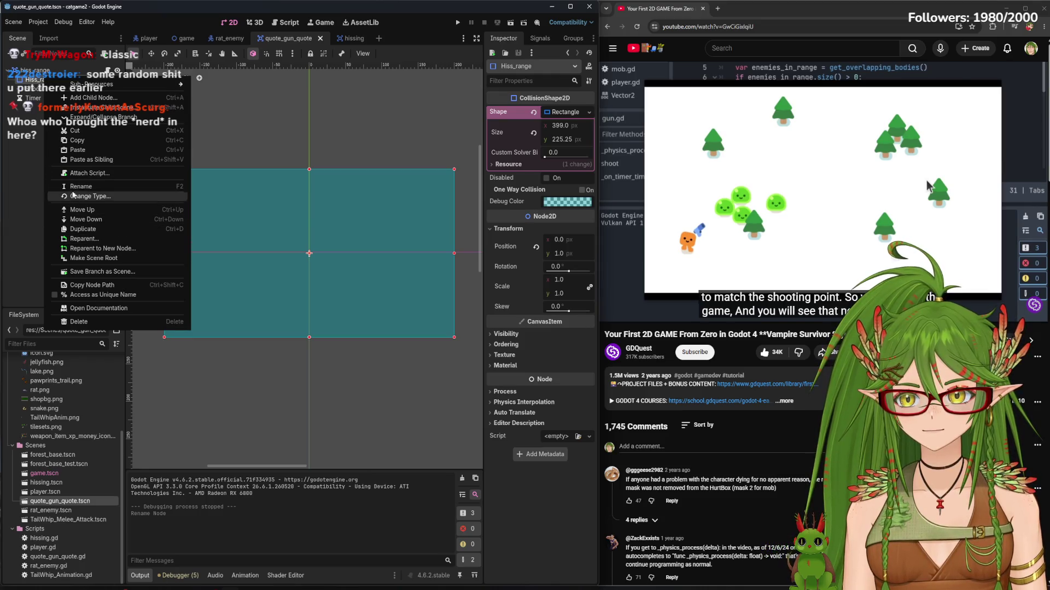
Look over quote_gun_quote's hiss_range nodes without edits, then switch to the rat_enemy scene
left_click(50, 79)
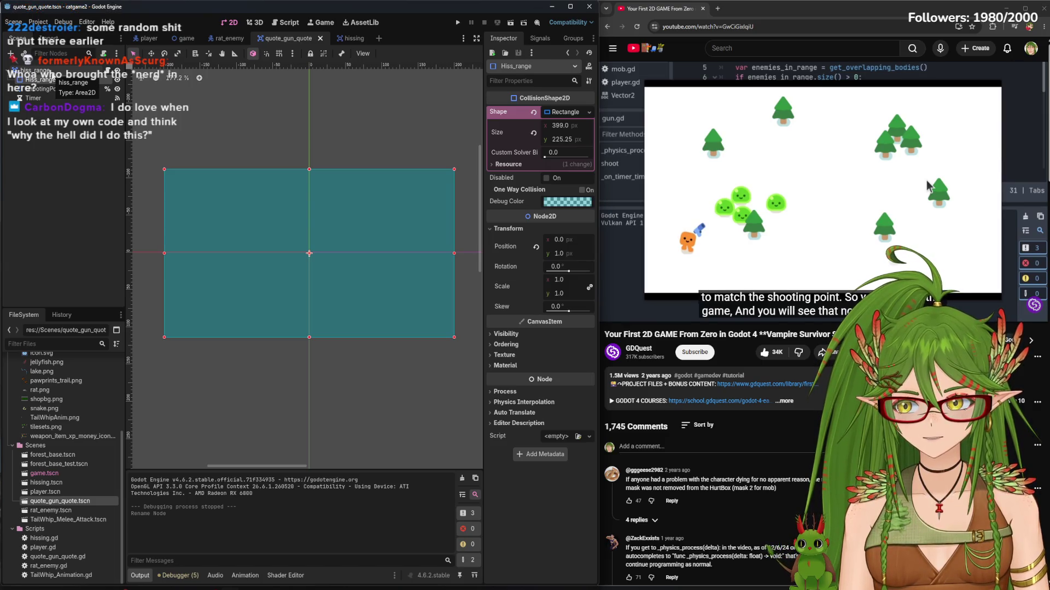
left_click(89, 249)
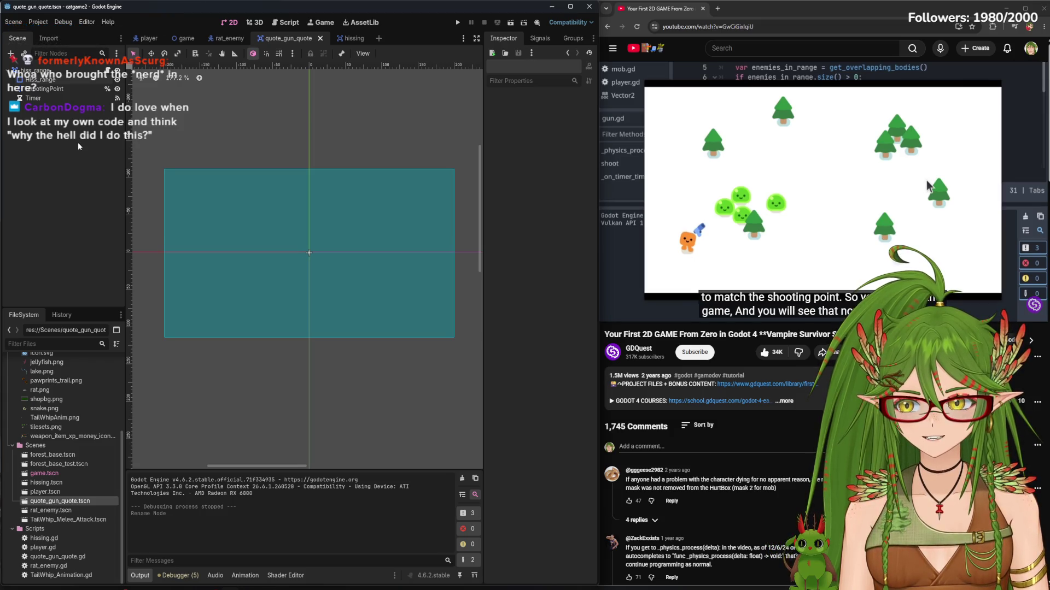
left_click(43, 82)
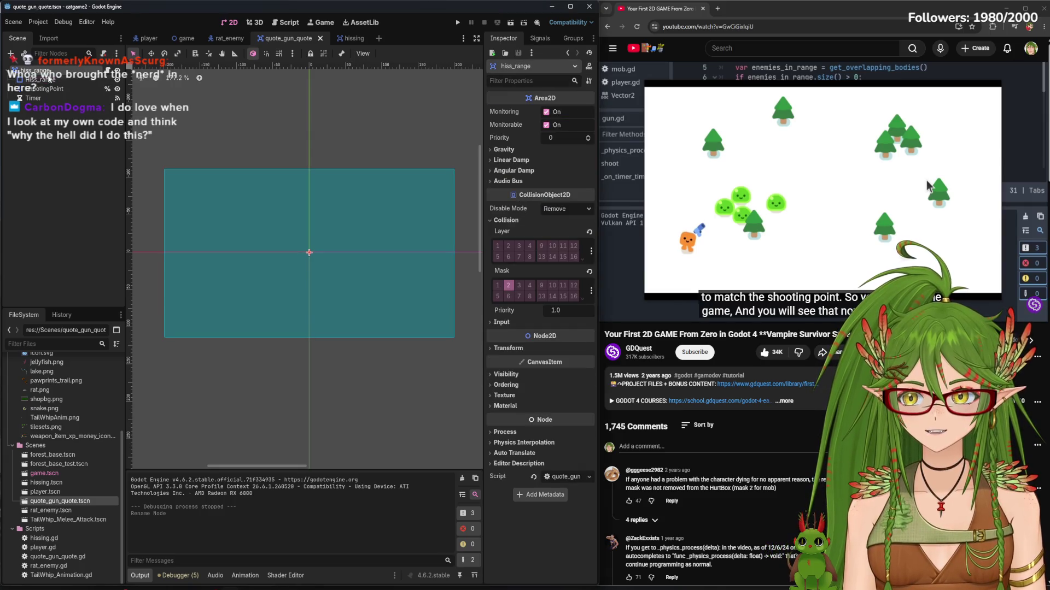
left_click(66, 206)
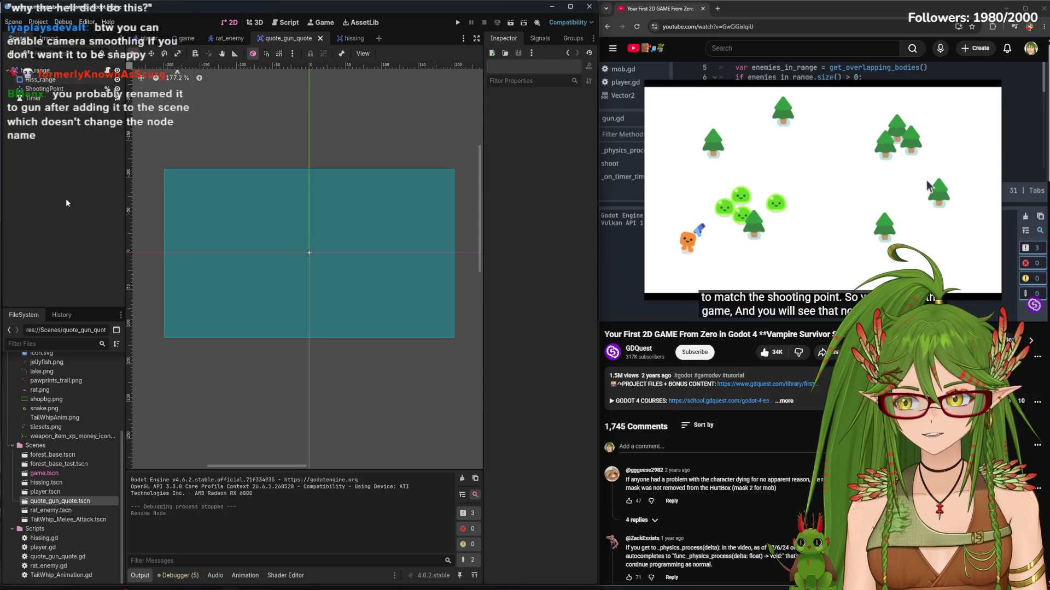
left_click(216, 39)
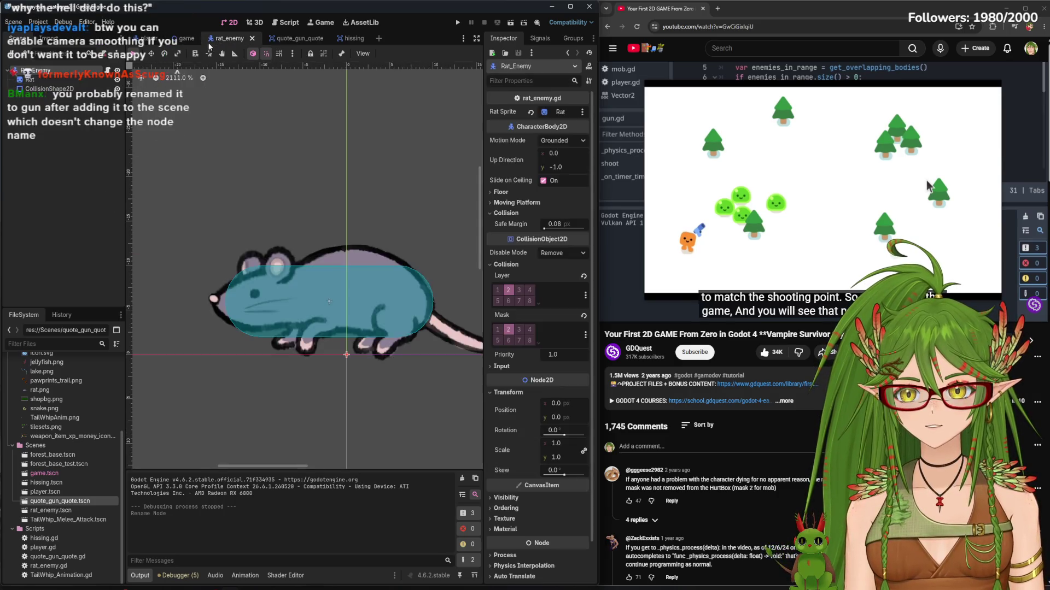
Turn on Position Smoothing for the player's Camera2D, save the scene, and run the game
left_click(186, 38)
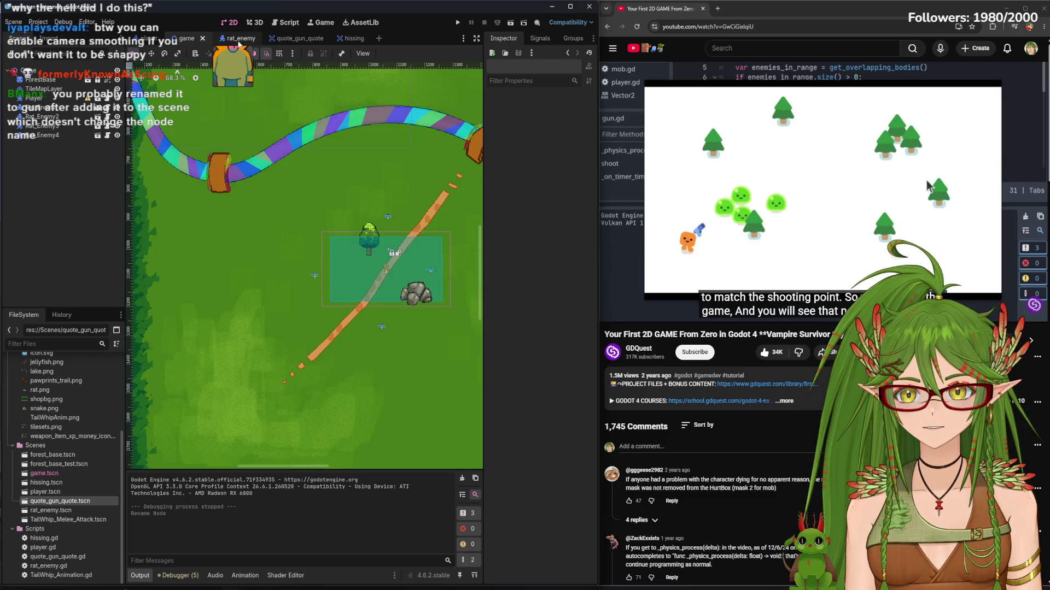
left_click(239, 38)
left_click(148, 38)
left_click(52, 99)
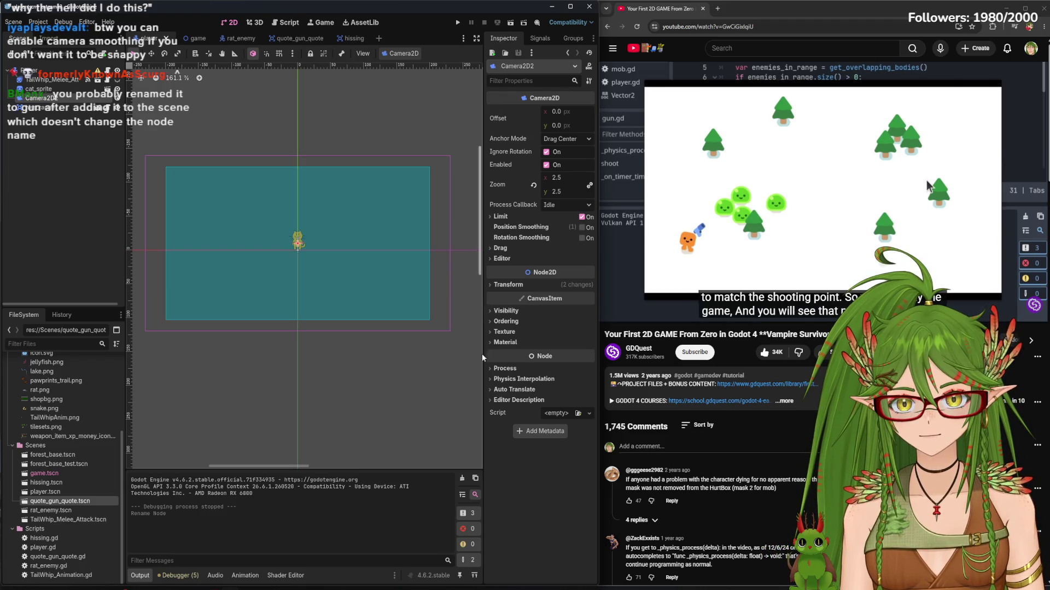
left_click(582, 227)
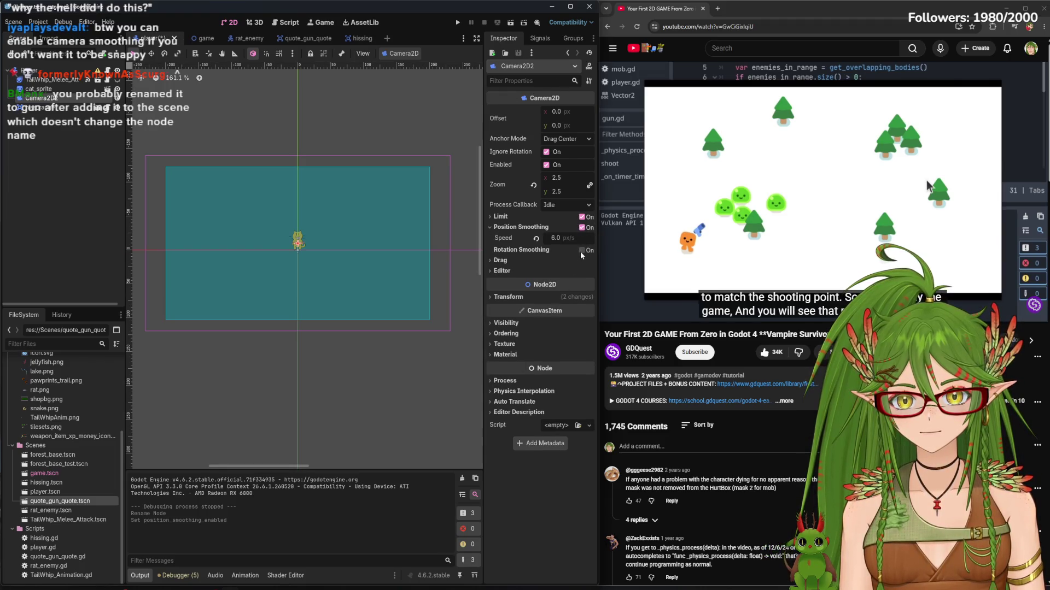
key("ctrl+s")
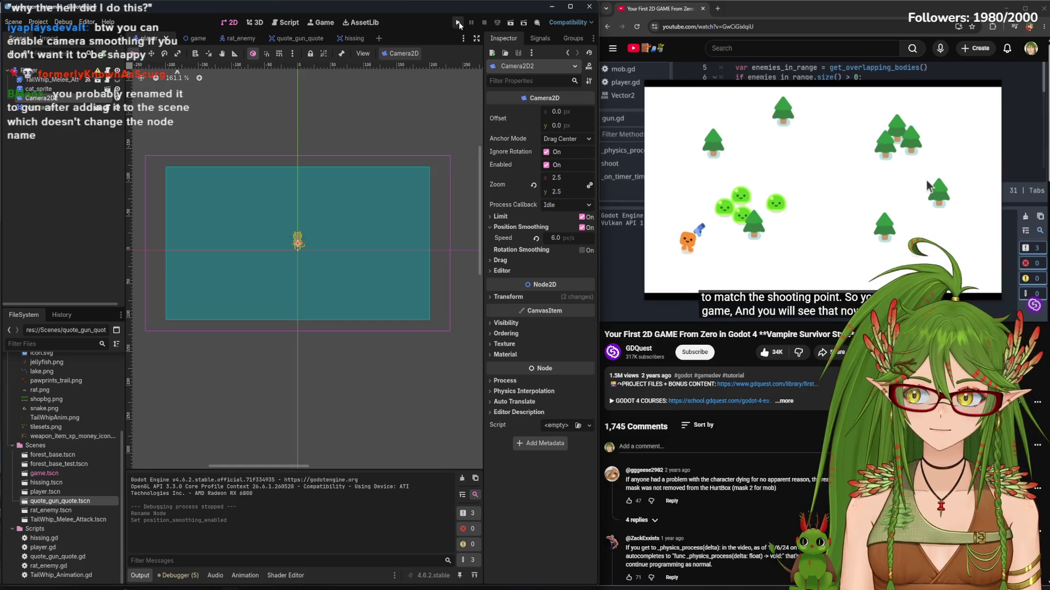
left_click(459, 23)
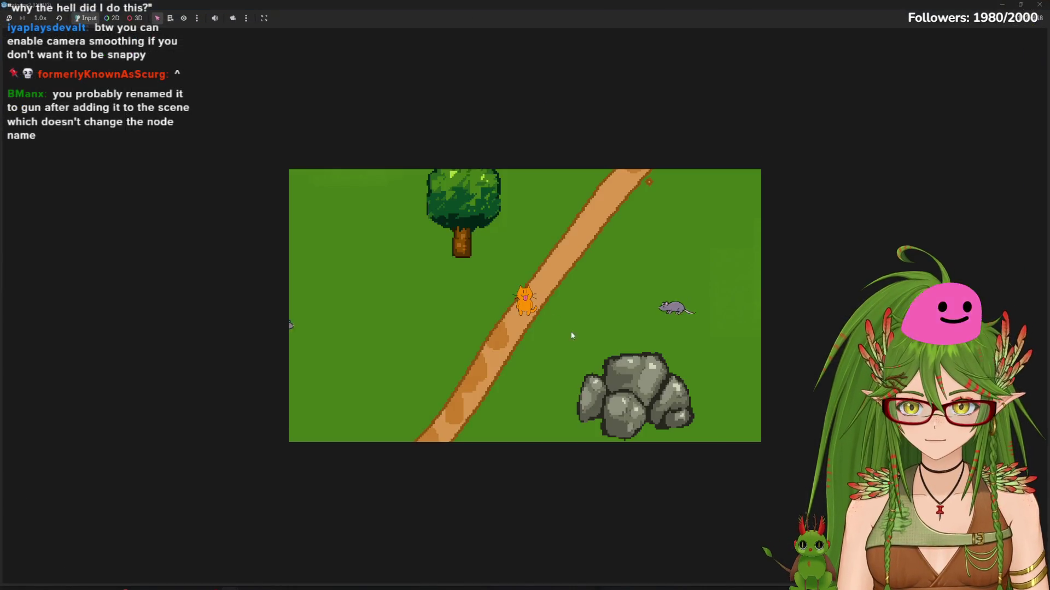
Walk the cat right, left, then up past the tree canopy to the map edge
key("d")
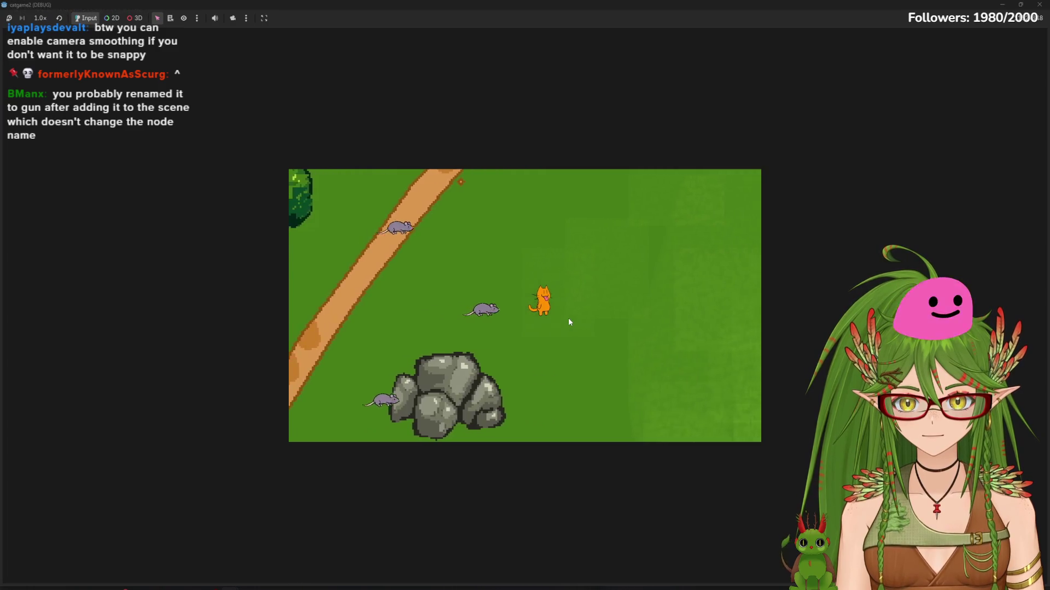
left_click(567, 317)
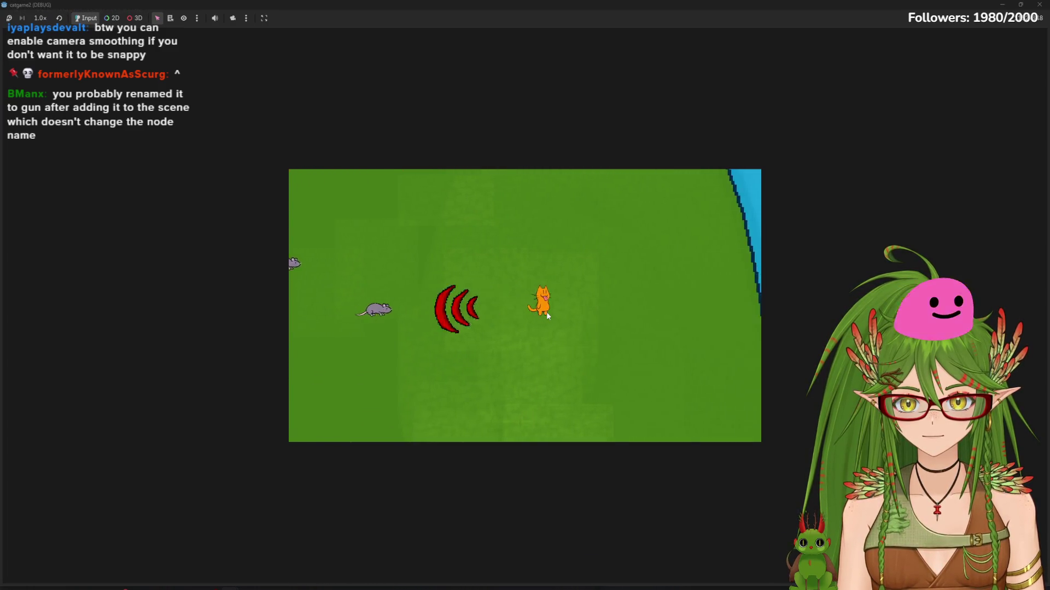
left_click(546, 312)
key("w")
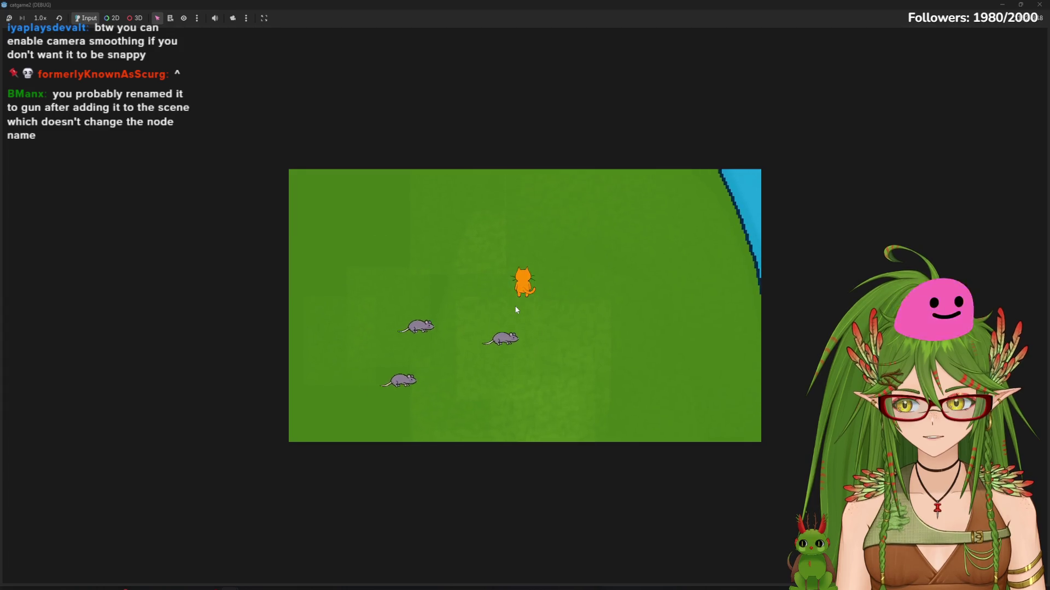
left_click(516, 306)
key("a")
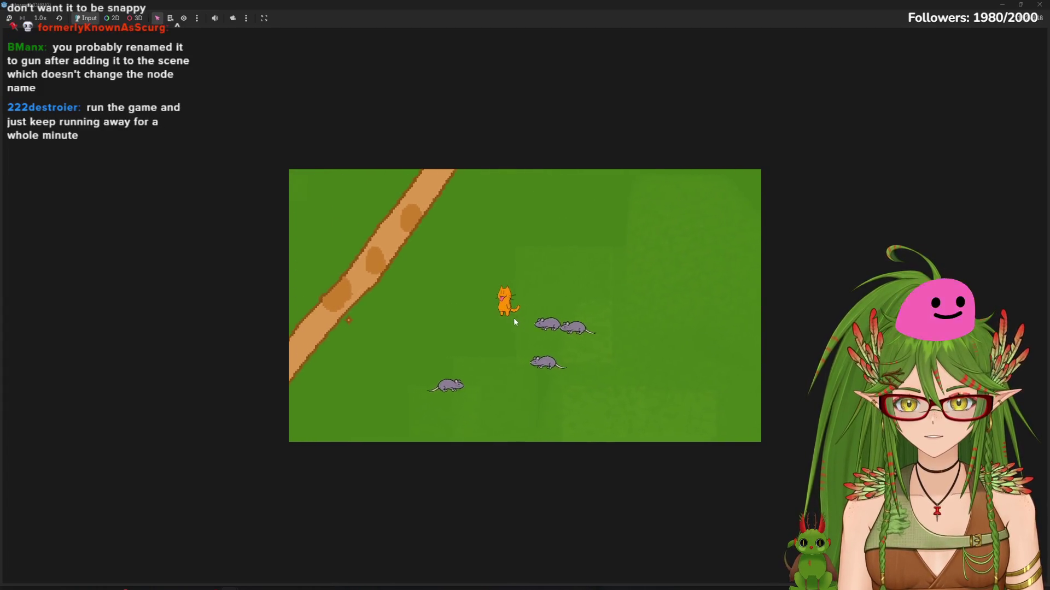
key("a")
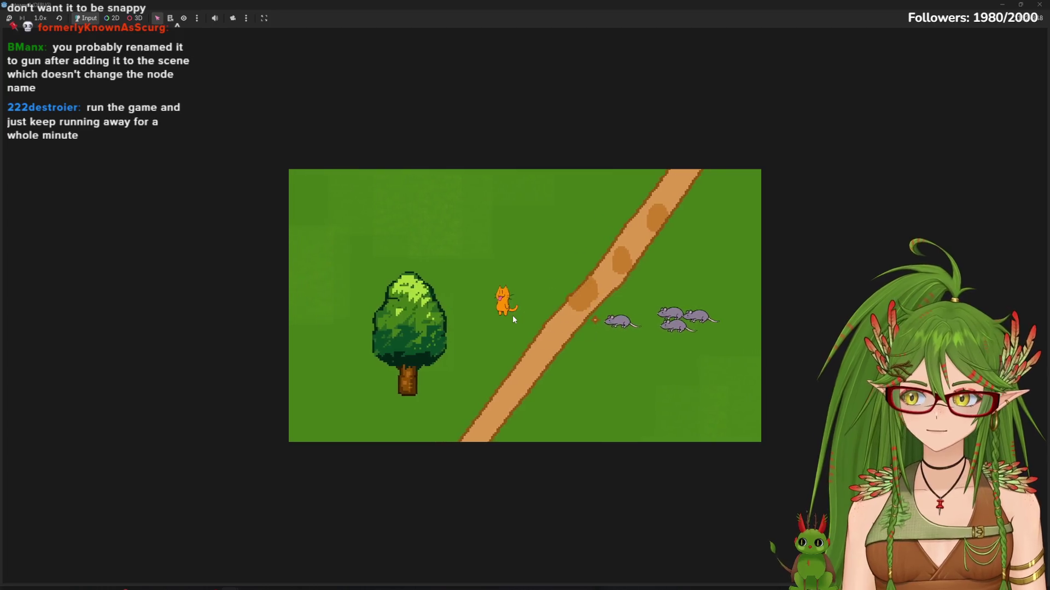
key("a")
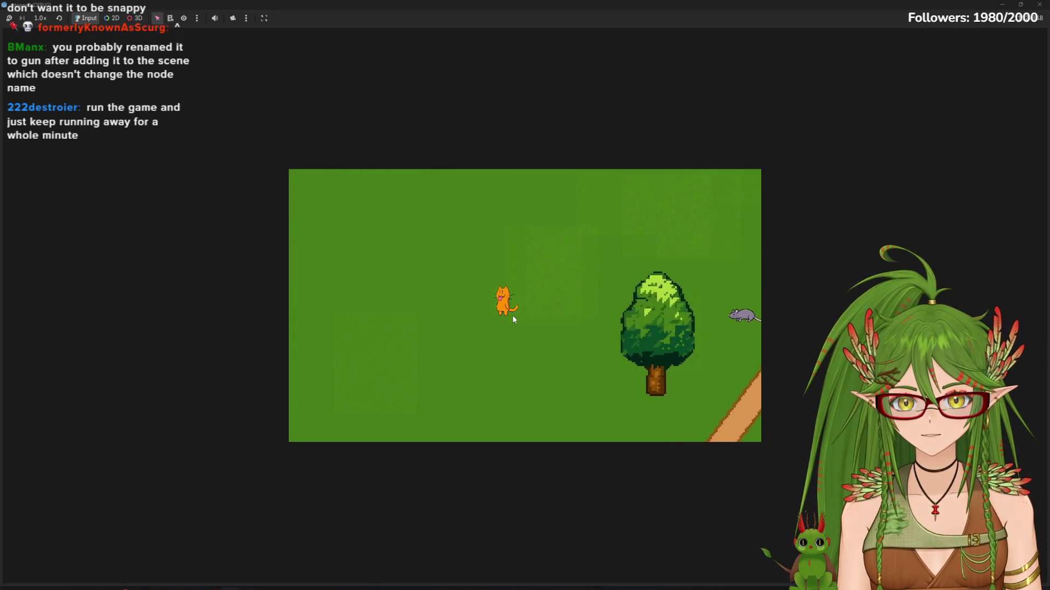
key("a")
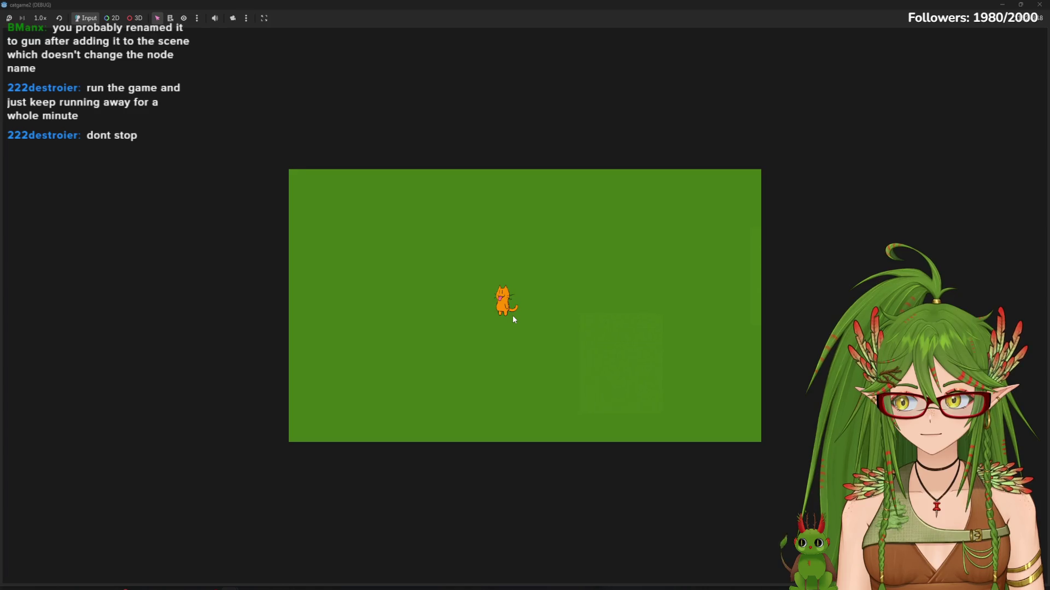
key("a")
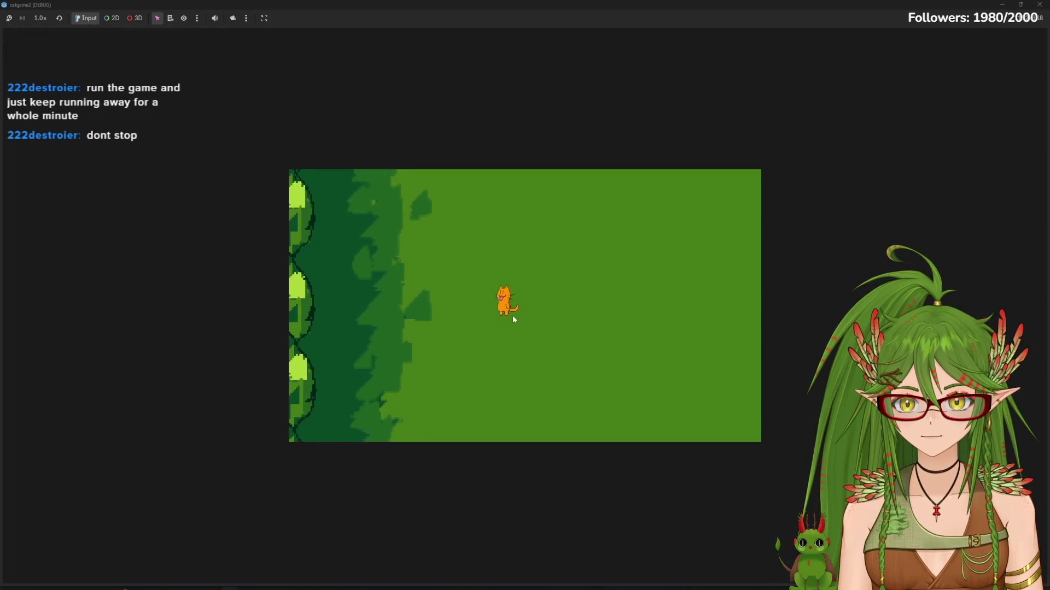
key("a")
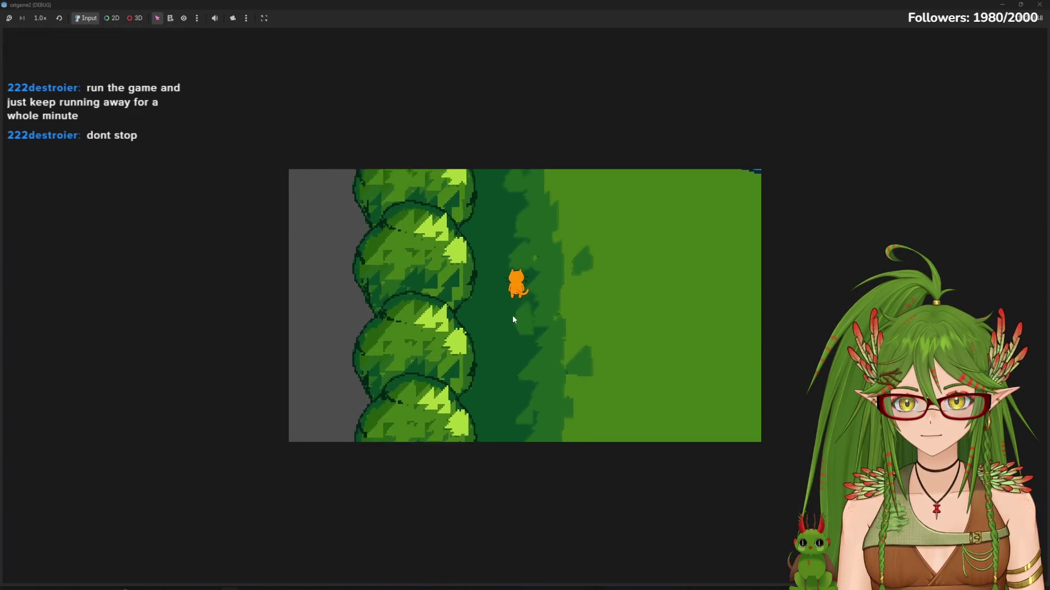
key("w")
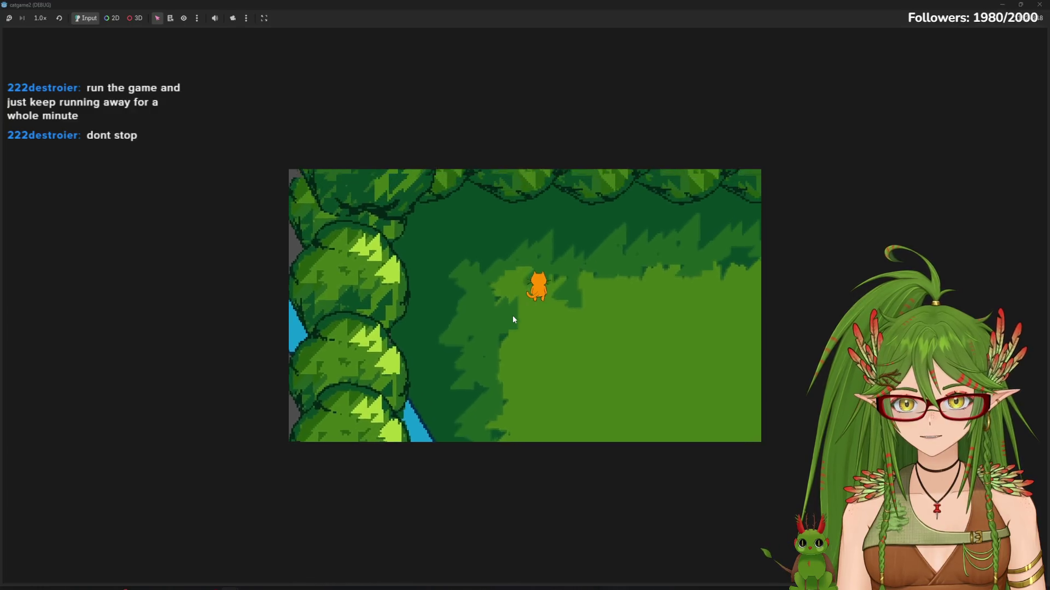
key("s")
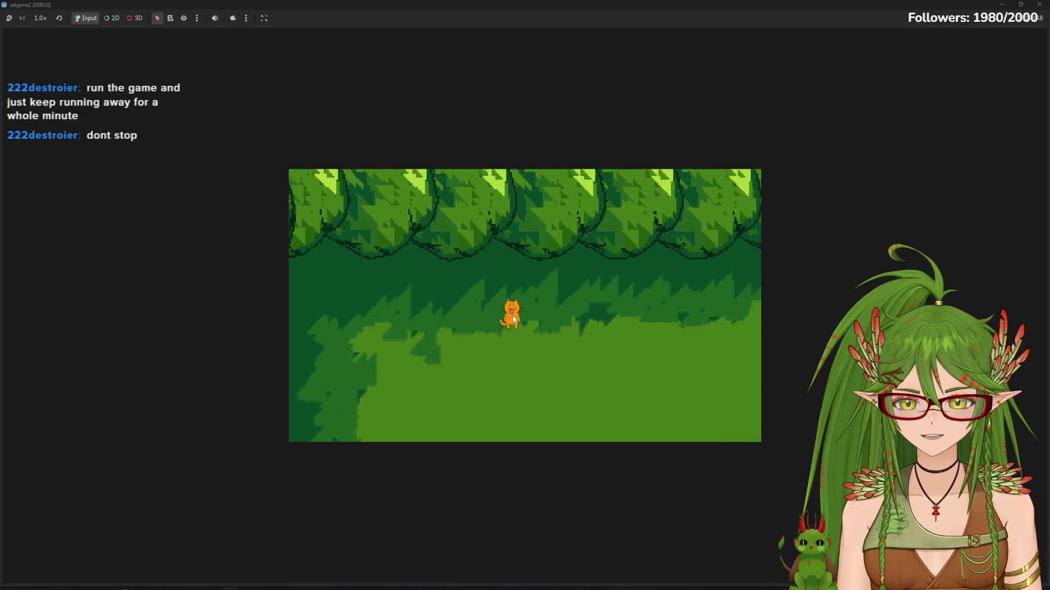
key("w")
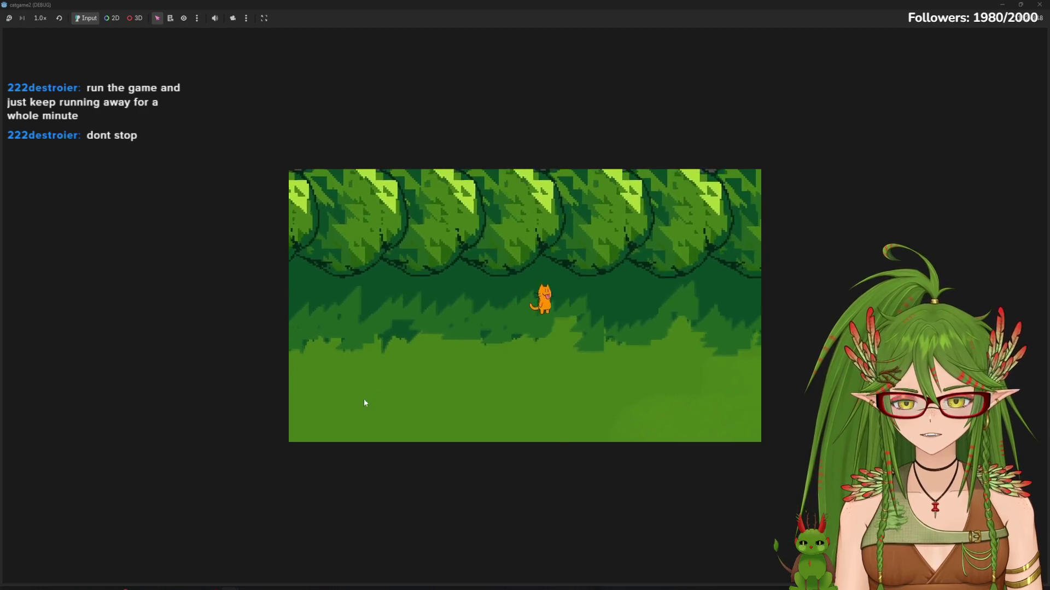
key("w")
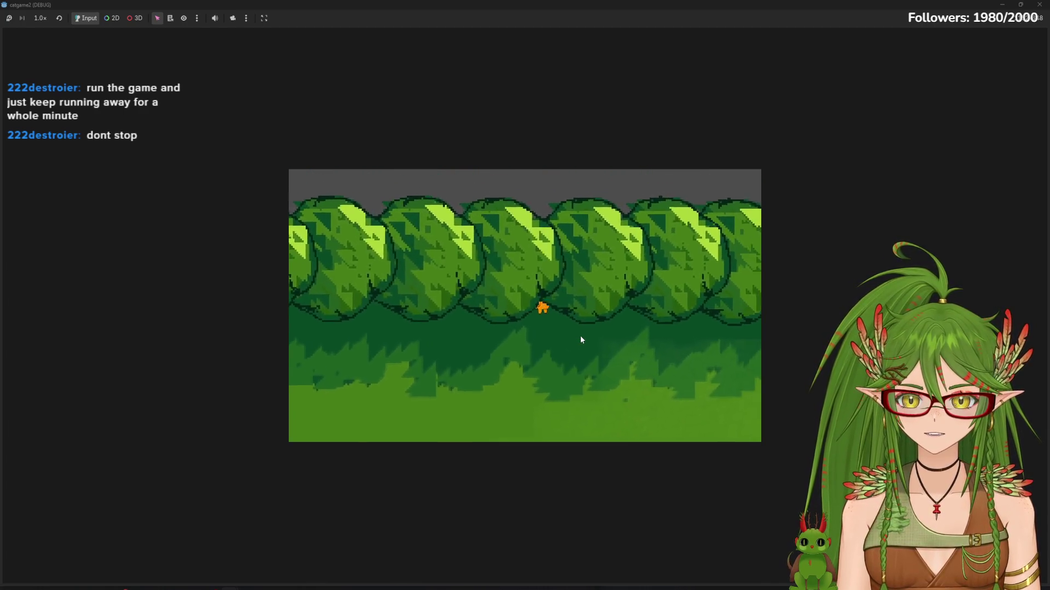
key("w")
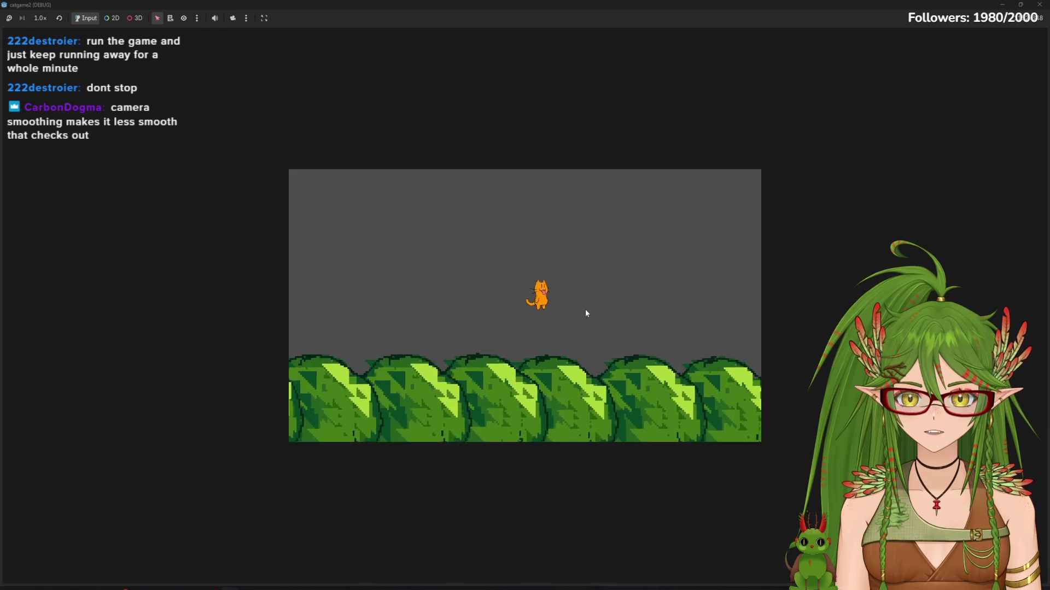
key("w")
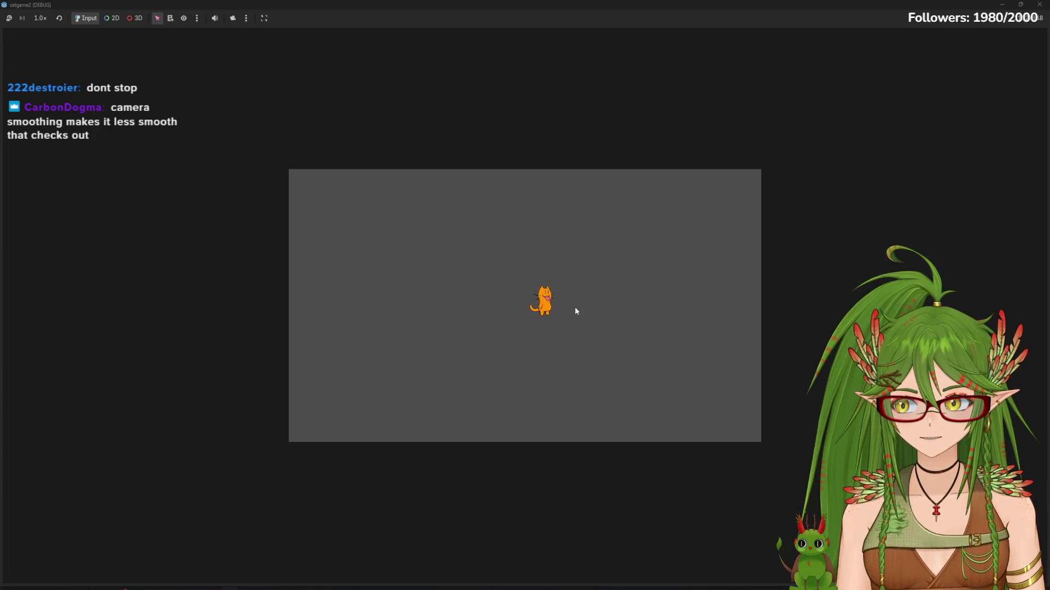
Walk the cat back down through the forest and down-left across the bridge
key("s")
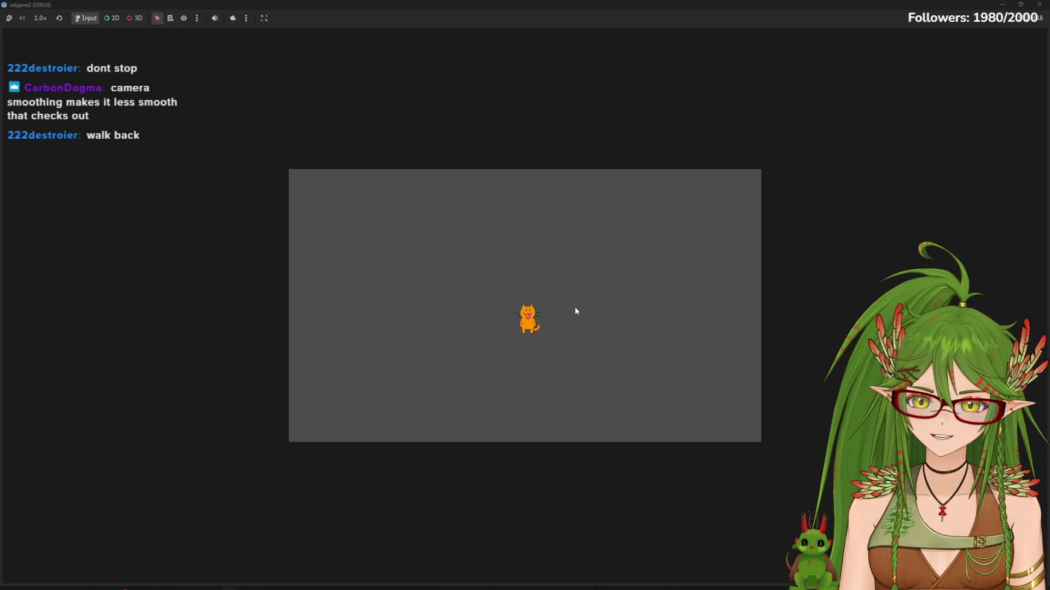
key("s")
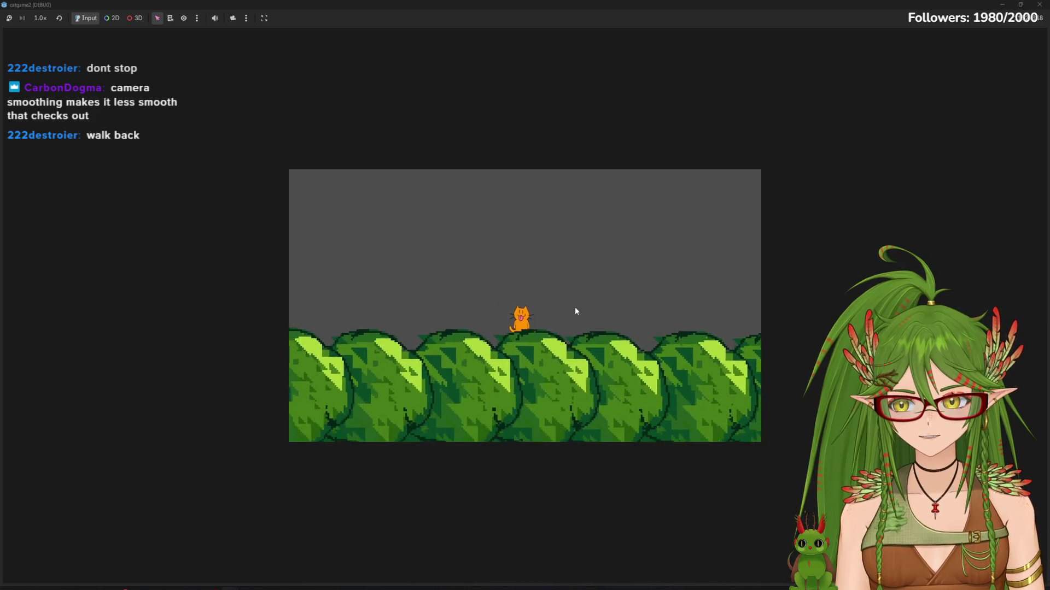
key("s")
key("Down")
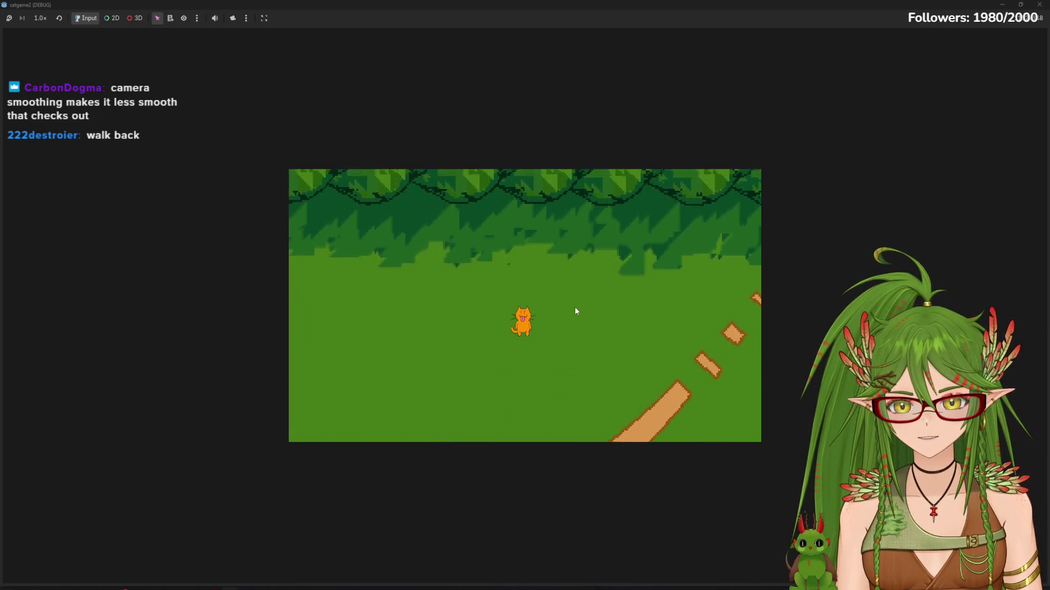
key("Left")
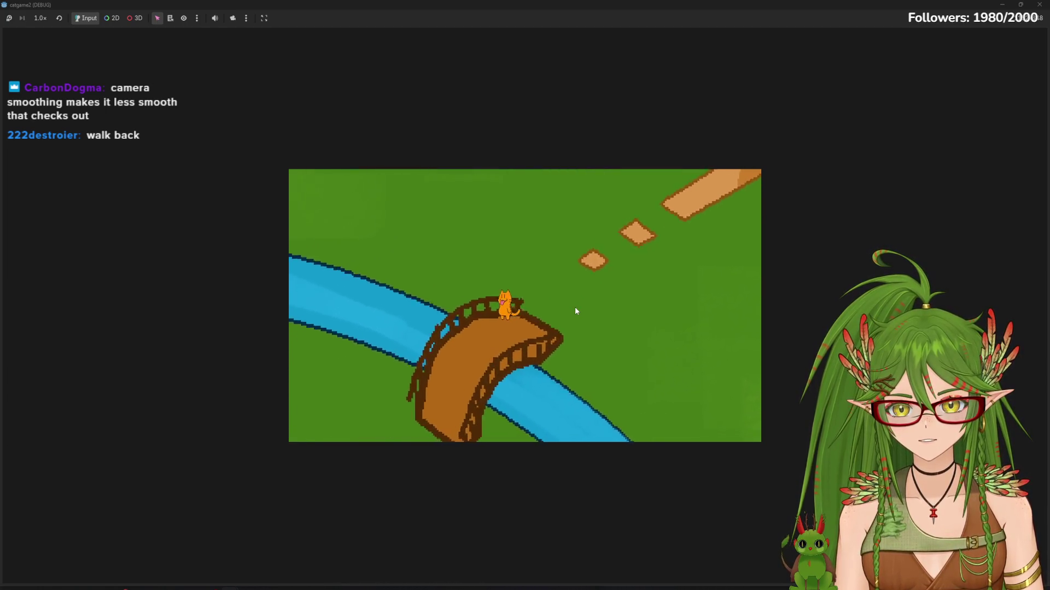
key("Down")
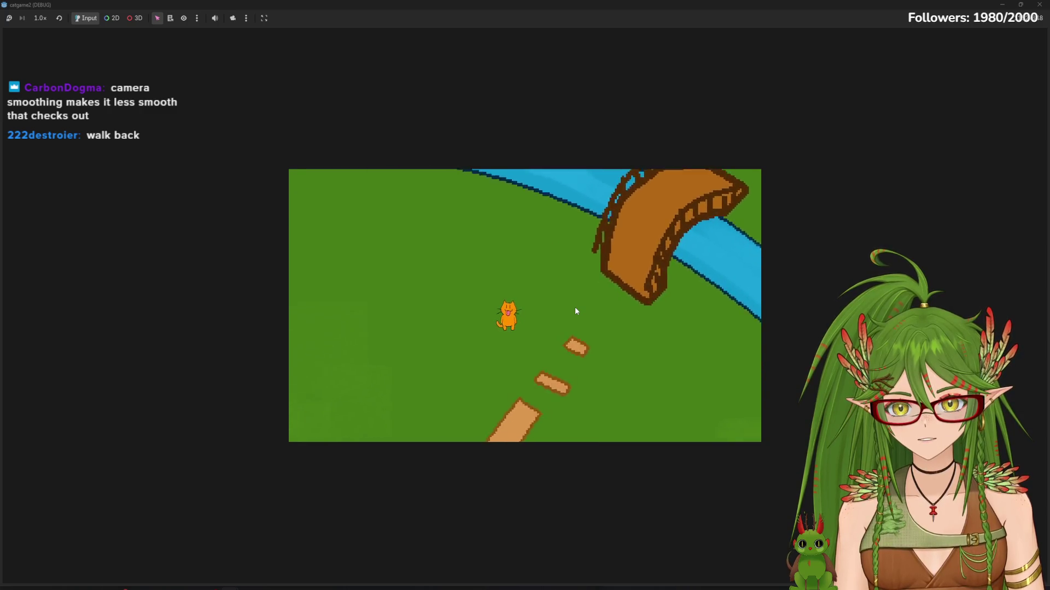
key("Left")
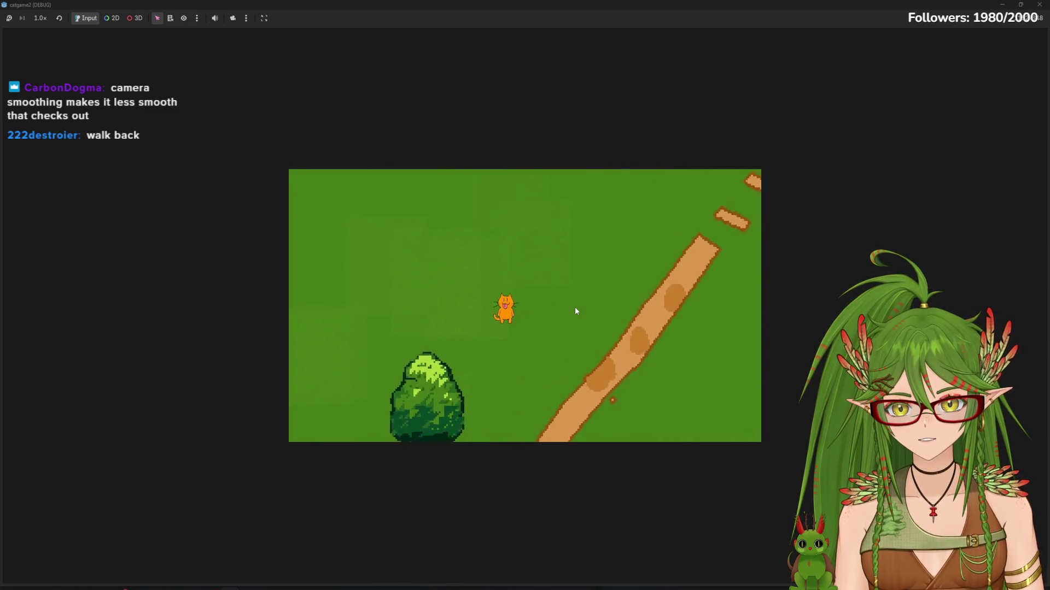
key("Down")
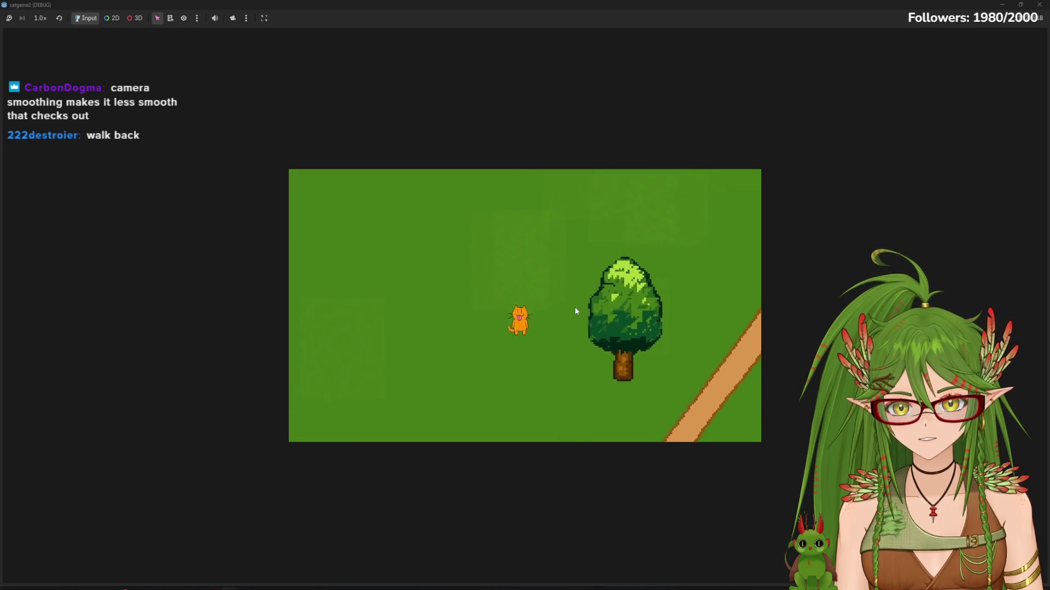
key("Down")
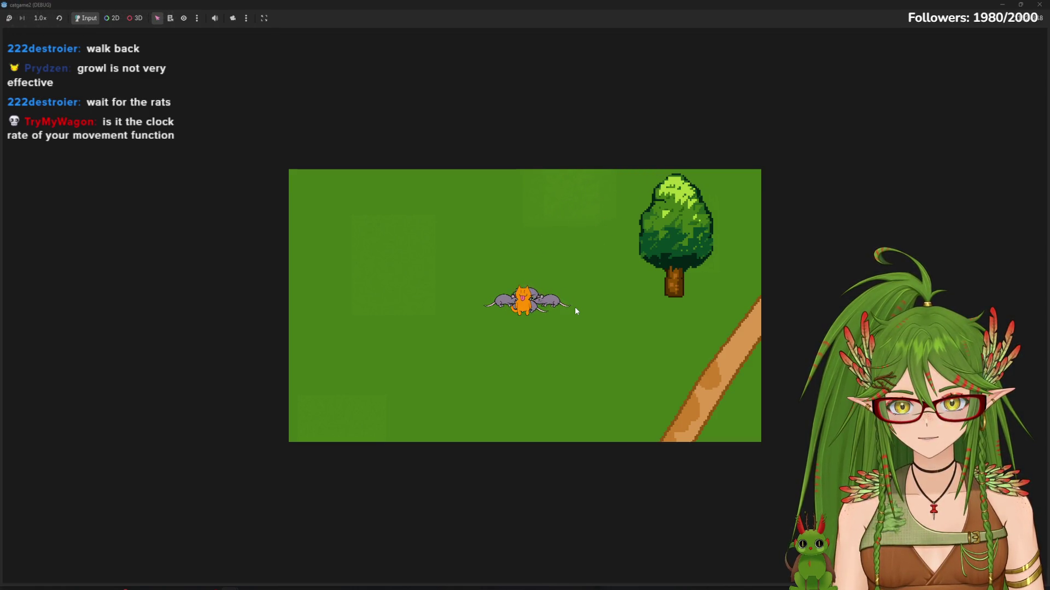
Move the cat around as rats close in and hiss waves fire, then shrink the game window
key("Down")
key("Right")
key("Up")
key("Right")
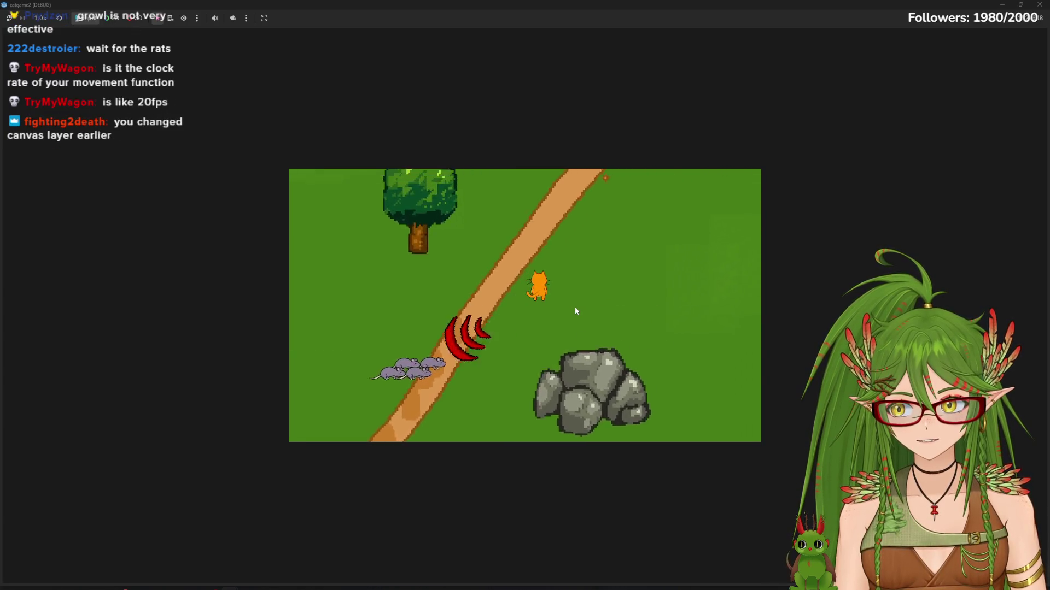
key("Up")
key("Right")
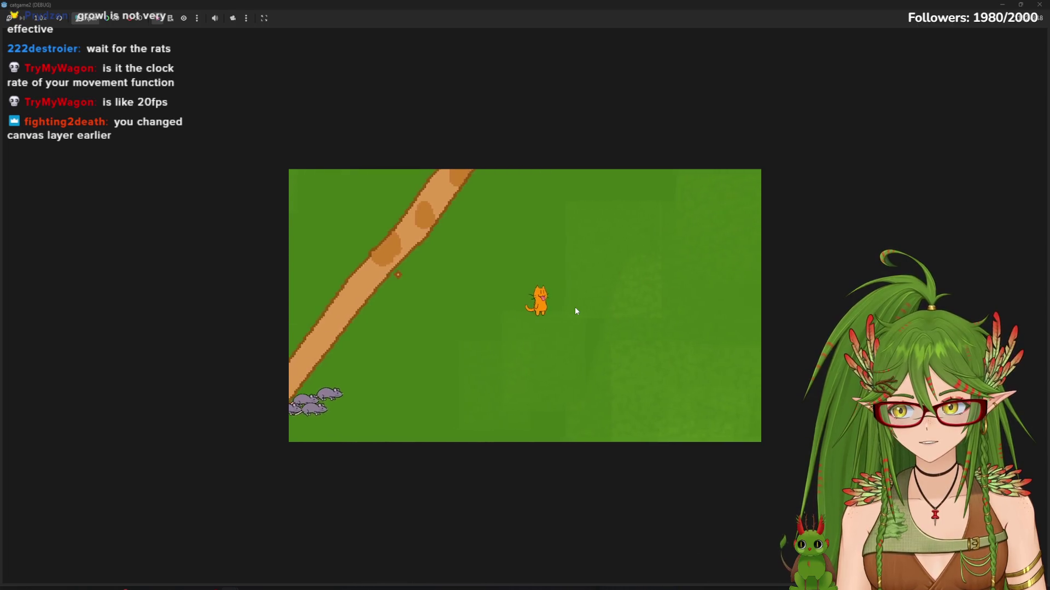
key("Down")
key("space")
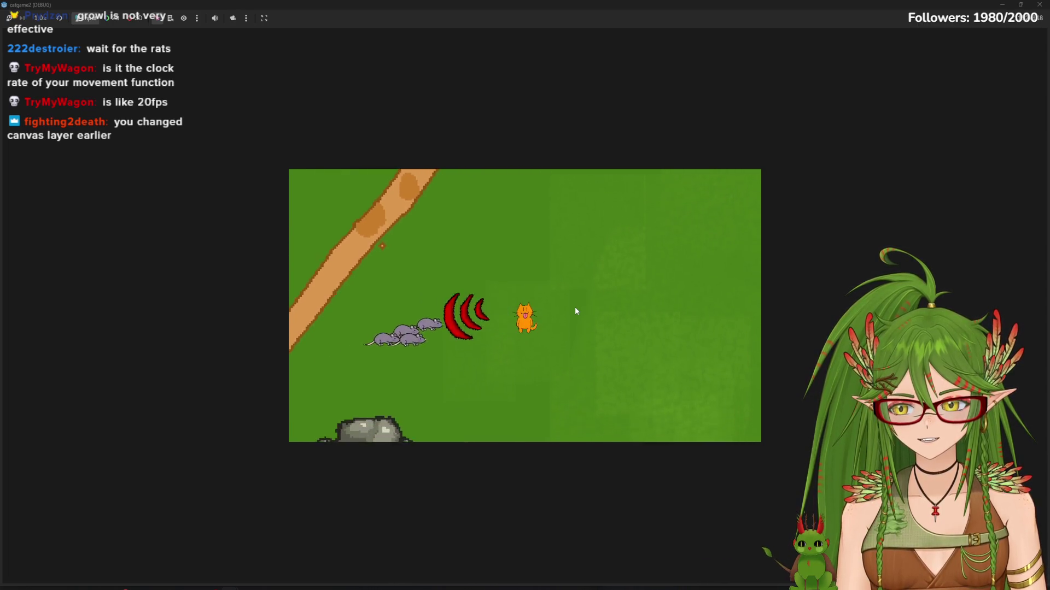
left_click_drag(847, 4, 757, 166)
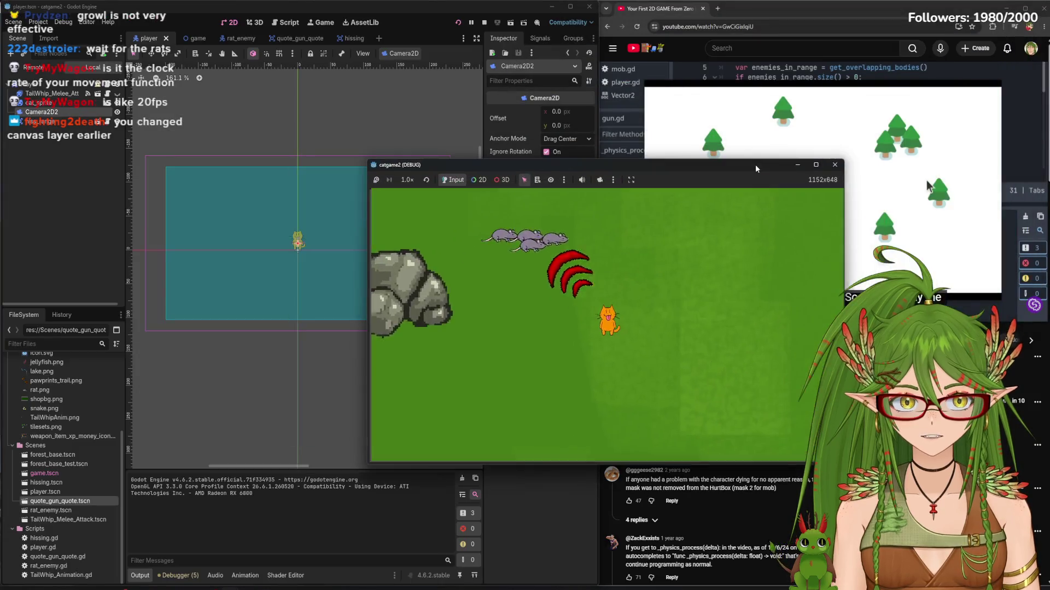
Change ForestBase's Z Index from -2 to -1 in the game scene, save, and rerun the game
left_click(838, 163)
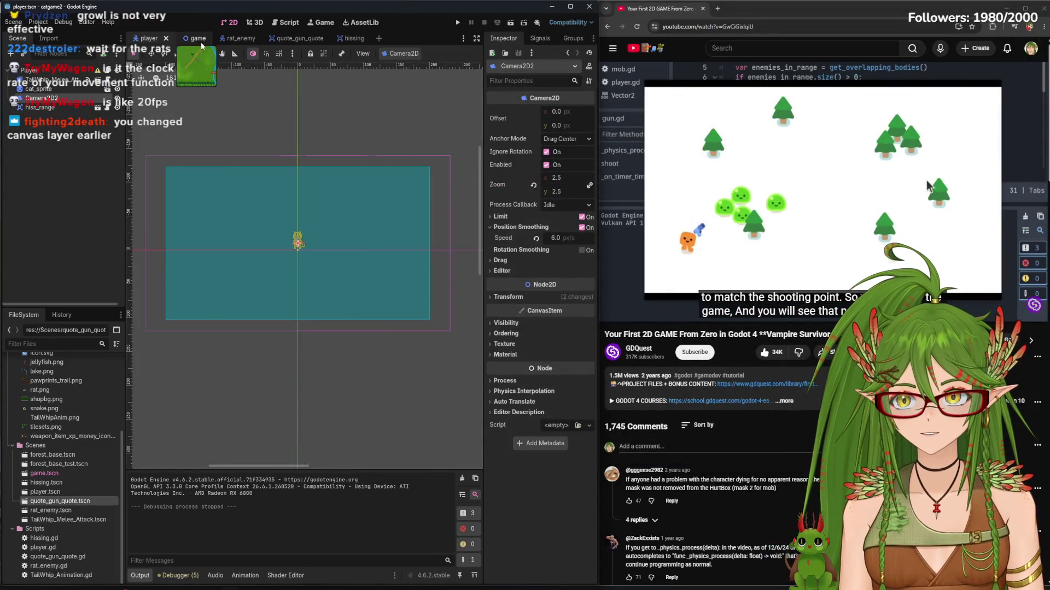
left_click(197, 39)
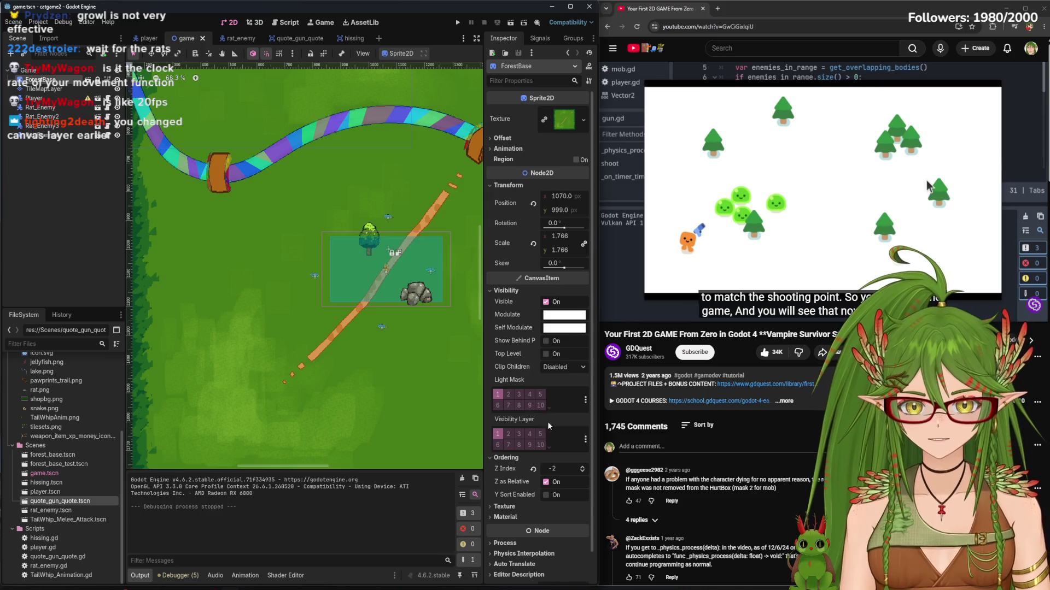
left_click(582, 469)
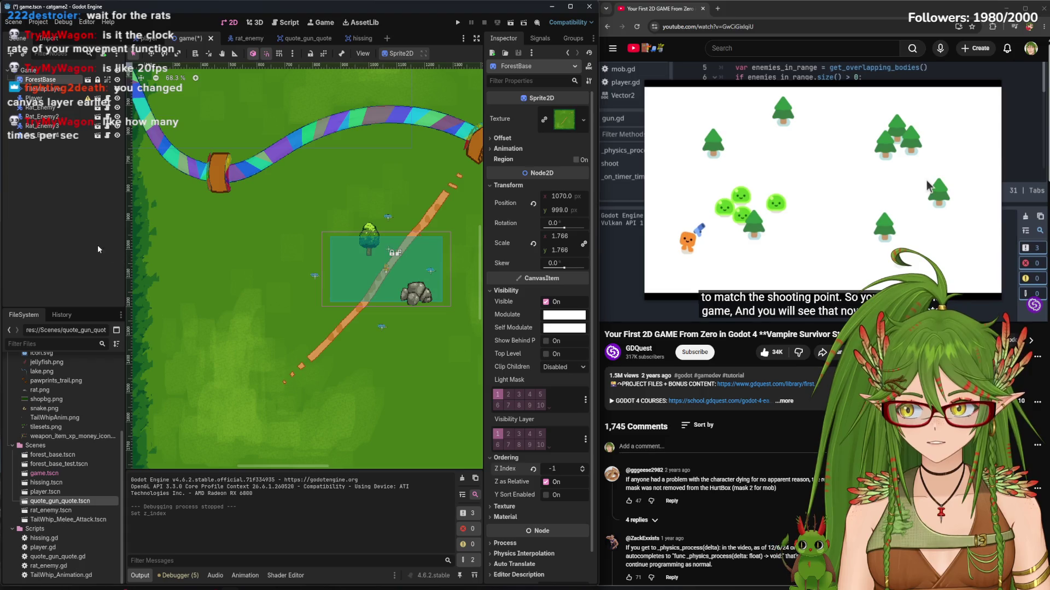
left_click(76, 241)
key("ctrl+s")
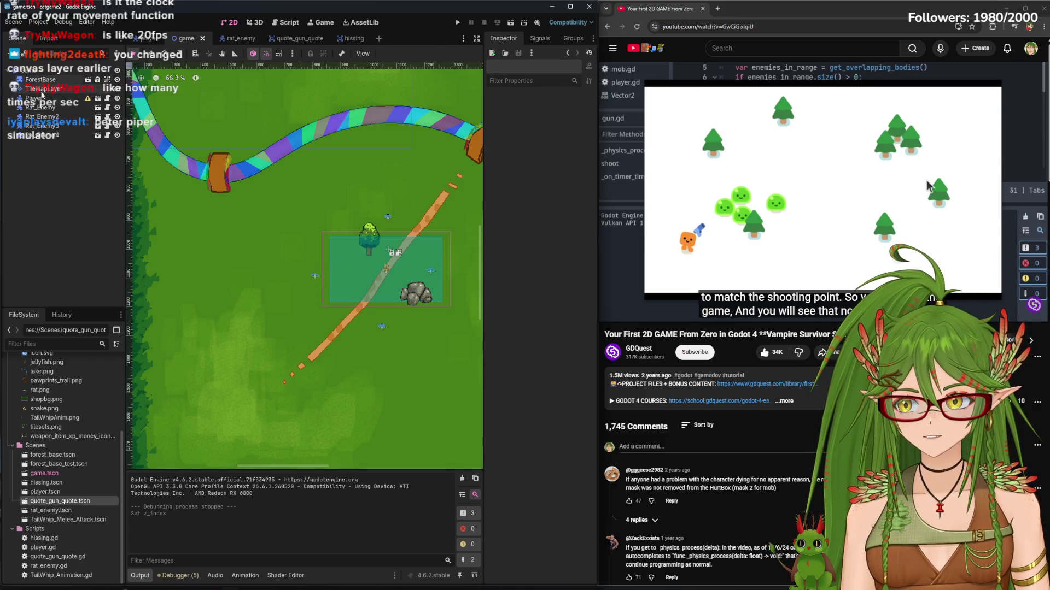
left_click(458, 23)
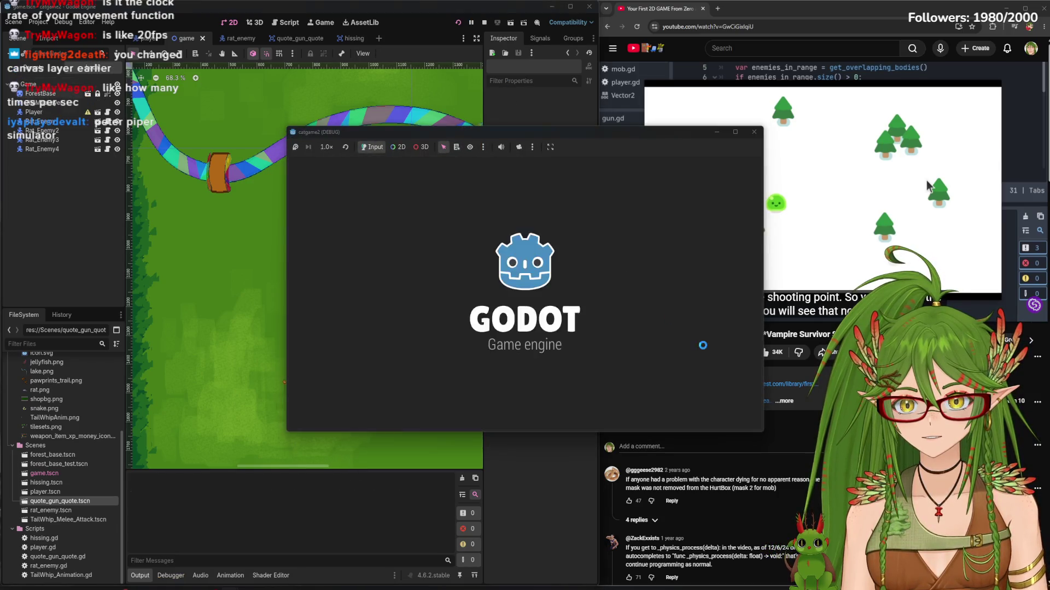
Walk the cat up and right toward the river, then stop the game
key("w")
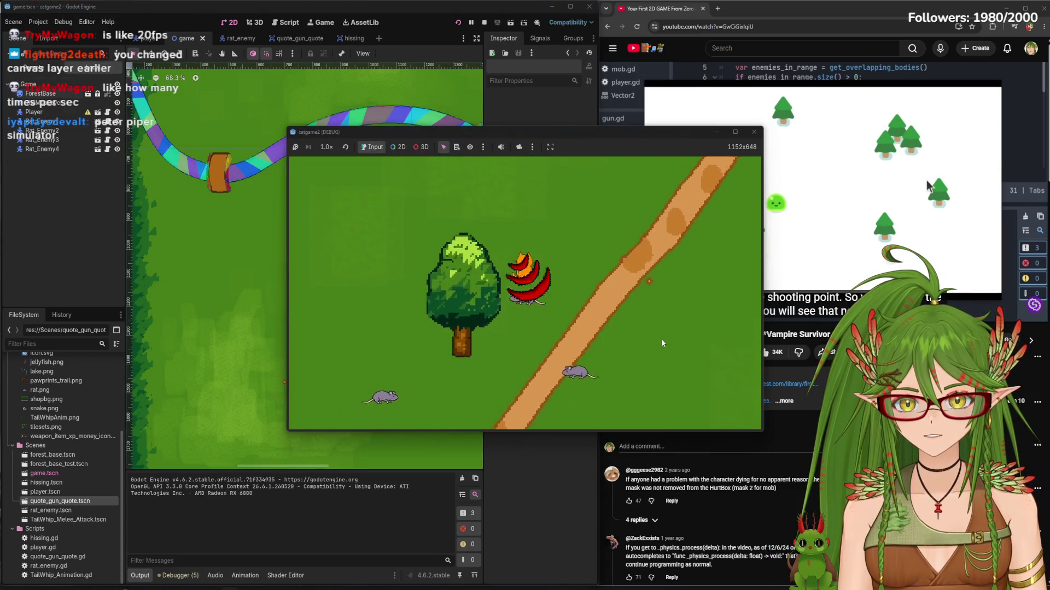
key("d")
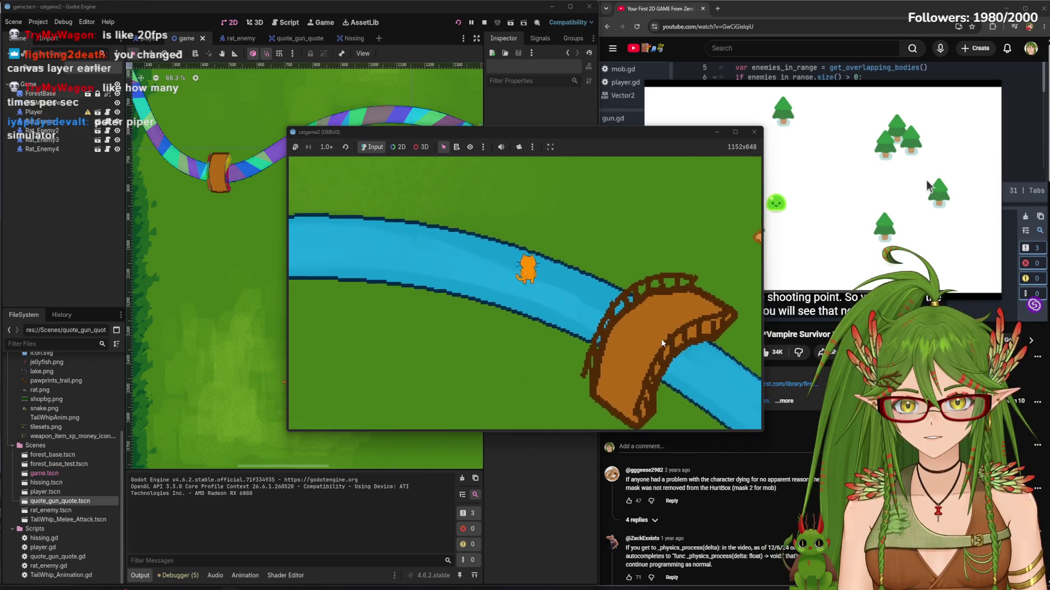
key("F8")
left_click(40, 80)
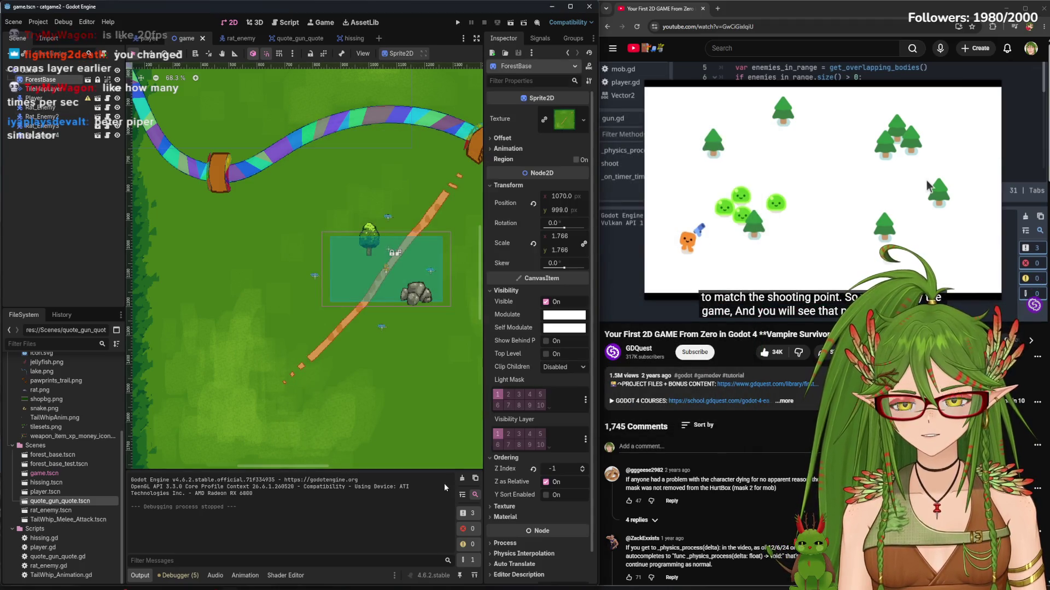
Check the TileMapLayer and ForestBase nodes, then run a quick test walking the cat up
left_click(44, 88)
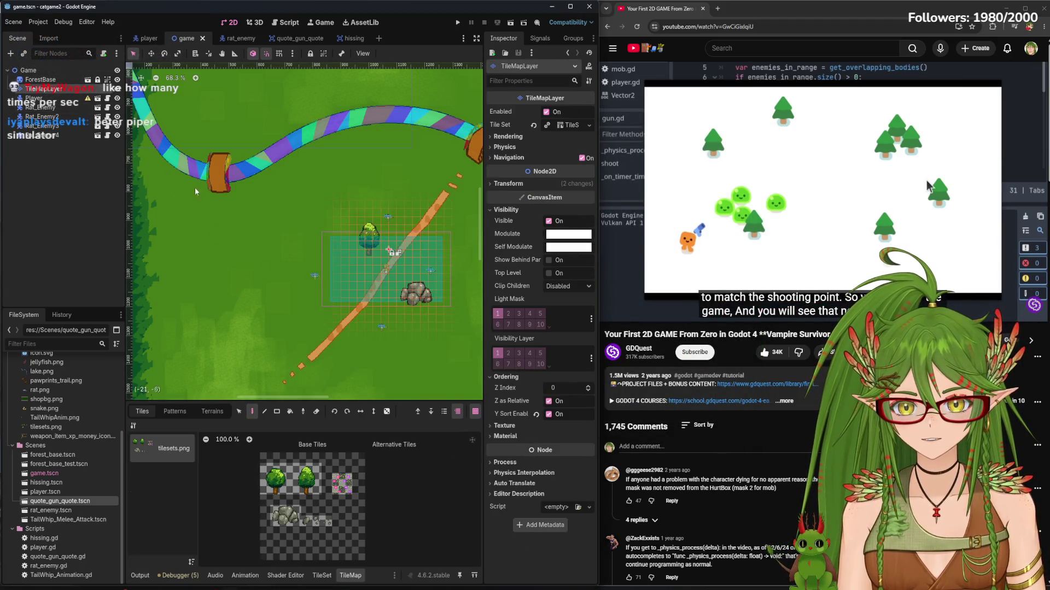
left_click(238, 214)
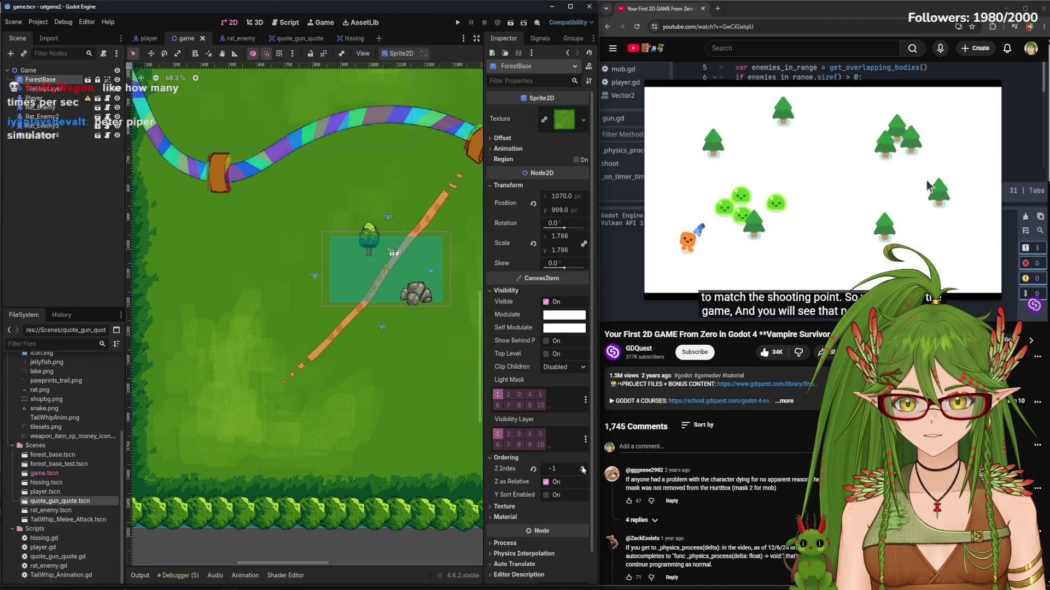
left_click(81, 170)
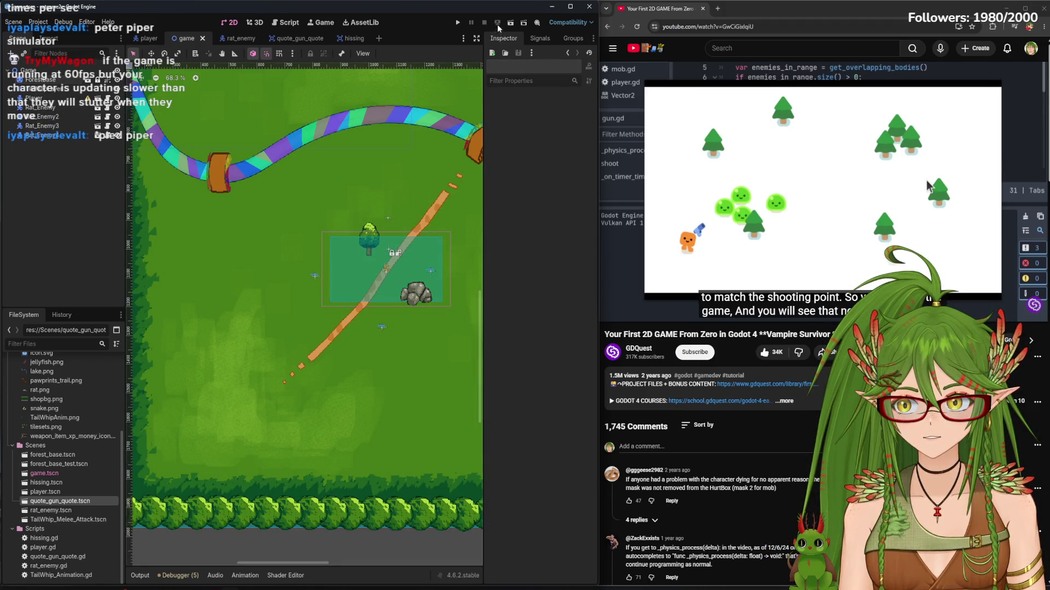
left_click(457, 24)
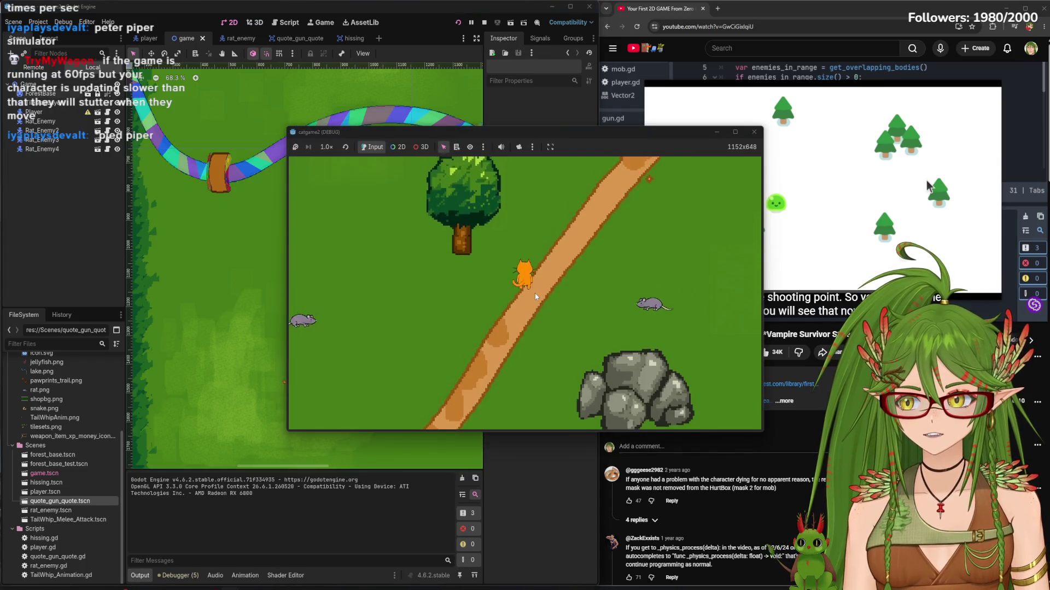
key("Up")
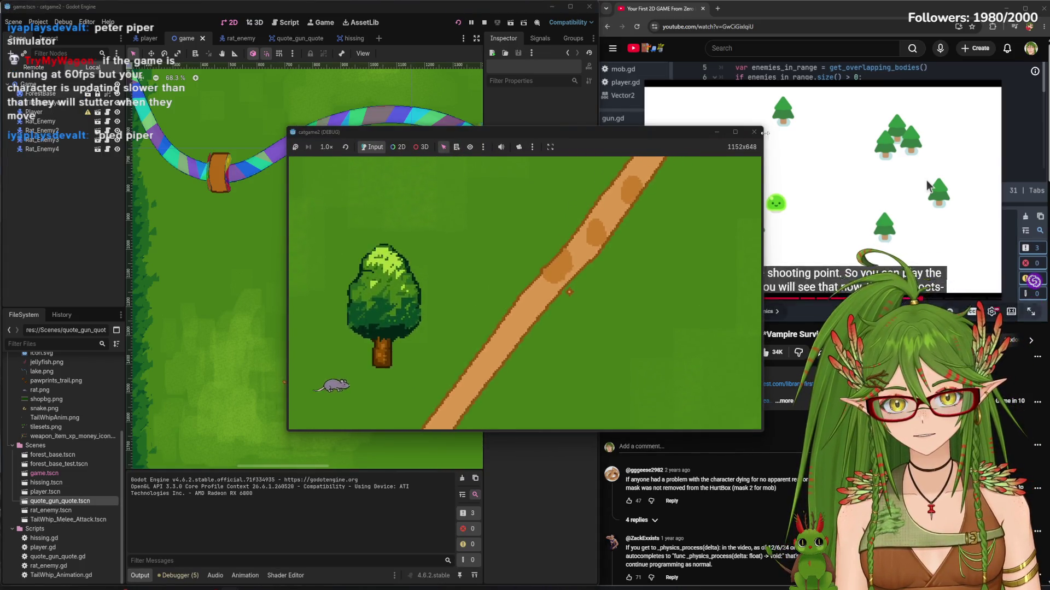
key("Escape")
Set the ForestBase Z Index to -1 and save the game scene
left_click(163, 152)
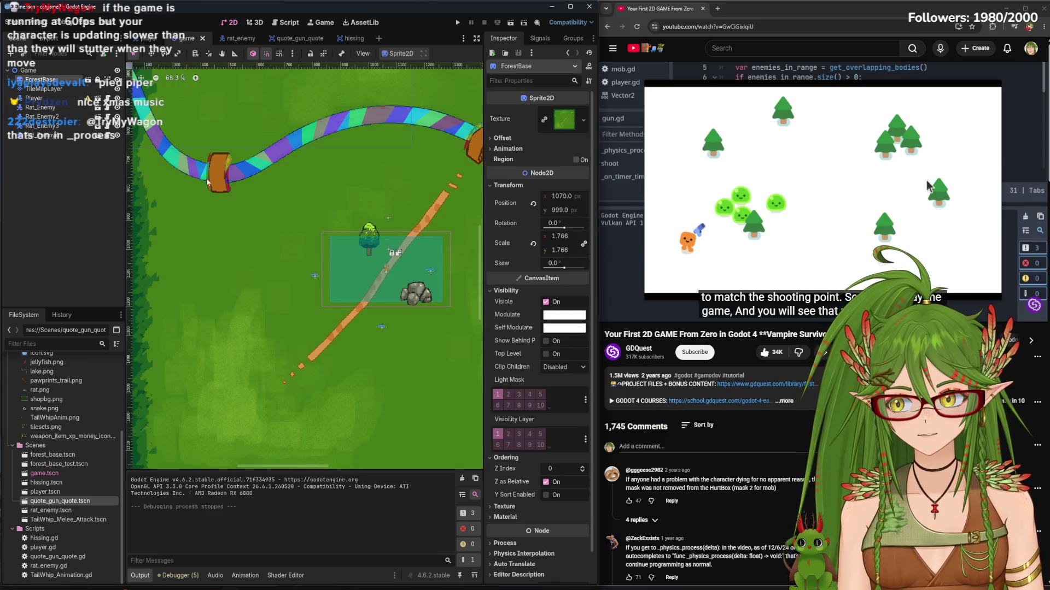
left_click(582, 466)
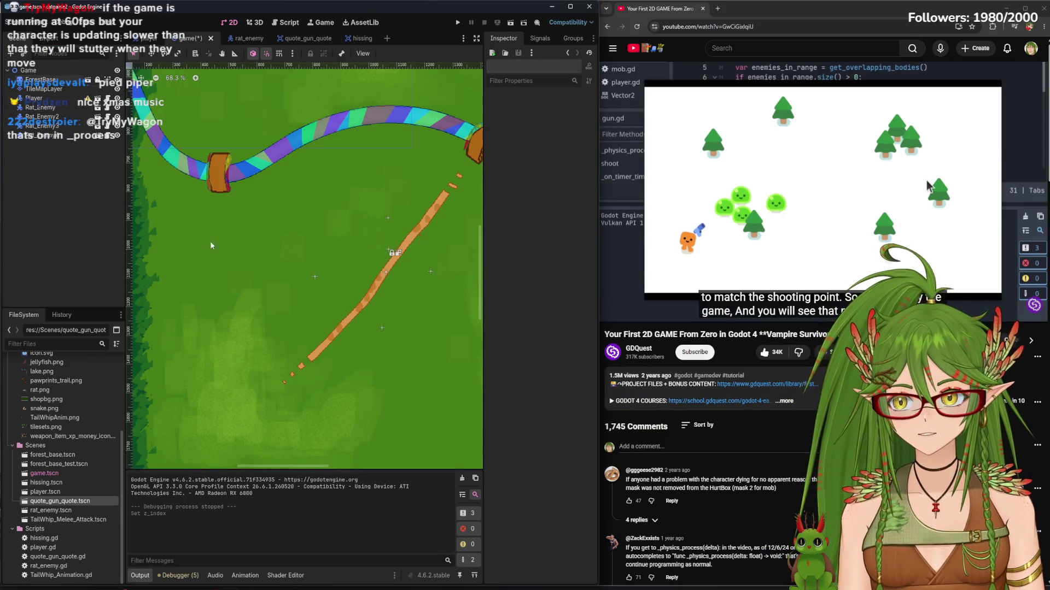
left_click(582, 475)
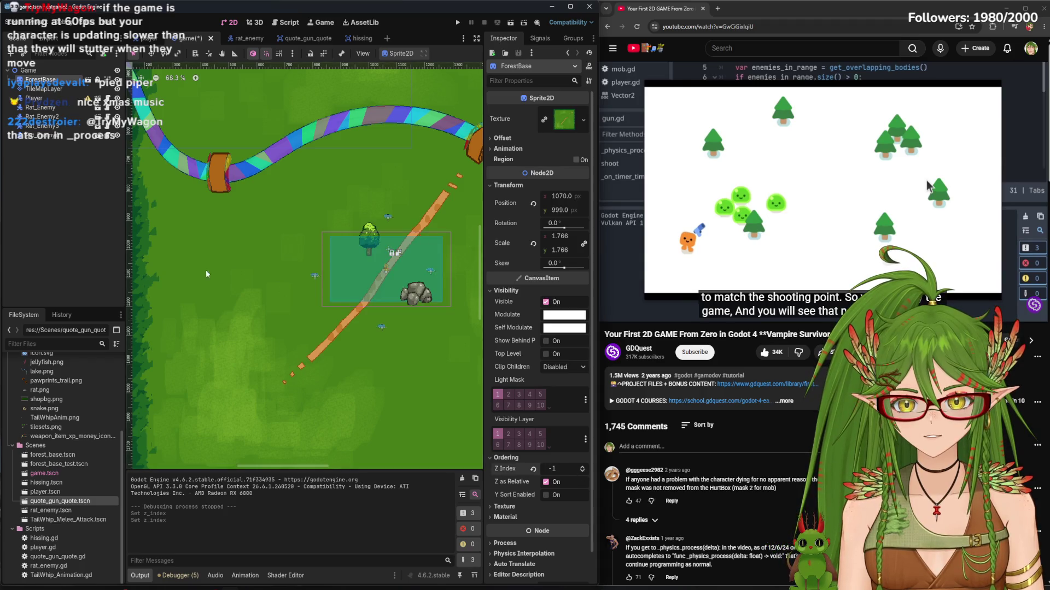
left_click(35, 192)
key("ctrl+s")
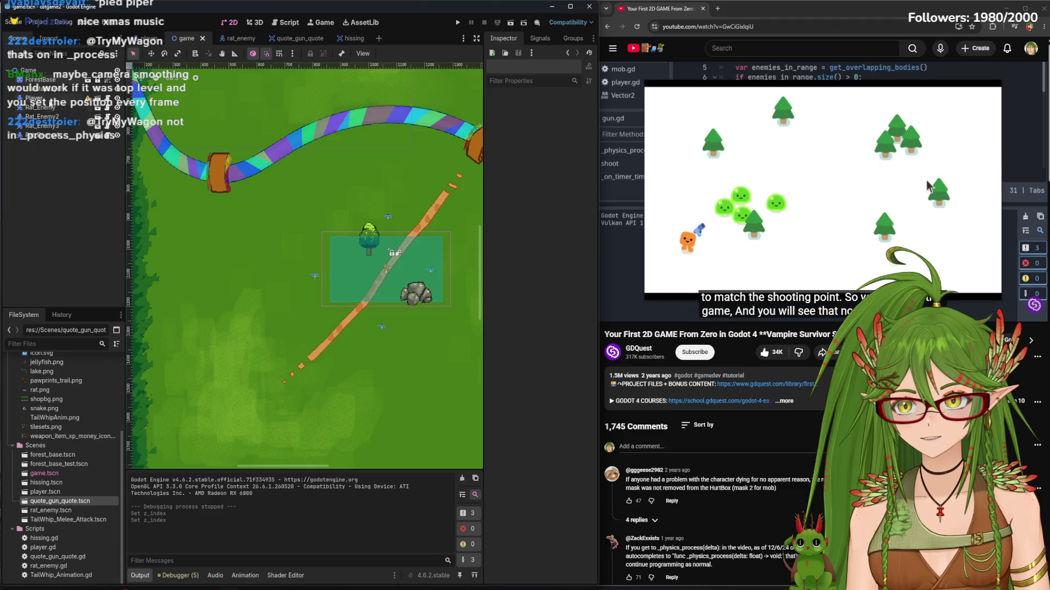
Unlock the ForestBase node and save the game scene again
left_click(49, 89)
left_click(41, 80)
left_click(41, 89)
left_click(41, 80)
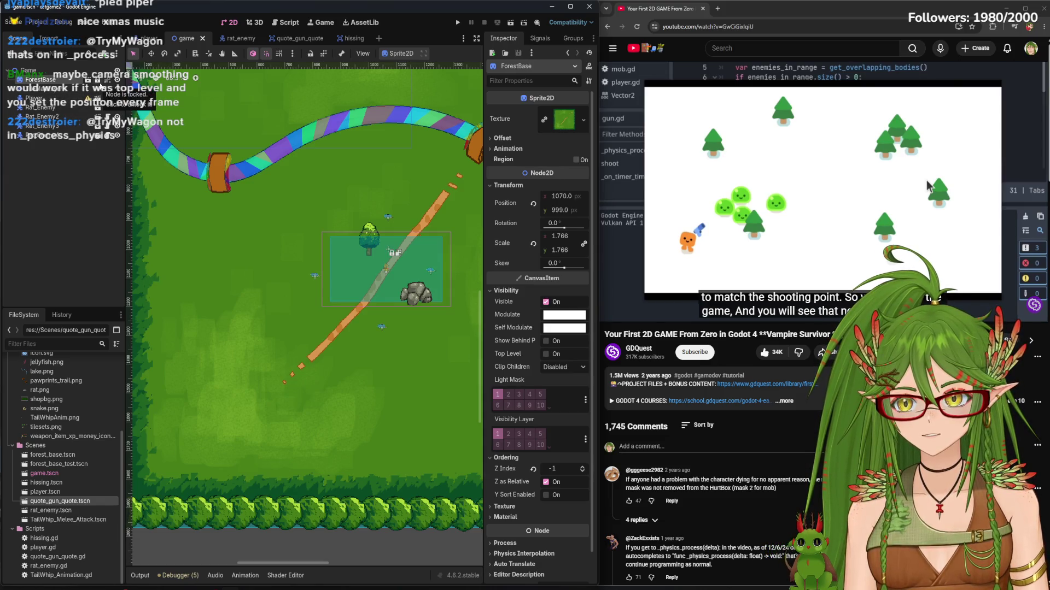
left_click(310, 53)
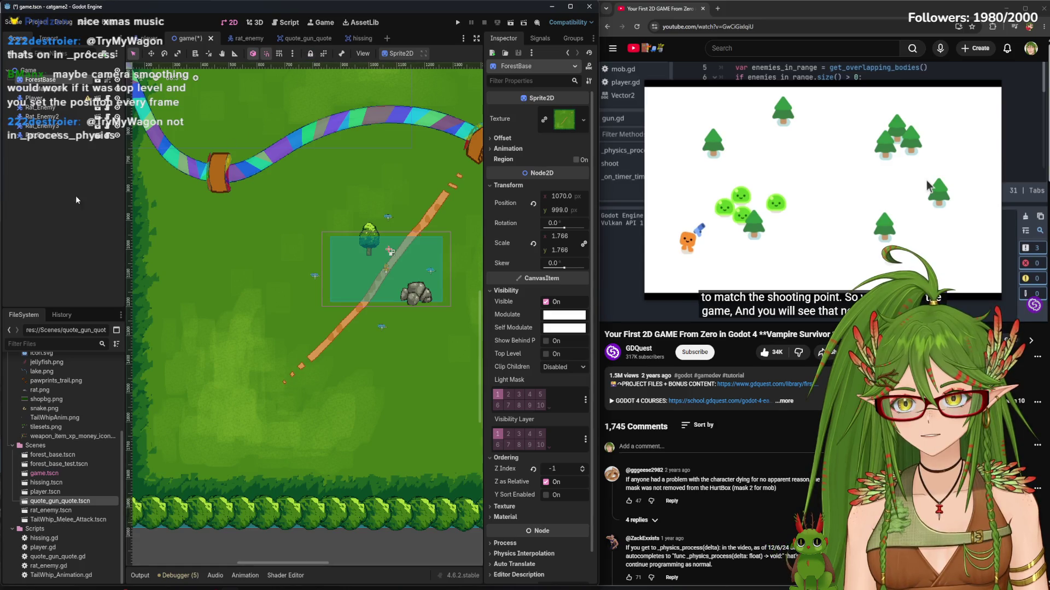
left_click(60, 88)
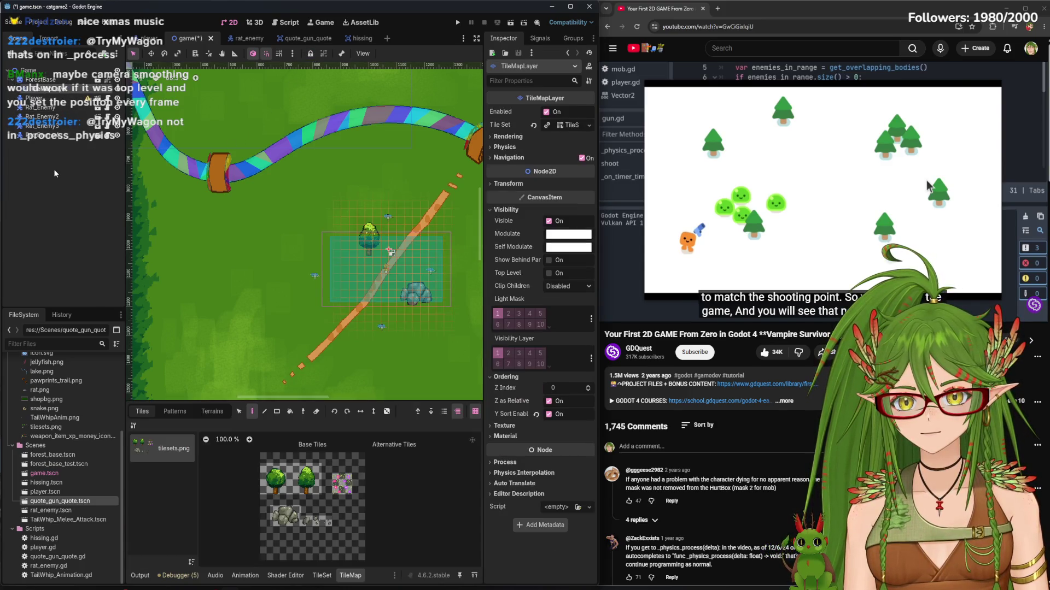
left_click(55, 174)
key("ctrl+s")
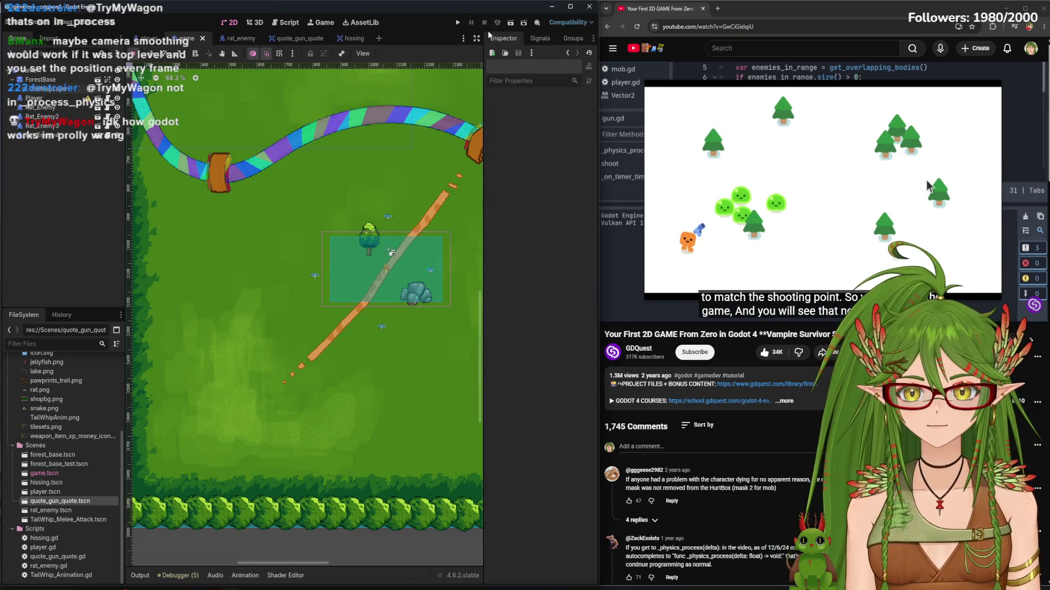
Playtest walking the cat up and right toward the river bridge, then stop
left_click(458, 23)
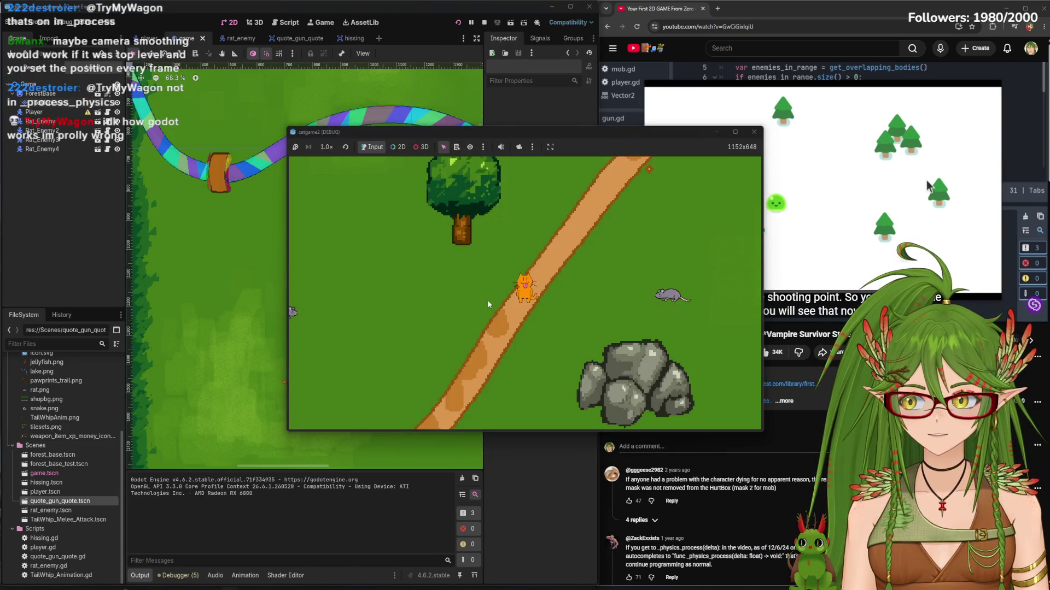
key("w")
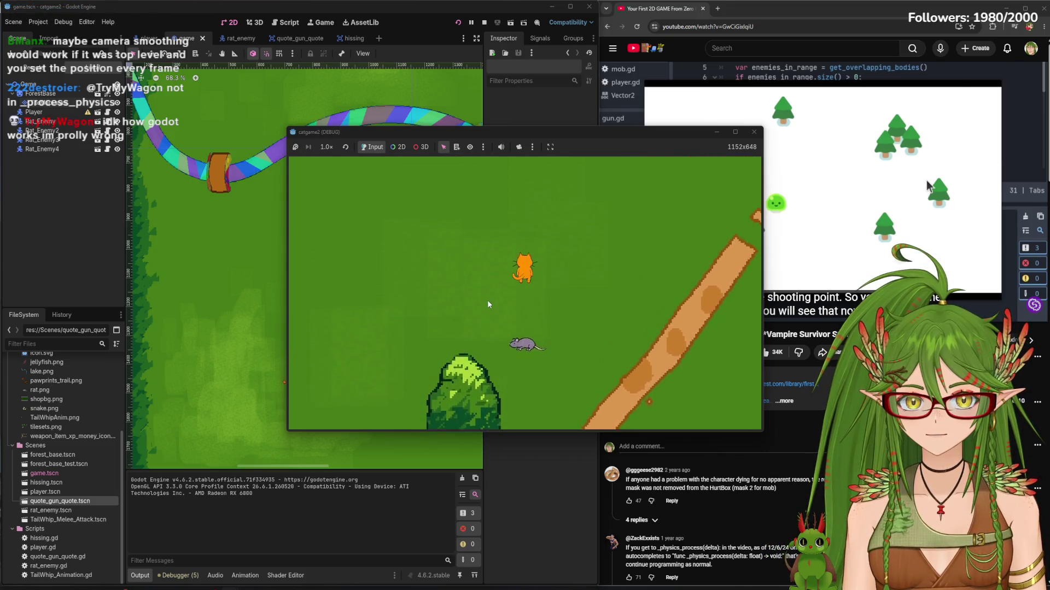
key("w")
key("d")
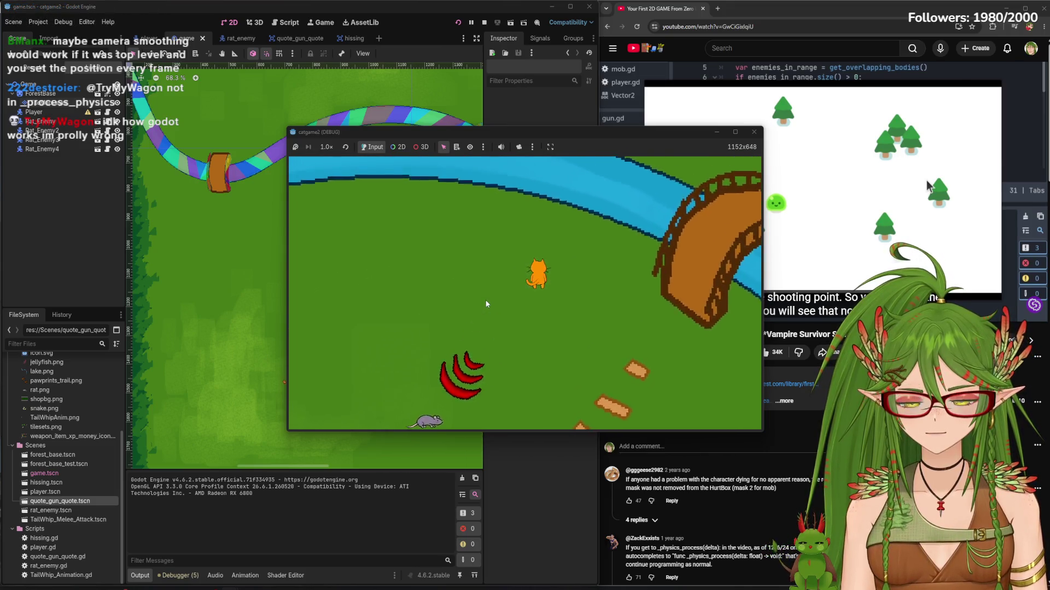
left_click(754, 131)
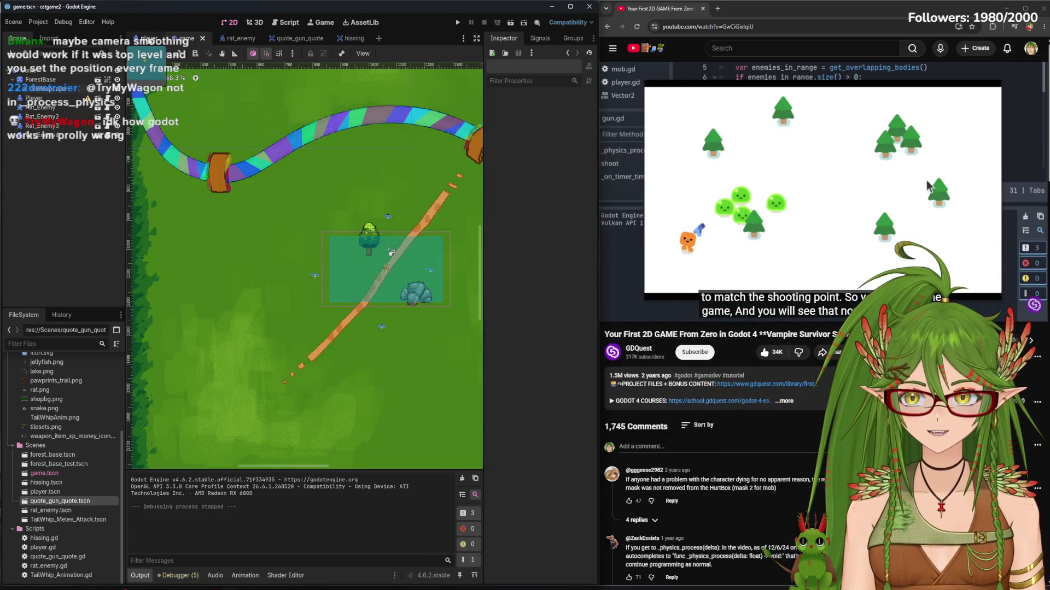
left_click(149, 38)
Select Player in player.tscn and playtest walking the cat left among the rats
left_click(31, 72)
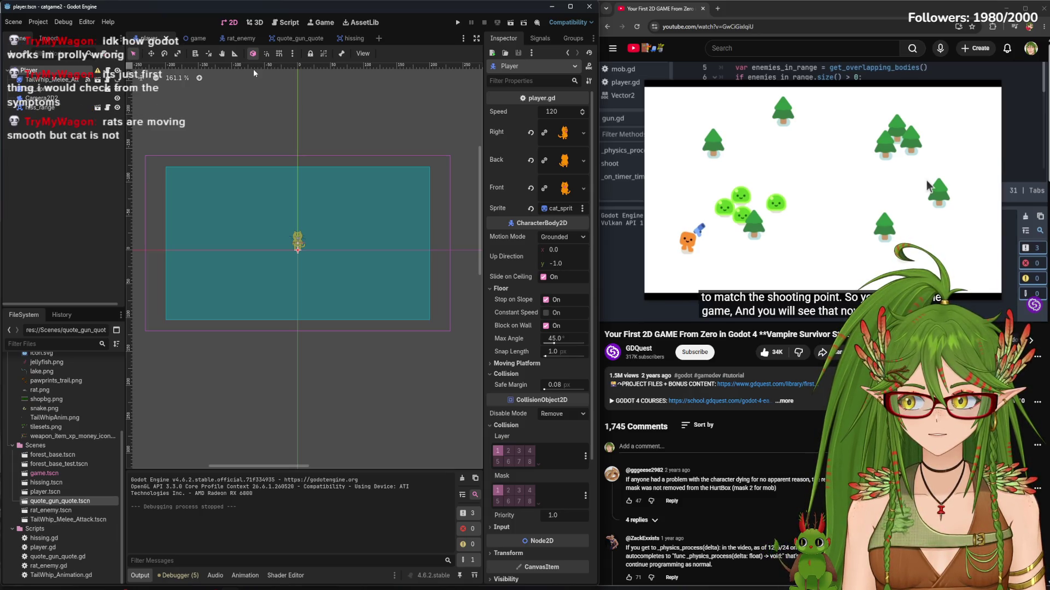
key("F5")
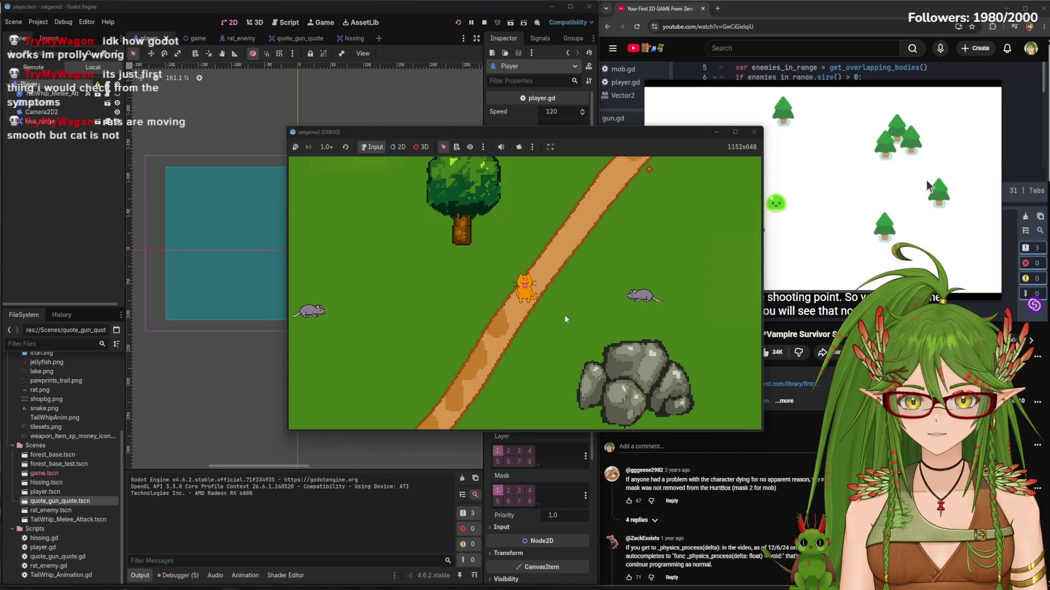
key("Left")
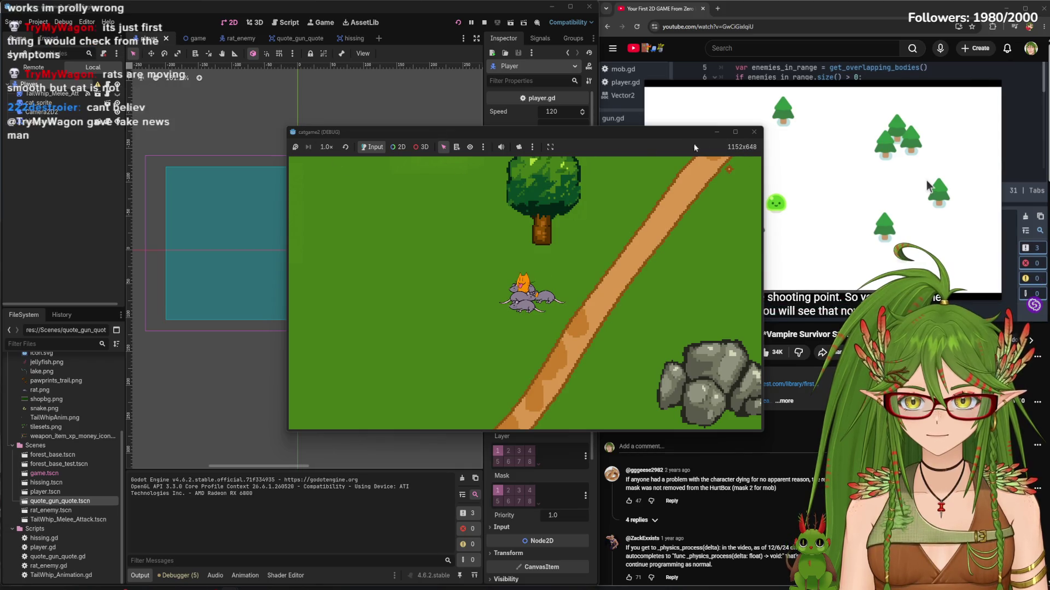
left_click(752, 132)
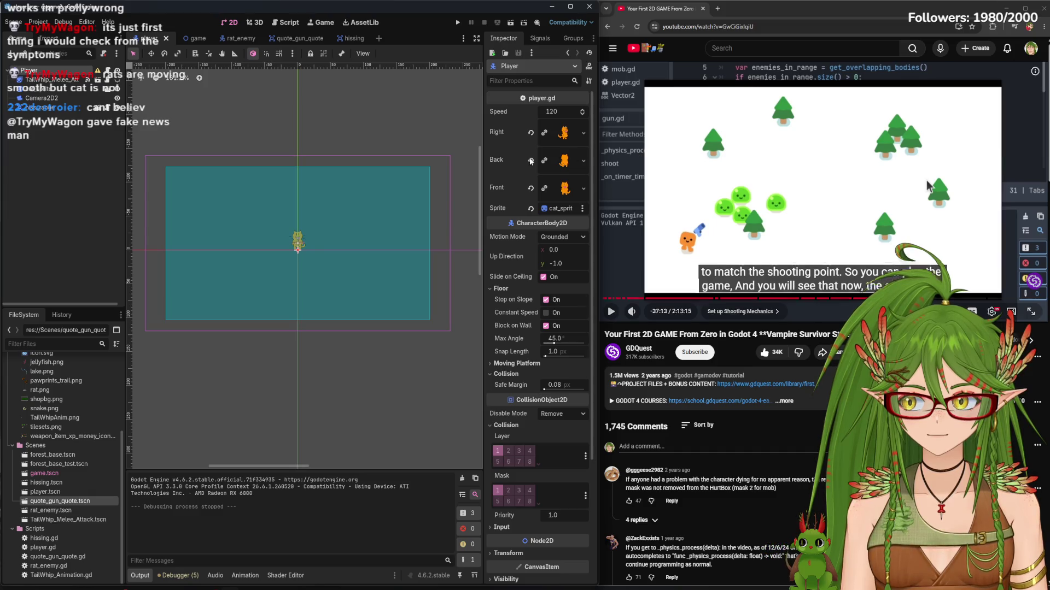
Return to the 2D view of the game scene and select ForestBase
left_click(247, 23)
left_click(227, 22)
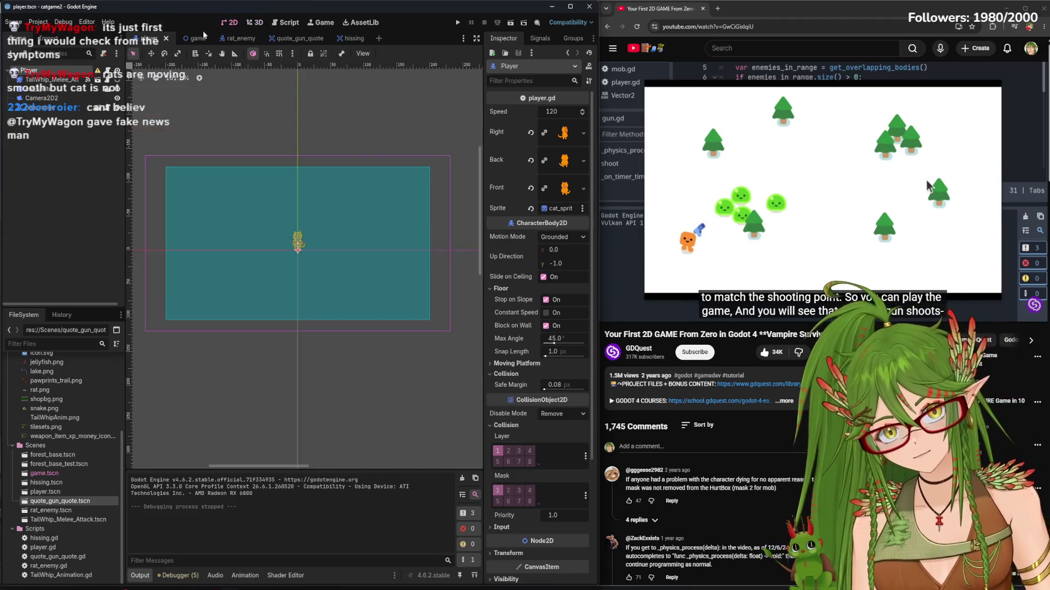
left_click(196, 38)
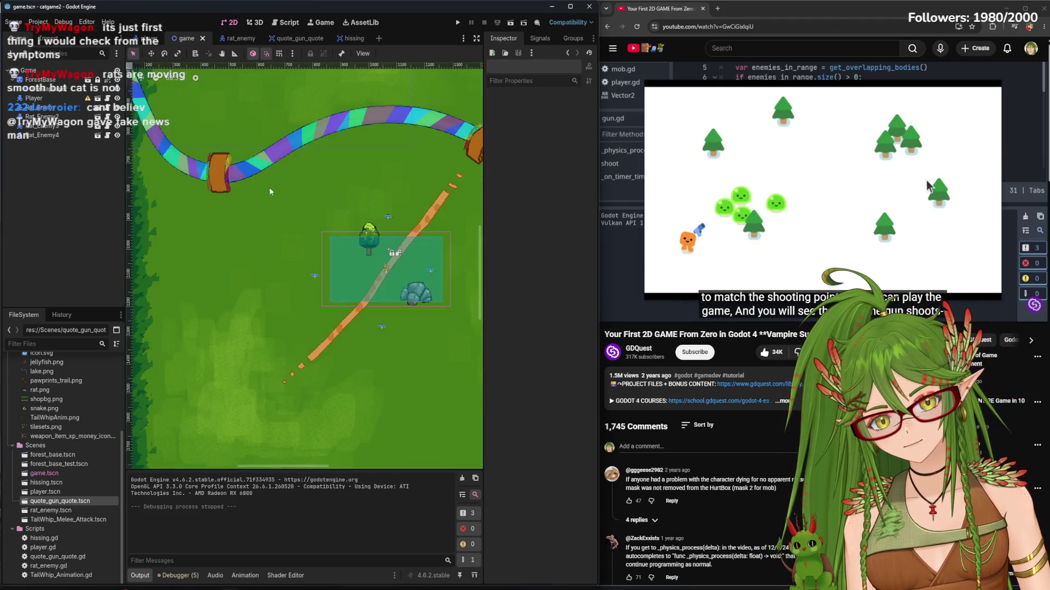
left_click(55, 80)
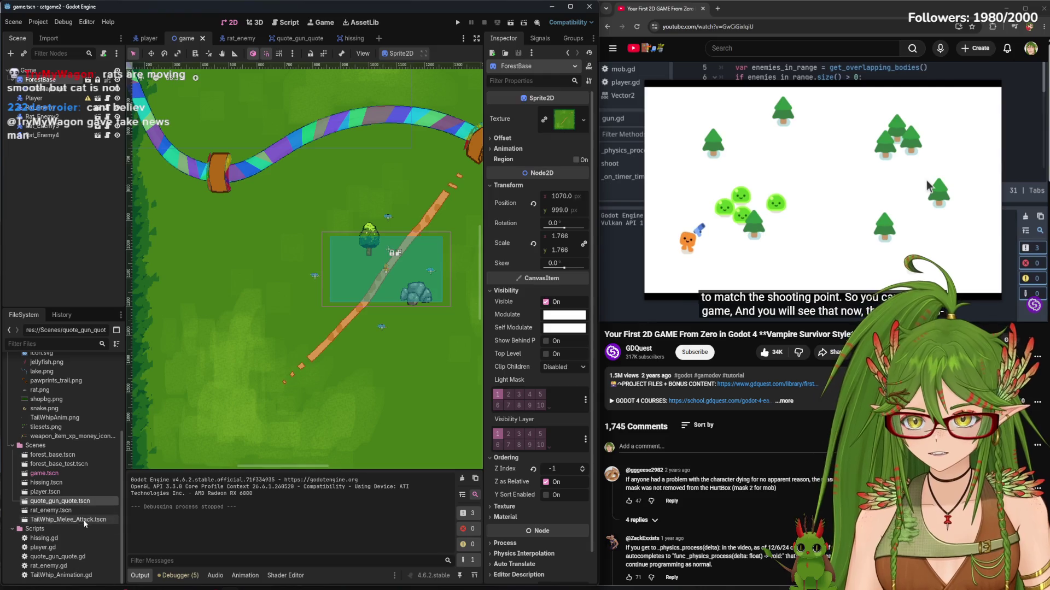
Open forest_base_test.tscn and forest_base.tscn from the FileSystem dock
double_click(72, 464)
scroll(262, 381, "down", 2)
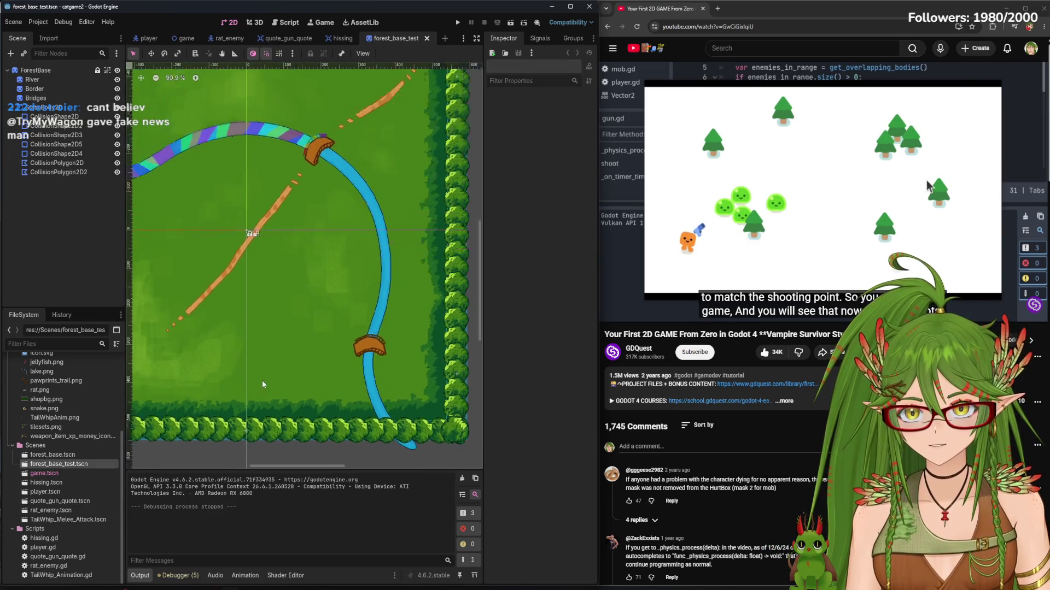
double_click(60, 455)
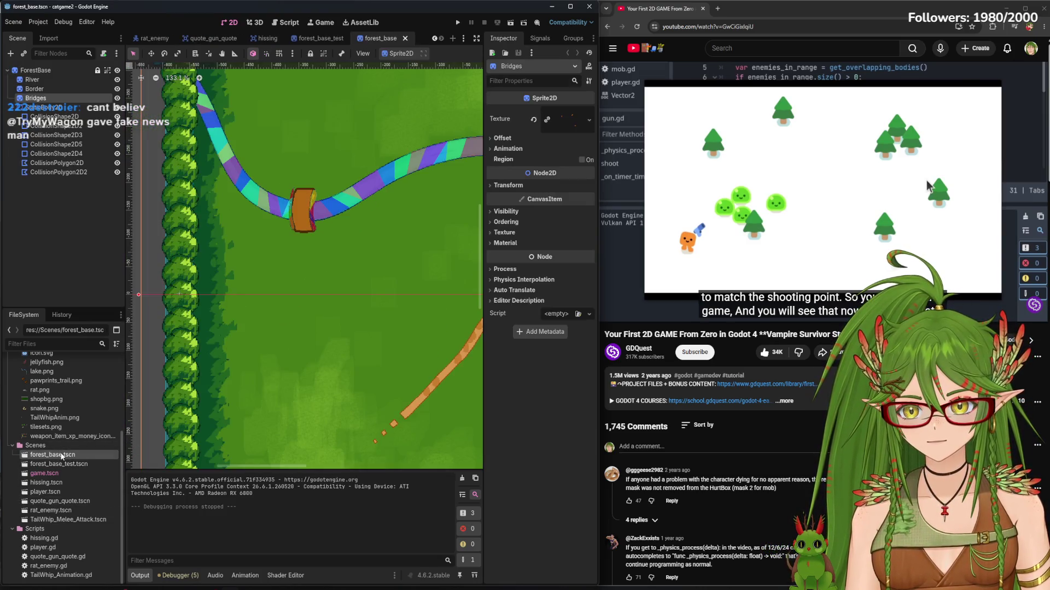
scroll(253, 377, "down", 5)
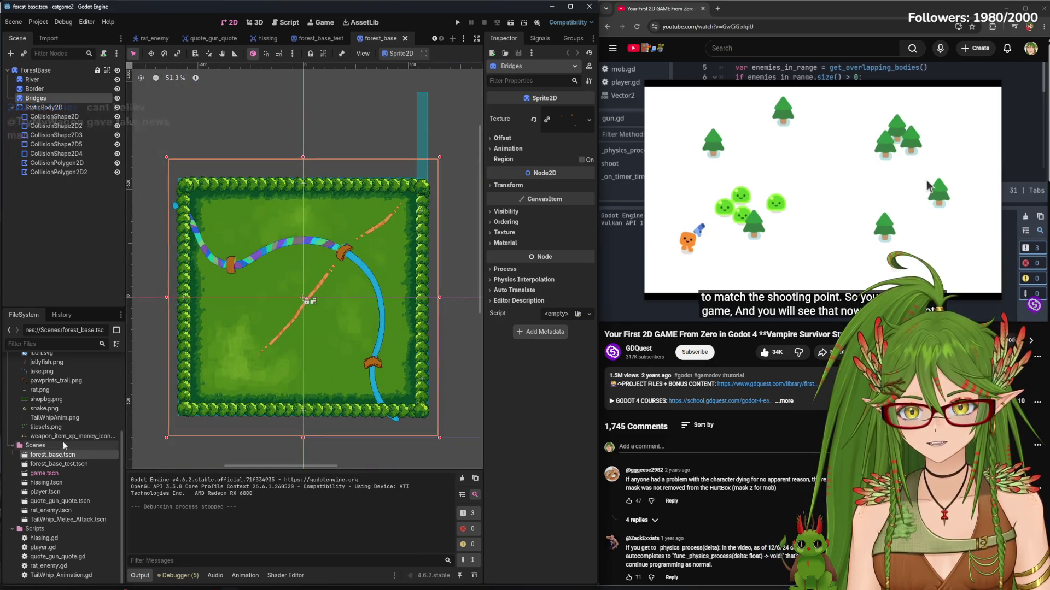
Flip between the forest_base, forest_base_test and other scene tabs to compare the maps
left_click(320, 38)
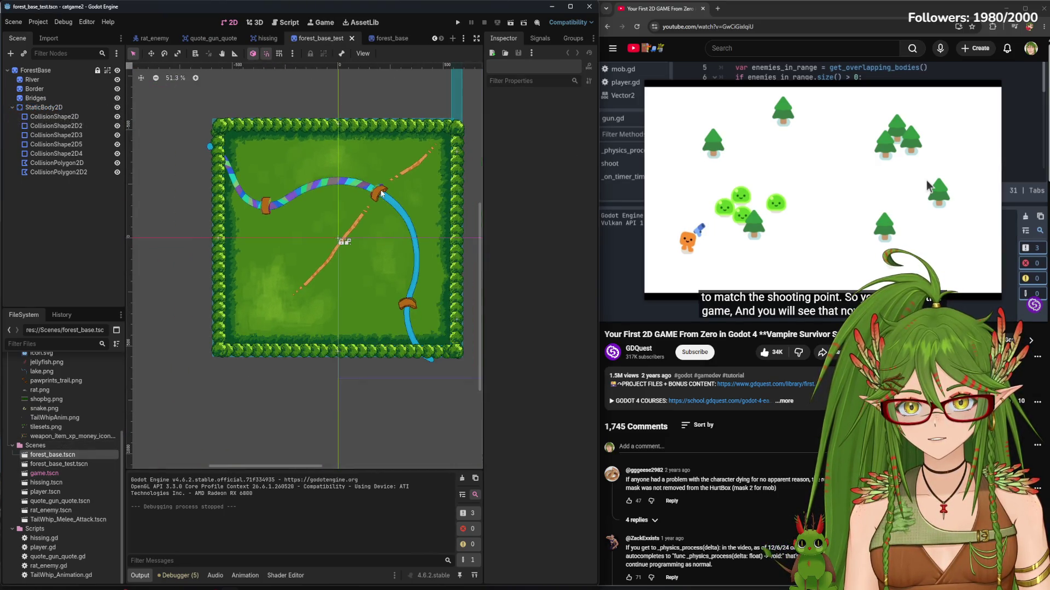
left_click(377, 38)
left_click(320, 38)
left_click(360, 39)
left_click(322, 38)
left_click(376, 39)
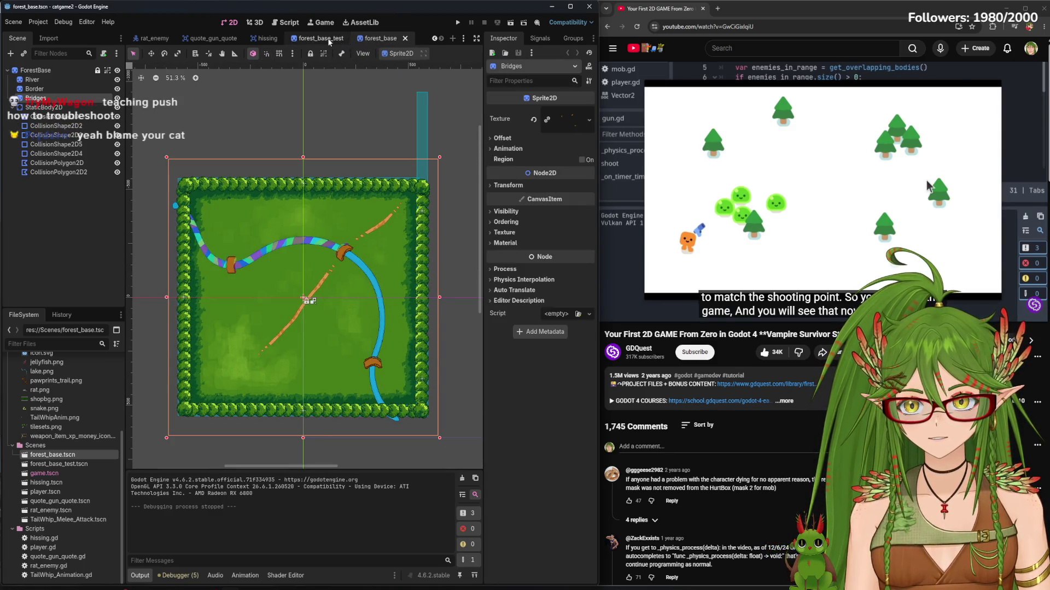
left_click(320, 38)
left_click(212, 39)
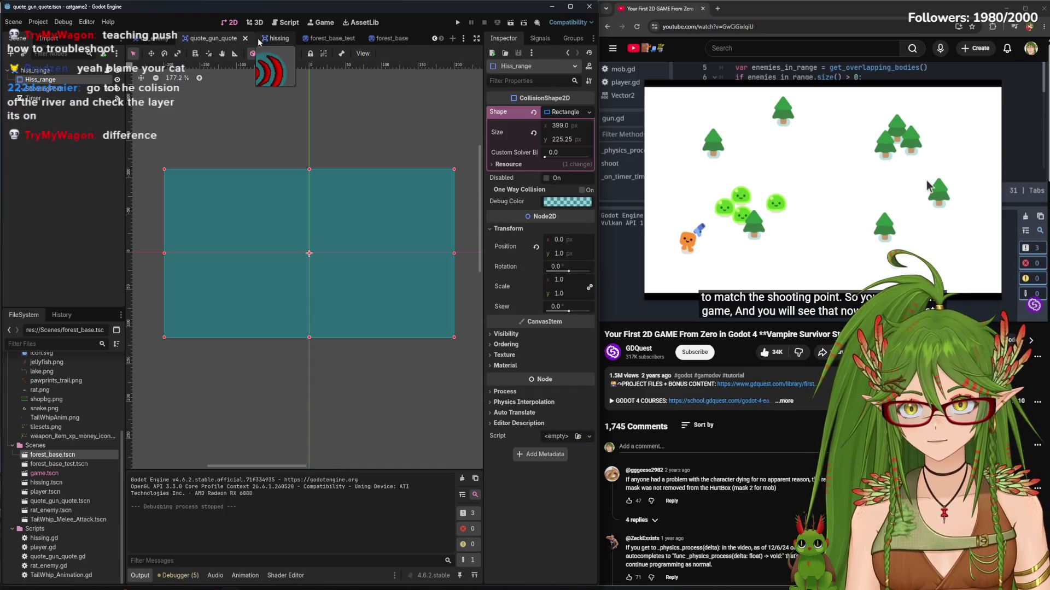
left_click(270, 39)
left_click(159, 39)
left_click(362, 39)
Close the forest_base_test and rat_enemy scene tabs
left_click(321, 38)
left_click(353, 39)
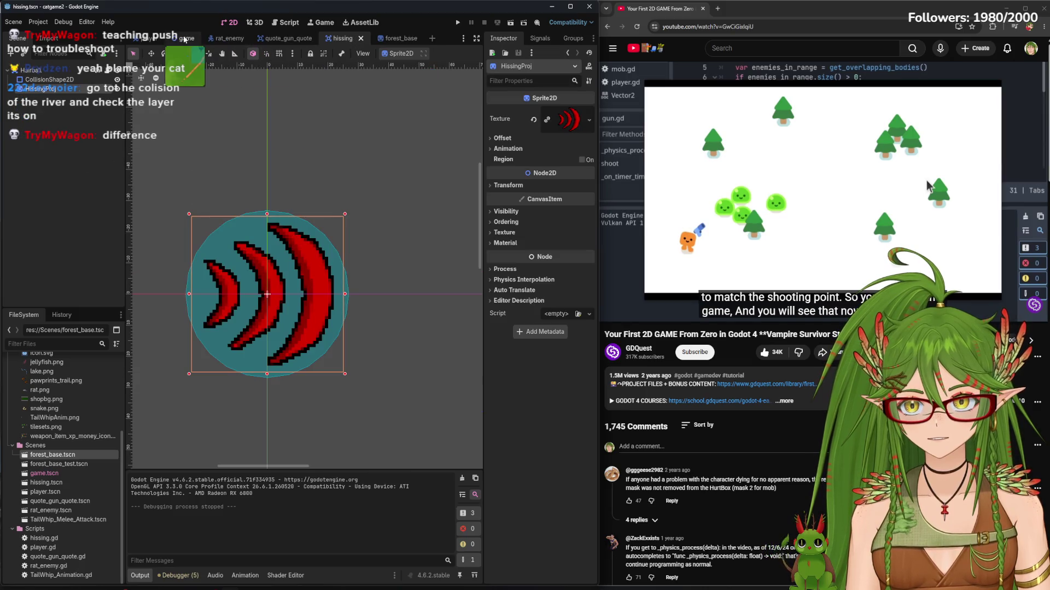
left_click(226, 39)
left_click(255, 38)
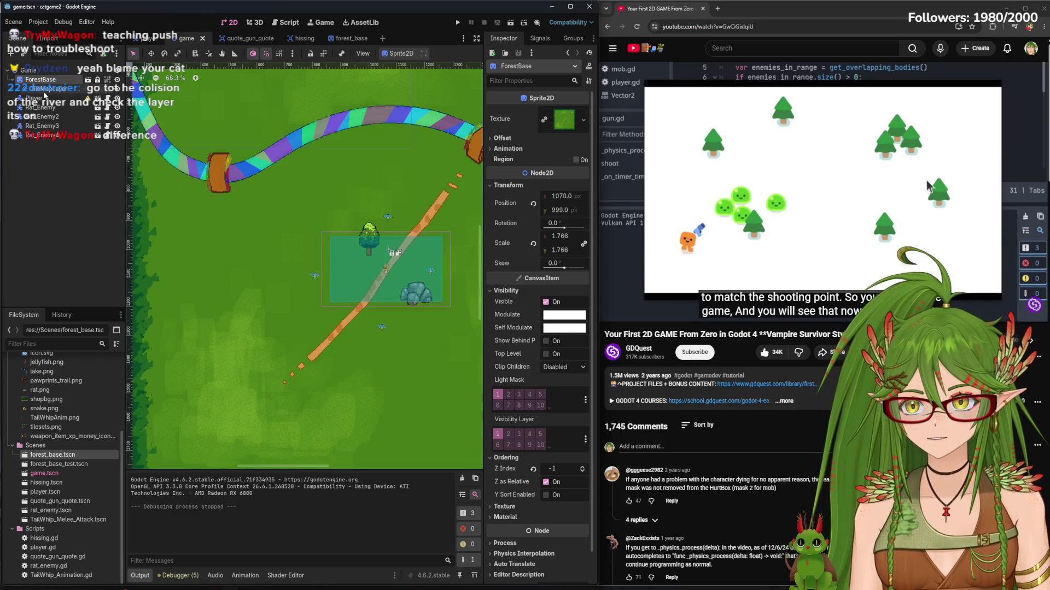
Reopen forest_base_test.tscn, then look at the quote_gun_quote and game scenes
left_click(350, 38)
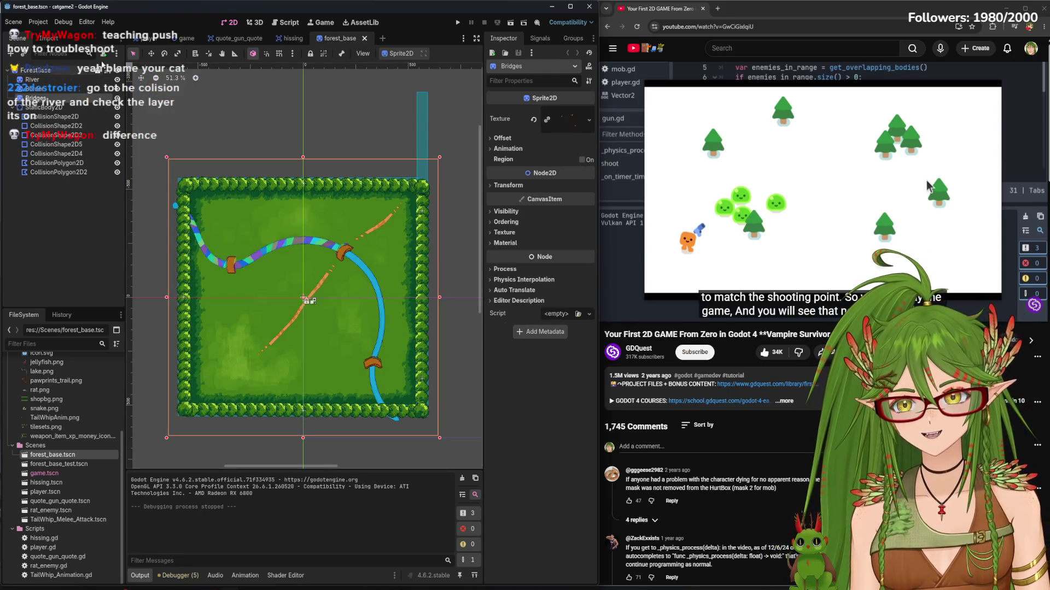
double_click(65, 464)
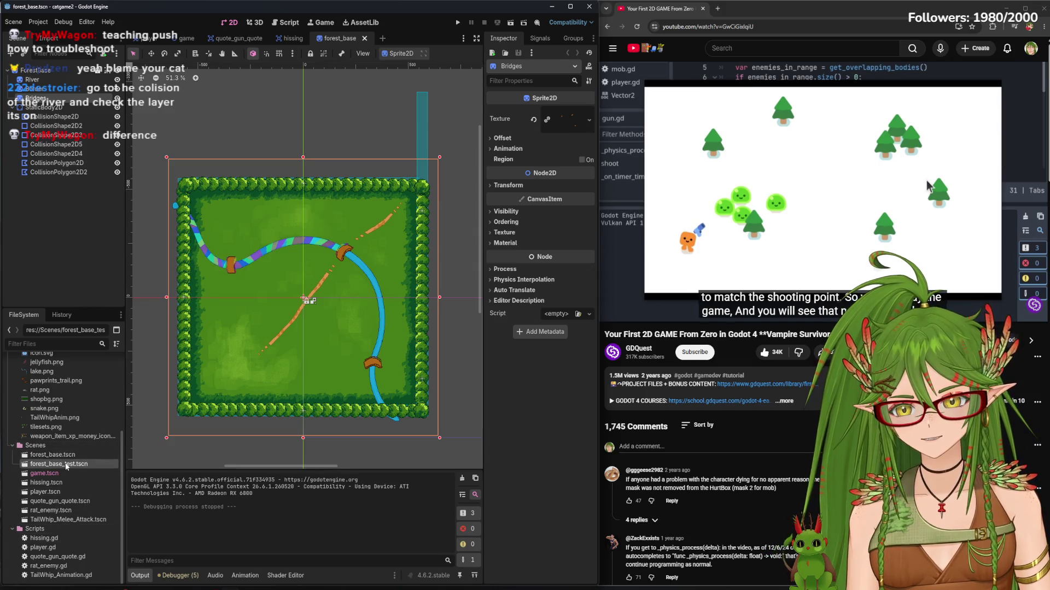
scroll(337, 271, "up", 5)
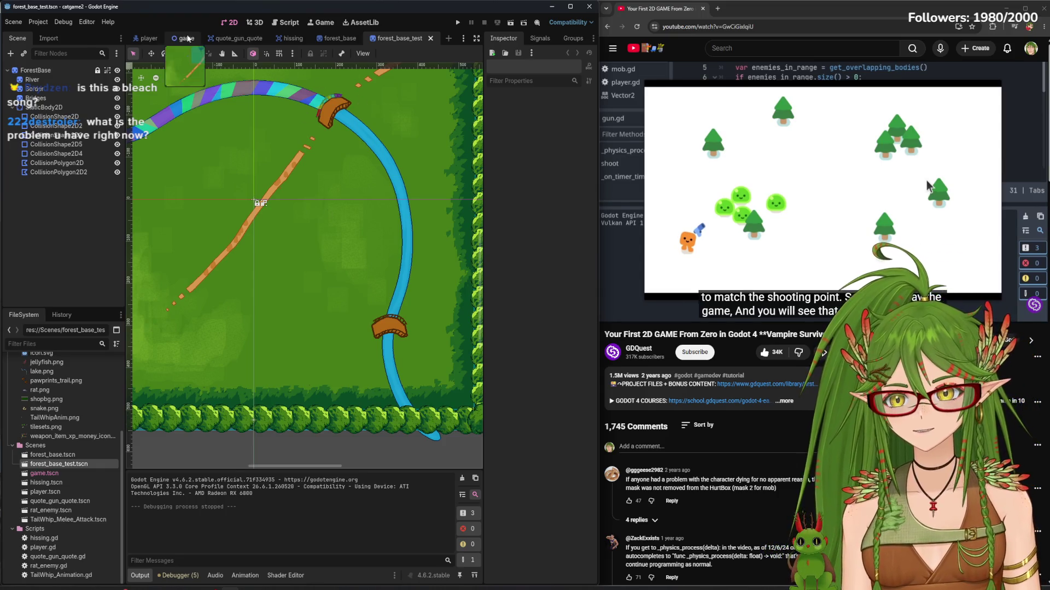
left_click(227, 39)
left_click(187, 38)
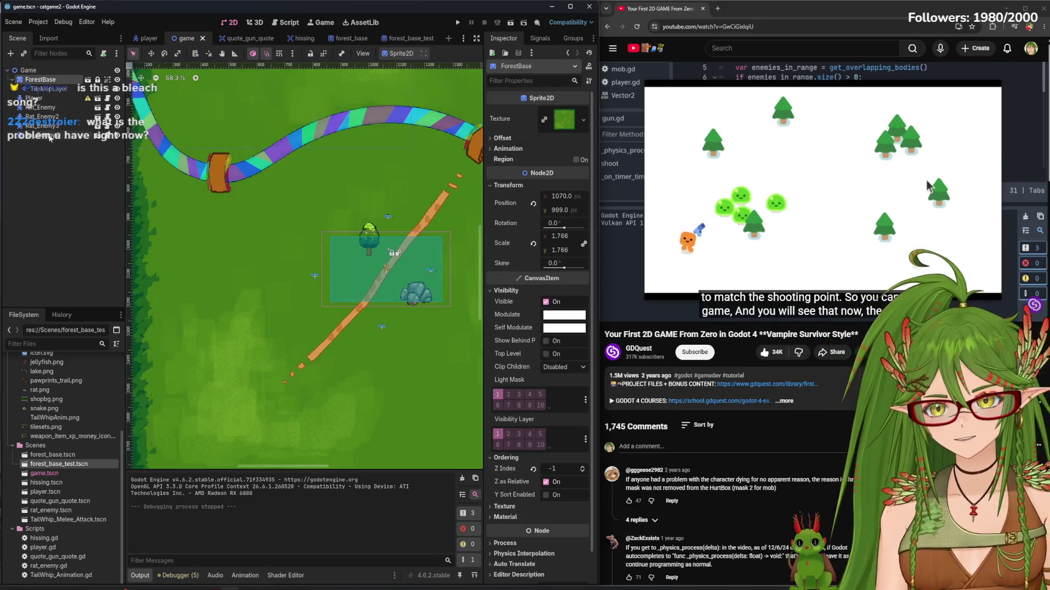
left_click(62, 80)
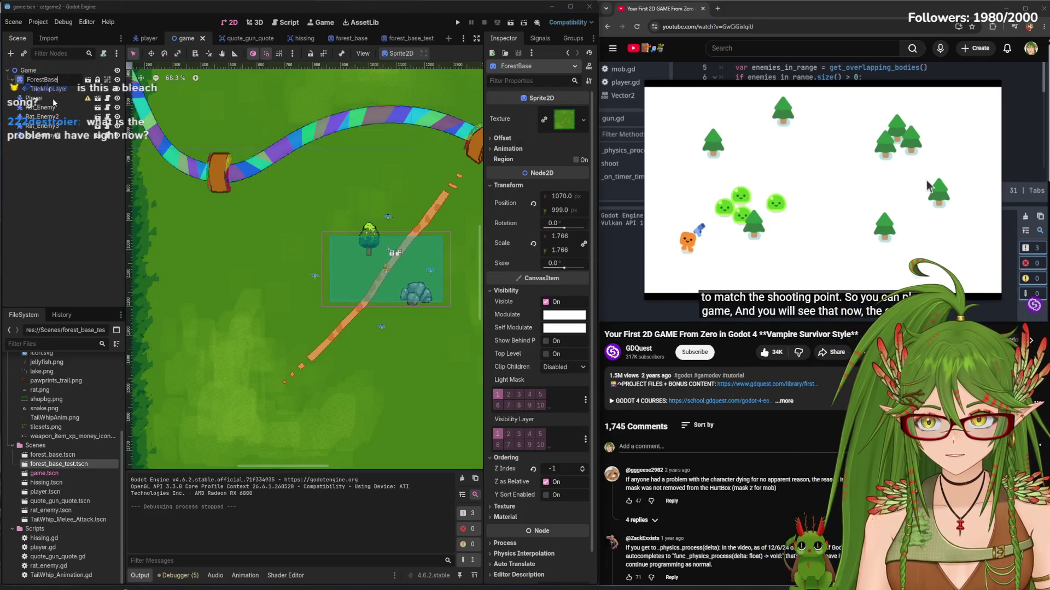
Compare the forest_base, game and forest_base_test maps side by side
left_click(349, 39)
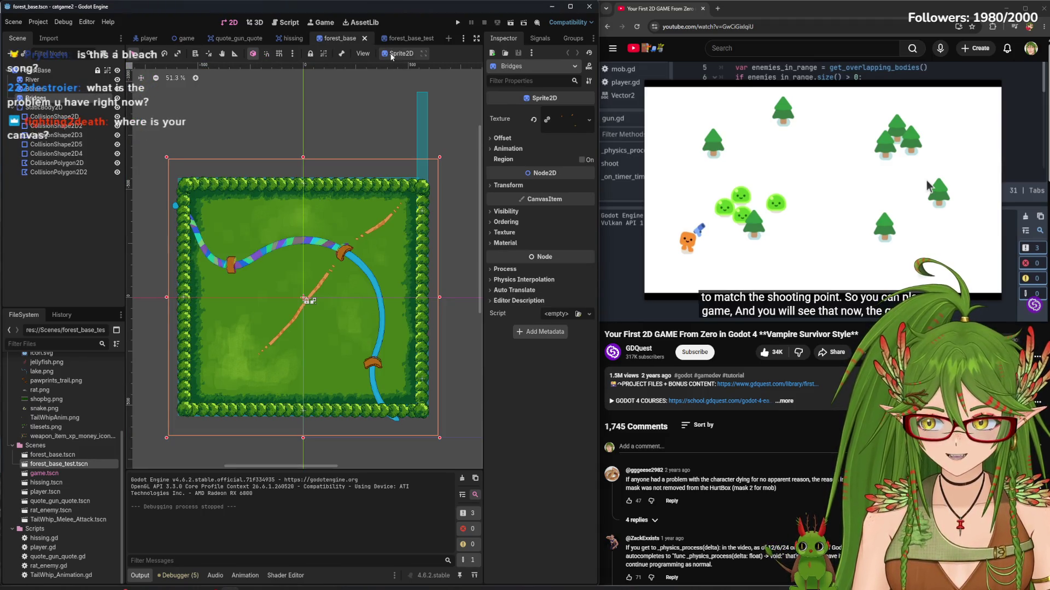
left_click(398, 37)
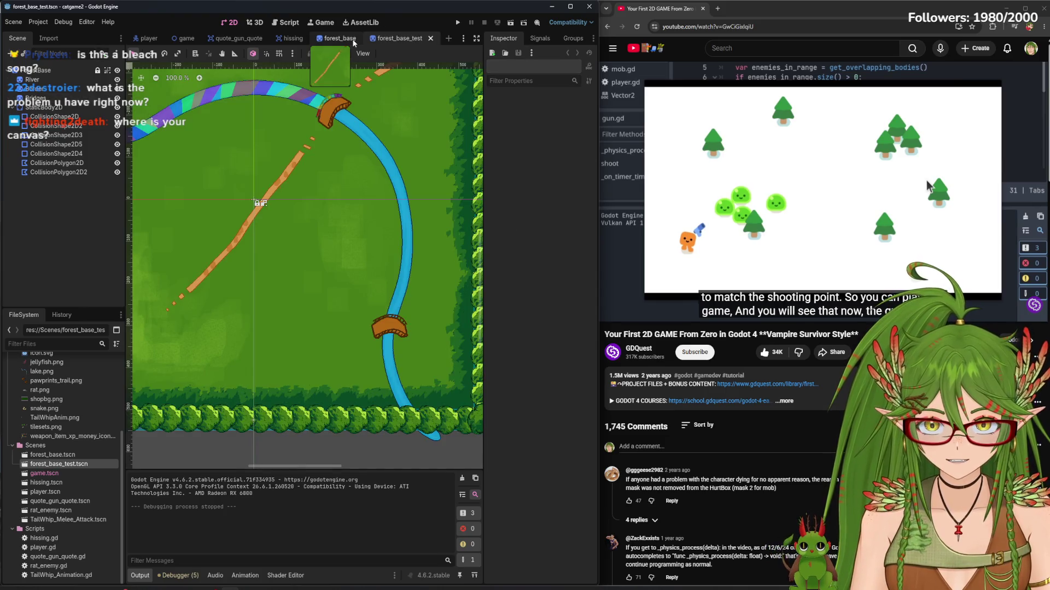
left_click(342, 41)
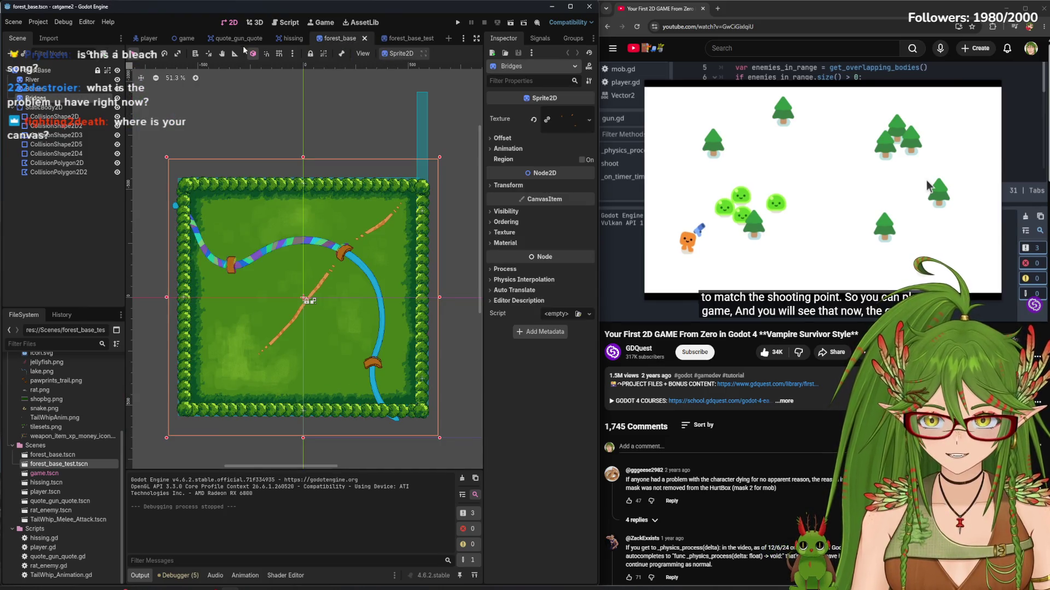
left_click(172, 41)
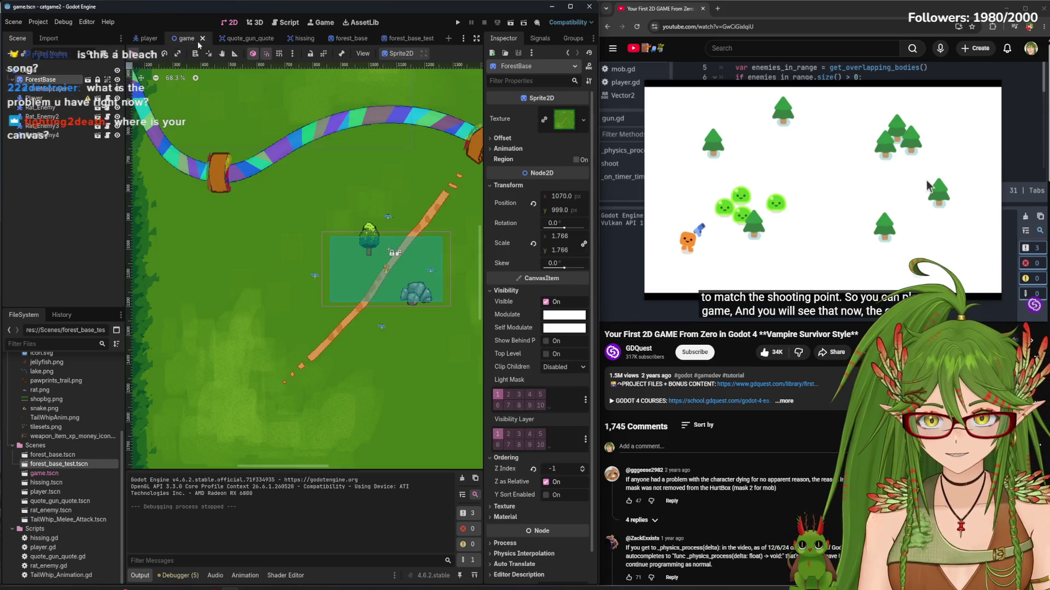
scroll(220, 195, "down", 3)
scroll(221, 196, "down", 1)
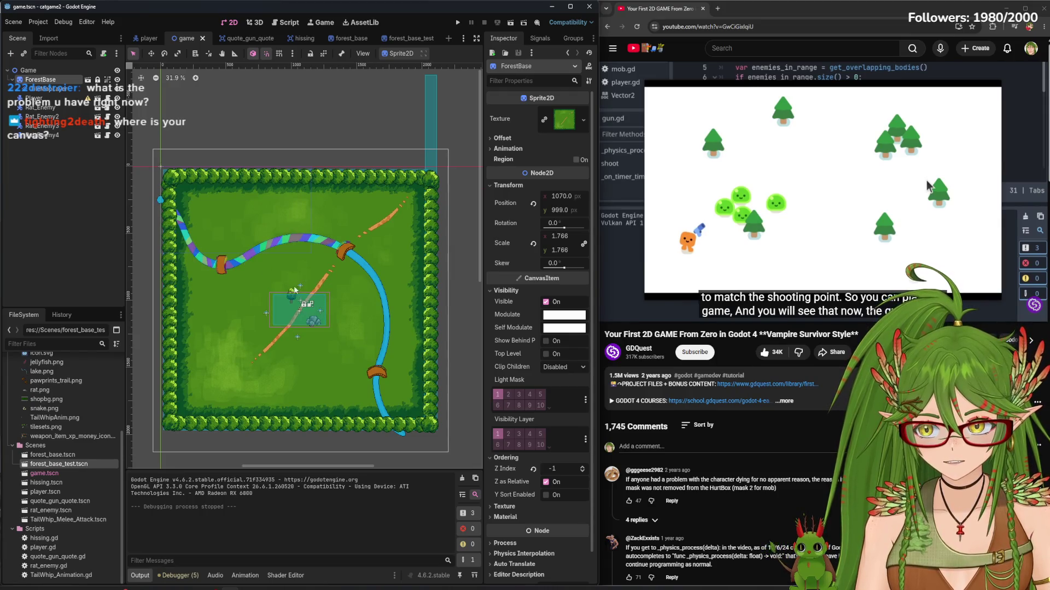
scroll(291, 319, "up", 5)
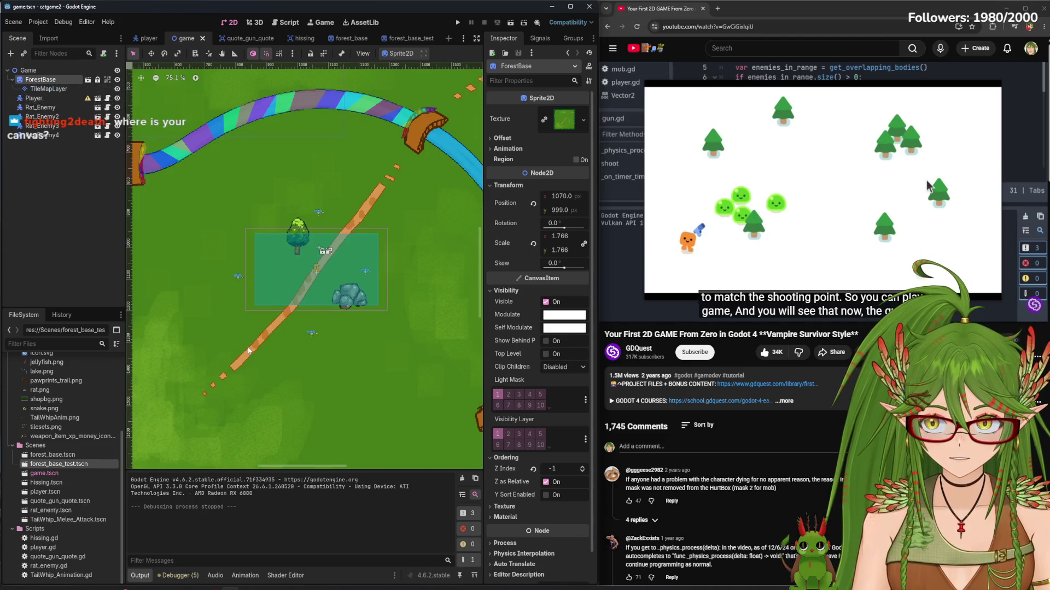
scroll(249, 350, "down", 5)
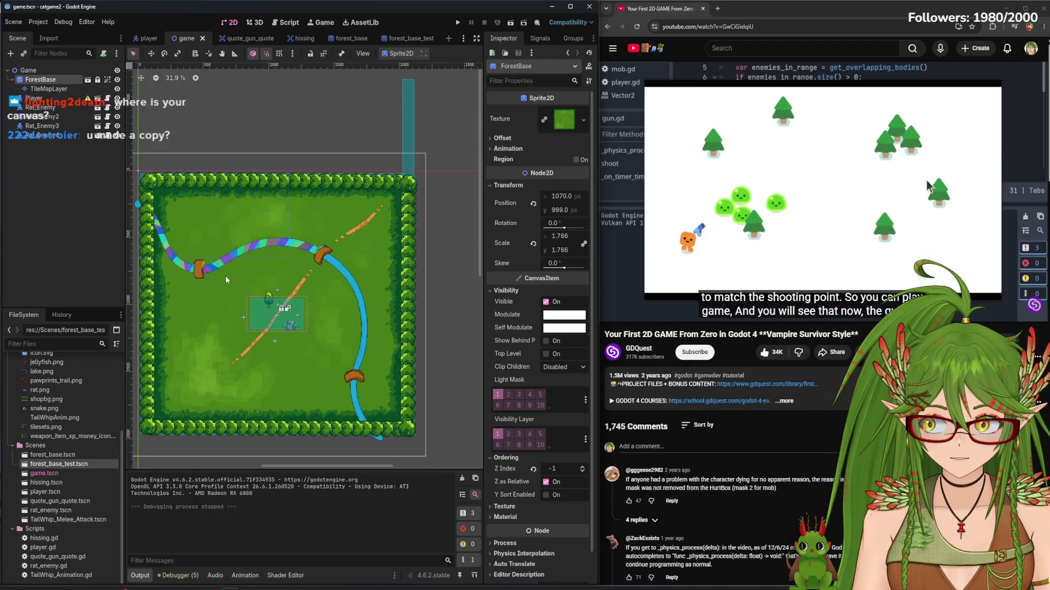
left_click(401, 38)
scroll(312, 257, "down", 2)
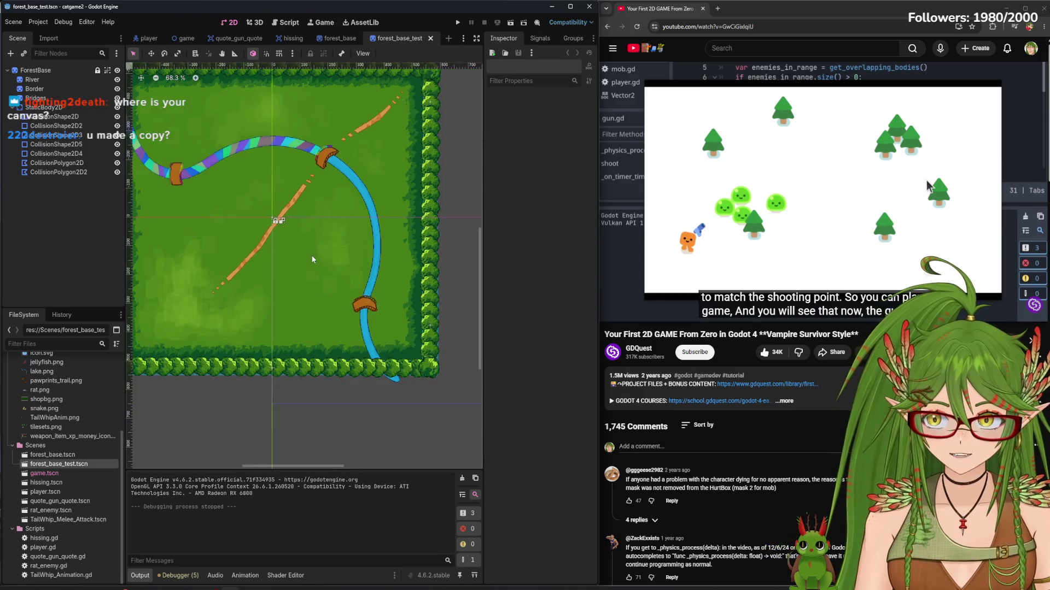
Look over the forest_base scene and its map sprite before removing the test file
right_click(93, 464)
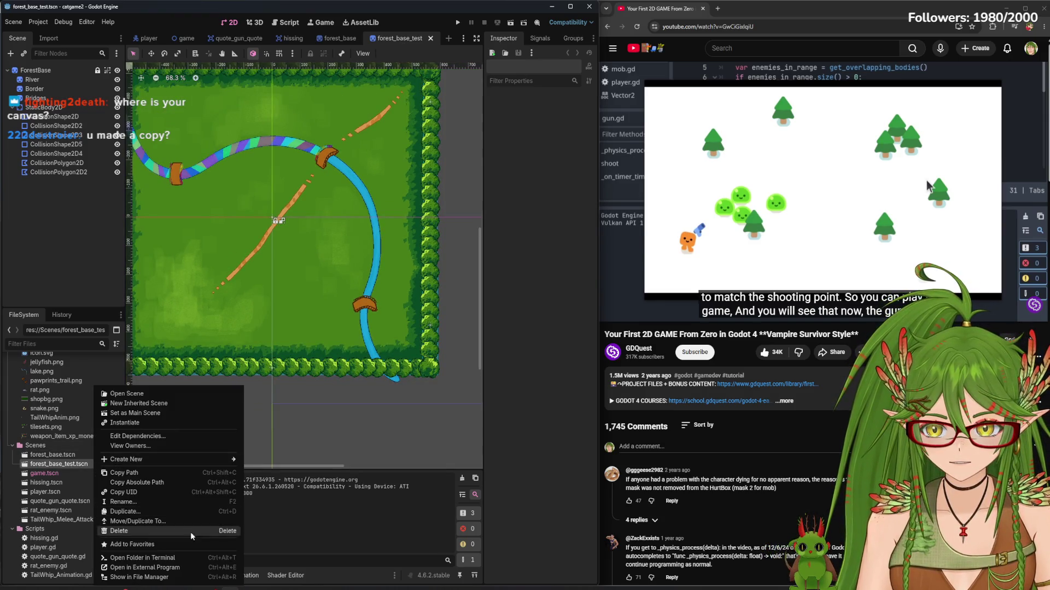
left_click(346, 42)
left_click(340, 38)
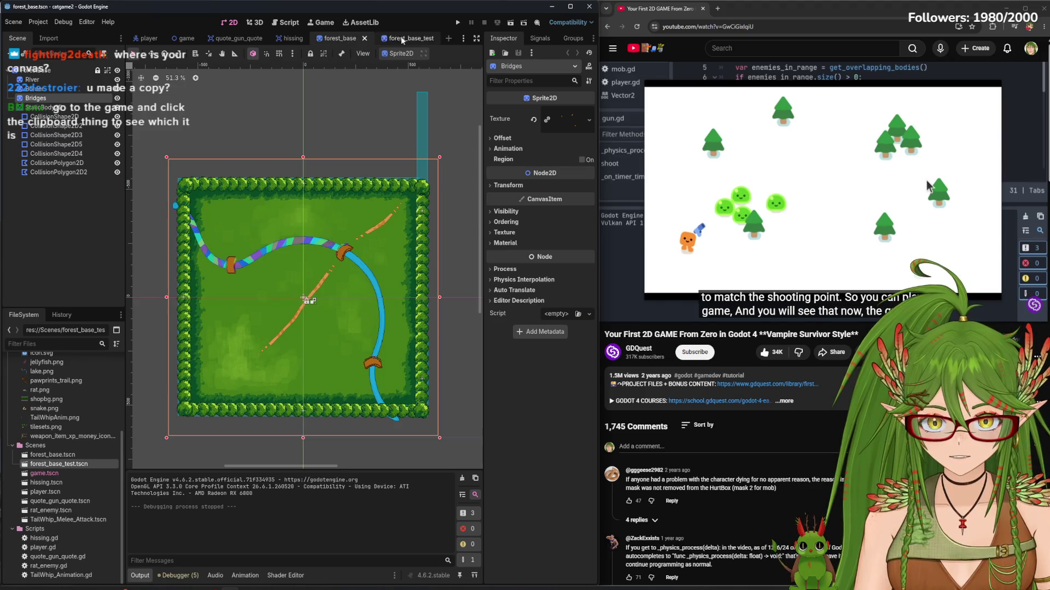
left_click(375, 39)
left_click(341, 38)
left_click(335, 254)
scroll(335, 254, "down", 5)
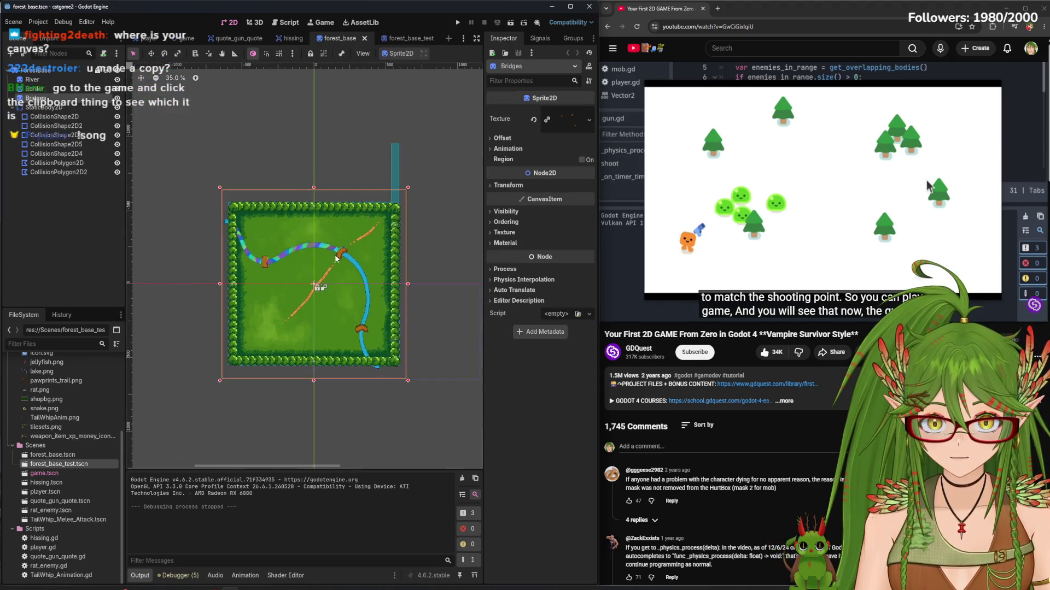
left_click(398, 53)
left_click(399, 38)
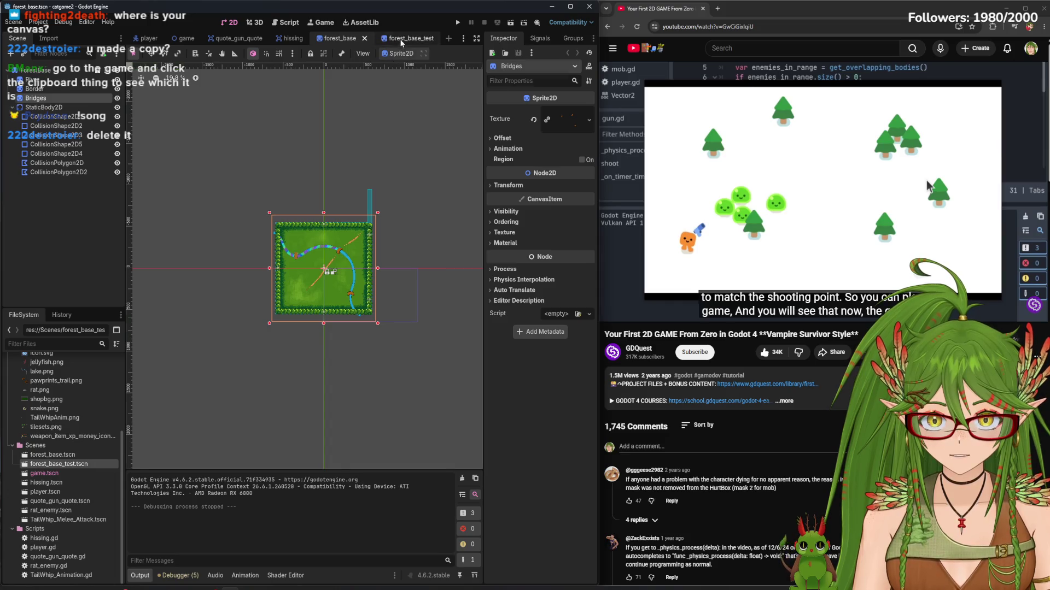
Delete forest_base_test.tscn from the Scenes folder and confirm the removal
left_click(399, 38)
scroll(346, 288, "down", 3)
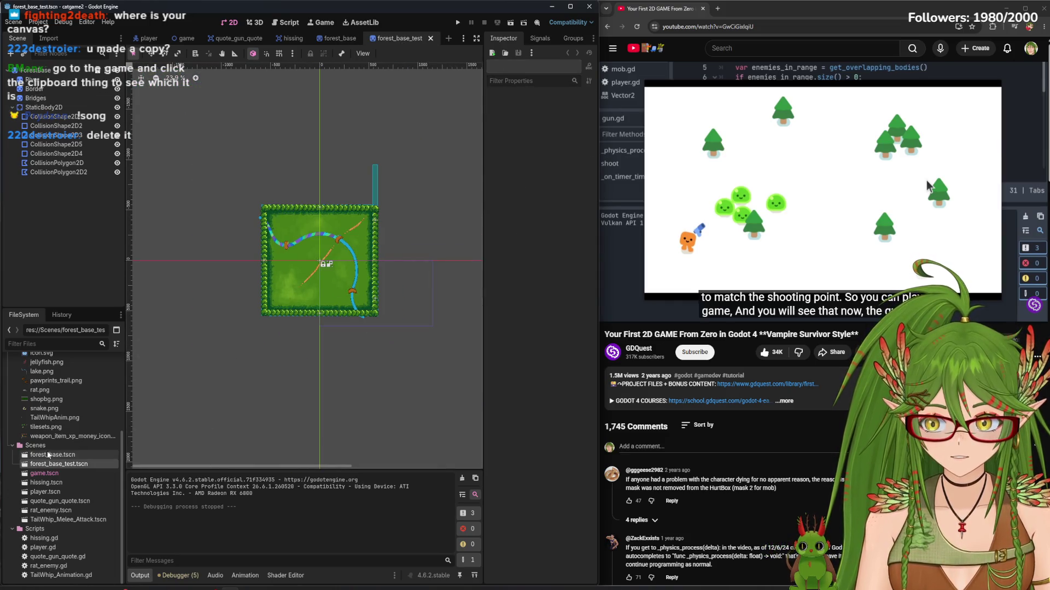
right_click(75, 464)
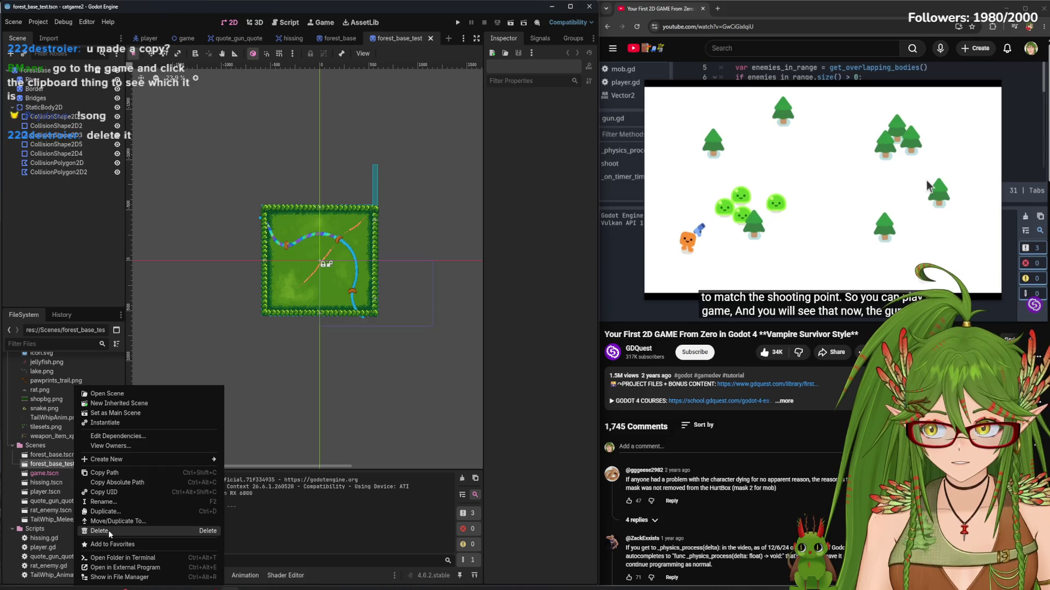
left_click(108, 530)
left_click(471, 347)
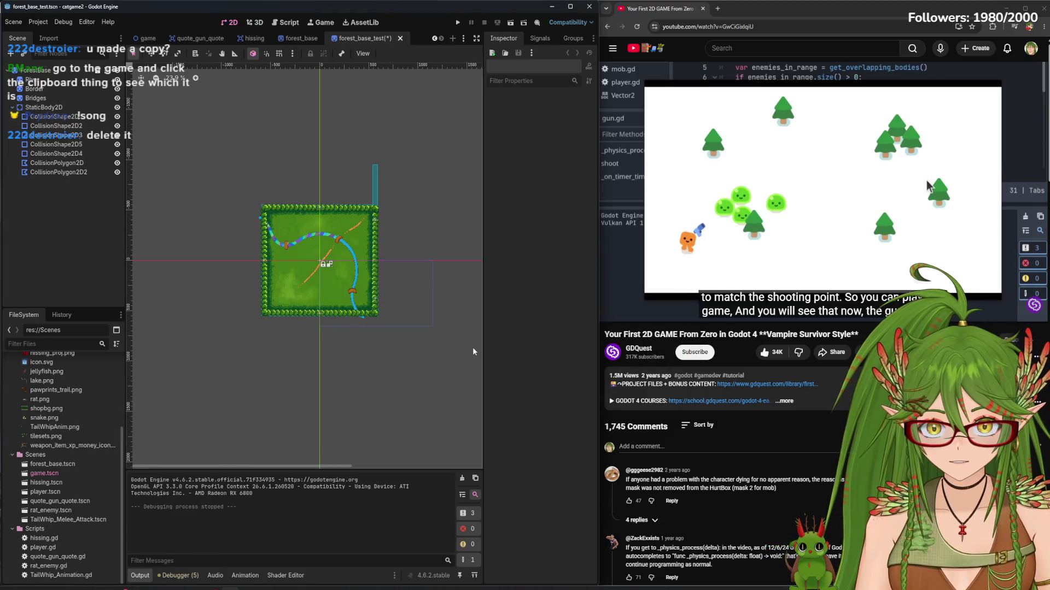
Close the forest_base_test tab with Don't Save and switch to forest_base
left_click(141, 37)
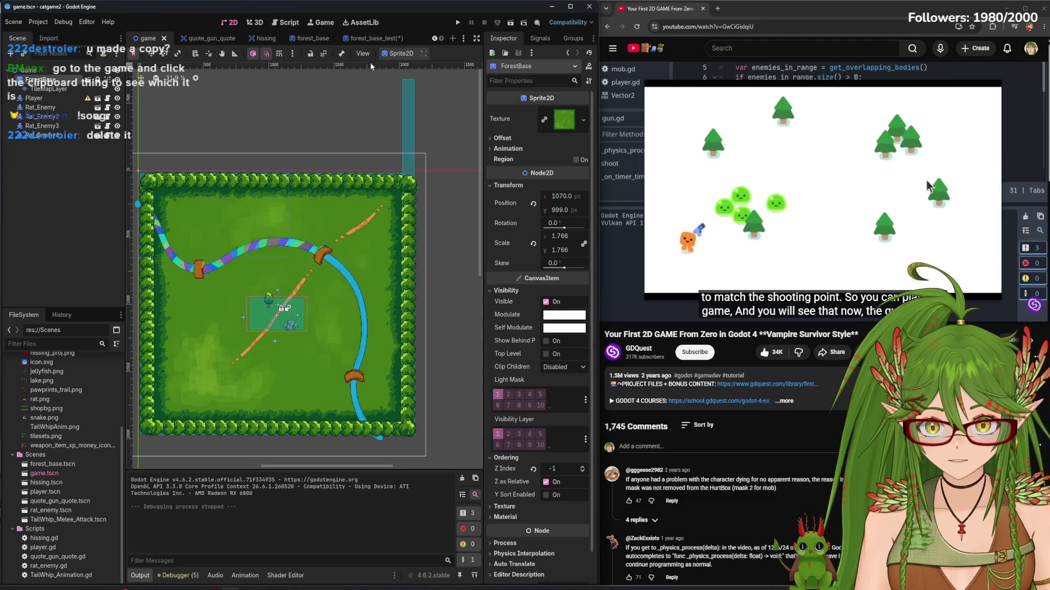
left_click(368, 39)
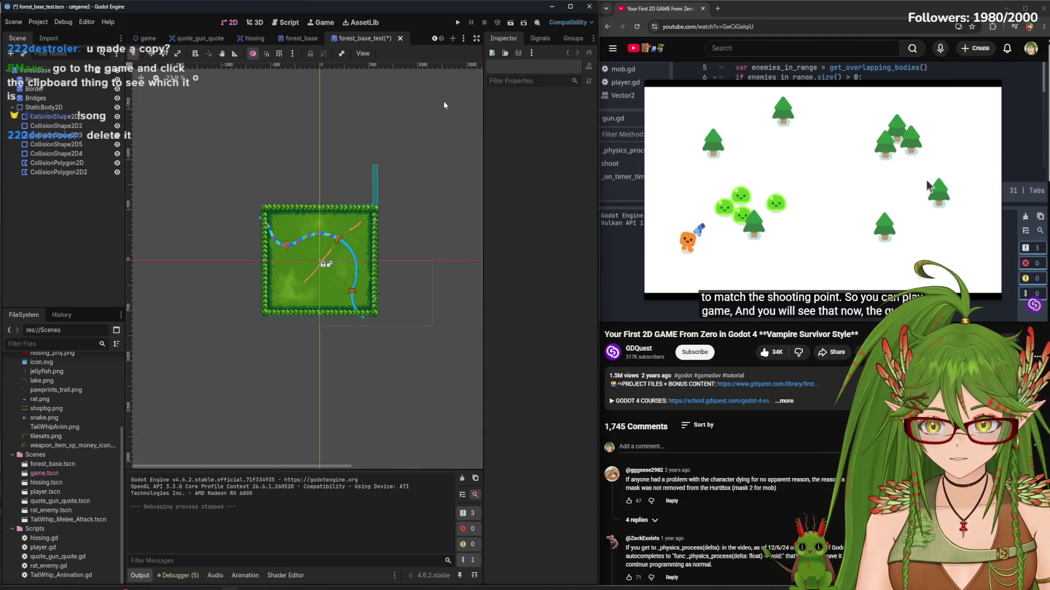
left_click(400, 38)
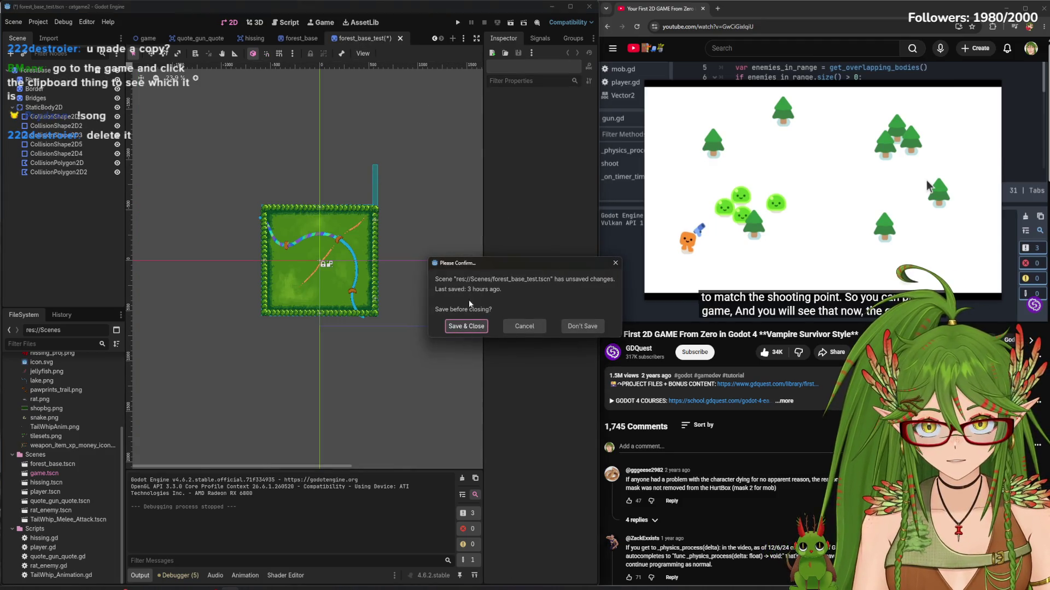
left_click(587, 327)
left_click(189, 37)
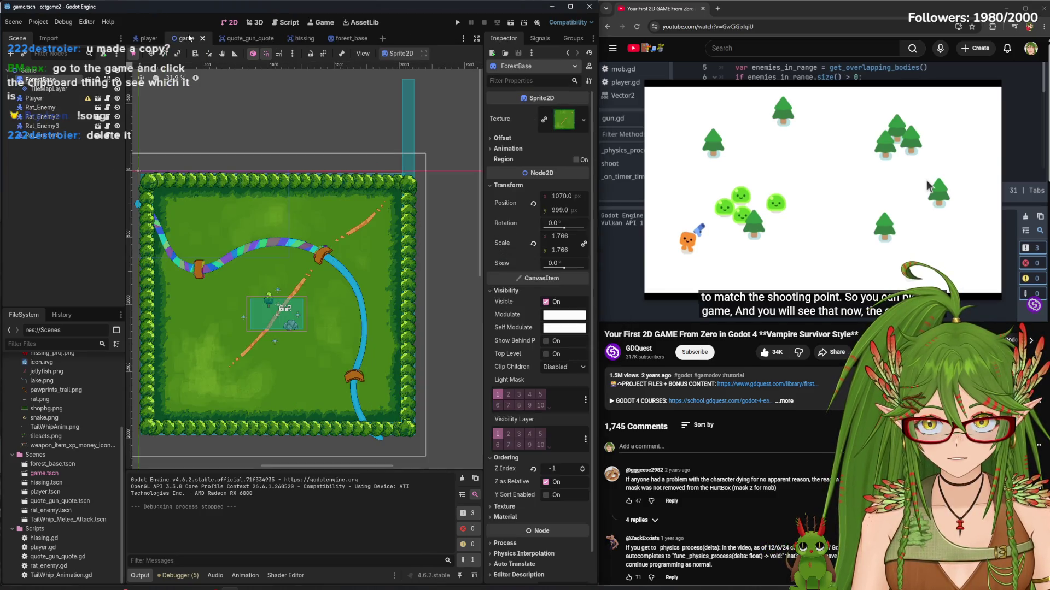
left_click(347, 38)
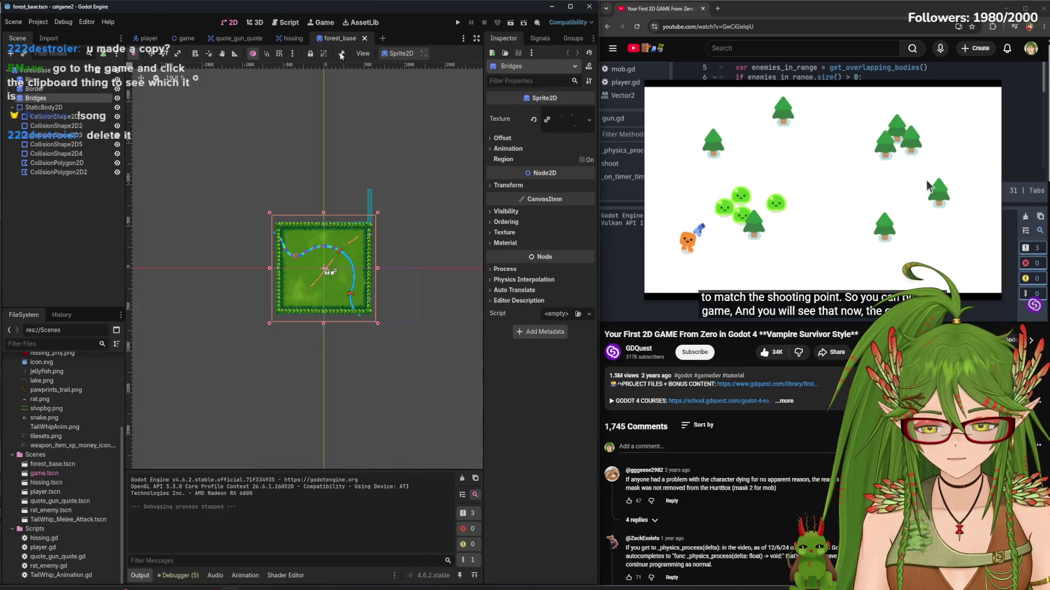
Focus the StaticBody2D, review its collision layer and mask, and check its CollisionShape2D
left_click(339, 254)
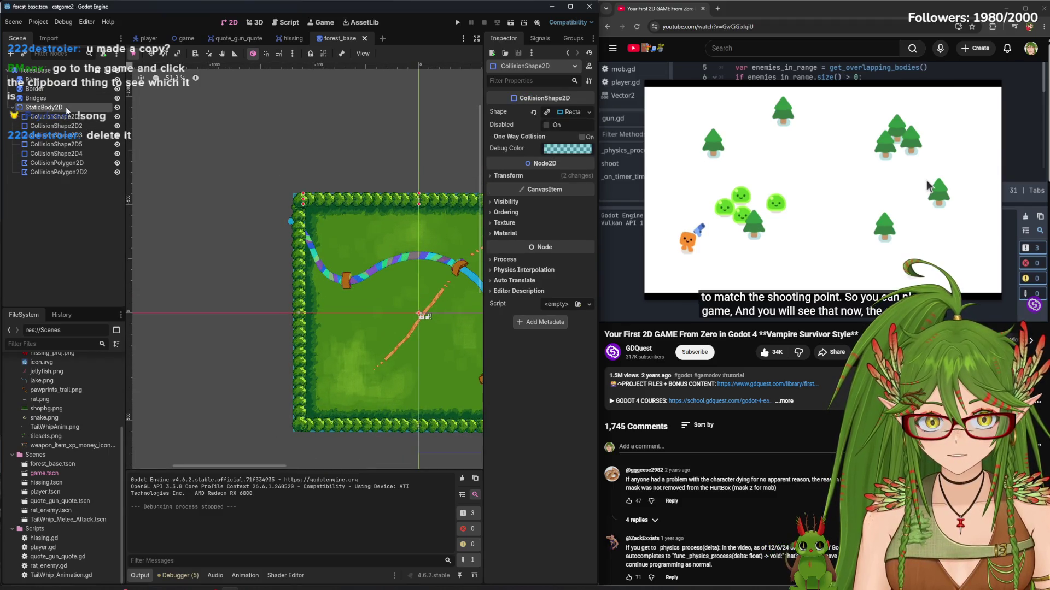
scroll(340, 256, "up", 3)
key("f")
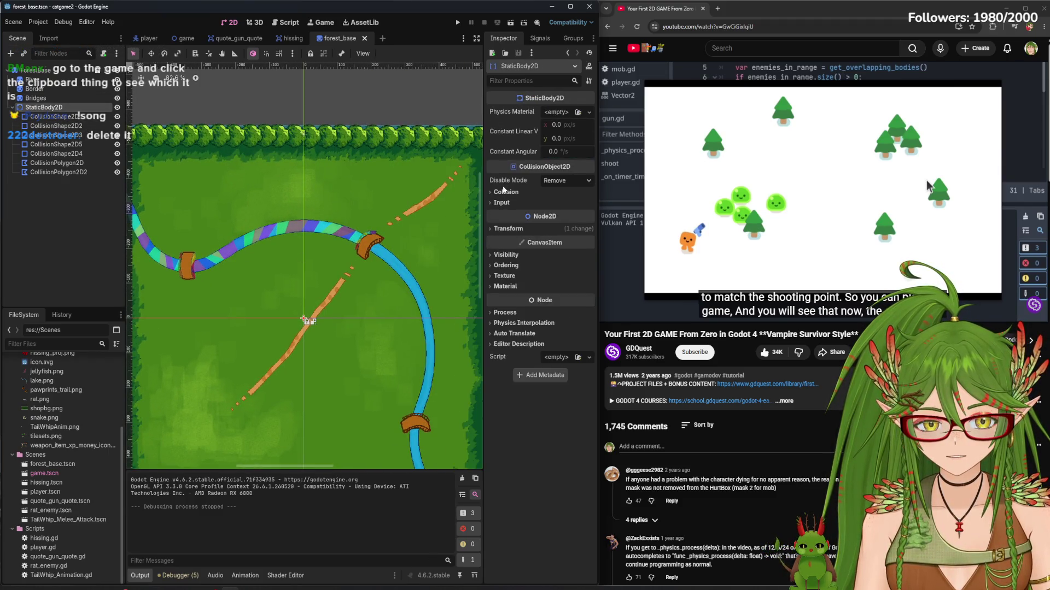
left_click(501, 193)
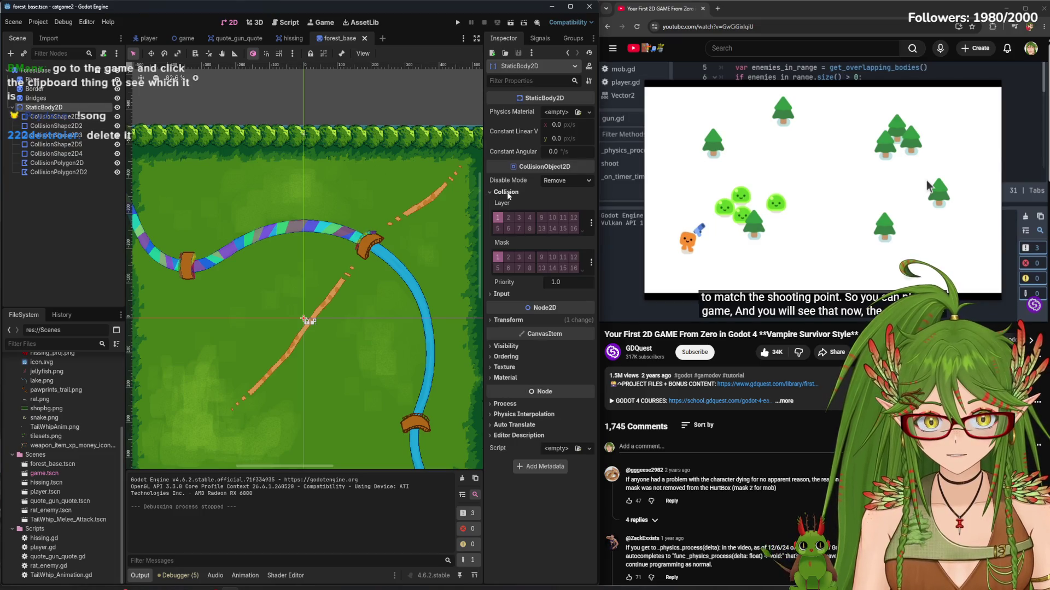
left_click(54, 117)
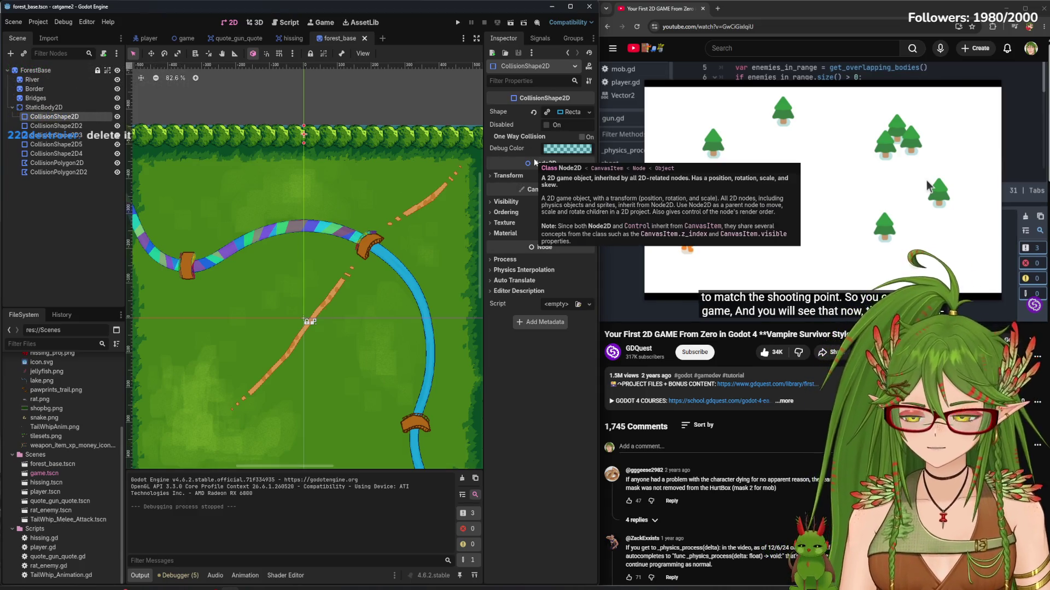
left_click(187, 37)
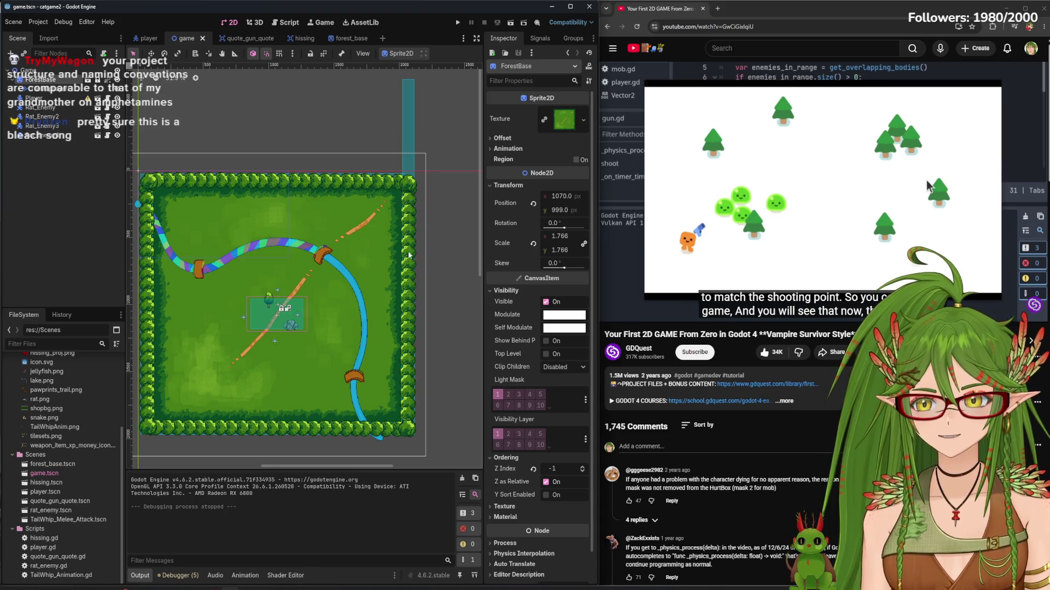
Inspect the Player node in the game scene, then move to player.tscn
left_click(41, 107)
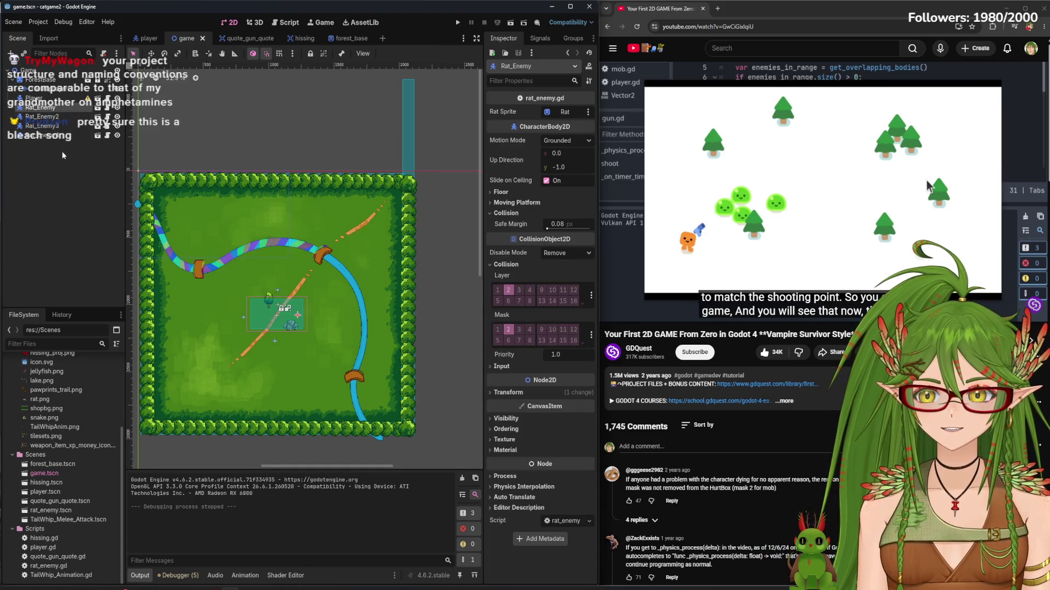
left_click(34, 98)
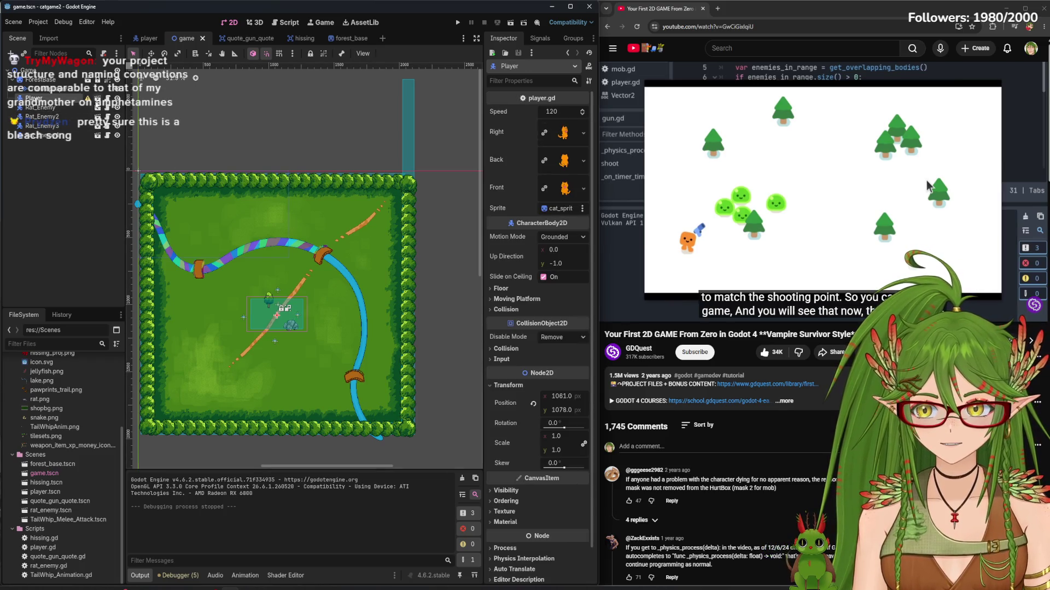
mouse_move(89, 102)
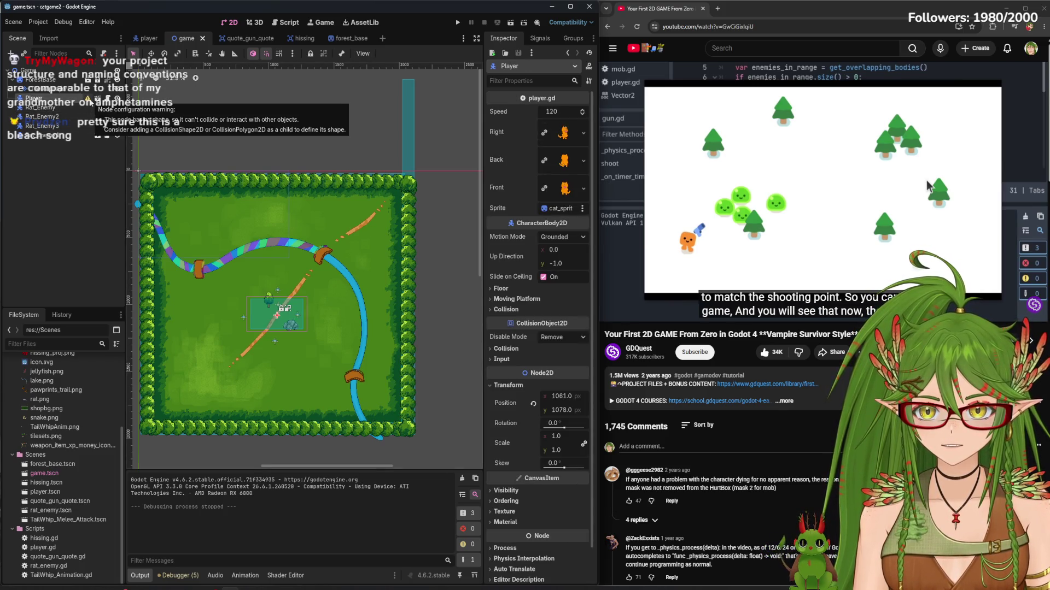
scroll(278, 315, "up", 15)
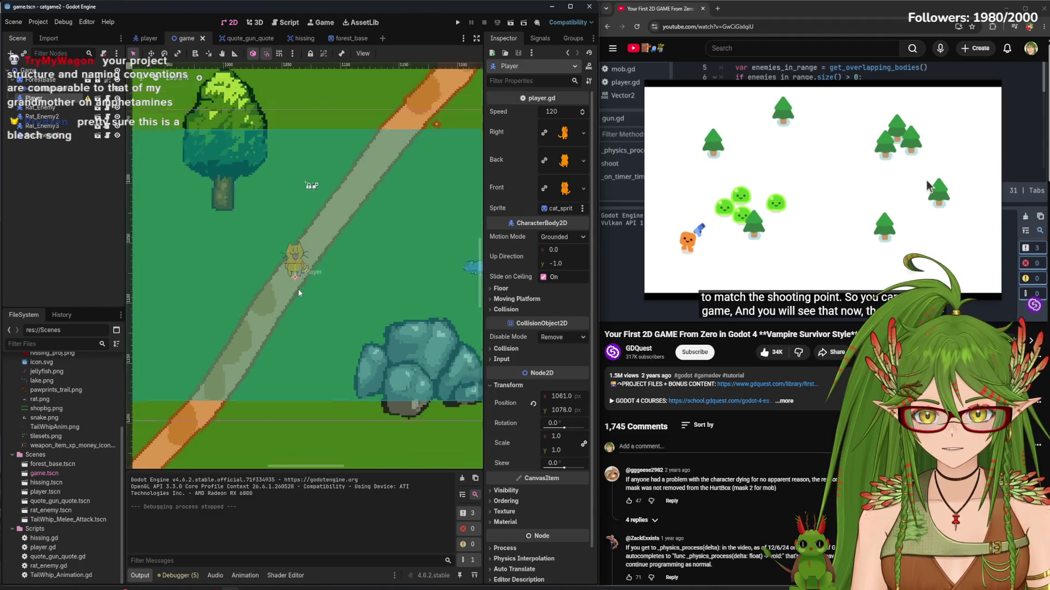
scroll(296, 286, "up", 5)
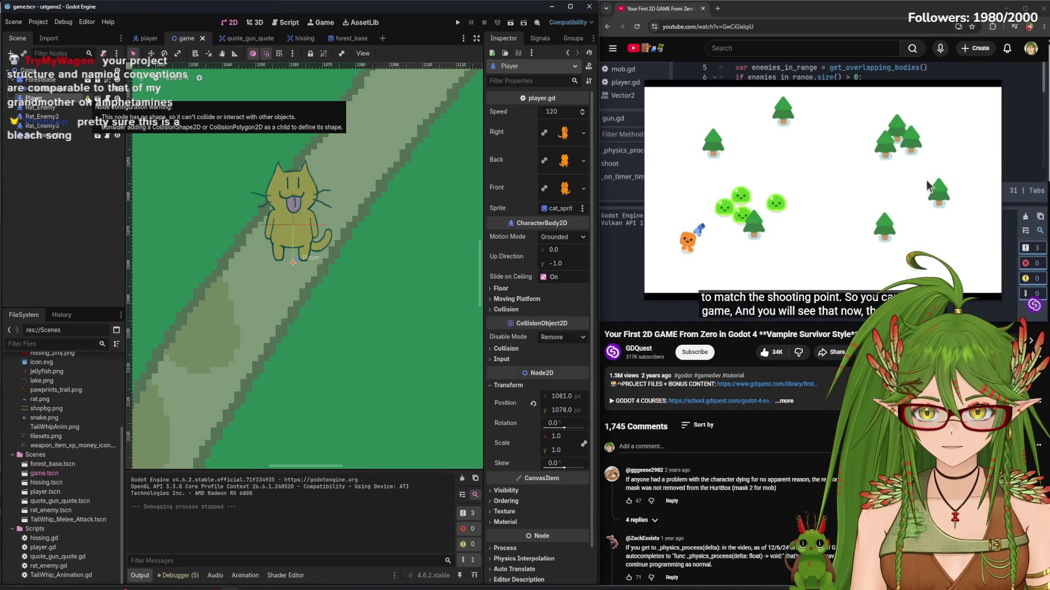
left_click(146, 39)
scroll(298, 253, "up", 5)
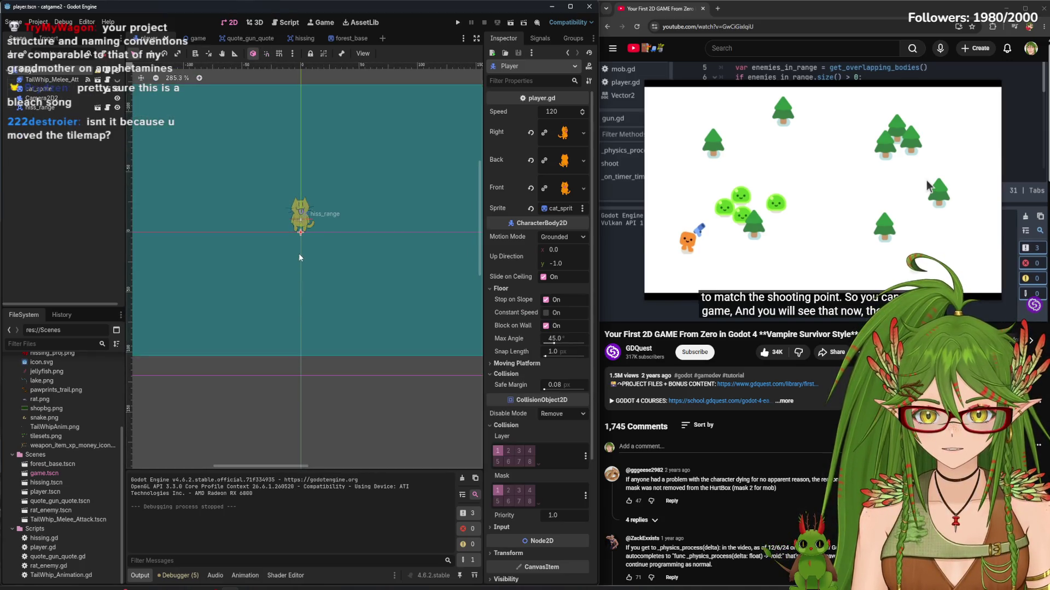
Hide the hiss_range area and zoom in on the cat sprite
left_click(53, 99)
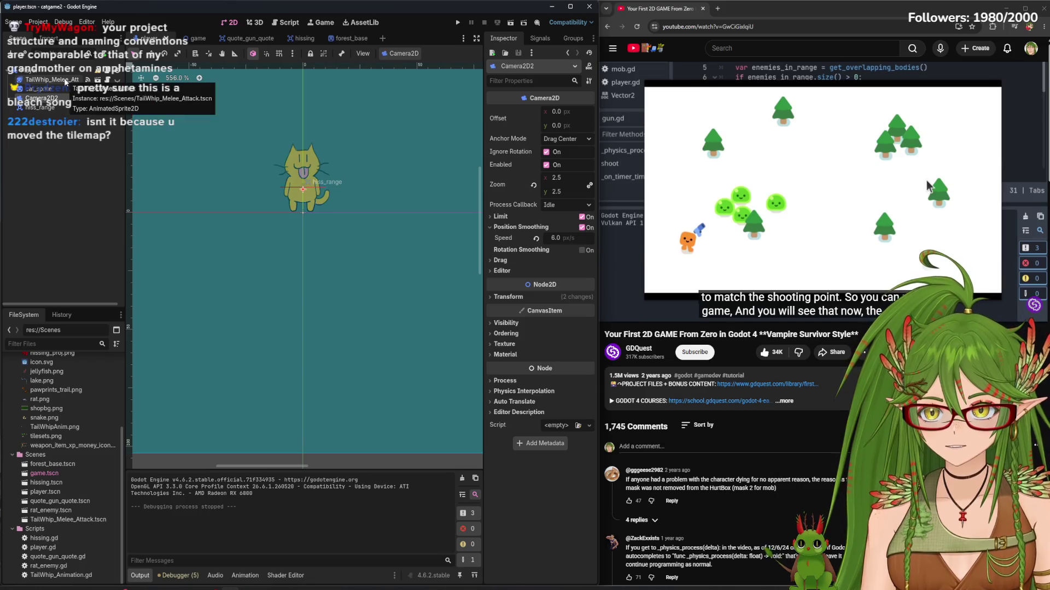
left_click(56, 108)
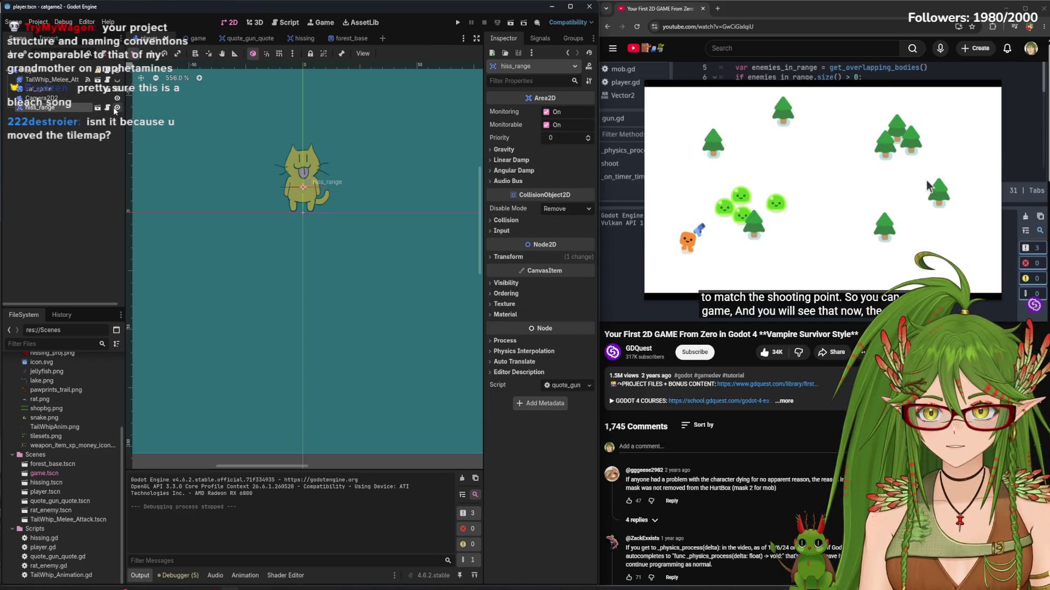
left_click(115, 107)
scroll(303, 196, "up", 4)
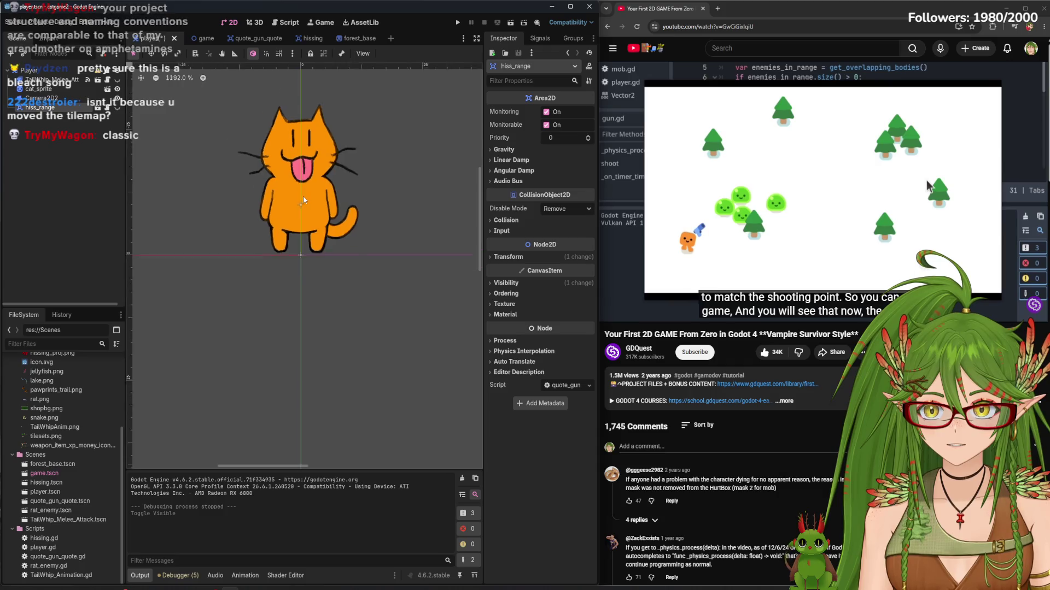
scroll(303, 196, "up", 1)
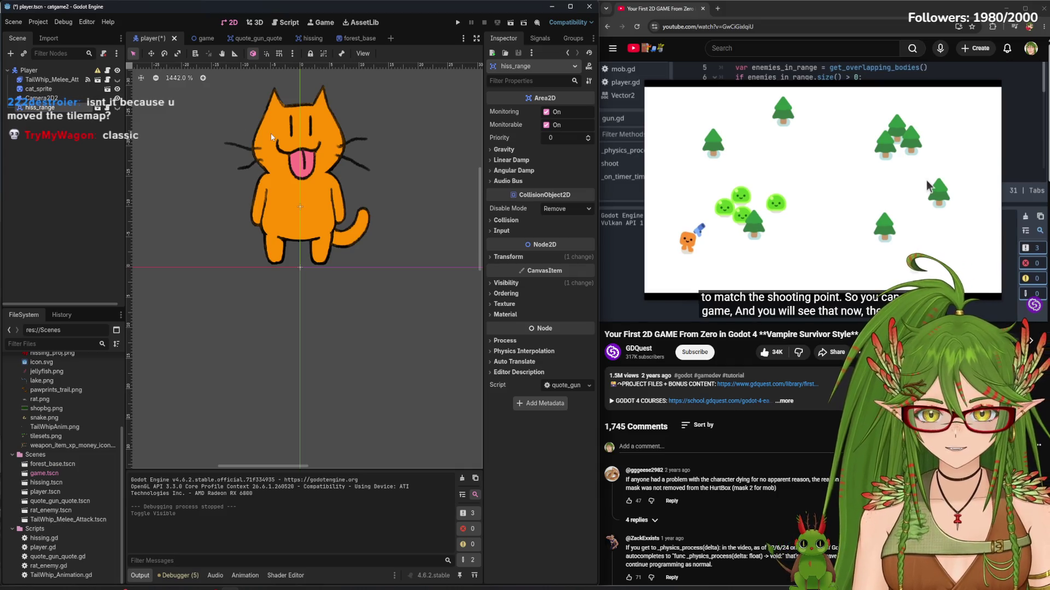
left_click(10, 54)
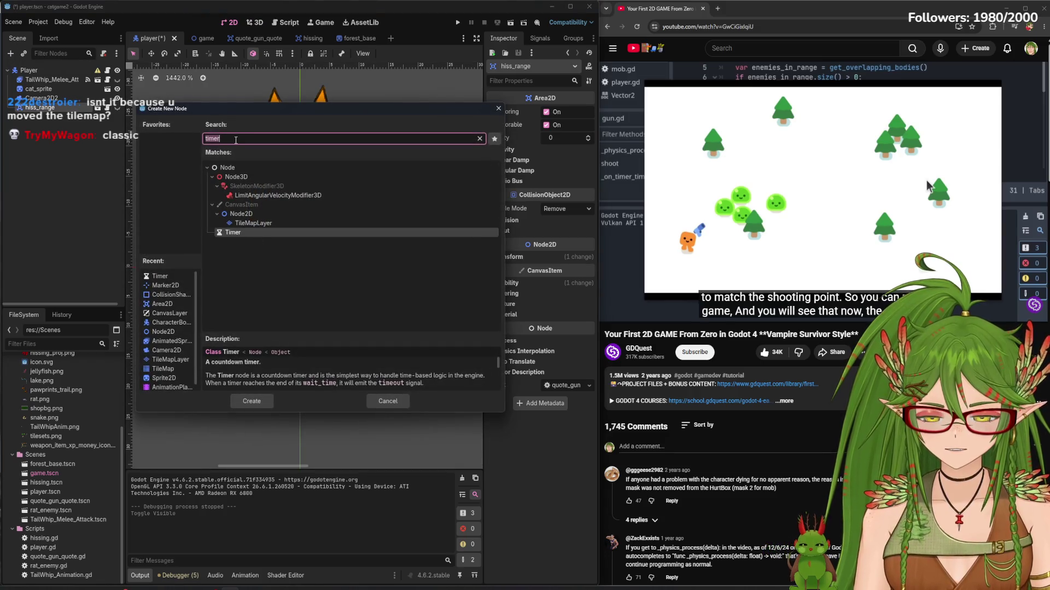
Add a CircleShape2D CollisionShape2D under Player, shrunk over the cat's lower body
type("colls")
left_click(314, 205)
left_click(268, 400)
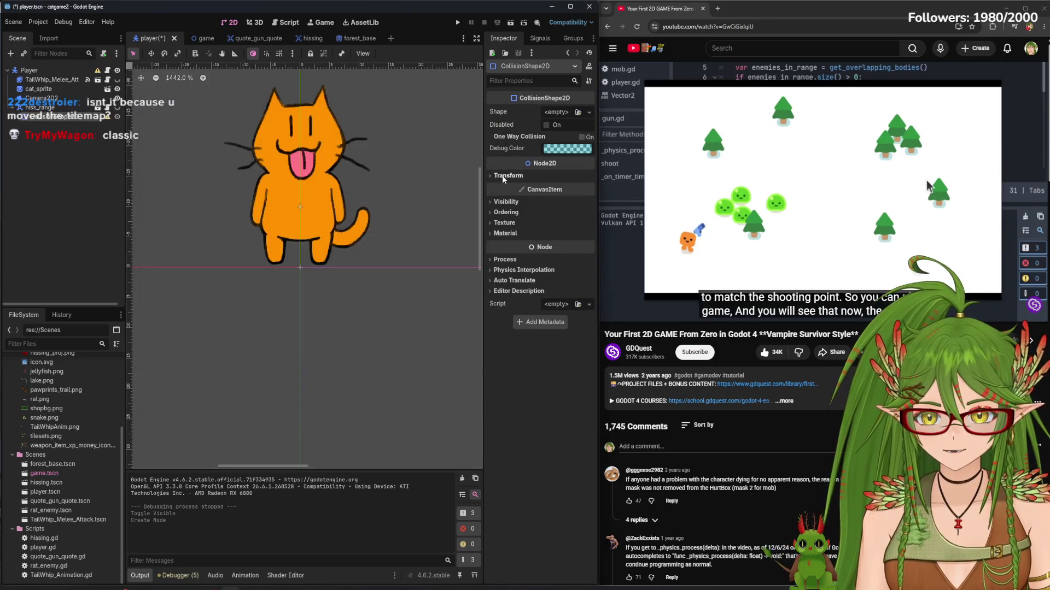
left_click(578, 111)
left_click(529, 165)
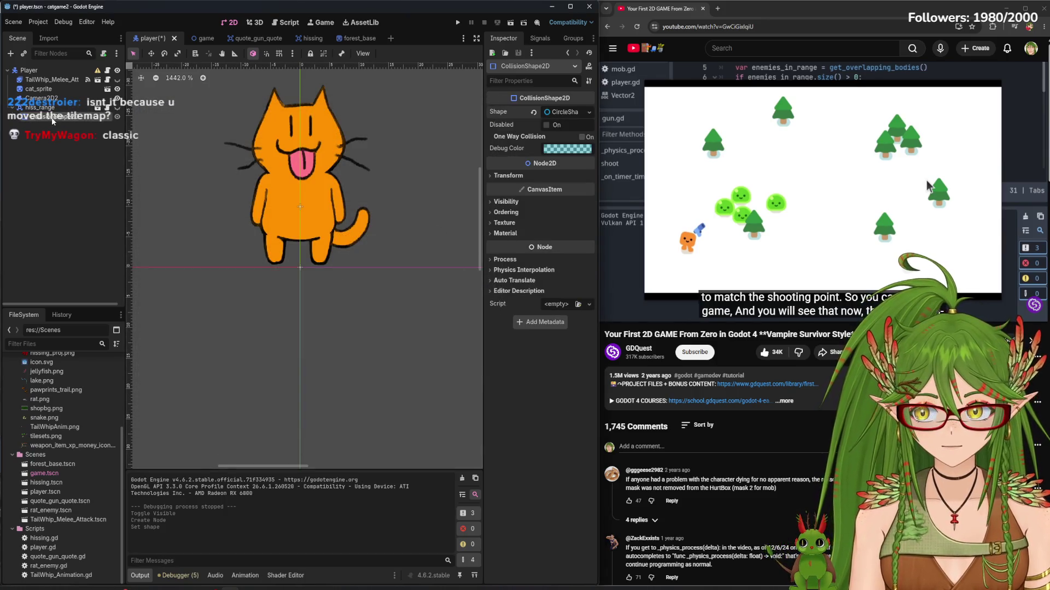
left_click_drag(50, 120, 32, 71)
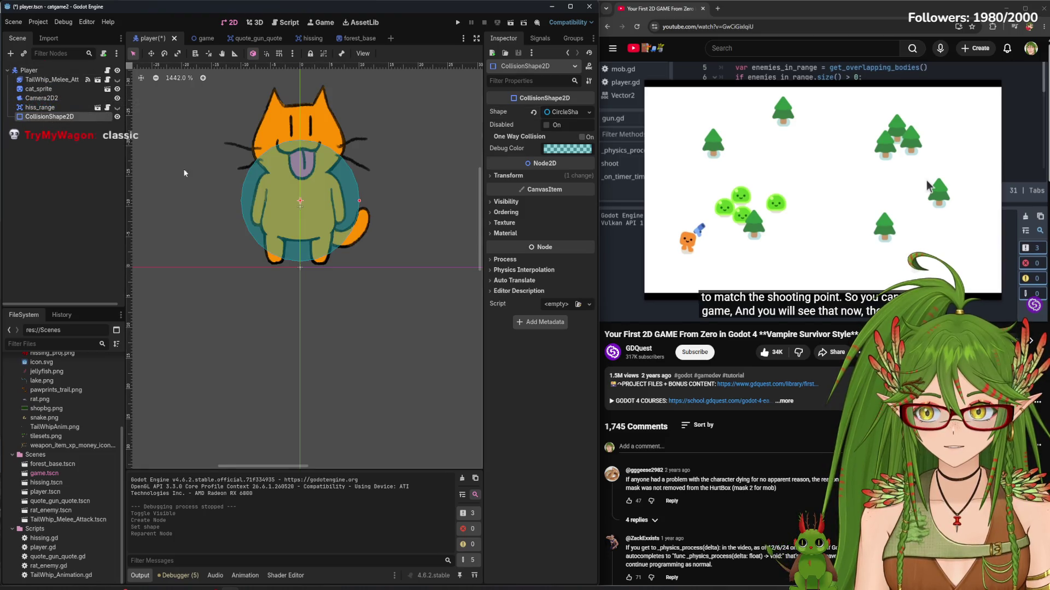
left_click_drag(354, 204, 322, 220)
Save the player scene and playtest walking the cat toward the tree
key("ctrl+s")
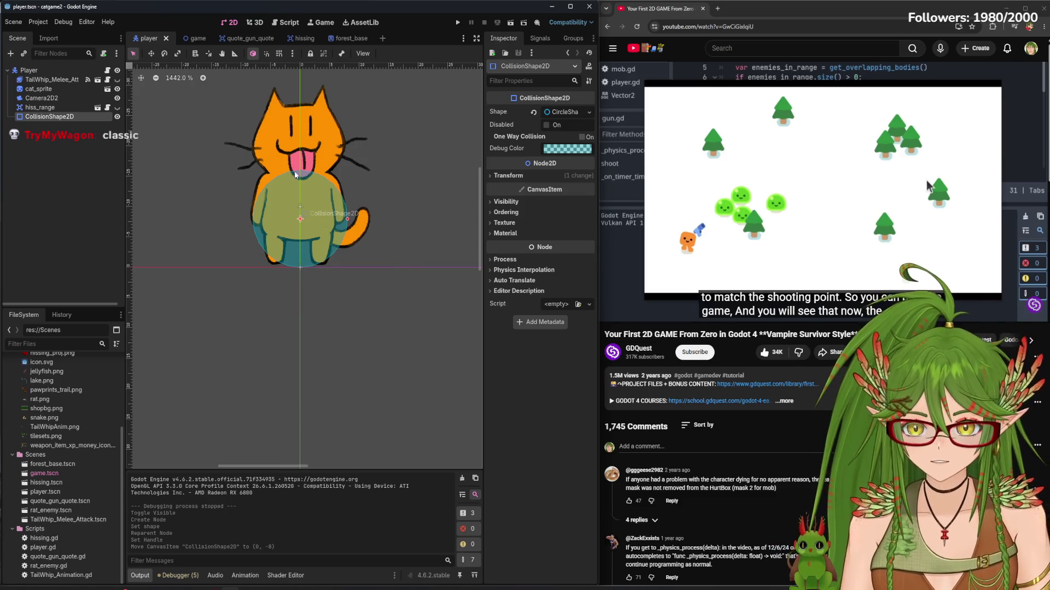
left_click(458, 22)
key("a")
key("w")
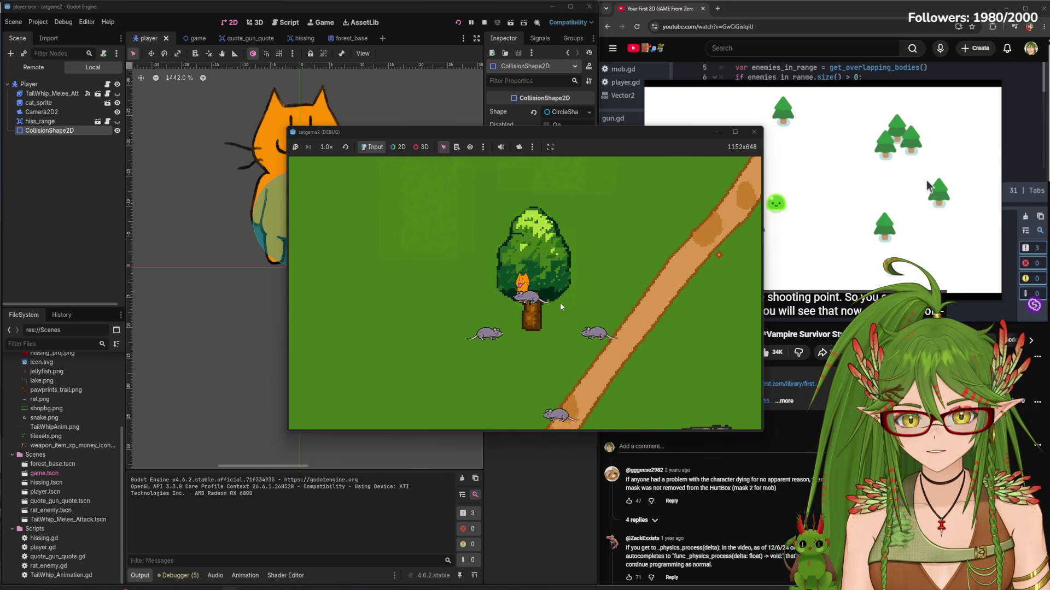
Playtest walking the cat right and up-left around the tree, then stop
key("d")
key("w")
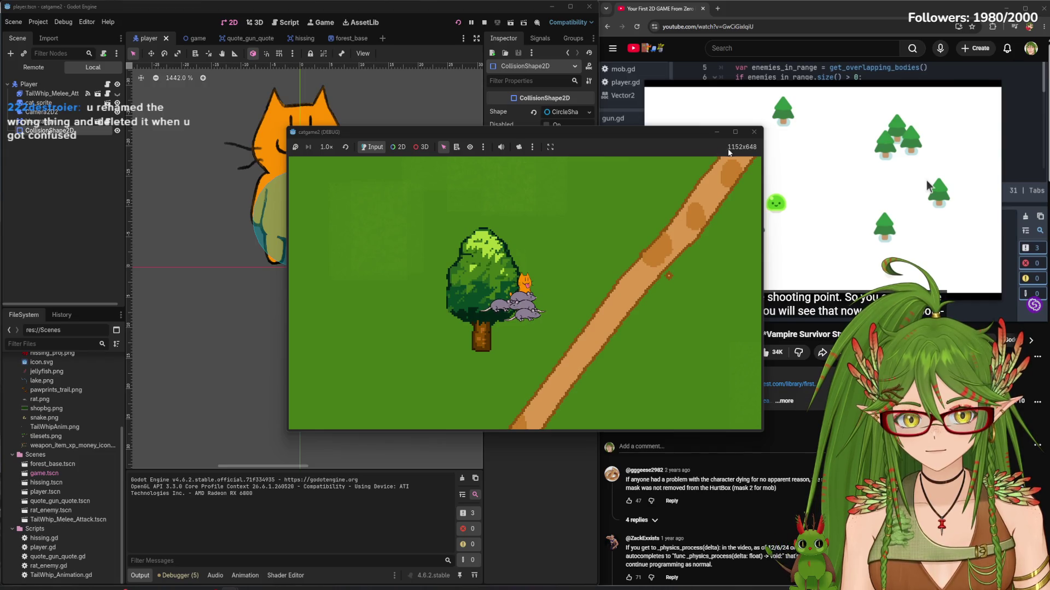
key("a")
key("w")
left_click(754, 132)
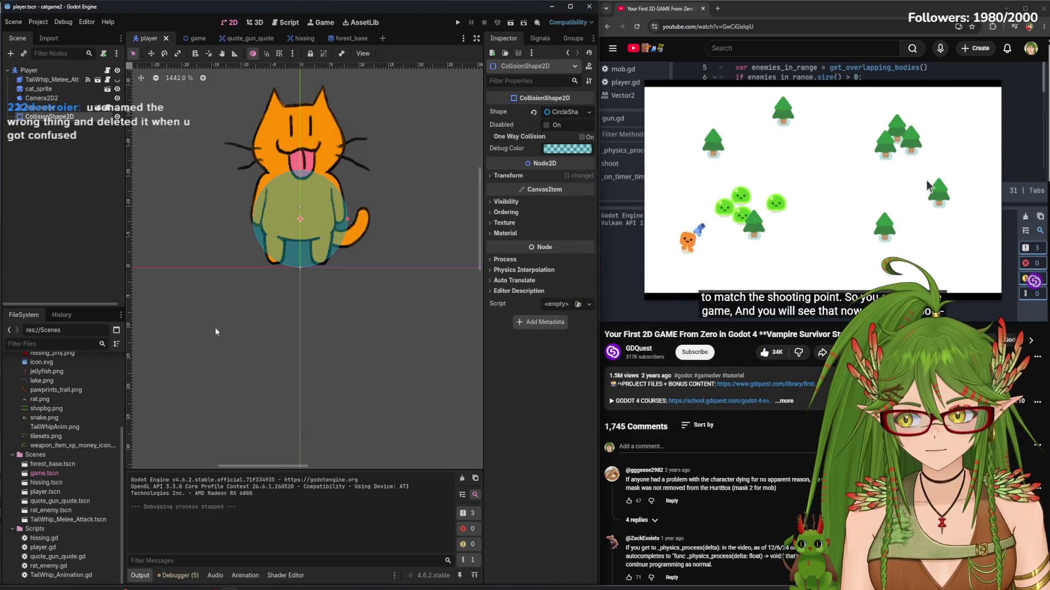
Move the collision shape to be Player's first child and run a quick test
left_click(121, 222)
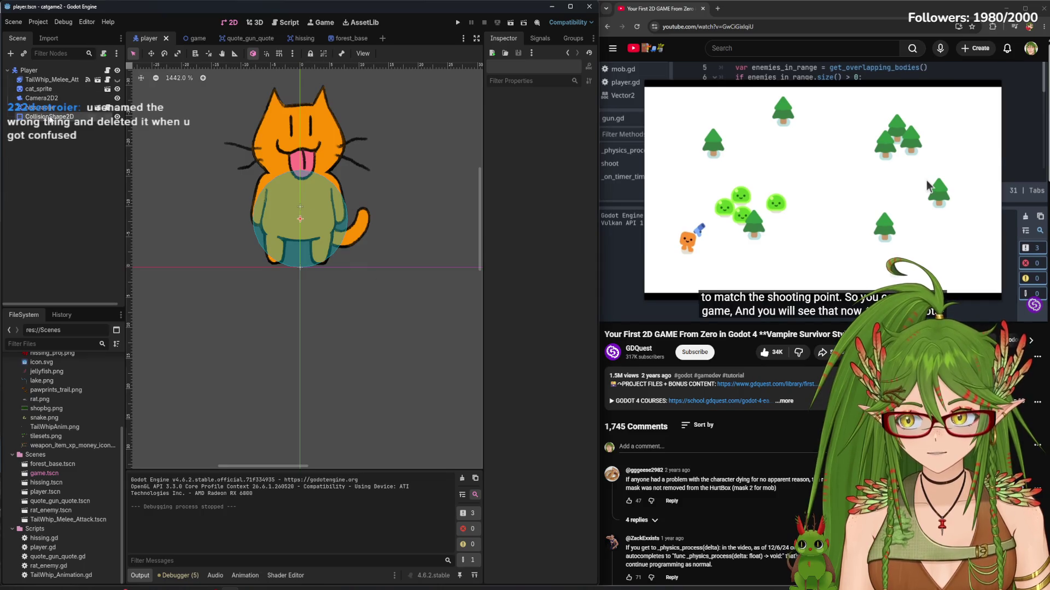
left_click(59, 118)
left_click_drag(57, 125, 41, 76)
left_click(459, 23)
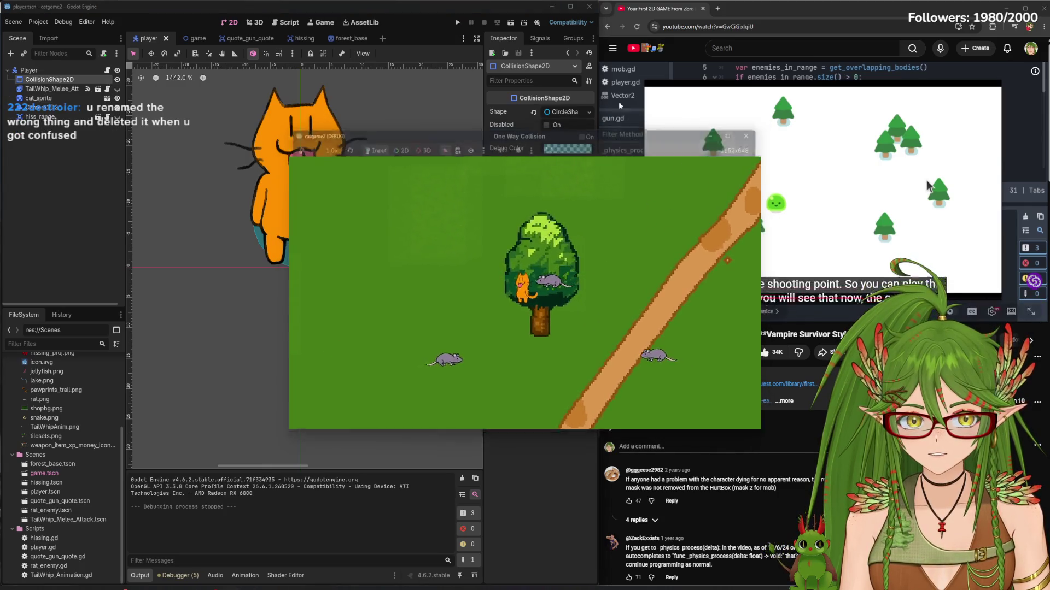
left_click(754, 132)
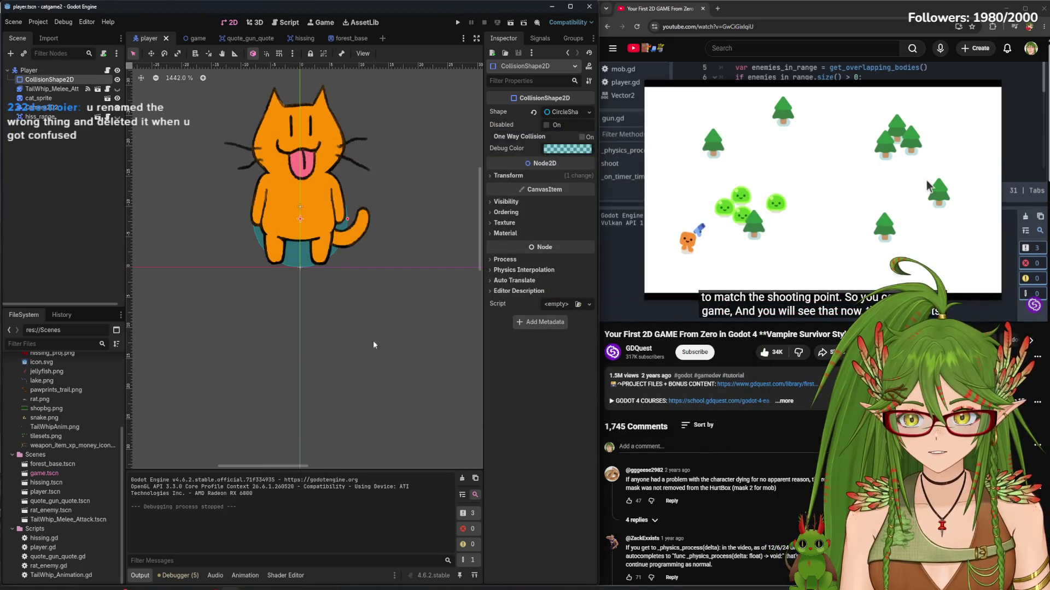
Enable Y Sort on the collision shape and playtest walking the cat into the tree
left_click(507, 176)
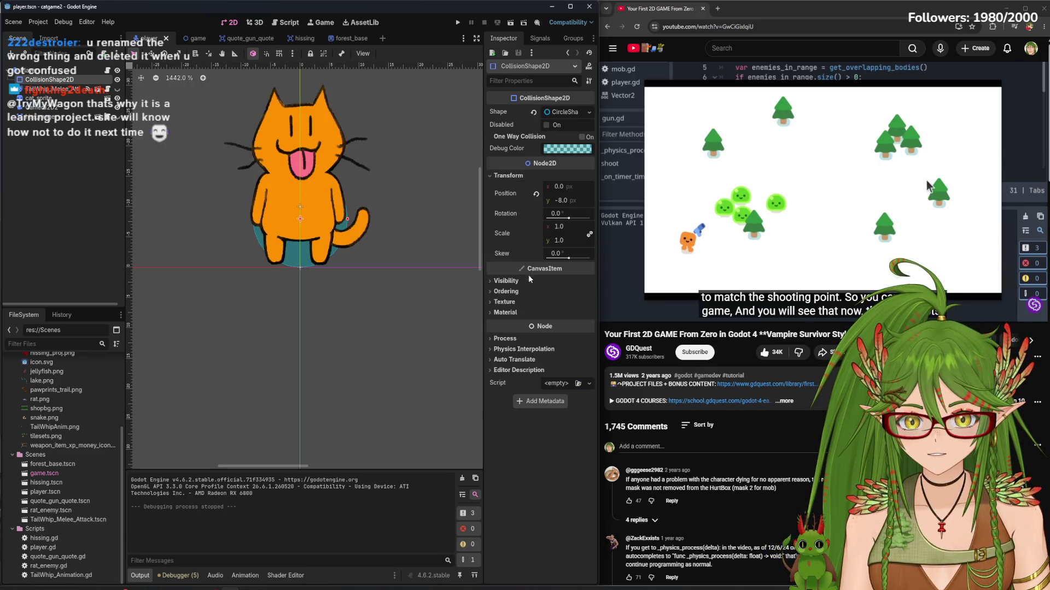
left_click(511, 280)
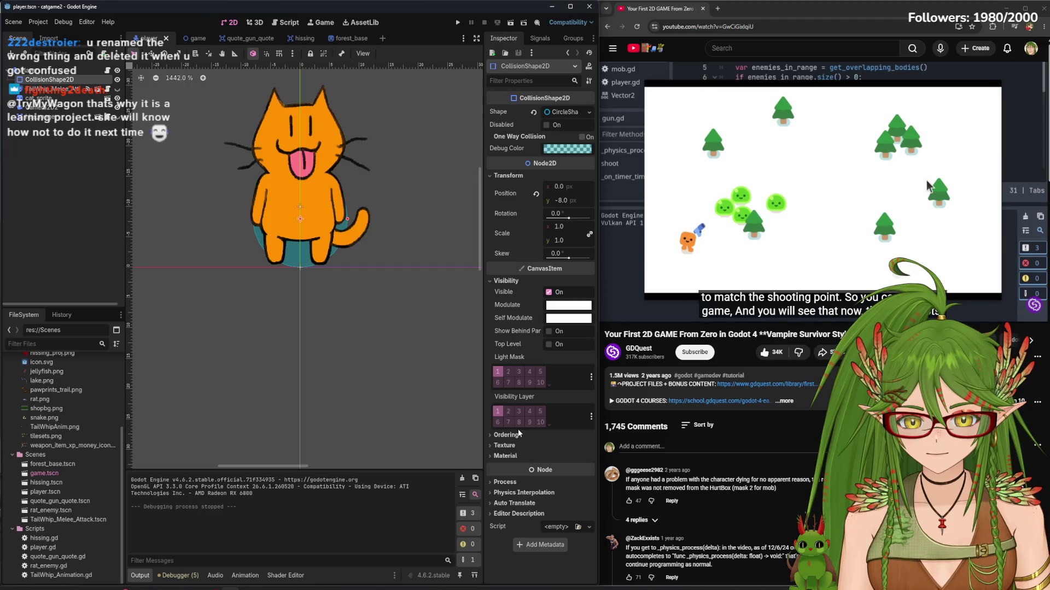
left_click(504, 435)
left_click(561, 478)
key("F5")
key("w+a")
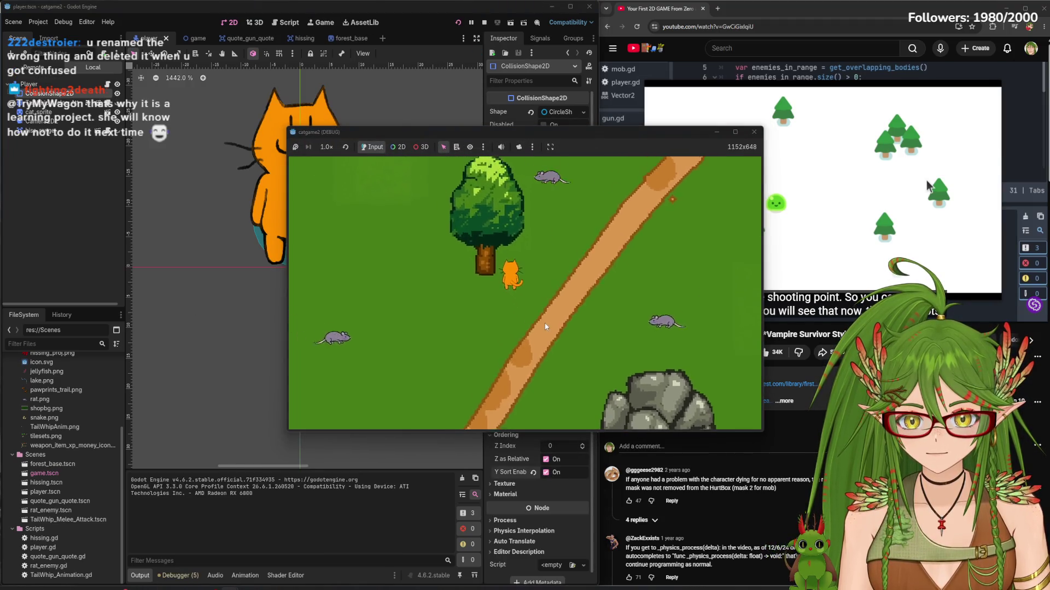
key("w")
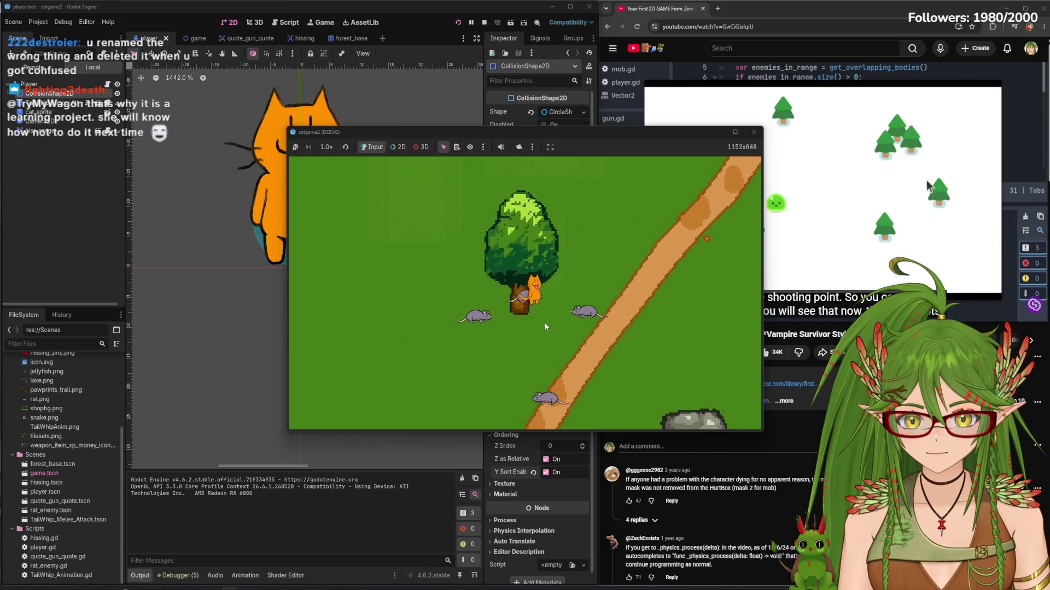
key("d")
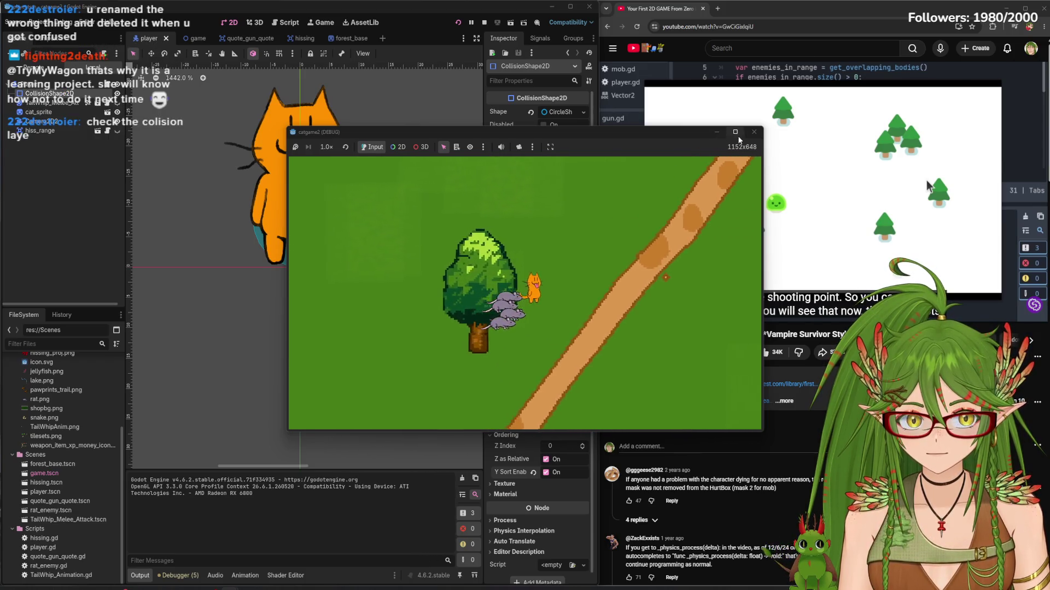
left_click(754, 132)
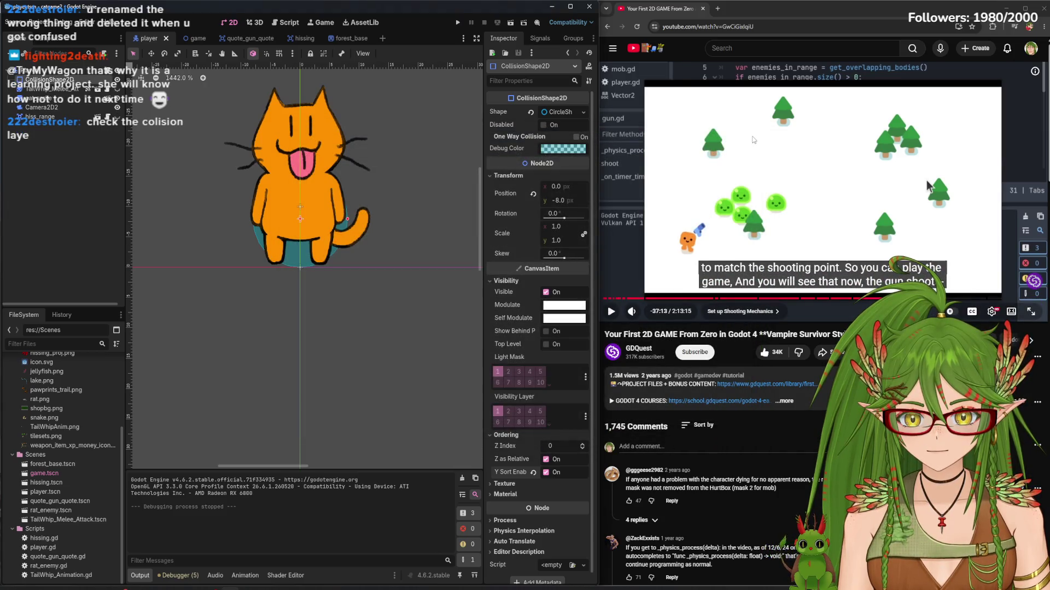
Turn off Y sorting on the collision shape and turn it on for the Player node
left_click(34, 72)
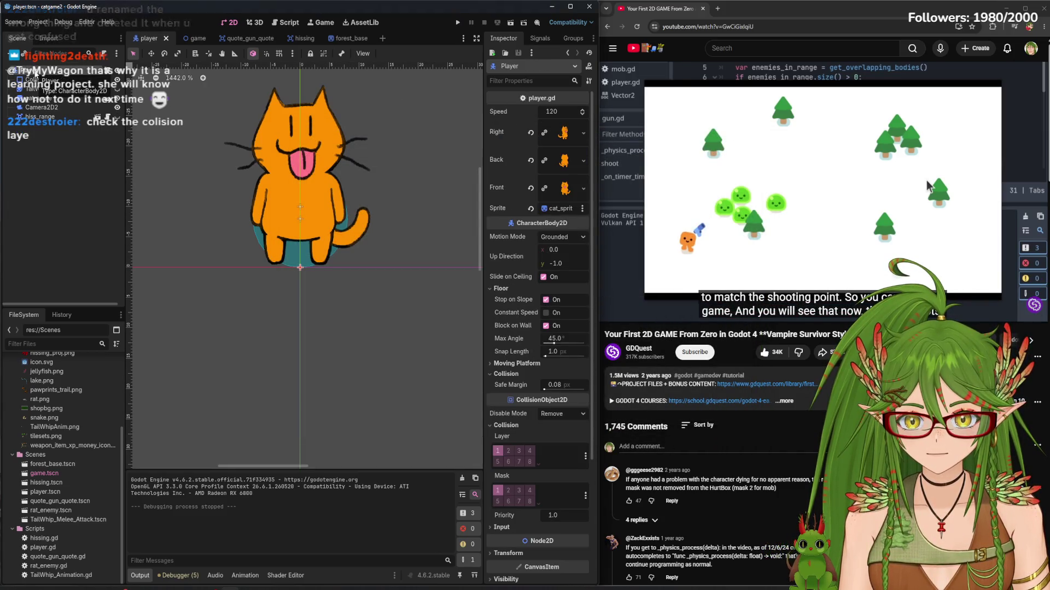
scroll(500, 419, "down", 5)
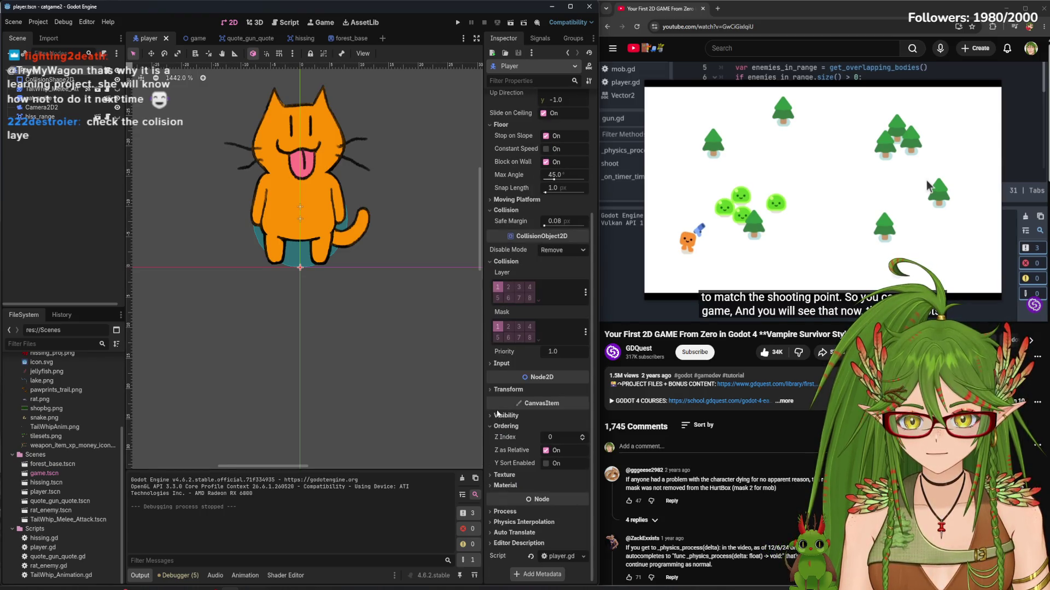
left_click(46, 79)
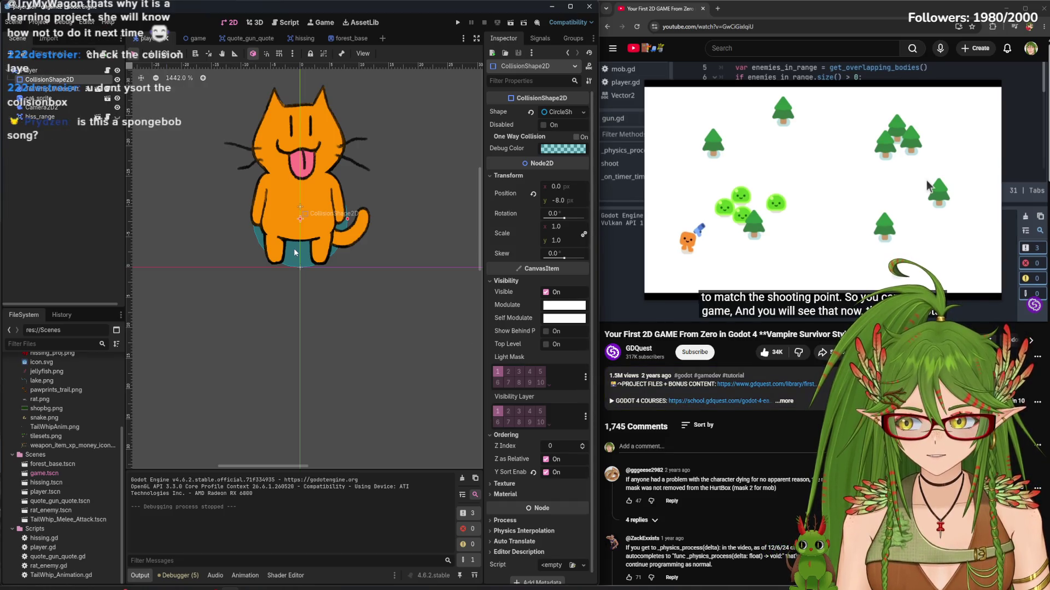
left_click(557, 476)
left_click(41, 71)
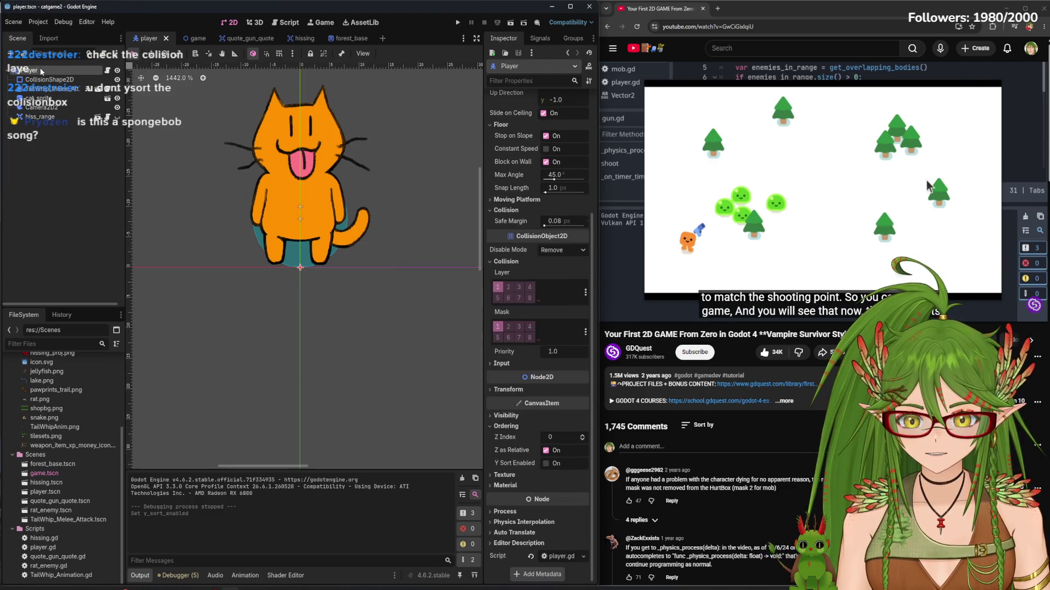
left_click(546, 463)
Run the game and move the cat left and right
key("F5")
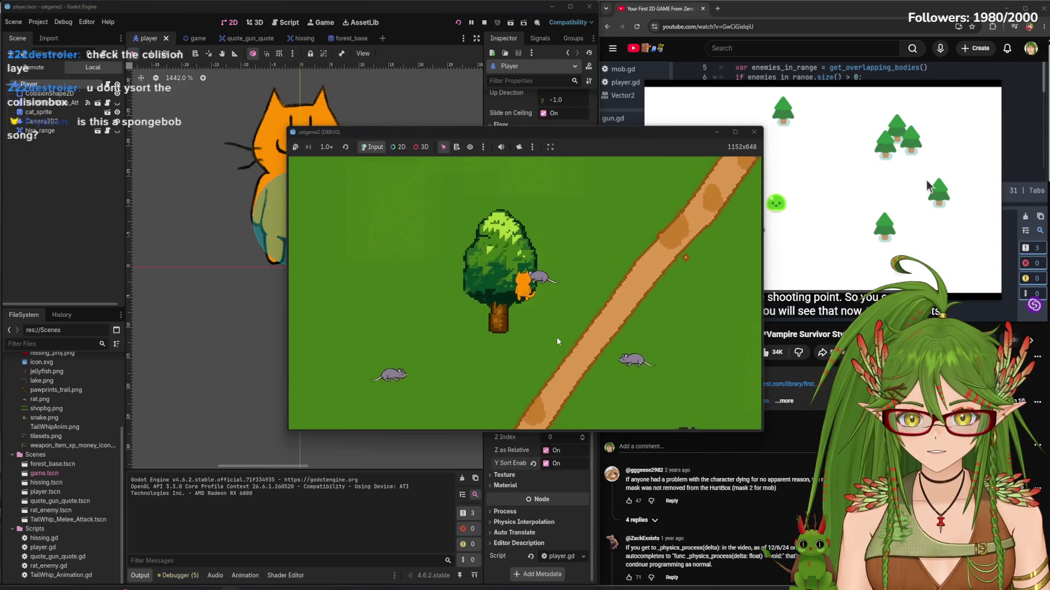
key("Left")
key("Right")
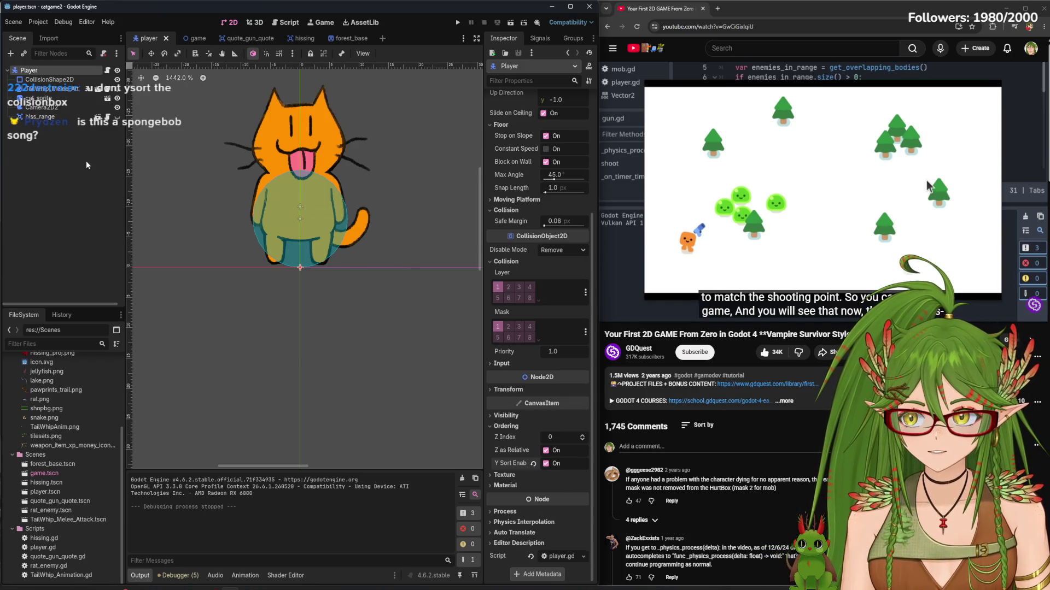
Back in the player scene, disable Y sorting on the Player and save the scene
left_click(295, 38)
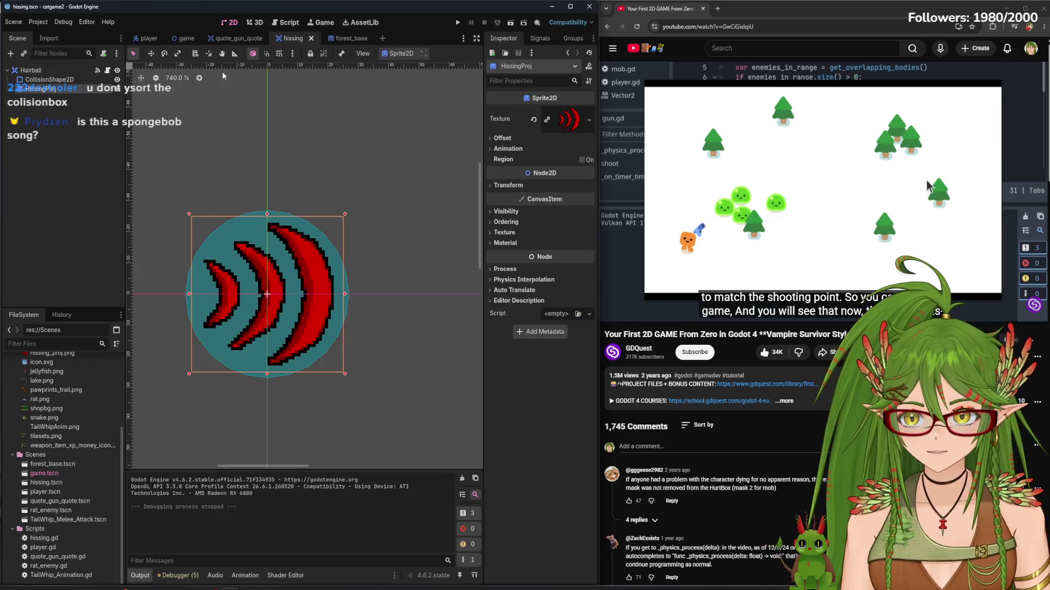
left_click(145, 38)
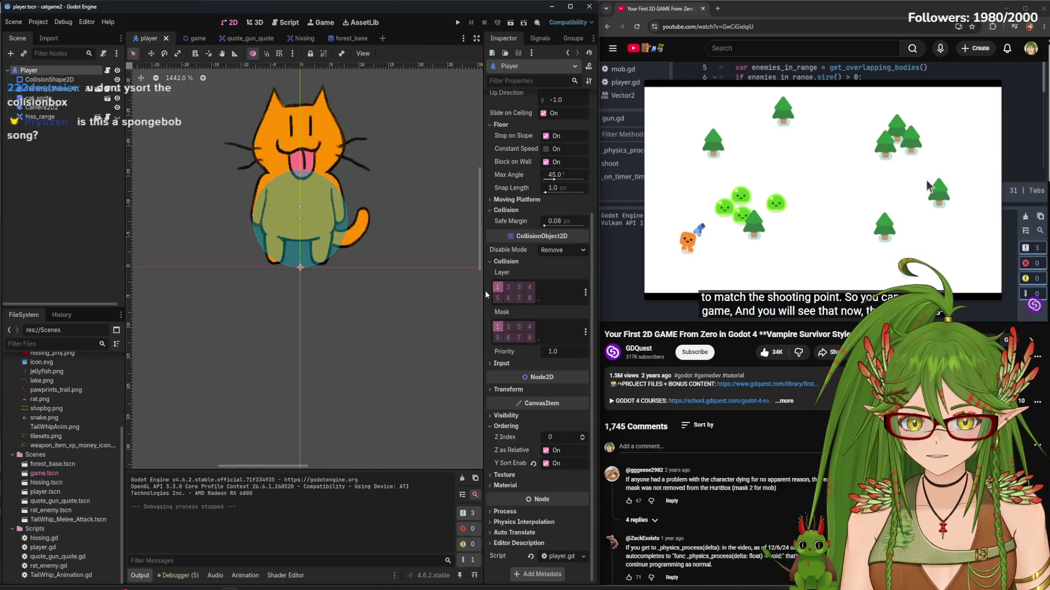
left_click(509, 288)
left_click(509, 289)
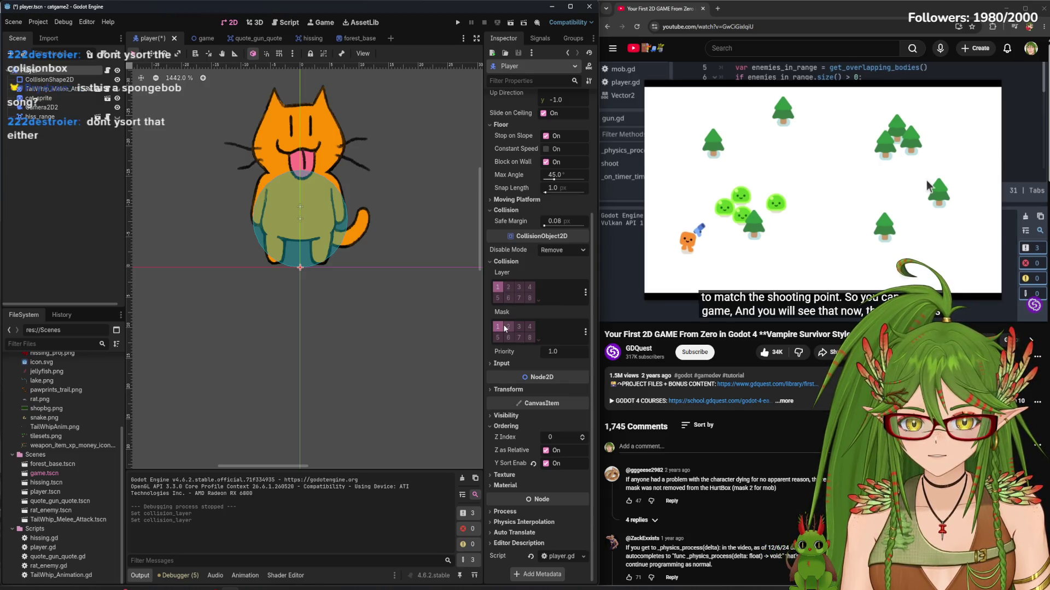
left_click(545, 464)
key("ctrl+s")
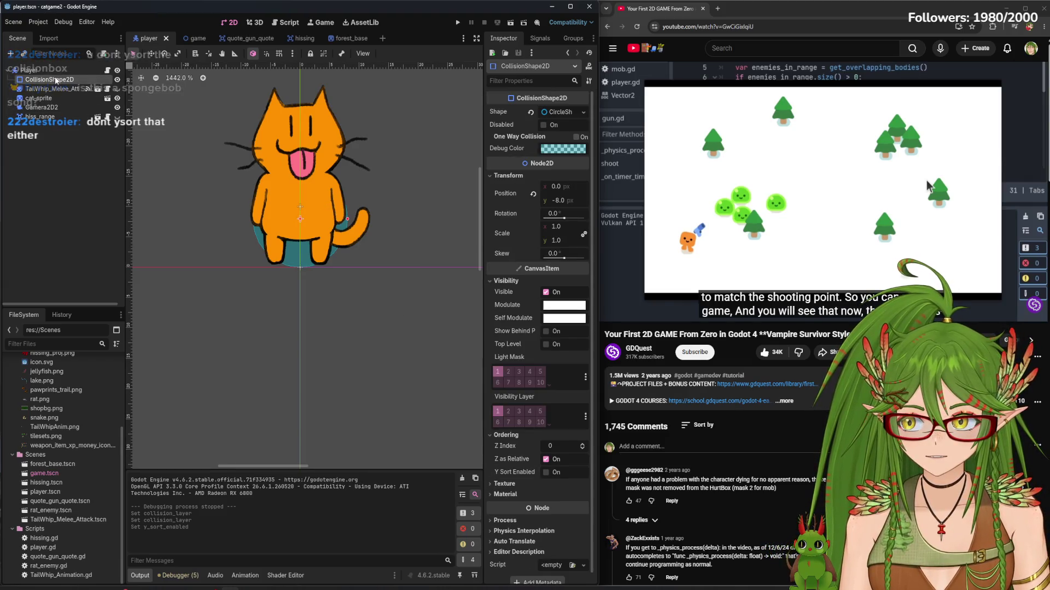
Toggle the hiss_range node's visibility, reselect the Player, and run the game again
left_click(48, 118)
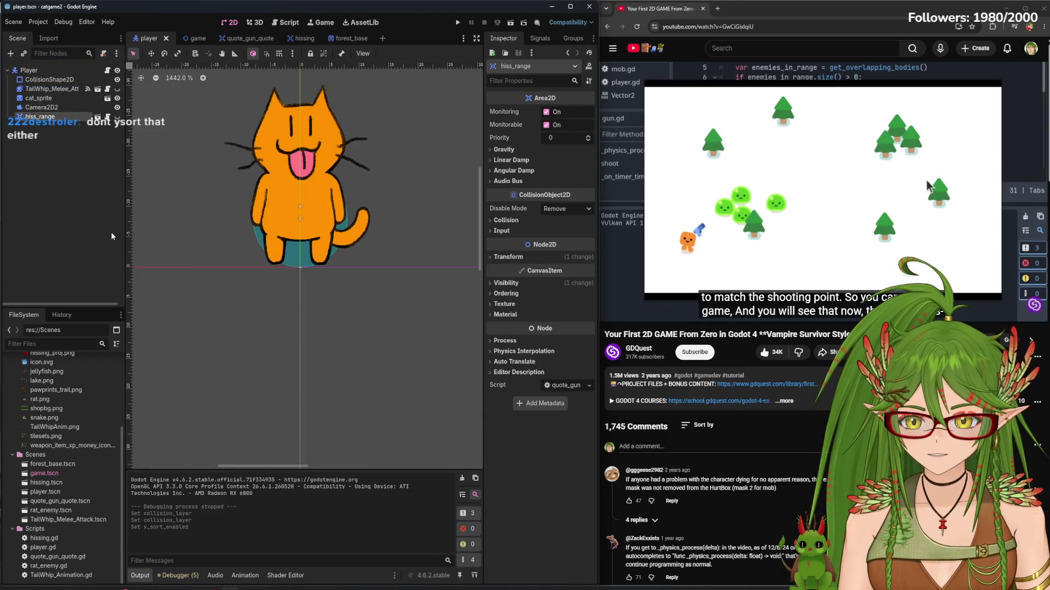
left_click(117, 117)
left_click(117, 117)
left_click(117, 116)
left_click(117, 117)
left_click(48, 80)
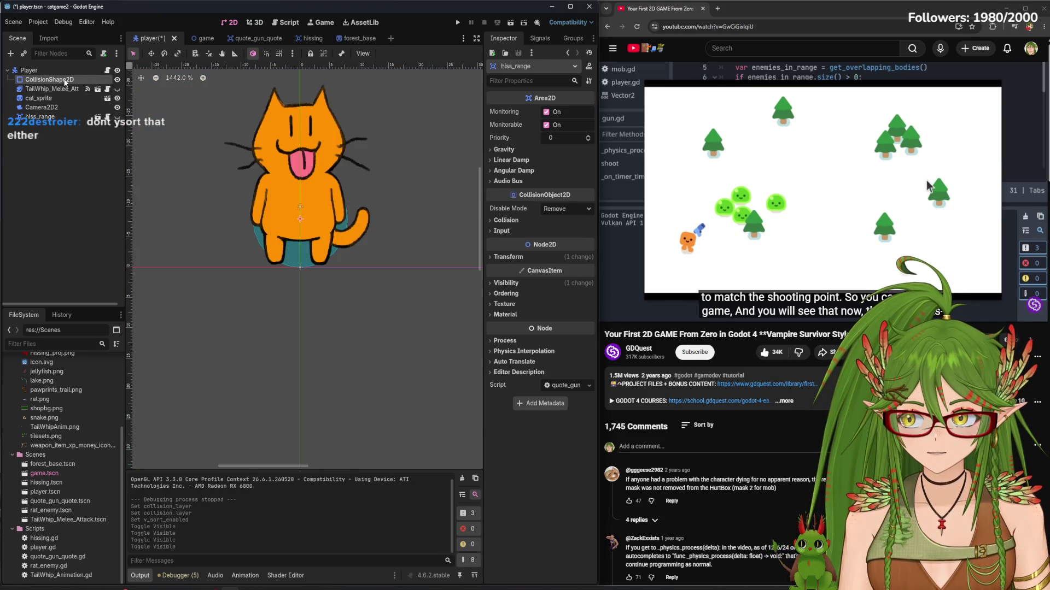
left_click(29, 70)
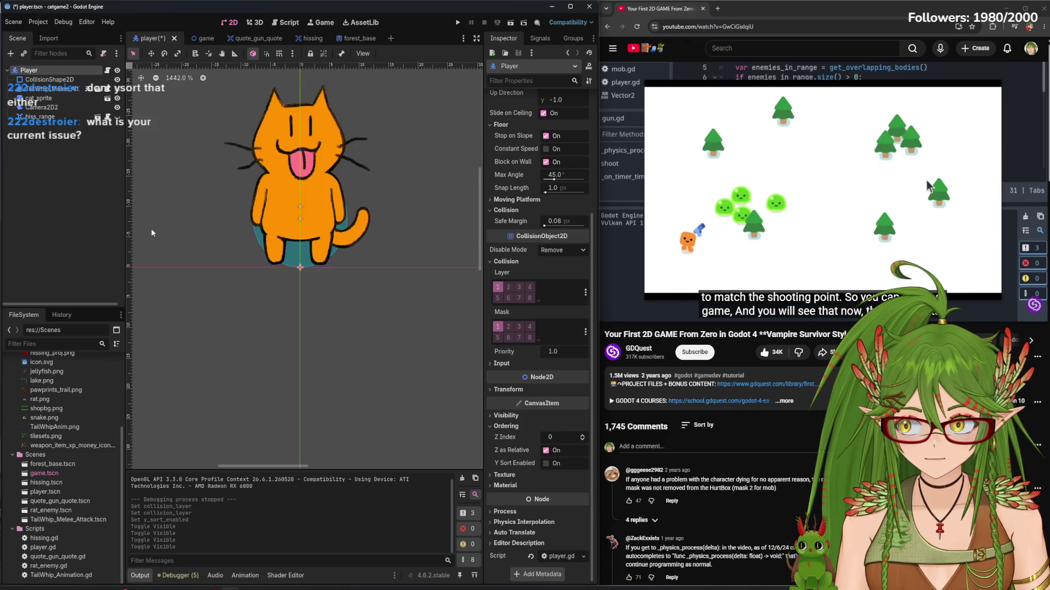
key("F5")
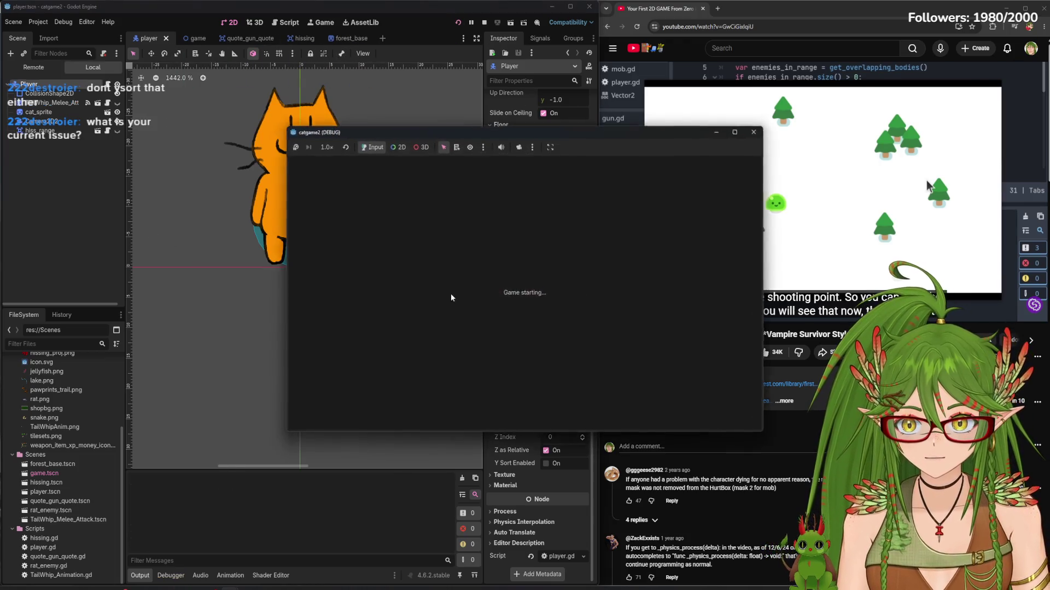
Walk the cat up and to the right, then close the game window
key("Up")
key("Right")
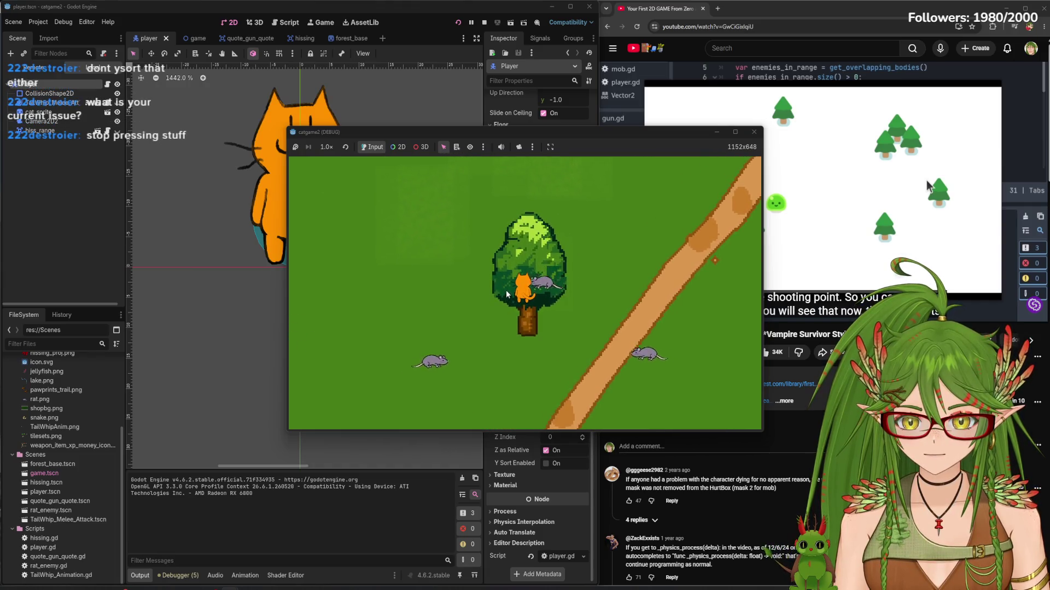
key("Up")
key("Right")
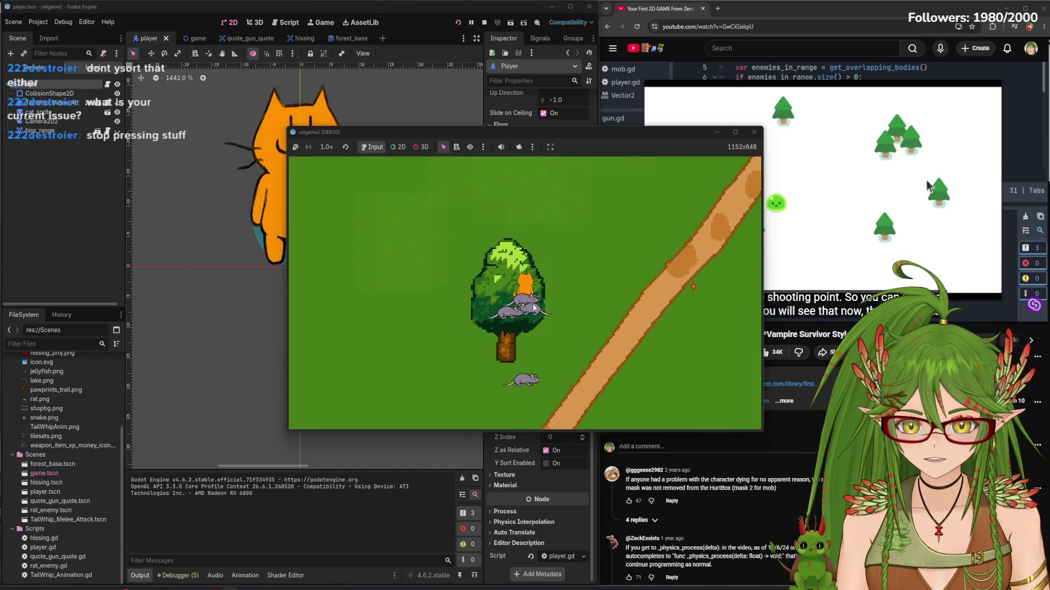
left_click(754, 132)
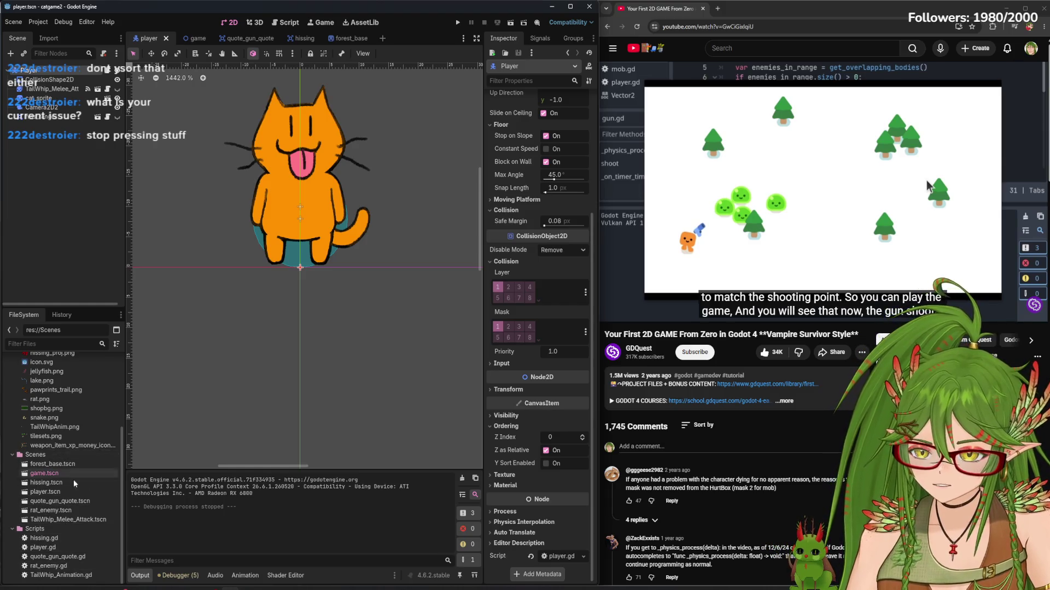
Open the rat_enemy scene, switch to the game scene, and run the game
double_click(59, 511)
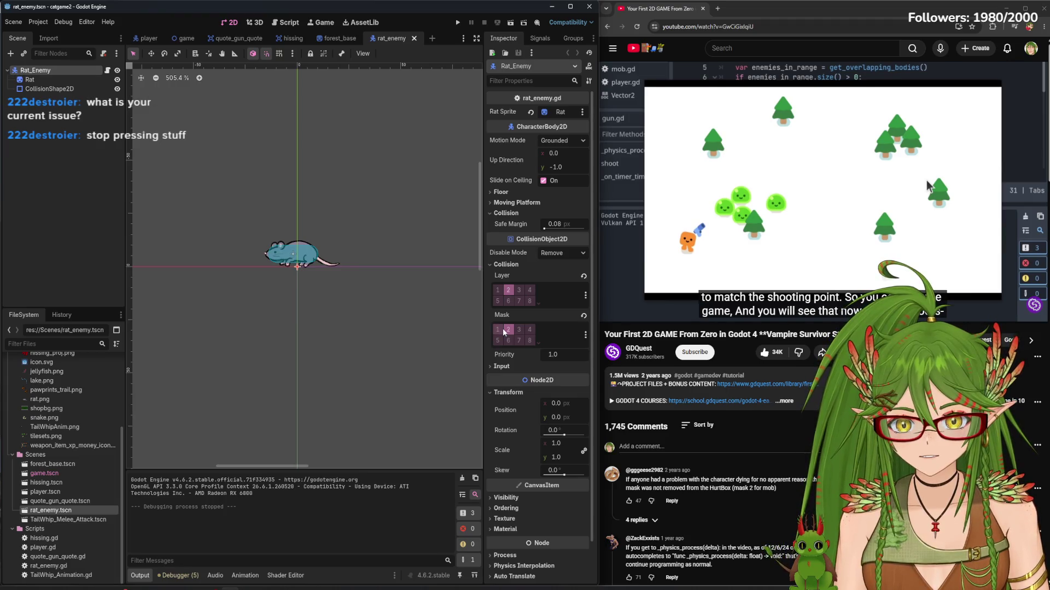
left_click(180, 38)
scroll(319, 227, "down", 10)
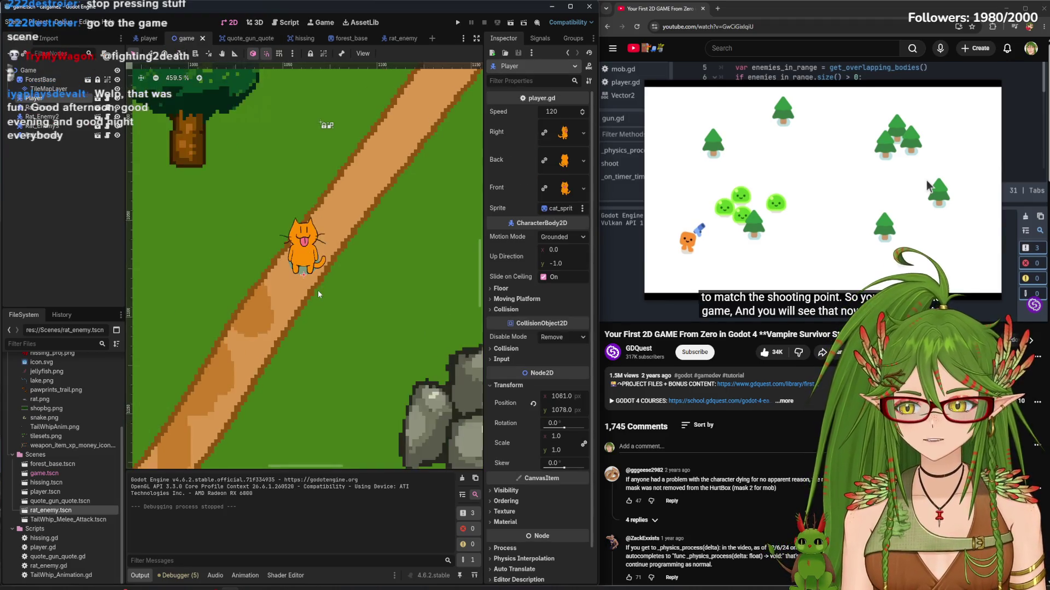
left_click(47, 92)
left_click(458, 22)
Walk the cat up to the river, along it, and toward the bridge
key("w")
key("a")
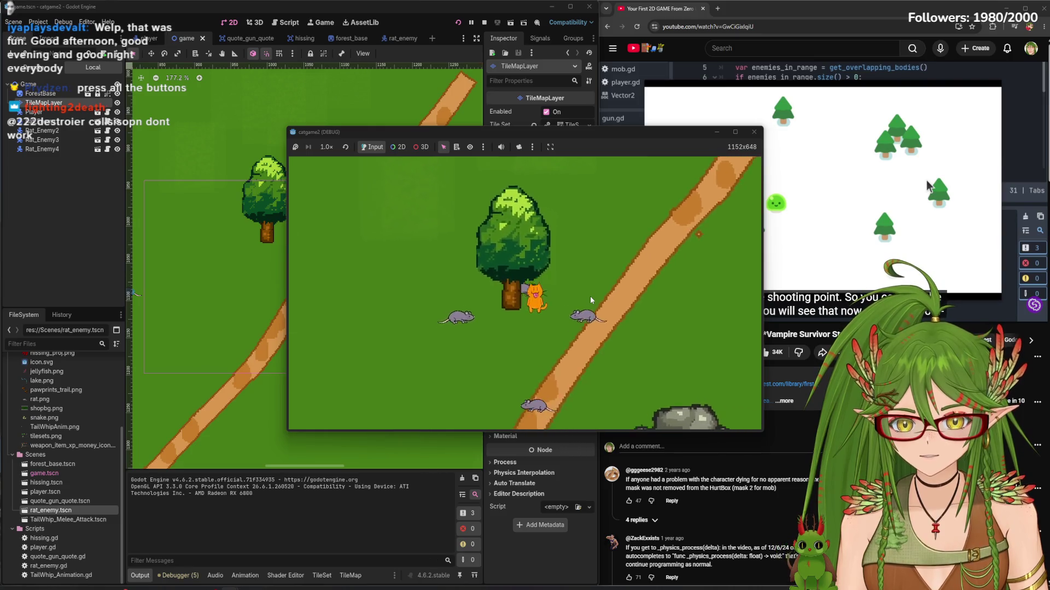
key("w")
key("a")
key("d")
key("w")
key("w")
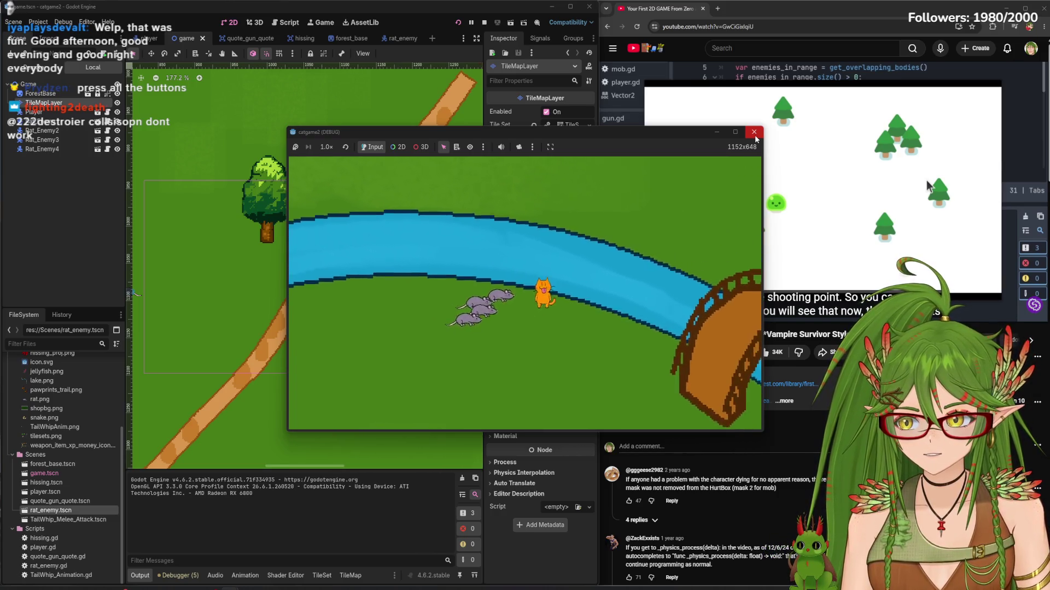
key("a")
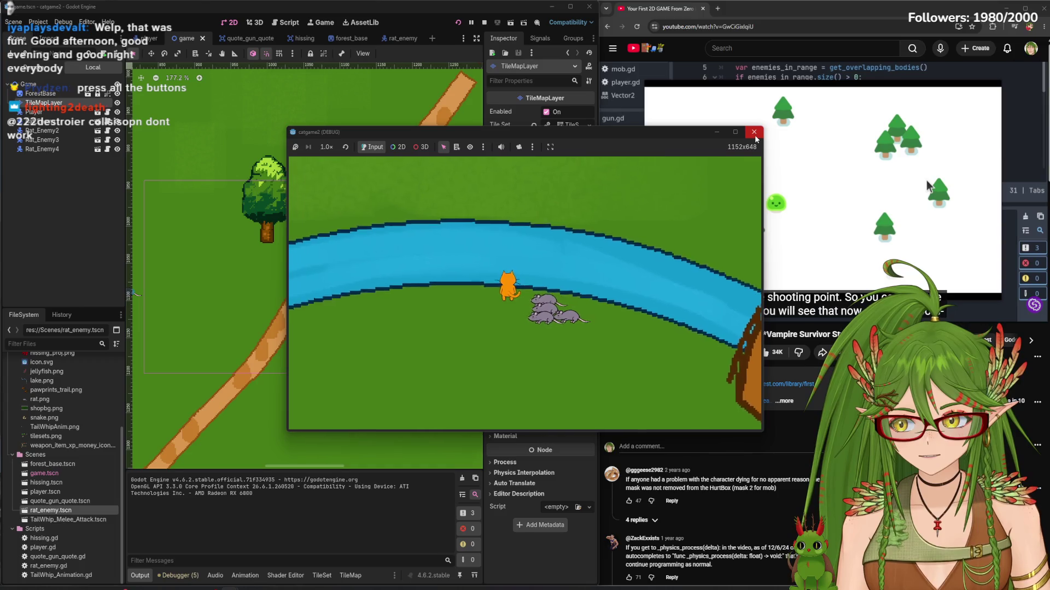
key("d")
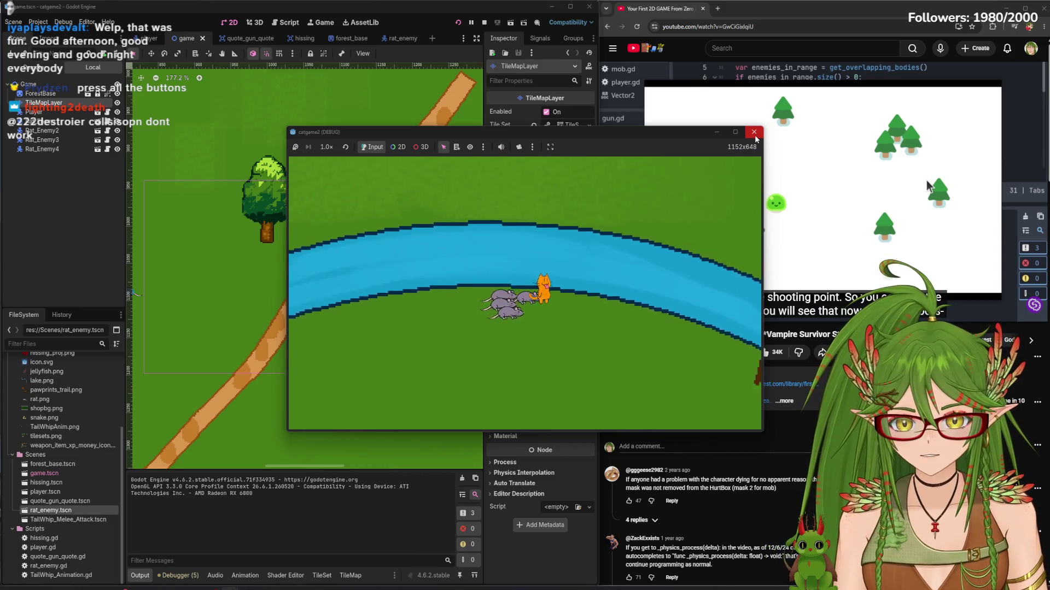
key("s")
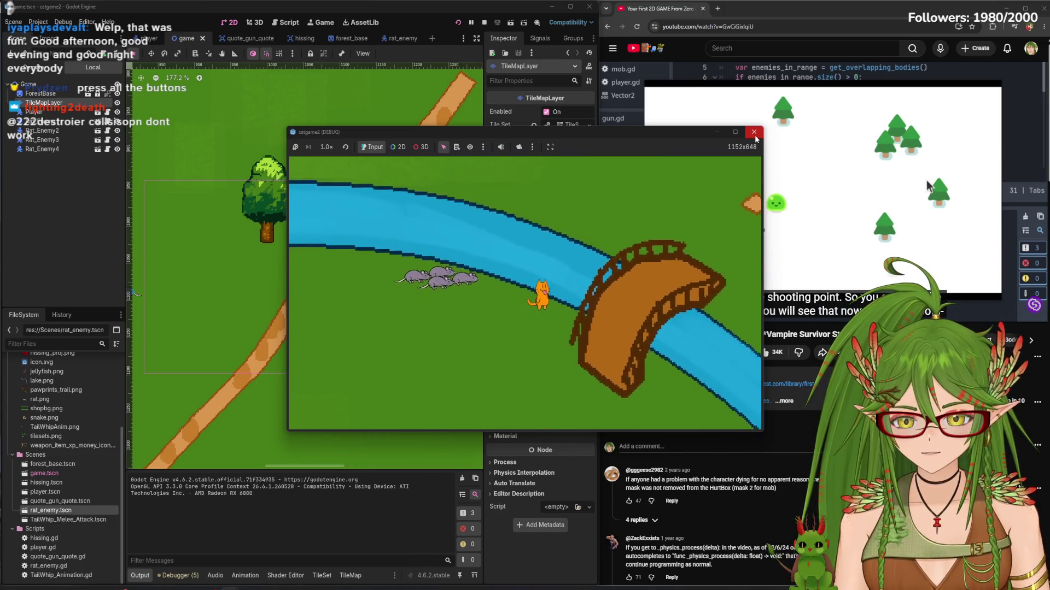
key("d")
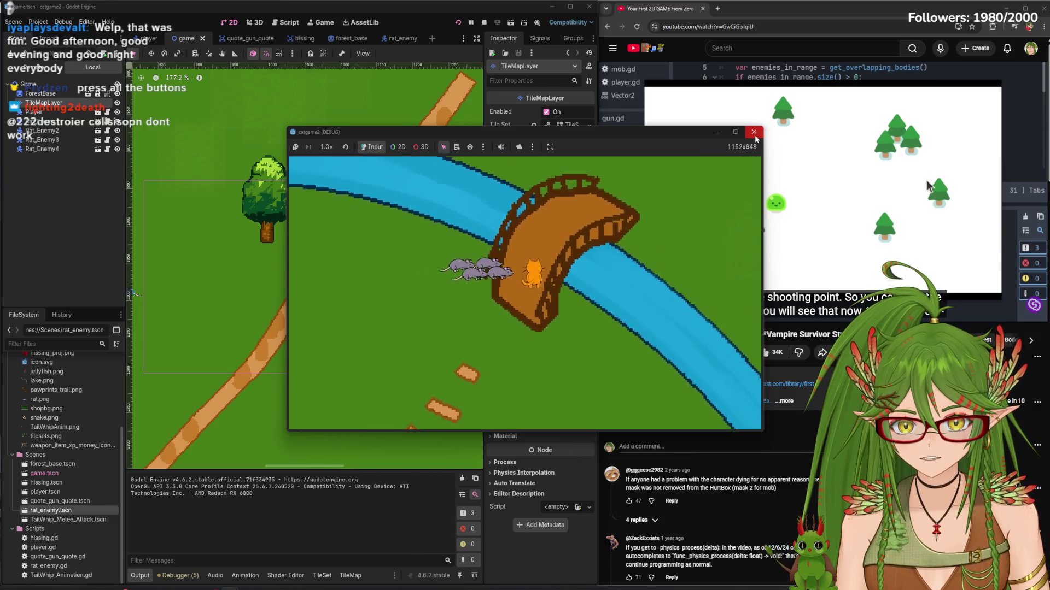
Cross the bridge, walk past the rats, stop the game, and return to the player scene
key("w")
key("w")
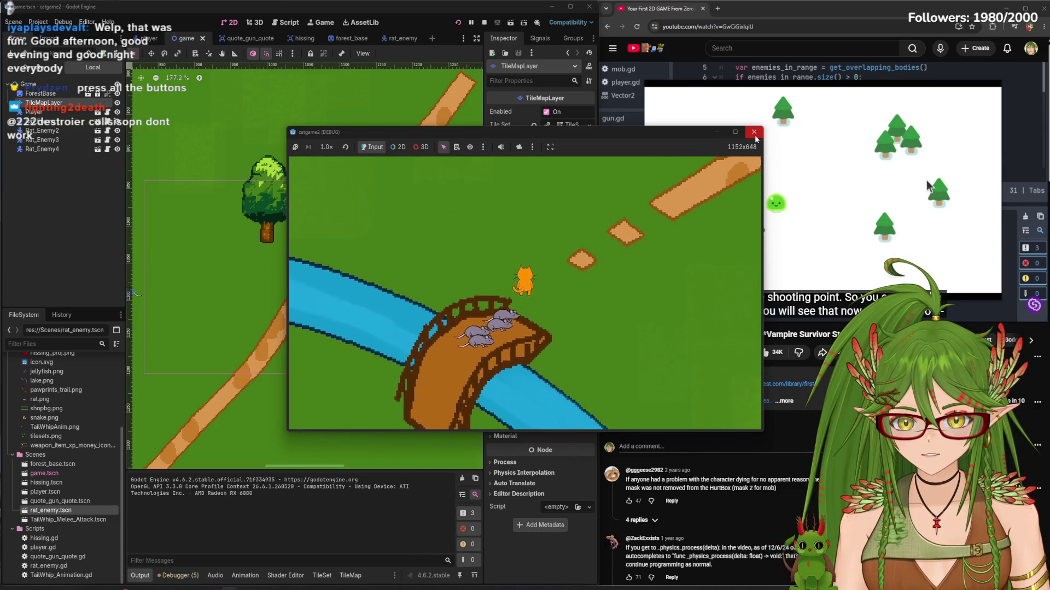
key("d")
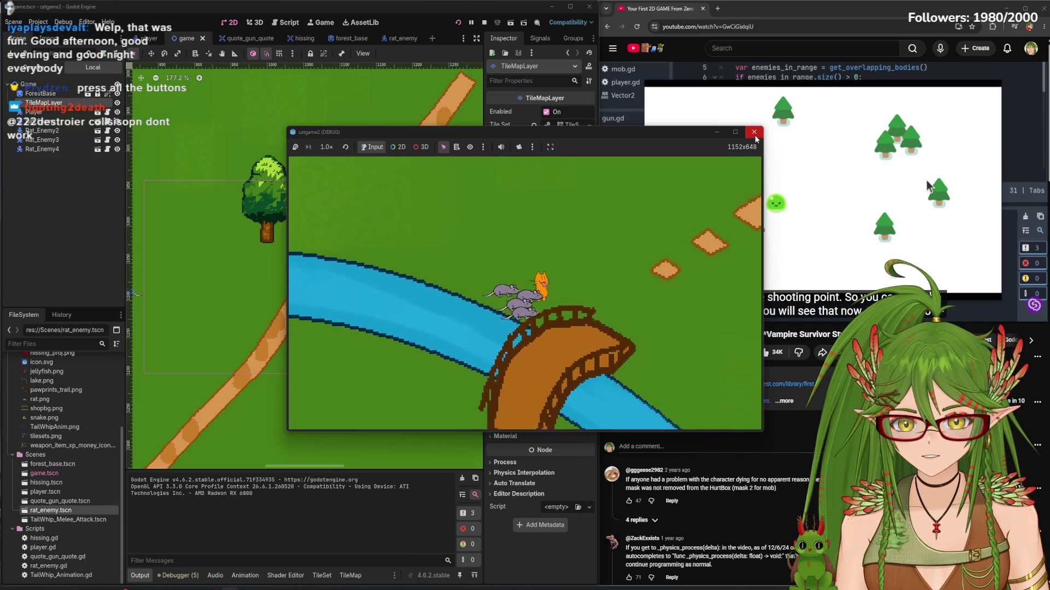
key("a")
key("s")
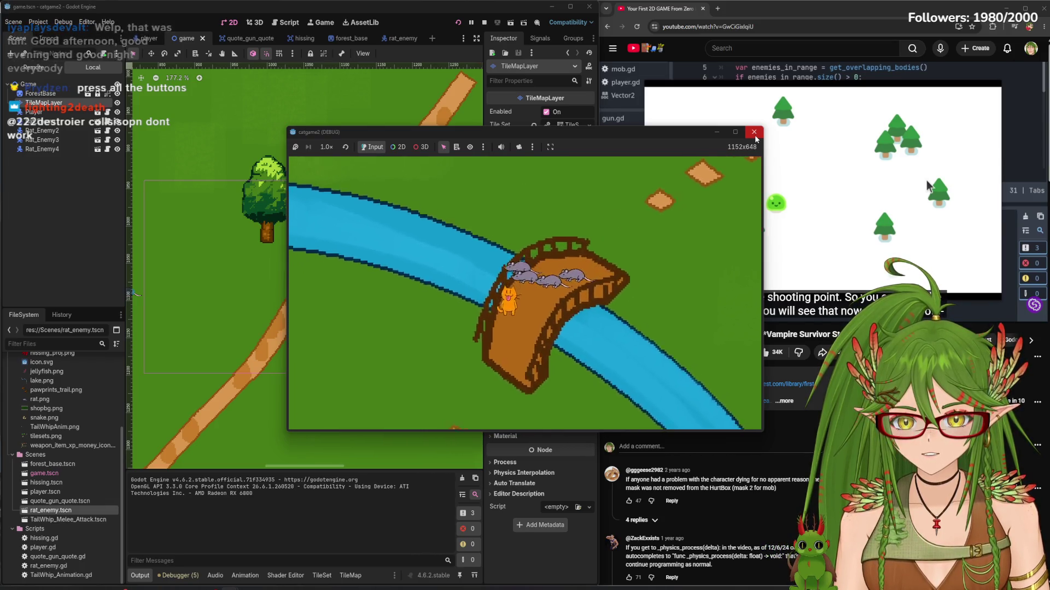
key("a")
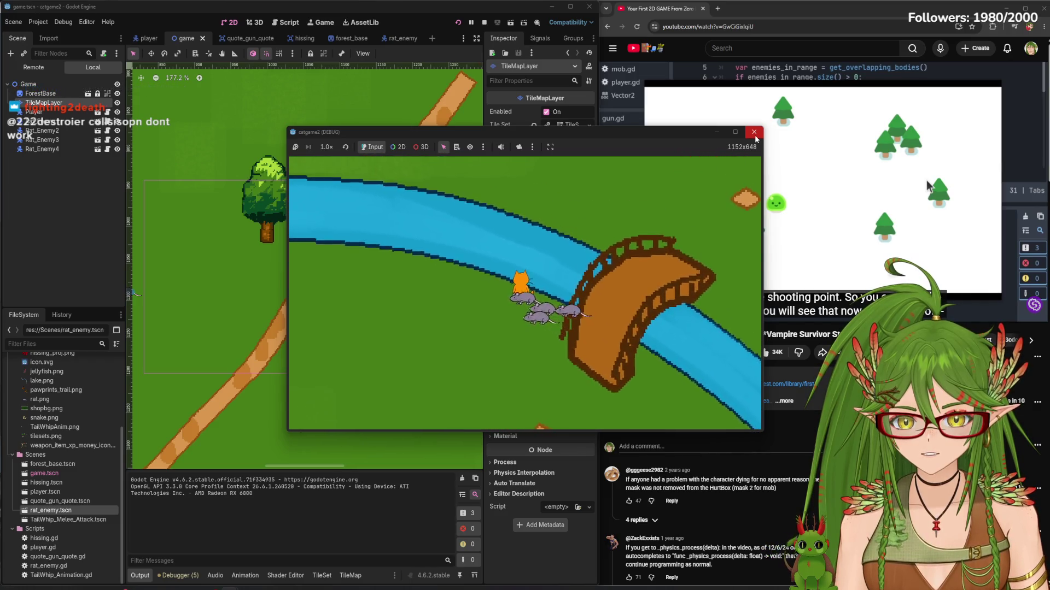
key("d")
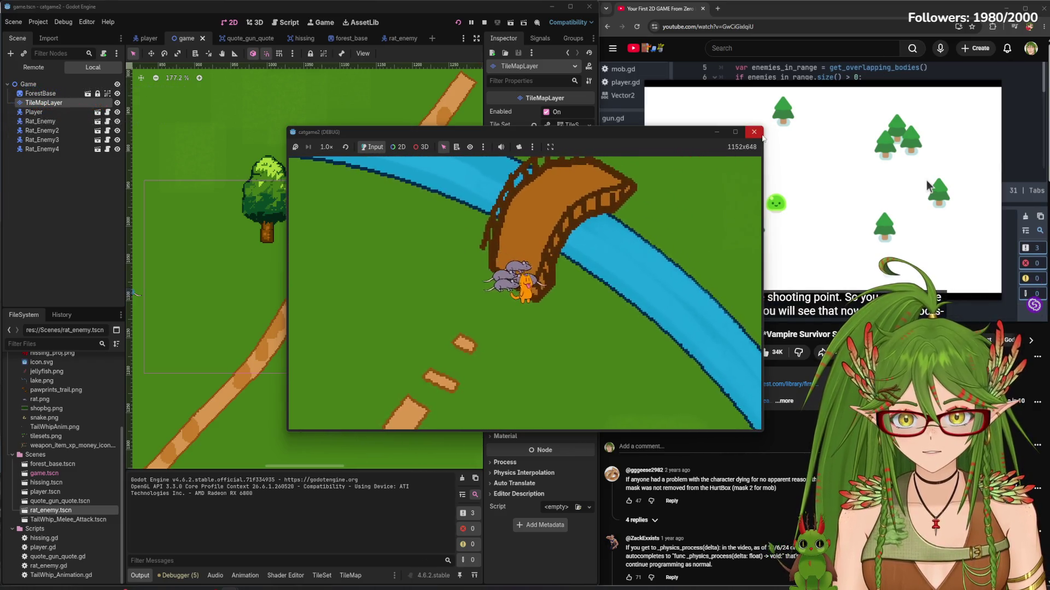
key("F8")
scroll(365, 271, "down", 4)
left_click(150, 39)
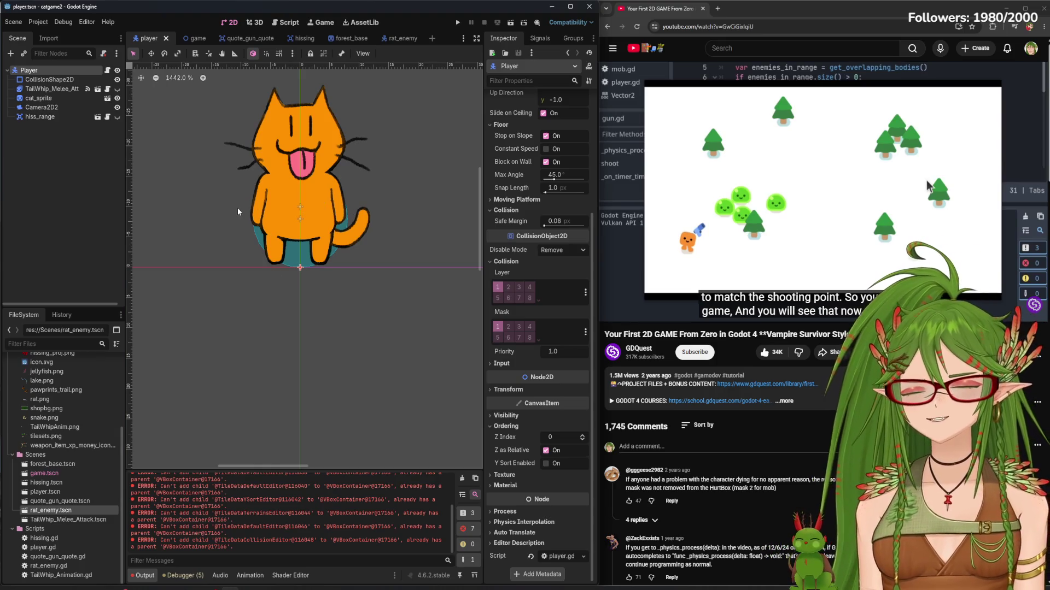
Rename the CollisionShape2D node to CAT_COLLISION and save the player scene
left_click(66, 80)
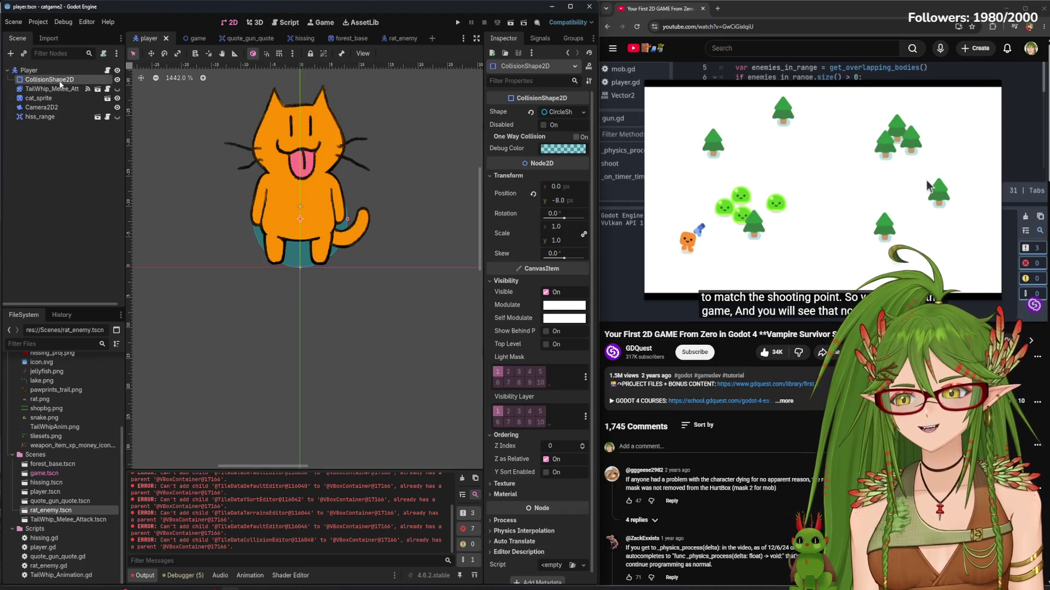
key("F2")
type("CAT_COLLISION")
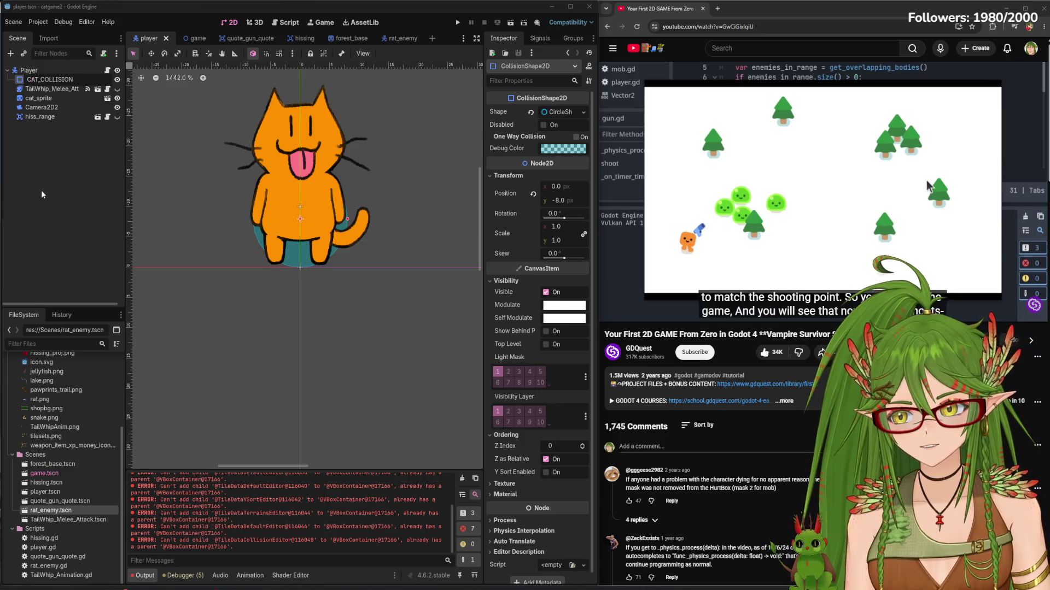
left_click(41, 189)
key("ctrl+s")
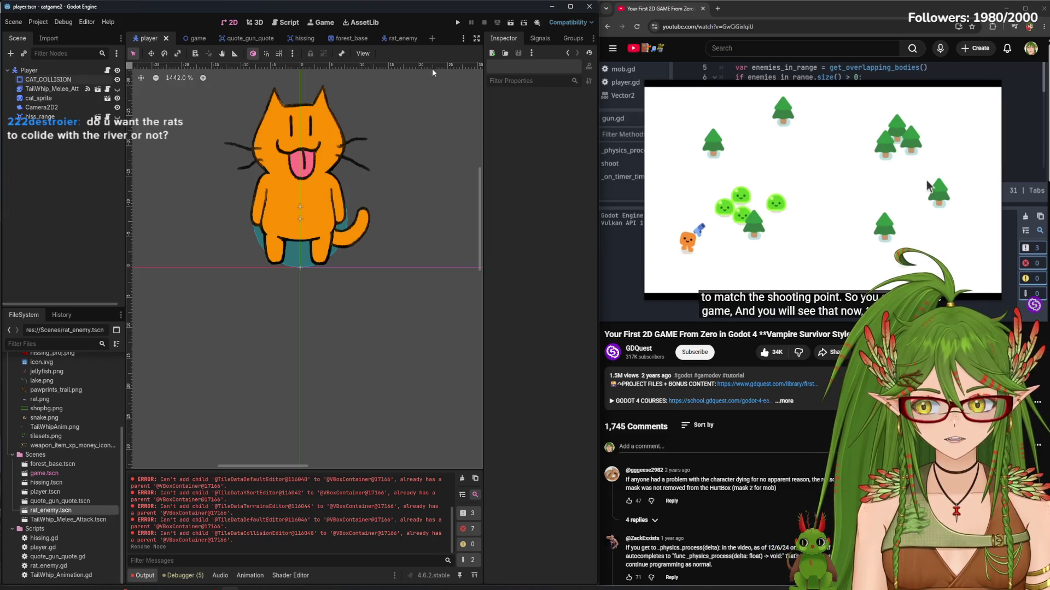
left_click(257, 22)
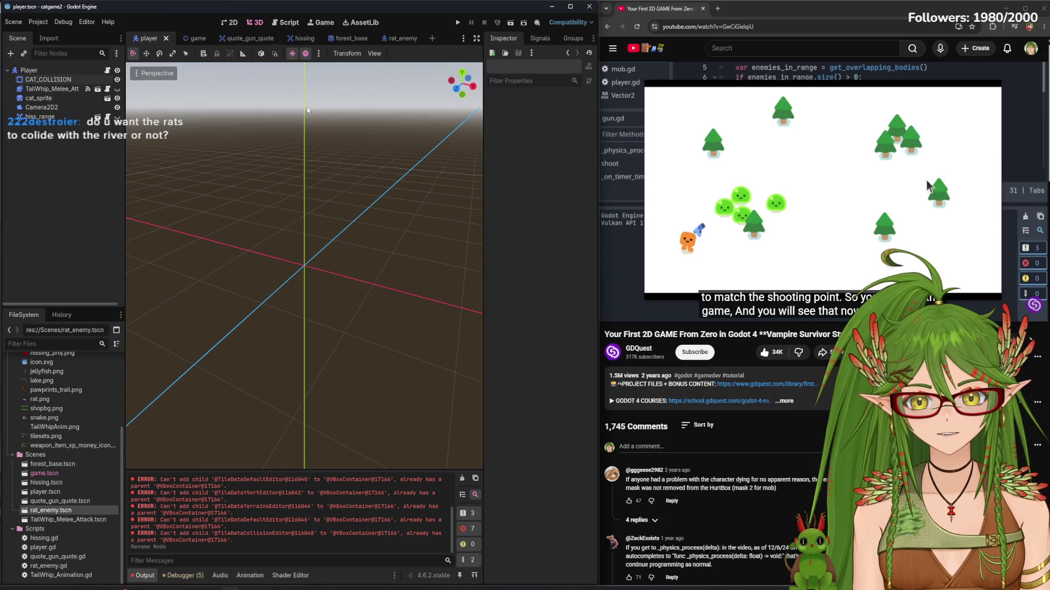
Switch to the game scene and zoom in on the map's river and path
left_click(230, 22)
left_click(187, 38)
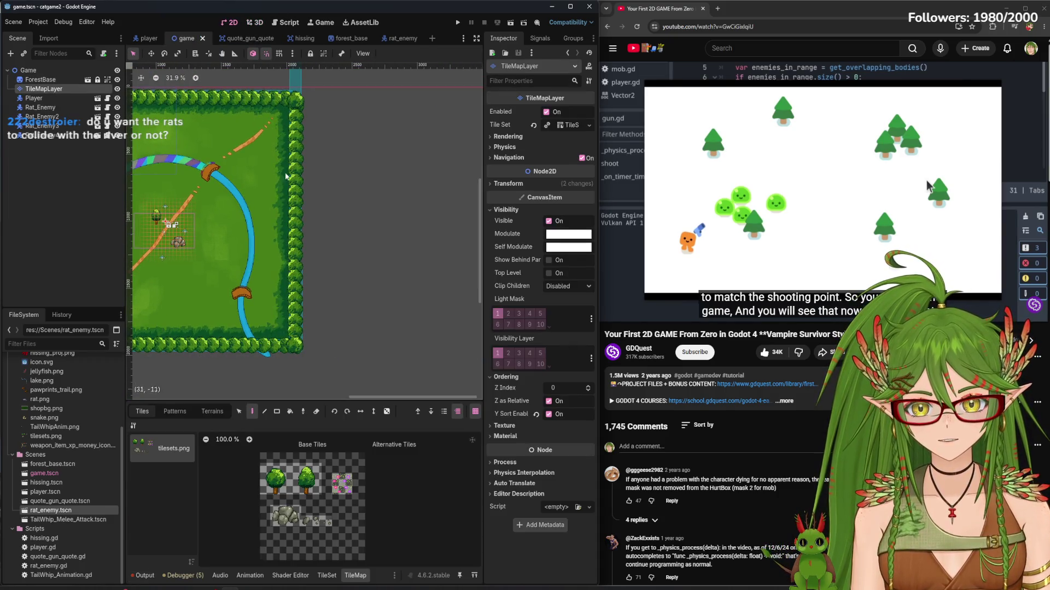
scroll(281, 283, "up", 6)
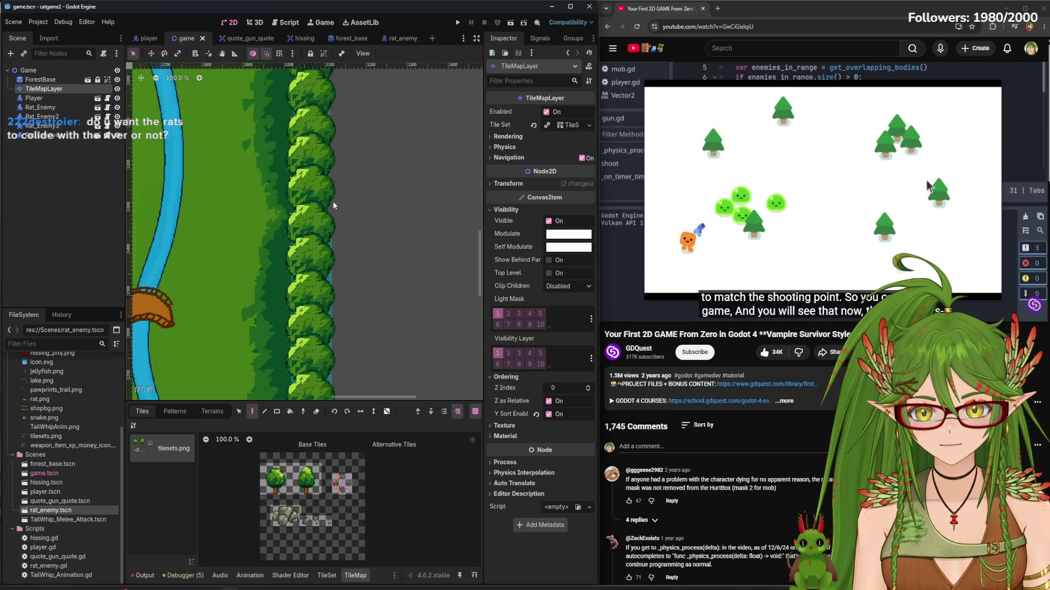
scroll(334, 229, "right", 2)
scroll(322, 257, "up", 1)
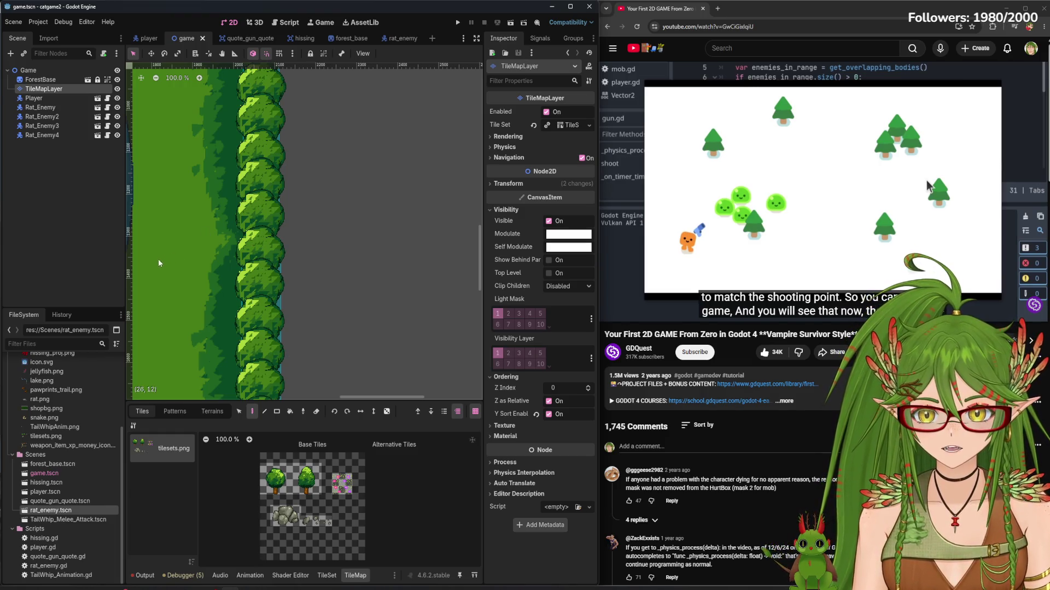
mouse_move(529, 284)
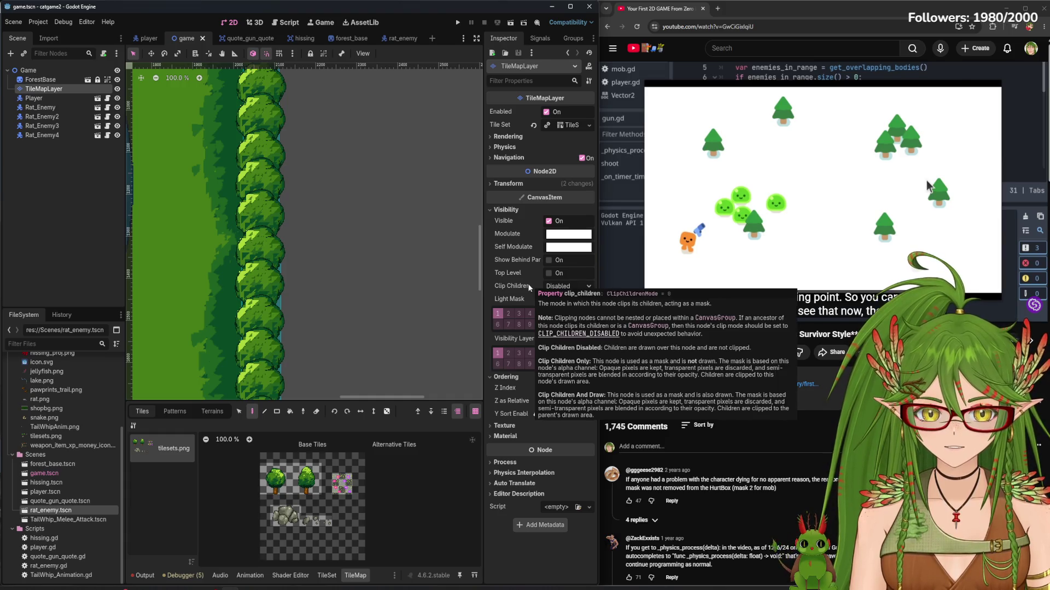
scroll(237, 249, "up", 4)
Pan around the tree and rock area, then zoom out to see the whole map
scroll(237, 248, "down", 7)
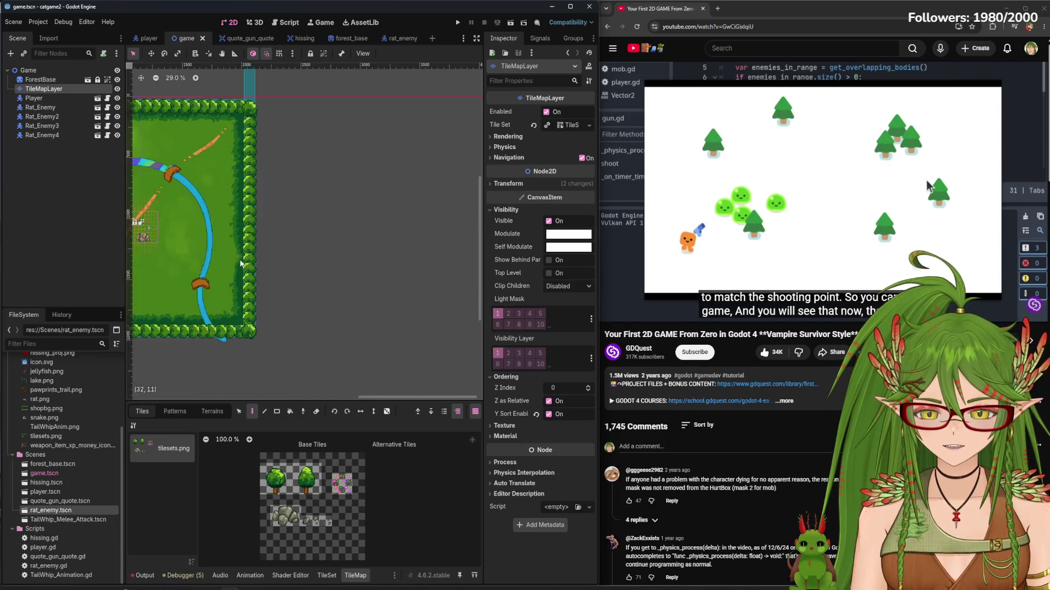
scroll(242, 264, "down", 2)
scroll(212, 270, "up", 7)
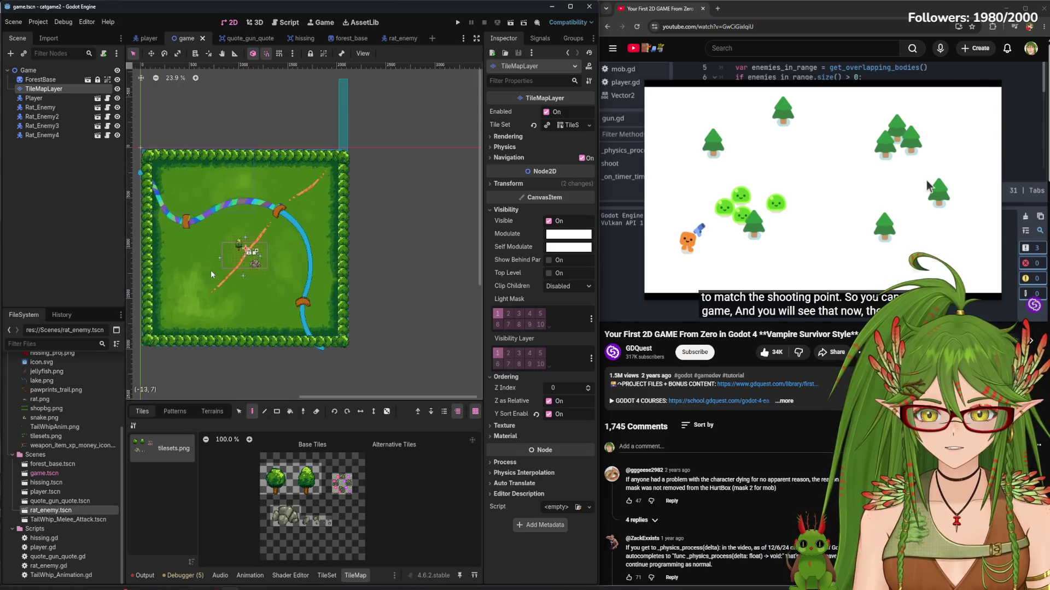
left_click_drag(332, 250, 343, 255)
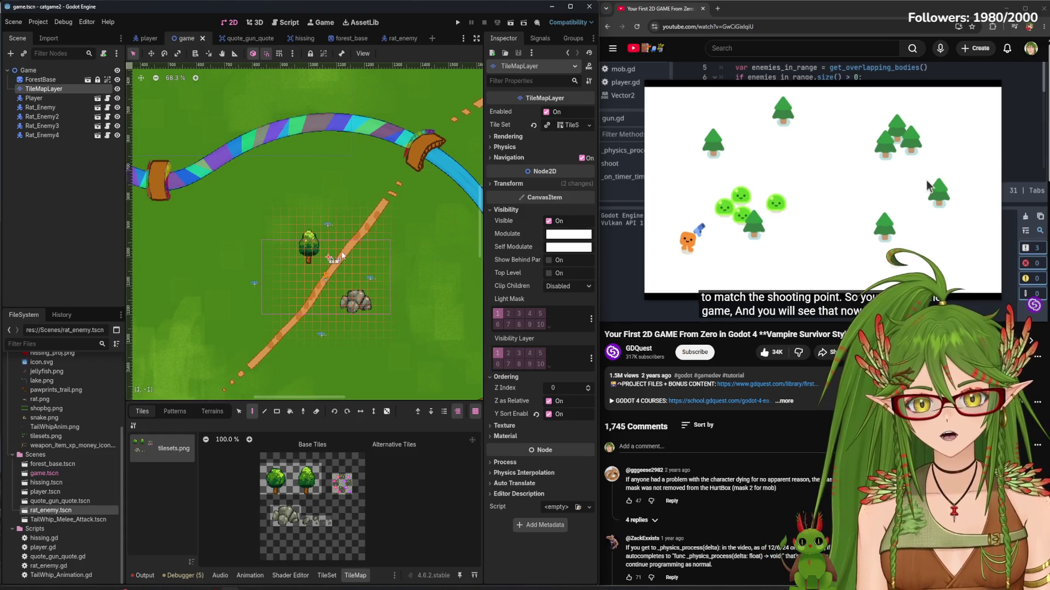
mouse_move(311, 214)
left_mouse_down()
mouse_move(415, 216)
mouse_move(403, 243)
mouse_move(269, 237)
mouse_move(251, 185)
mouse_move(192, 126)
left_mouse_up()
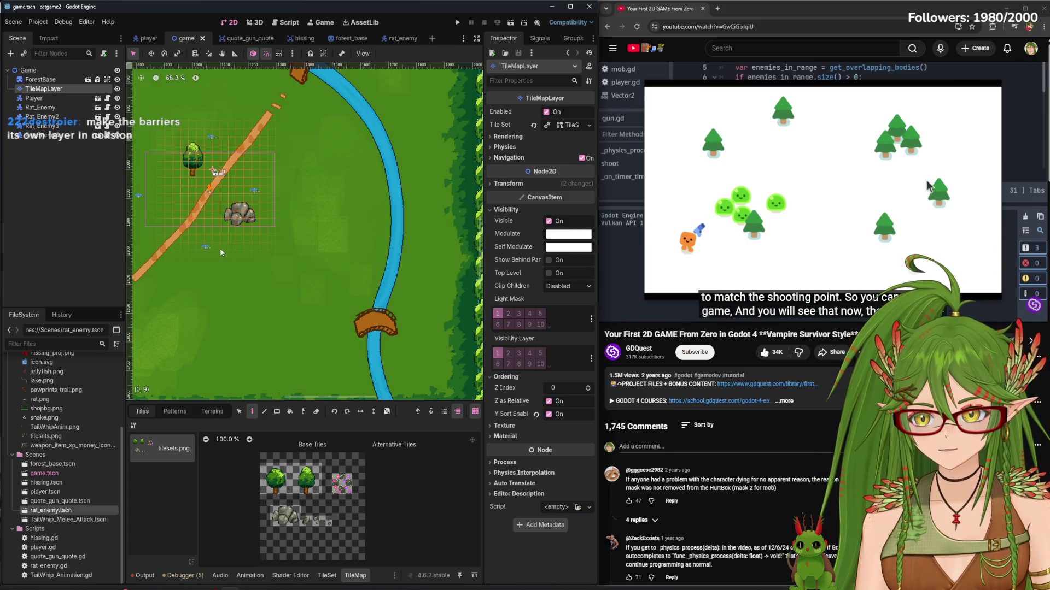
scroll(217, 256, "down", 4)
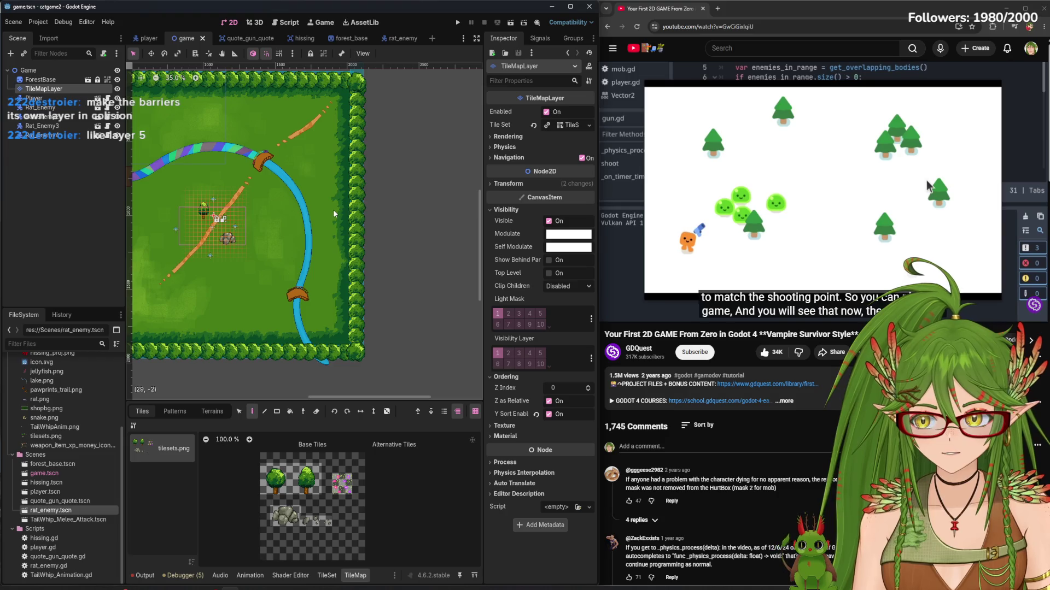
left_click_drag(333, 211, 400, 295)
scroll(313, 255, "down", 2)
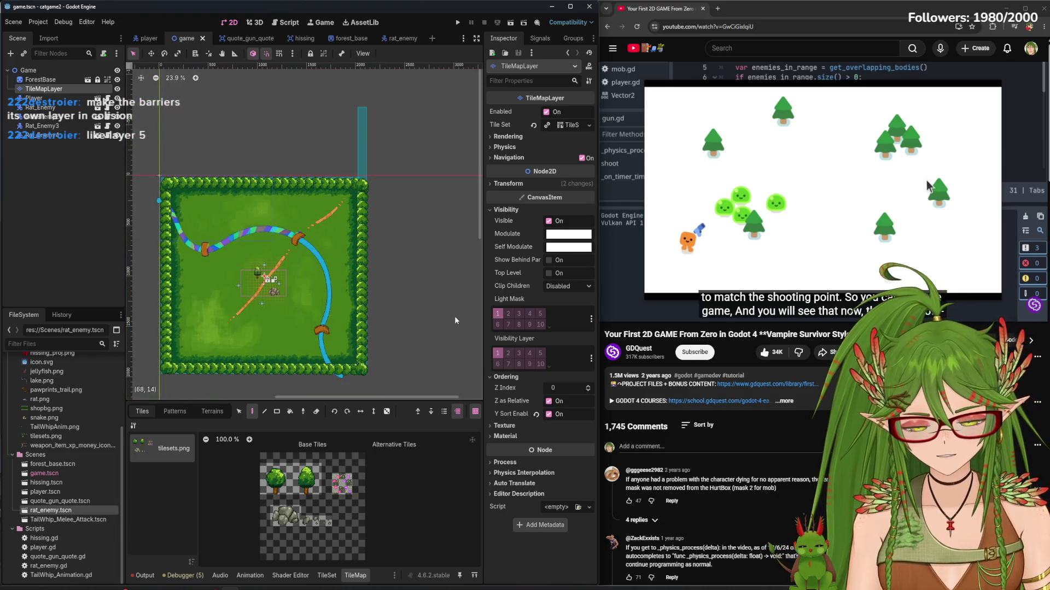
scroll(402, 329, "up", 7)
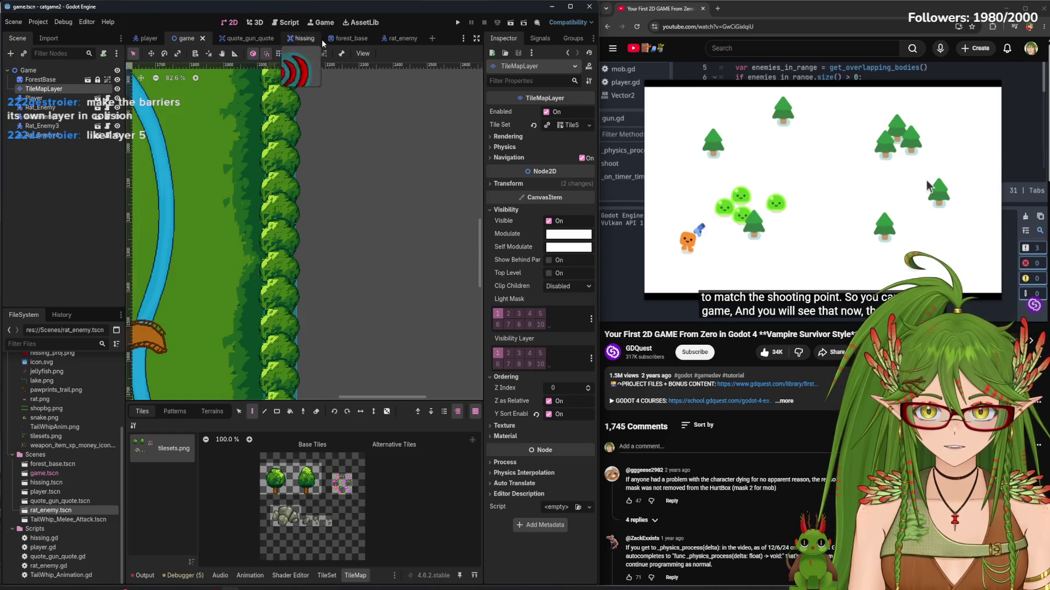
Close the rat_enemy scene and show the player scene zoomed out on the cat
left_click(398, 39)
left_click(414, 39)
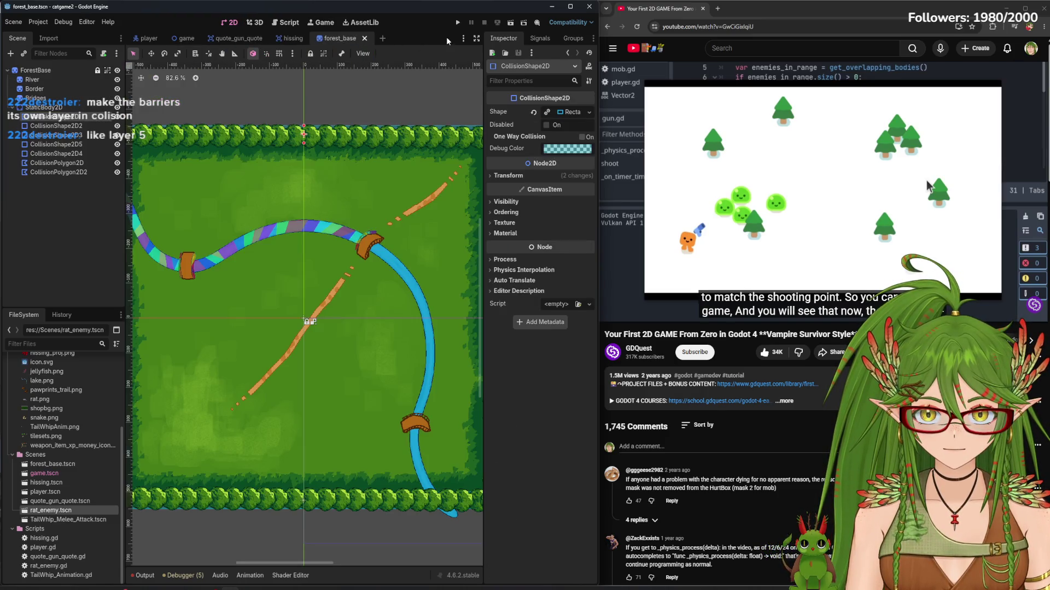
left_click(147, 39)
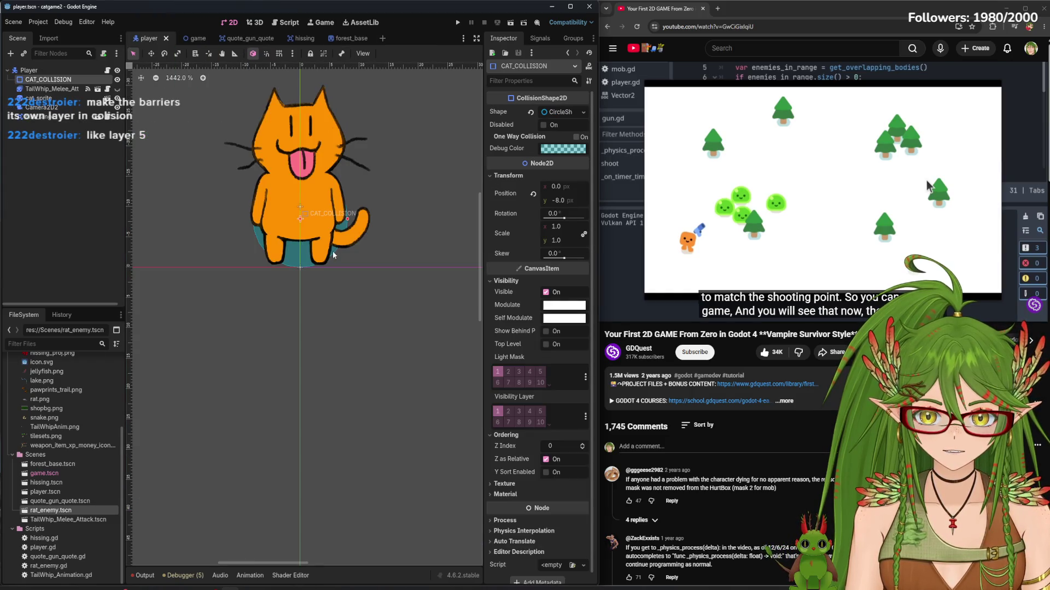
scroll(334, 255, "down", 5)
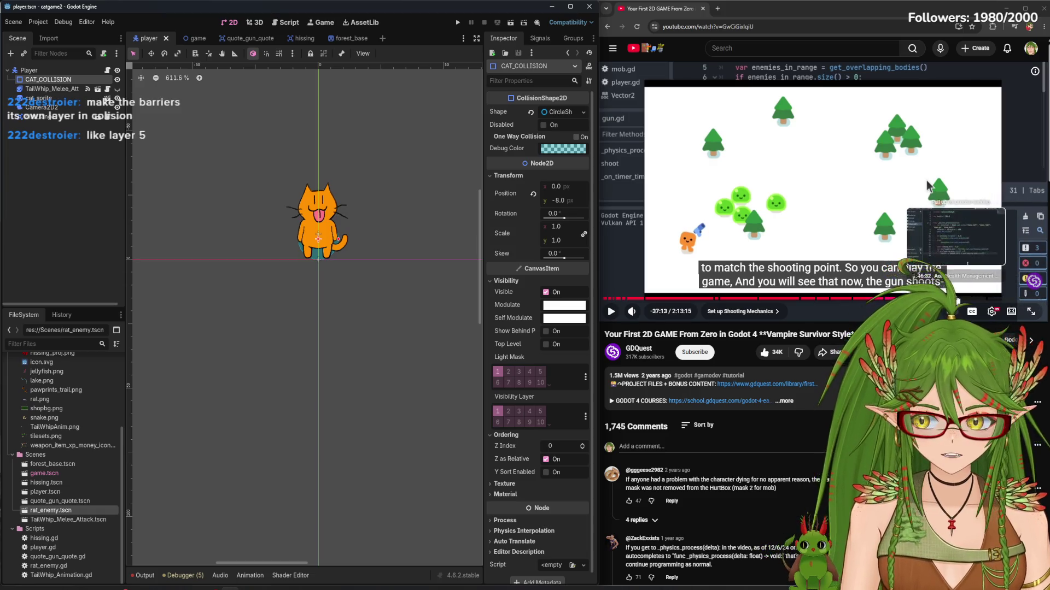
Run the game, walk the cat down-left along the path, stop it, and show the hiss range
left_click(458, 24)
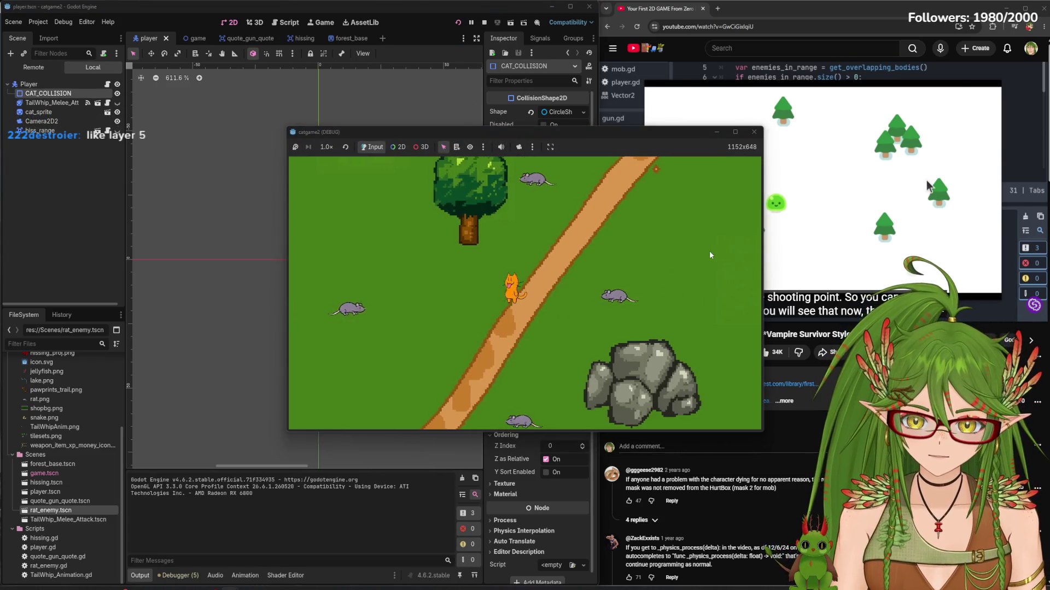
key("Left")
key("Down")
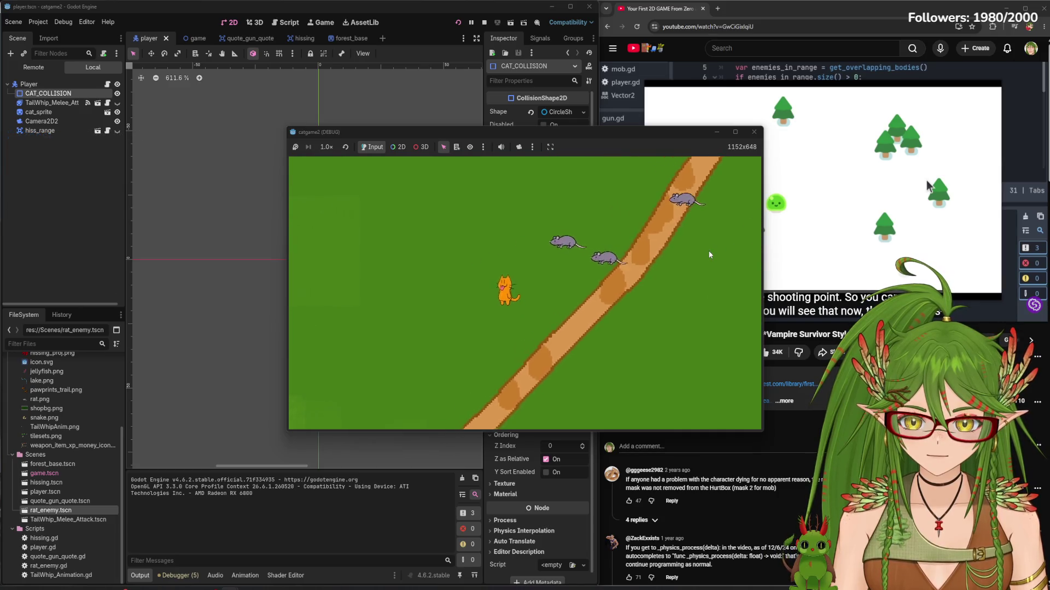
key("Left")
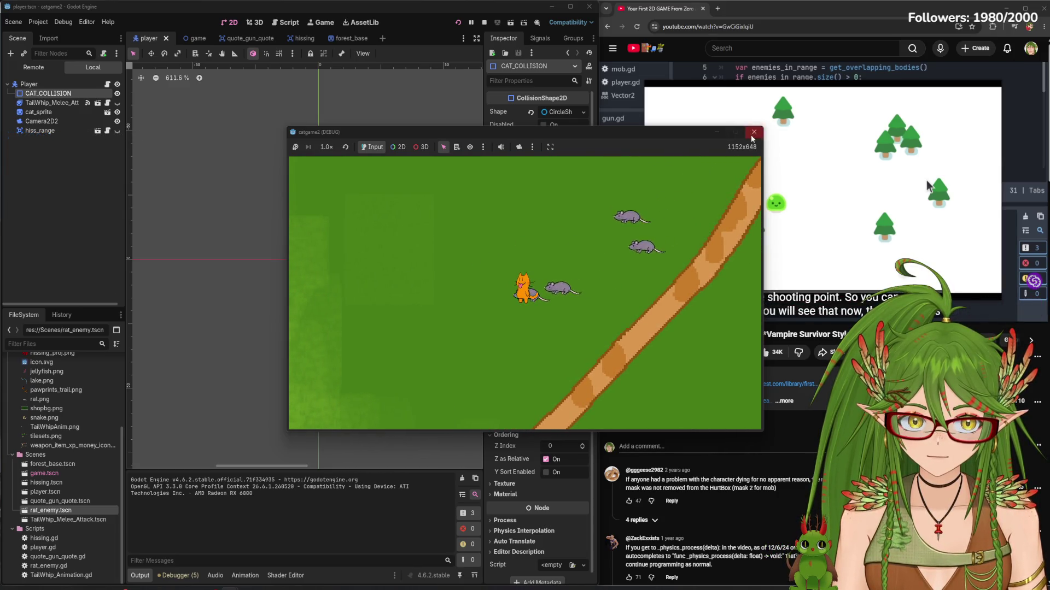
left_click(754, 132)
left_click(117, 117)
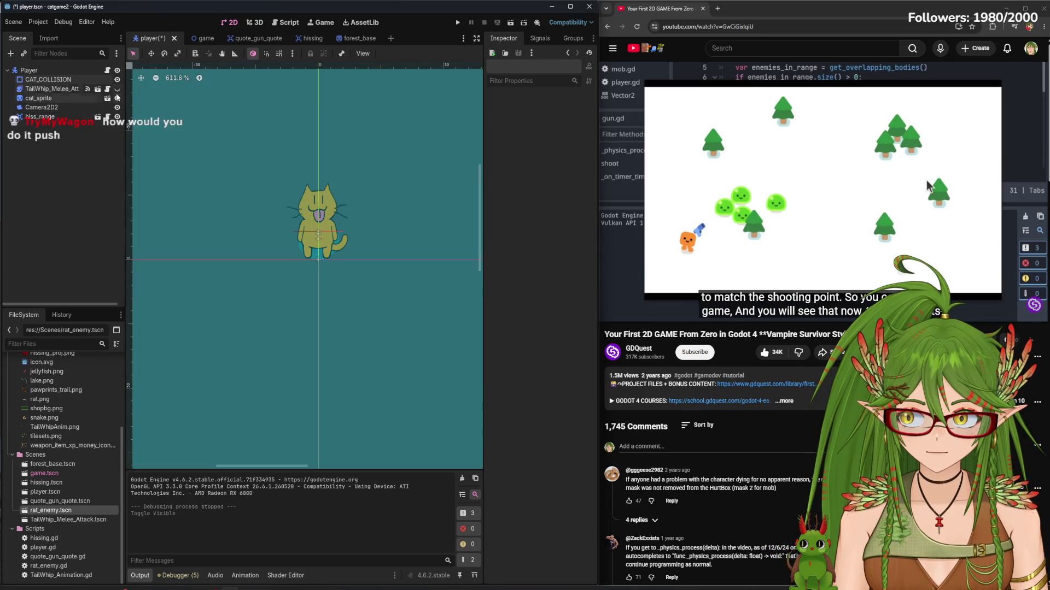
Save the player scene, switch to the quote_gun_quote scene, and run the game
key("ctrl+s")
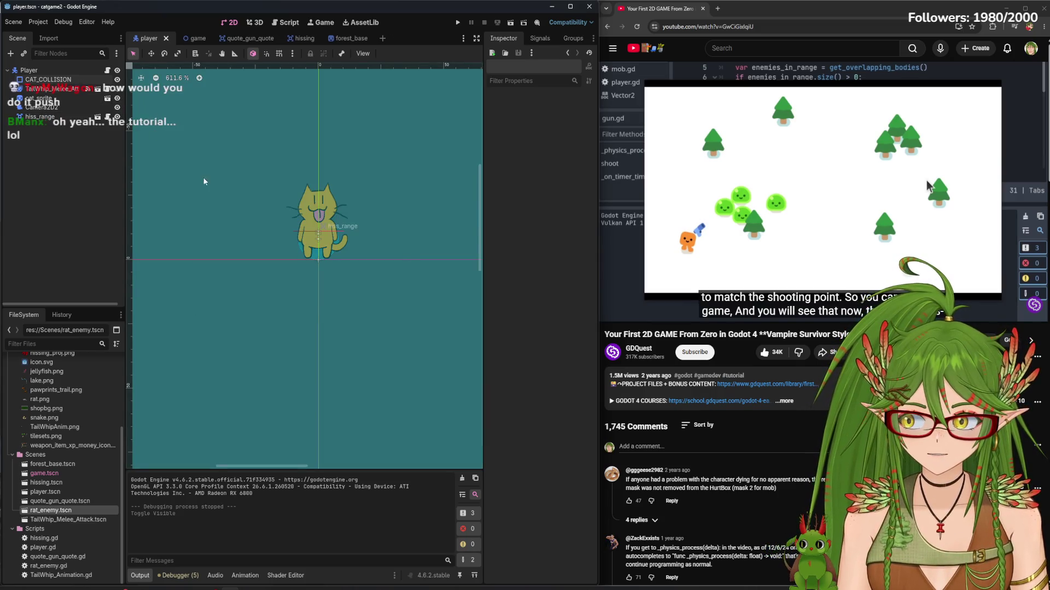
scroll(237, 201, "down", 5)
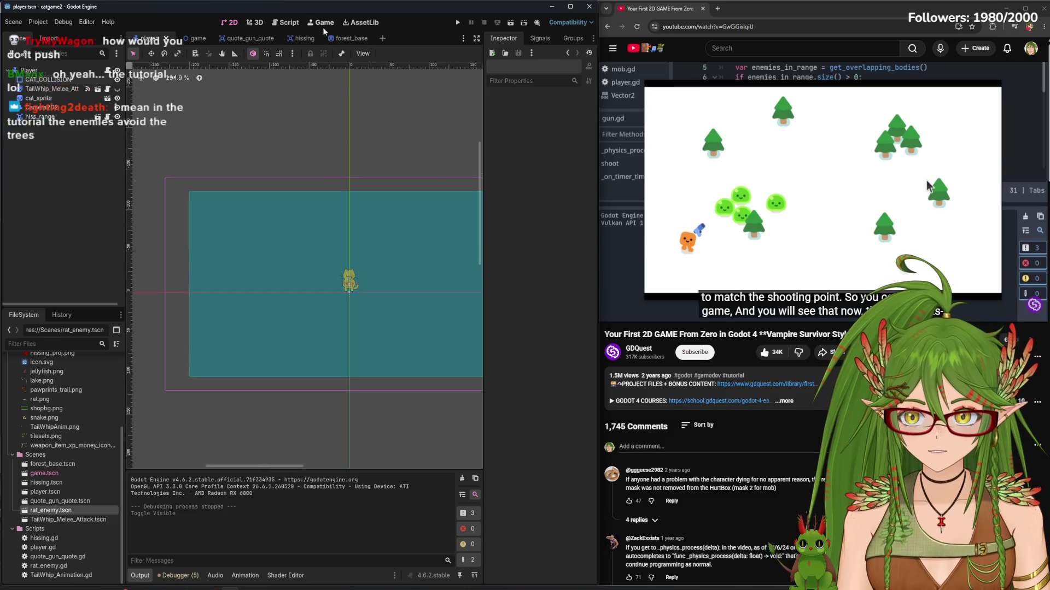
left_click(350, 38)
left_click(294, 38)
left_click(236, 39)
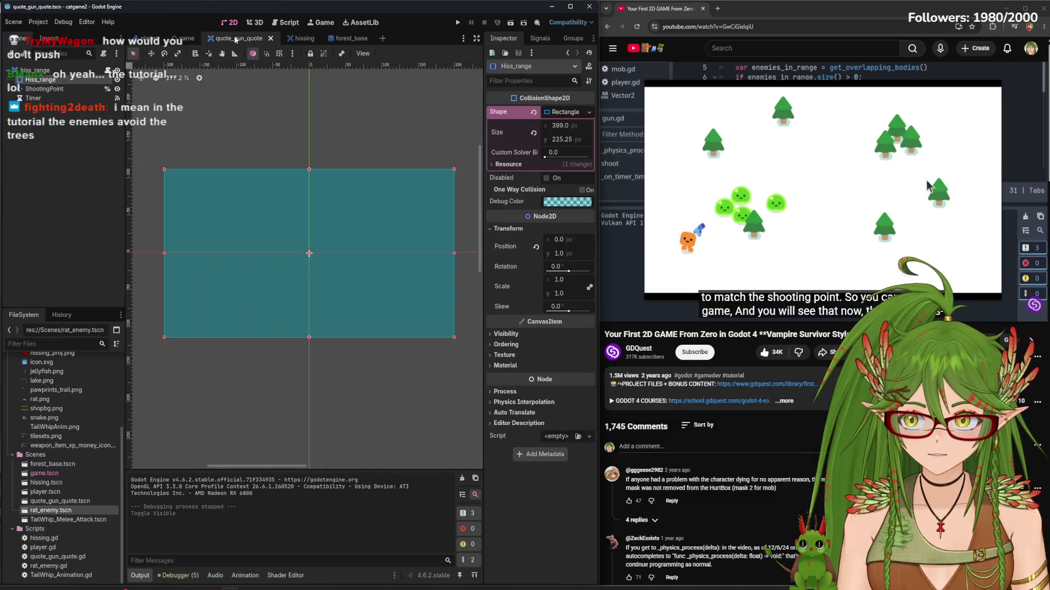
left_click(457, 23)
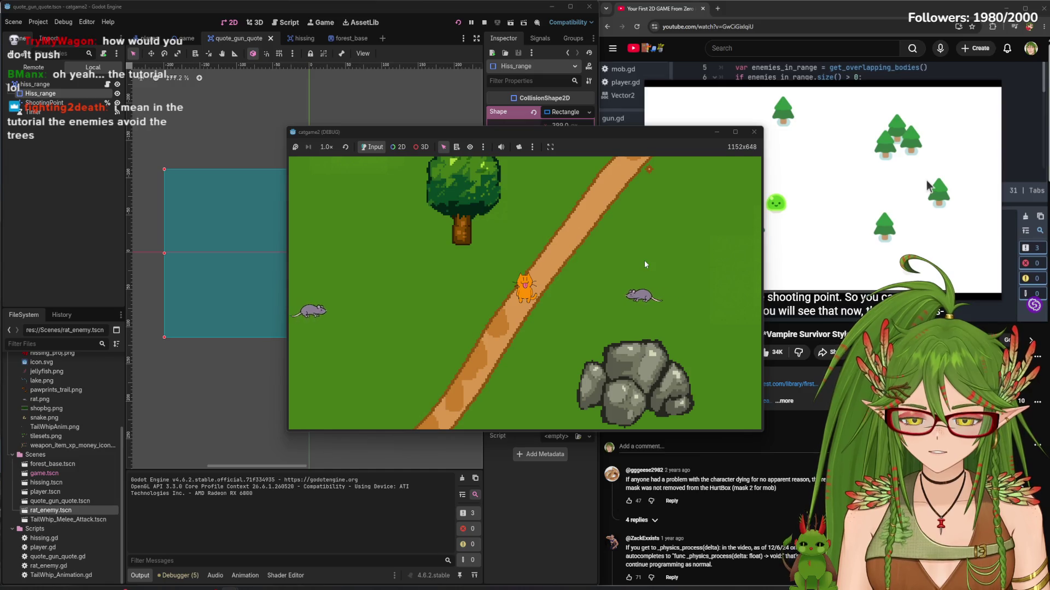
Steer the cat down-left along the path, then up-right past the tree toward the river
key("Left")
key("Down")
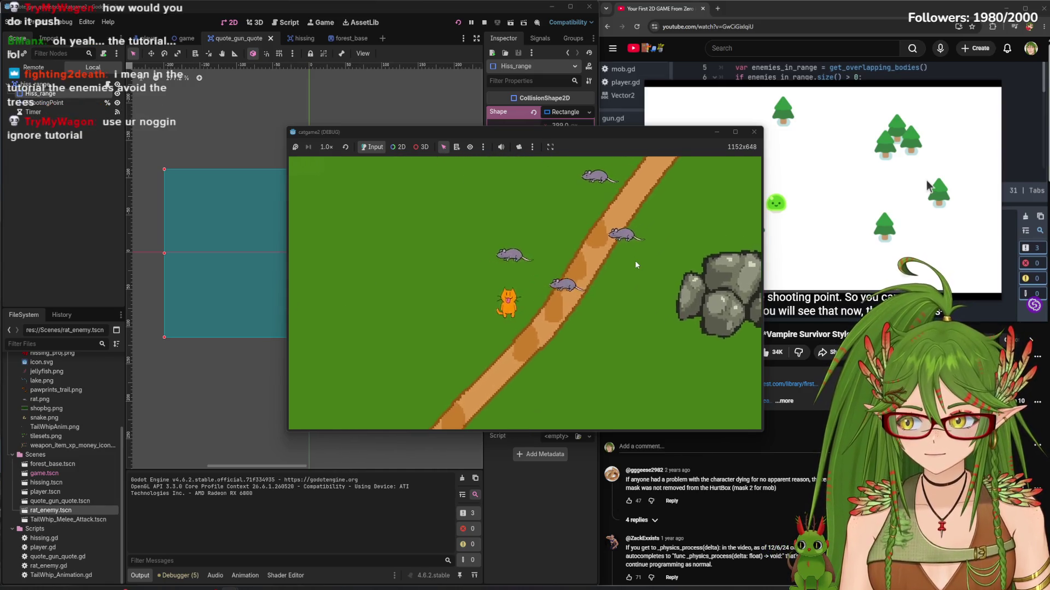
key("Left")
key("Down")
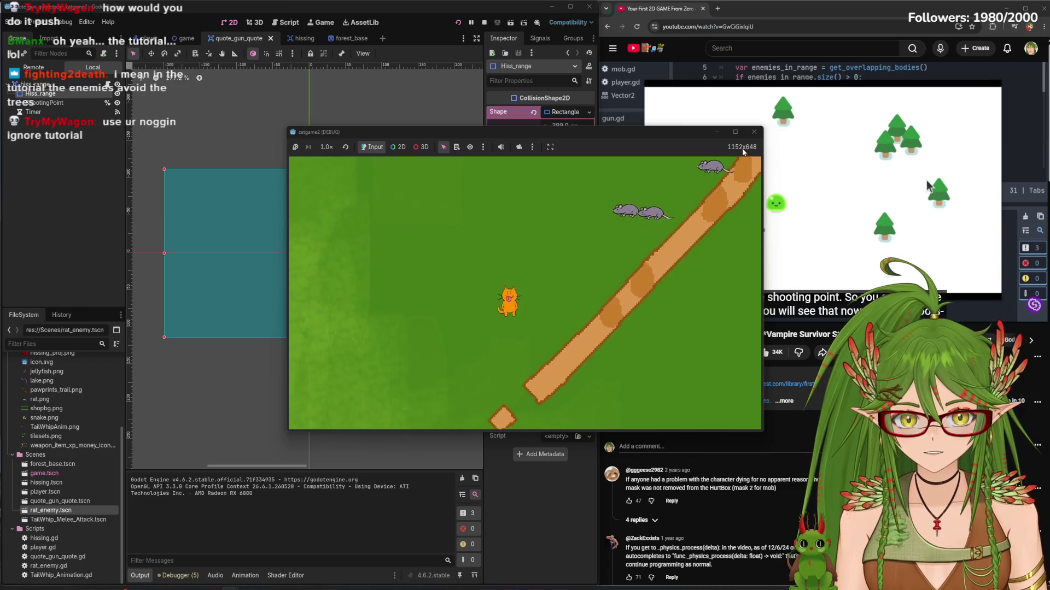
key("Up")
key("Left")
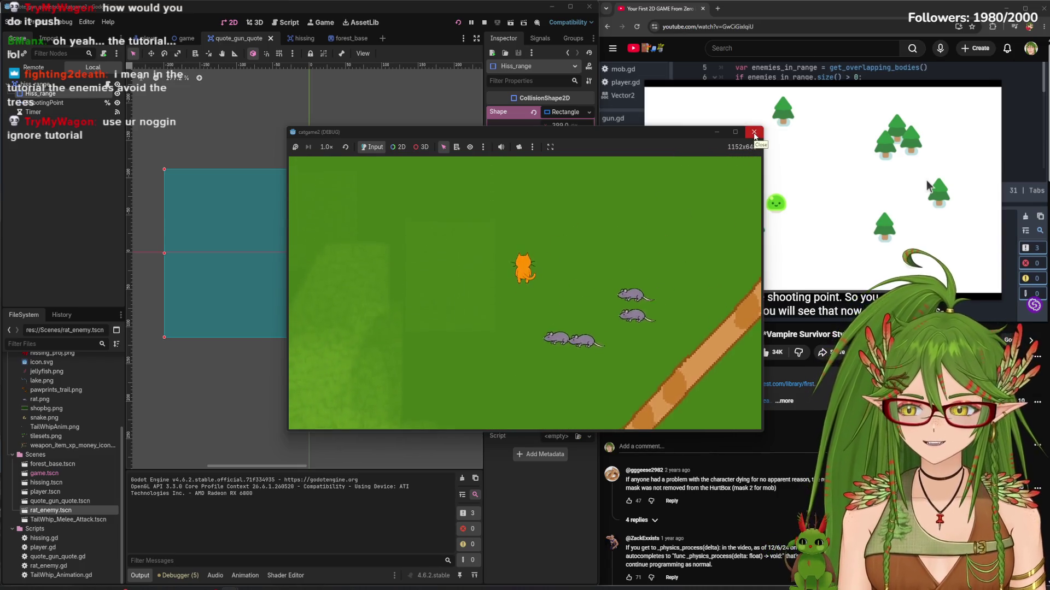
key("Up")
key("Right")
key("Up")
key("Right")
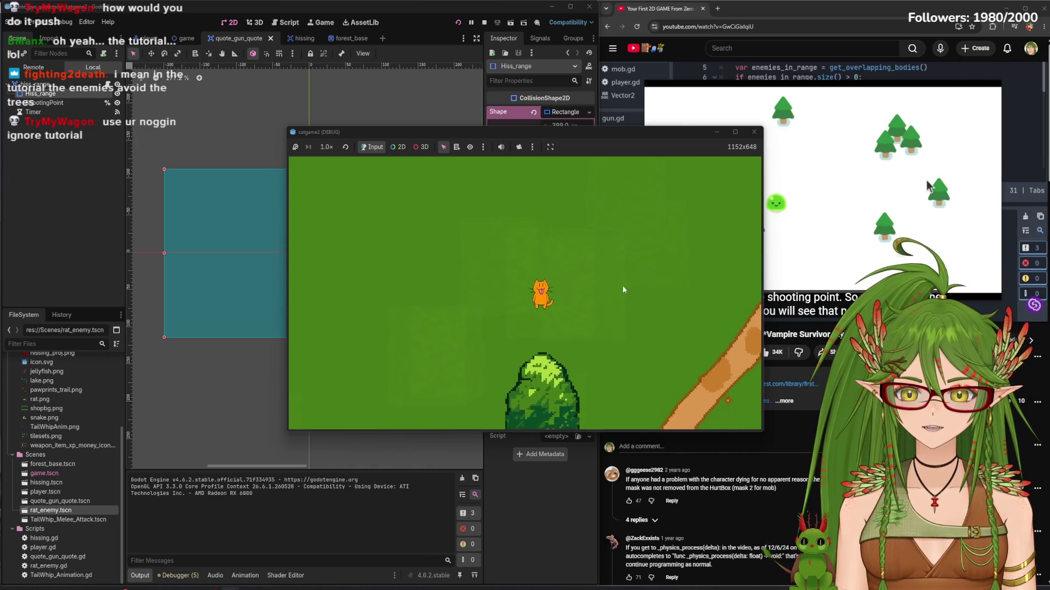
key("Down")
key("Right")
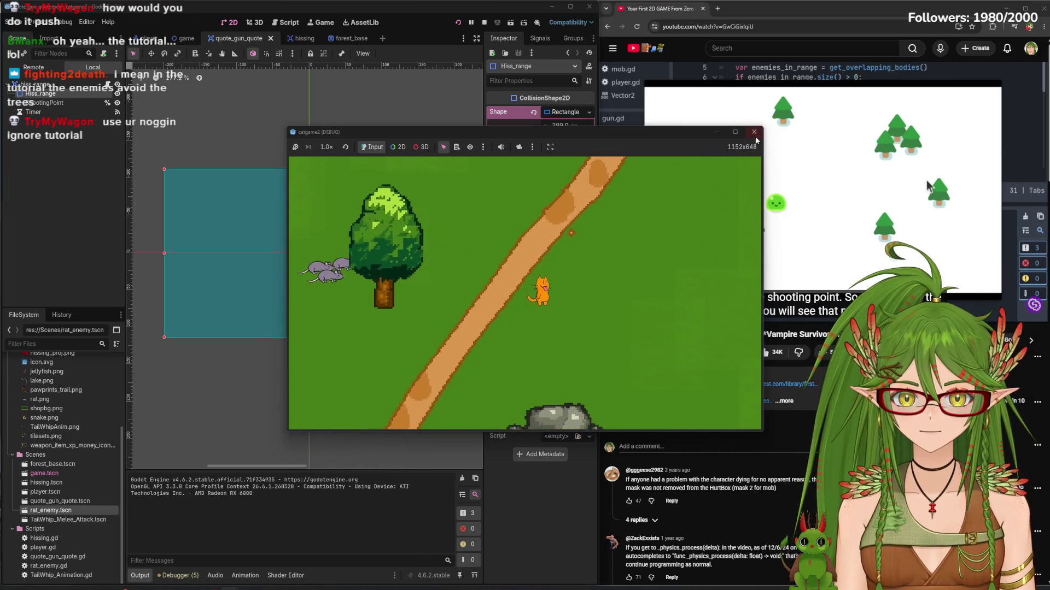
key("Up")
key("Right")
key("Up")
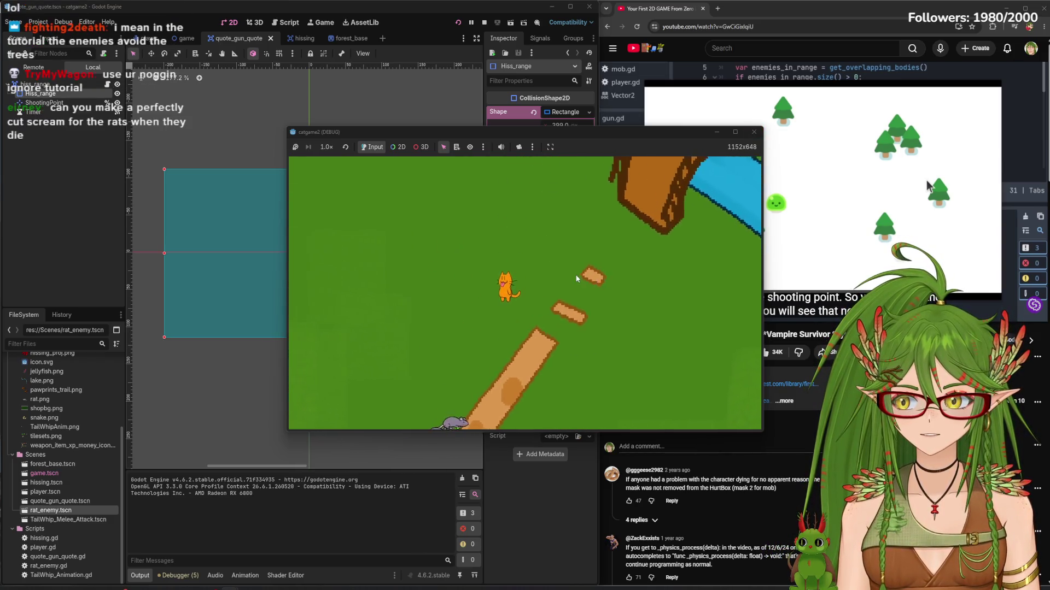
key("Right")
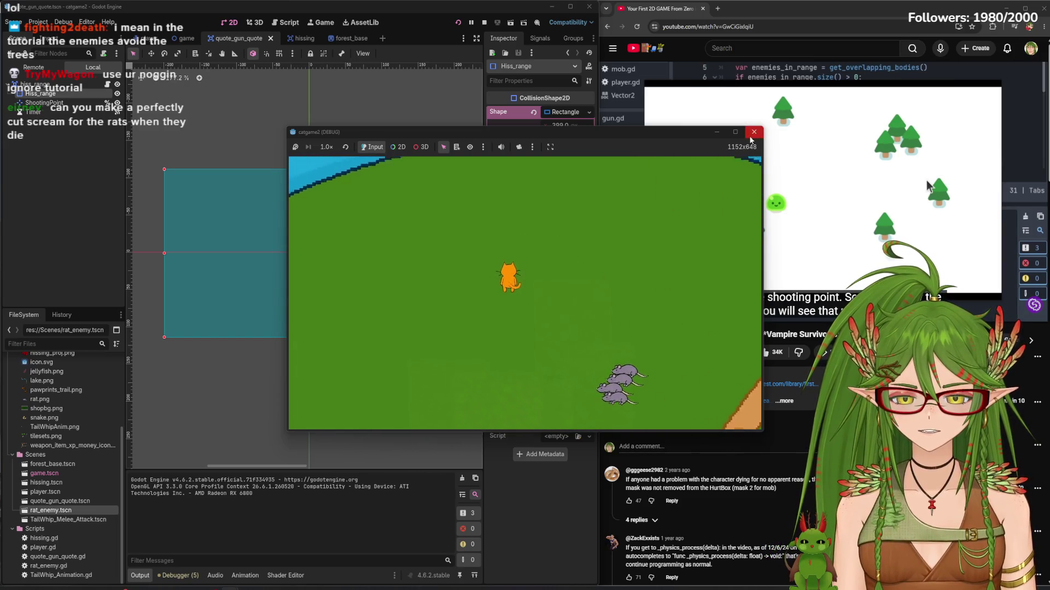
key("Up")
Walk the cat toward the rats and down-right past the rocks, then stop the game
key("s")
key("a")
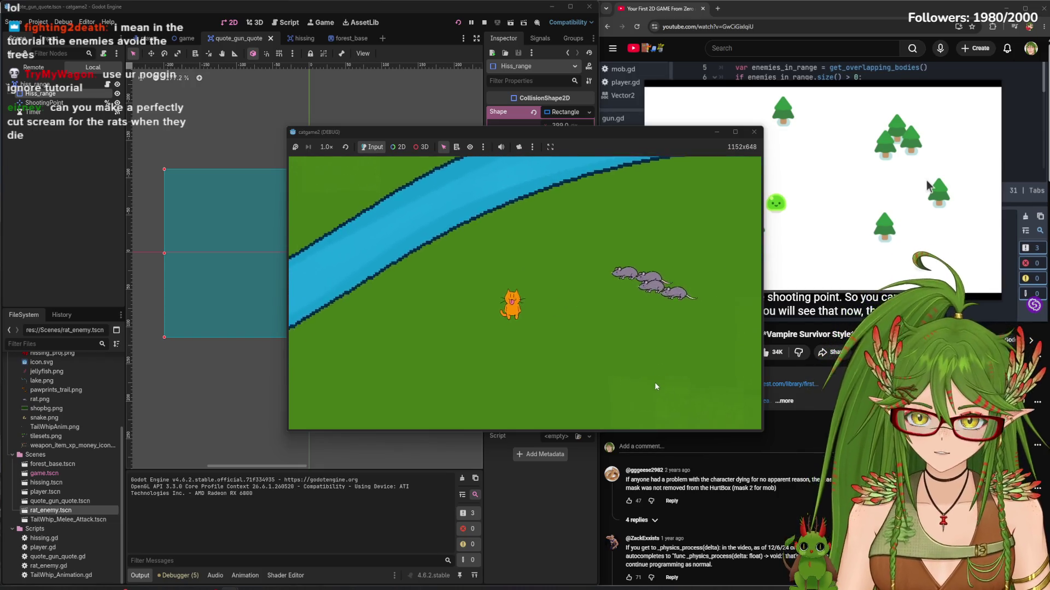
key("s")
key("d")
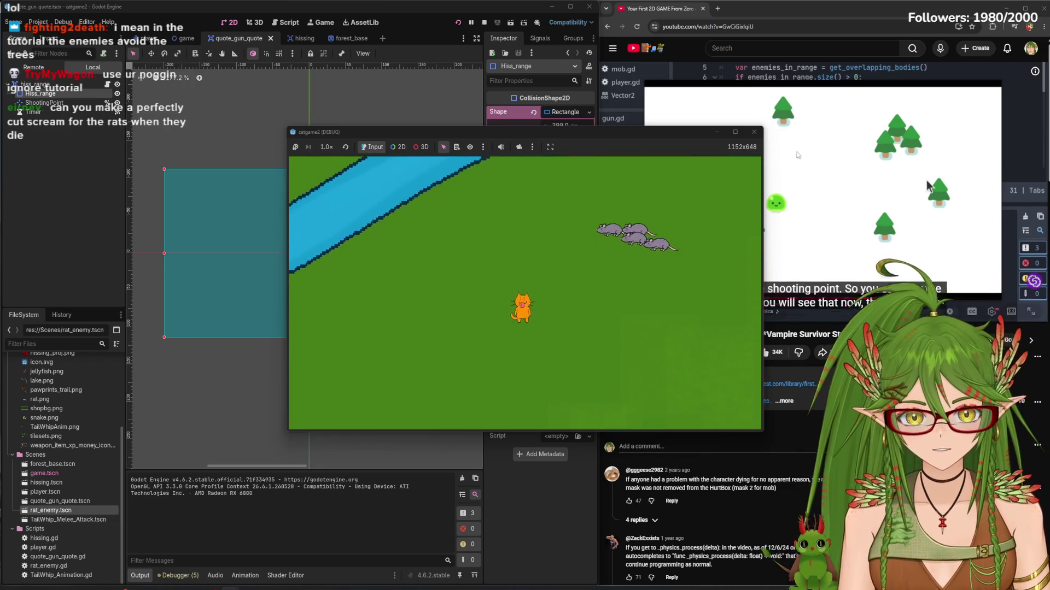
key("a")
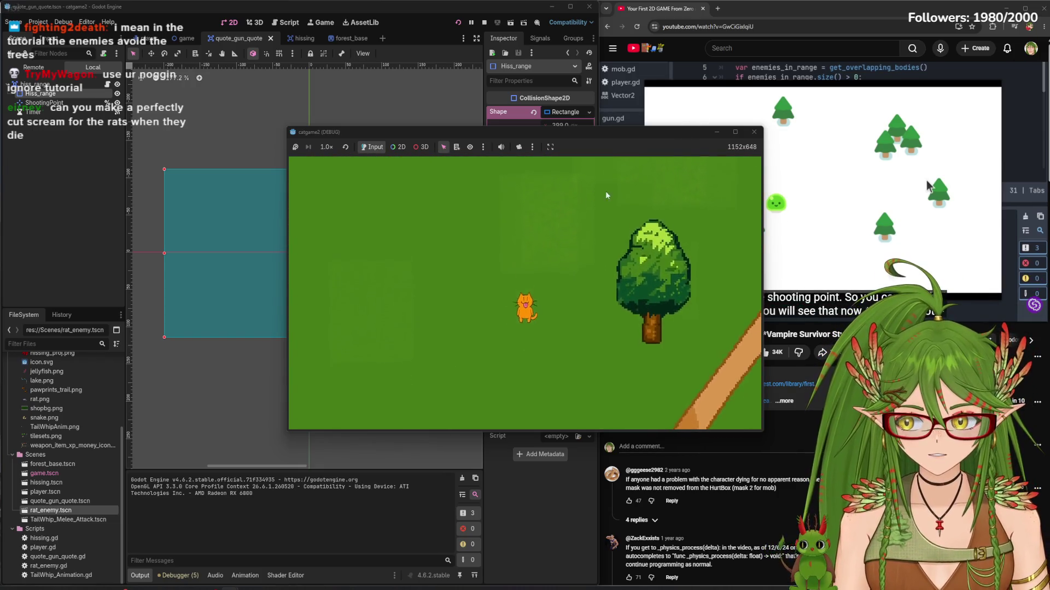
key("w")
key("a")
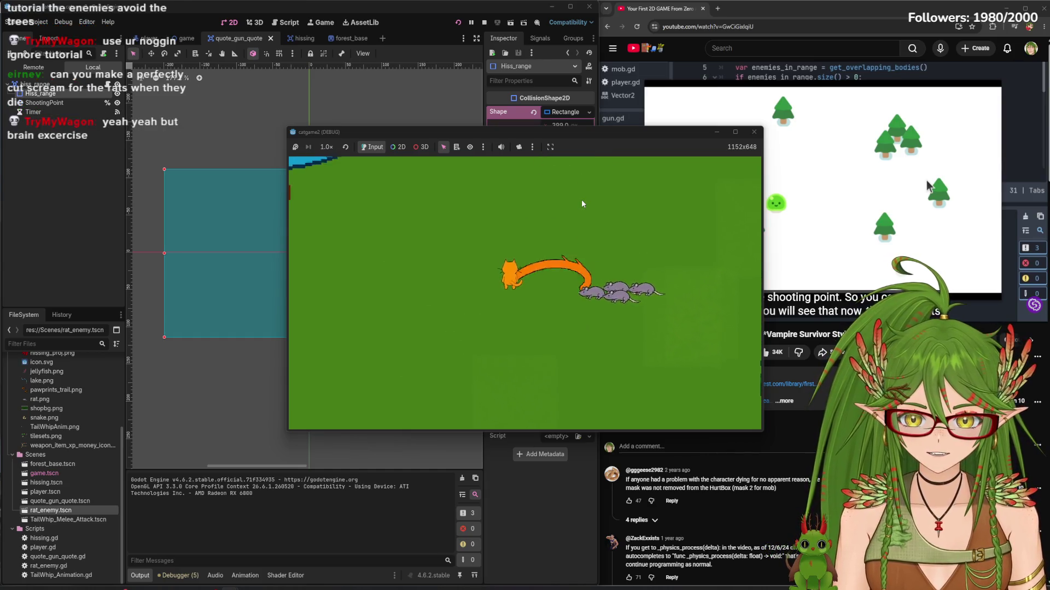
key("s")
key("s")
key("d")
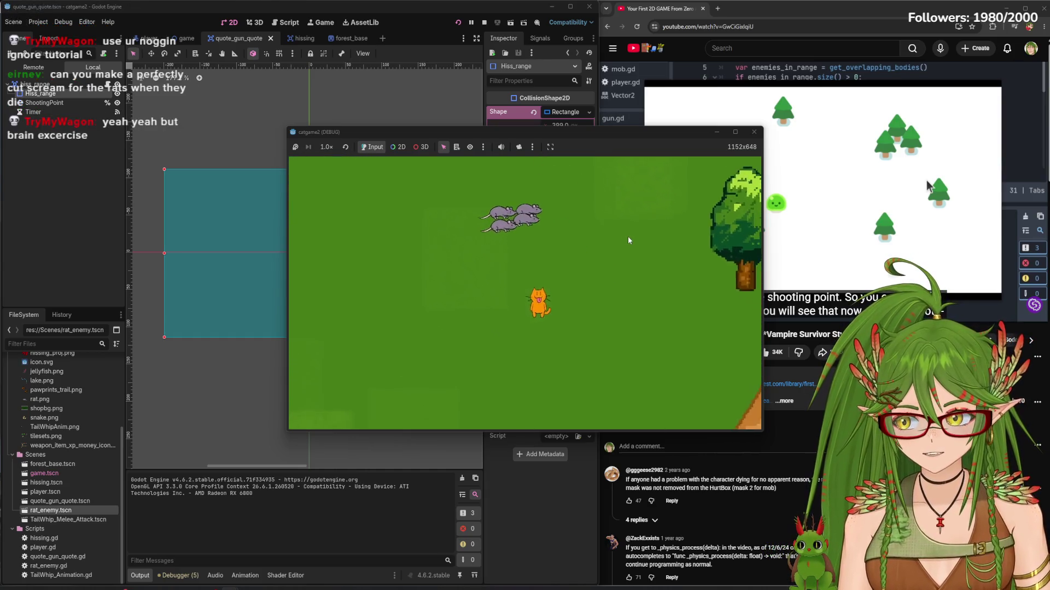
key("s")
key("d")
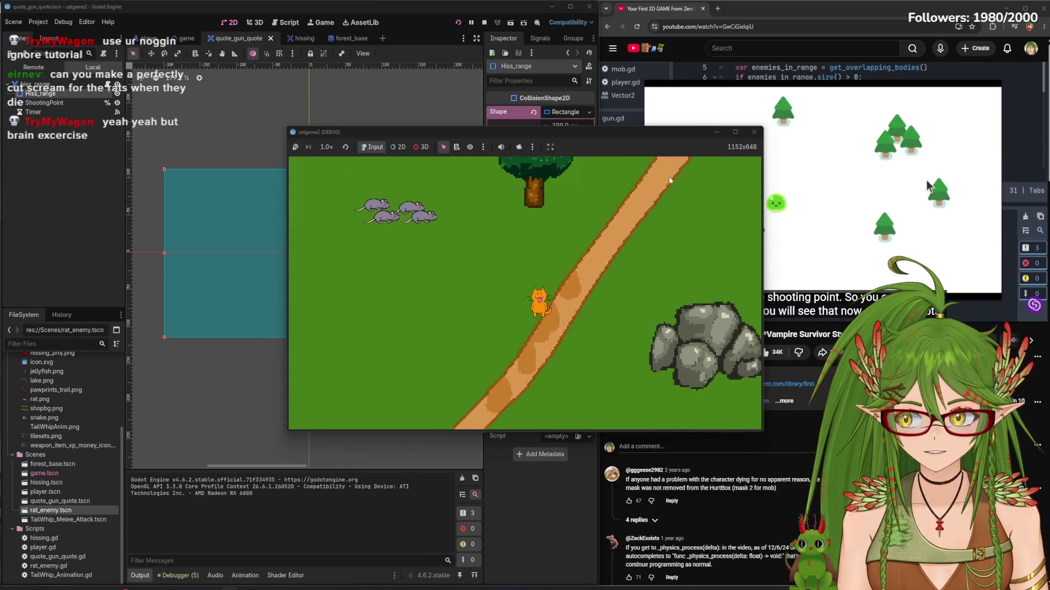
key("s")
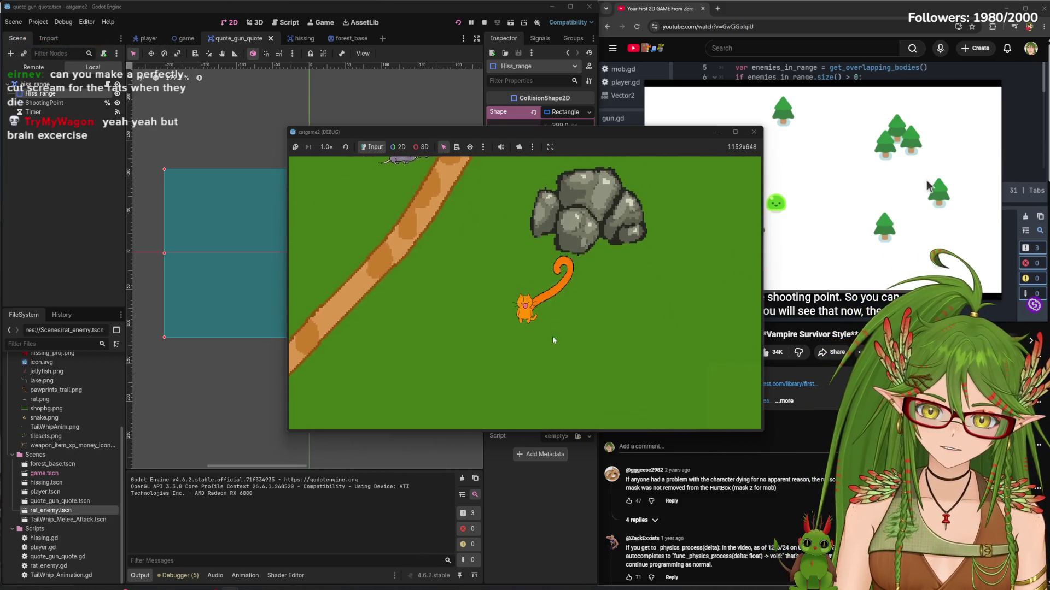
key("w")
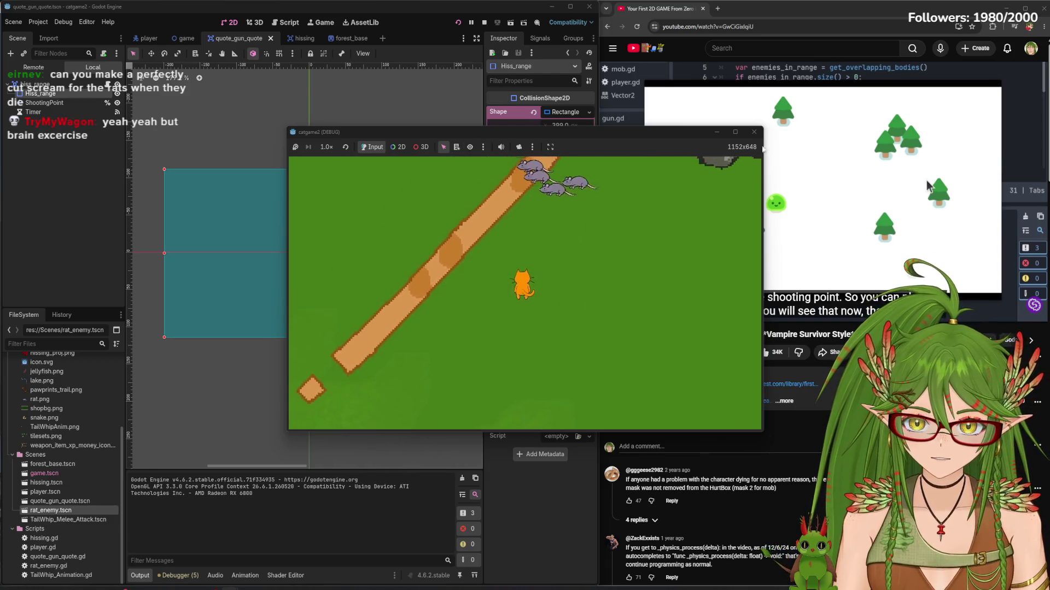
left_click(484, 22)
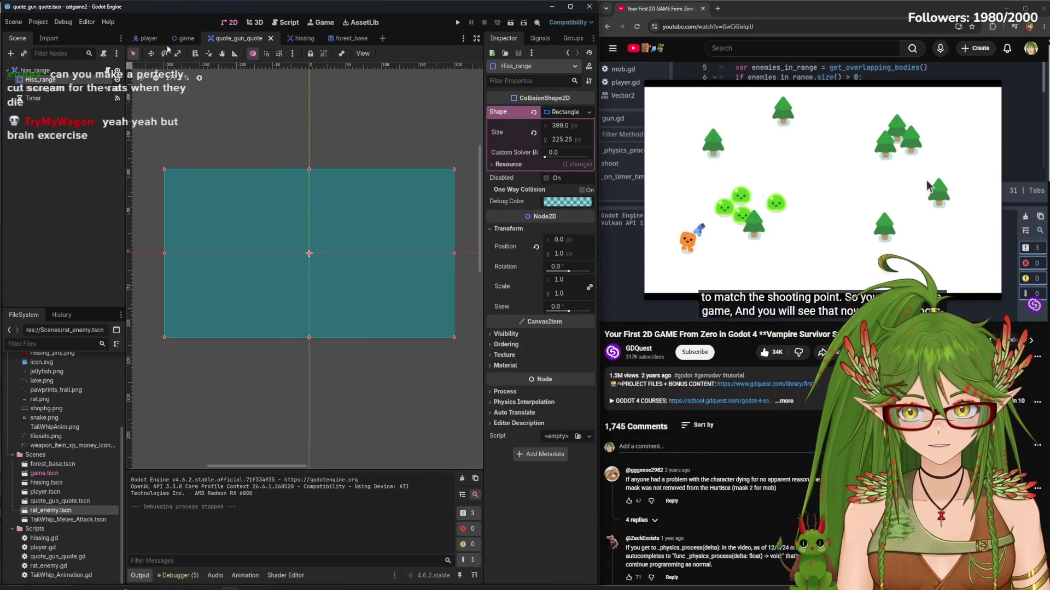
Close the forest_base scene and bring up the game scene zoomed on the Player
left_click(345, 38)
left_click(365, 39)
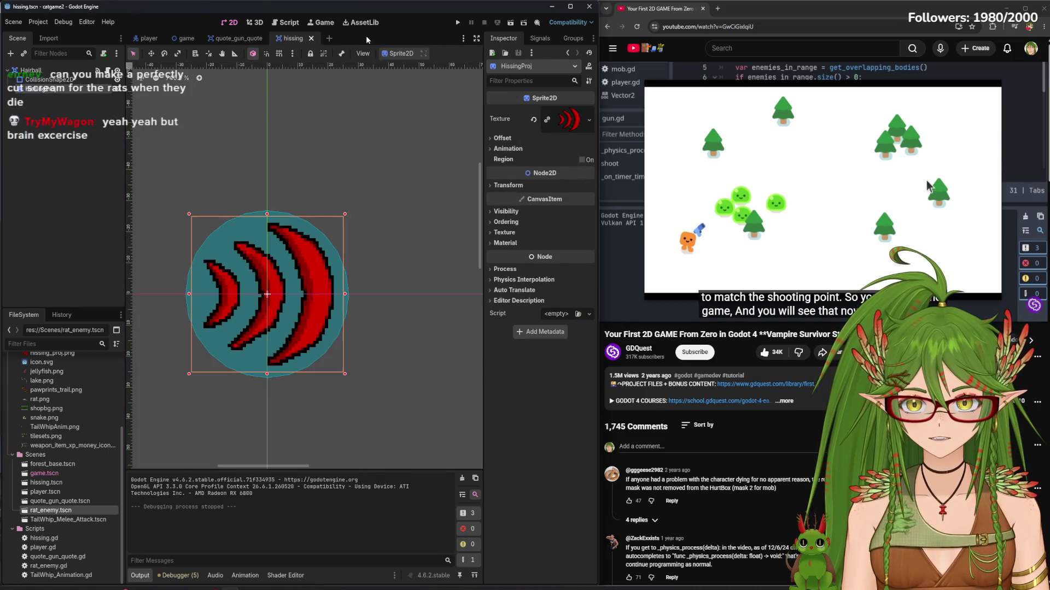
left_click(208, 37)
left_click(192, 36)
scroll(318, 293, "down", 5)
scroll(317, 293, "up", 10)
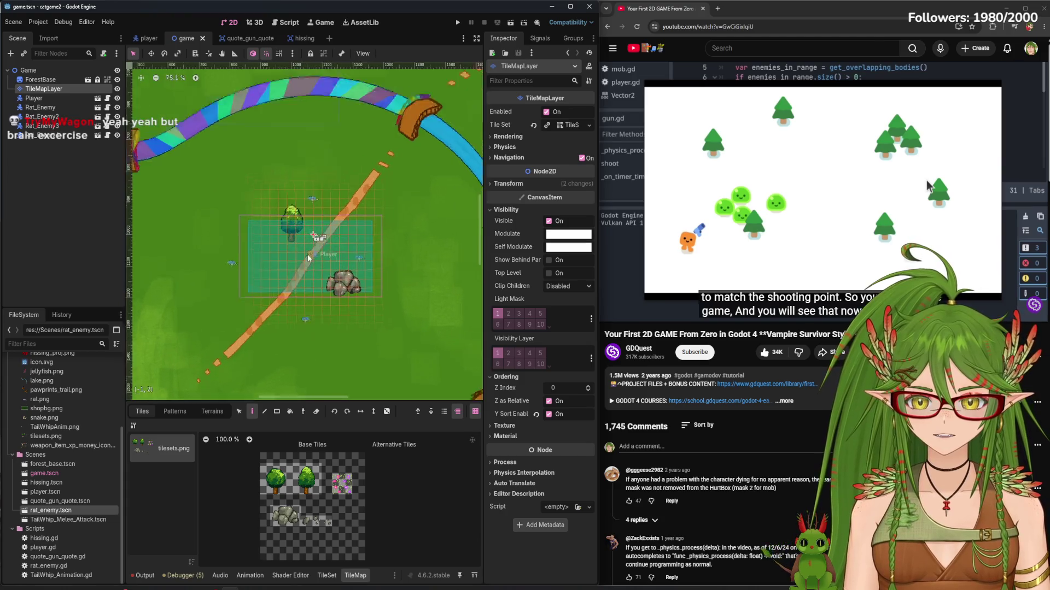
scroll(314, 255, "up", 4)
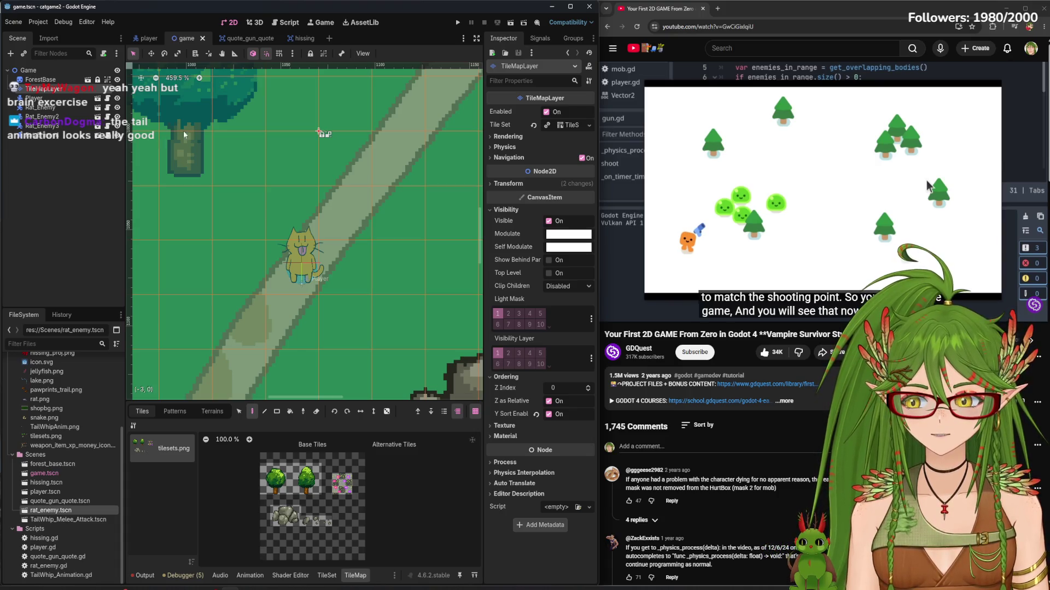
Run a brief playtest walking the cat left, then stop it
left_click(457, 25)
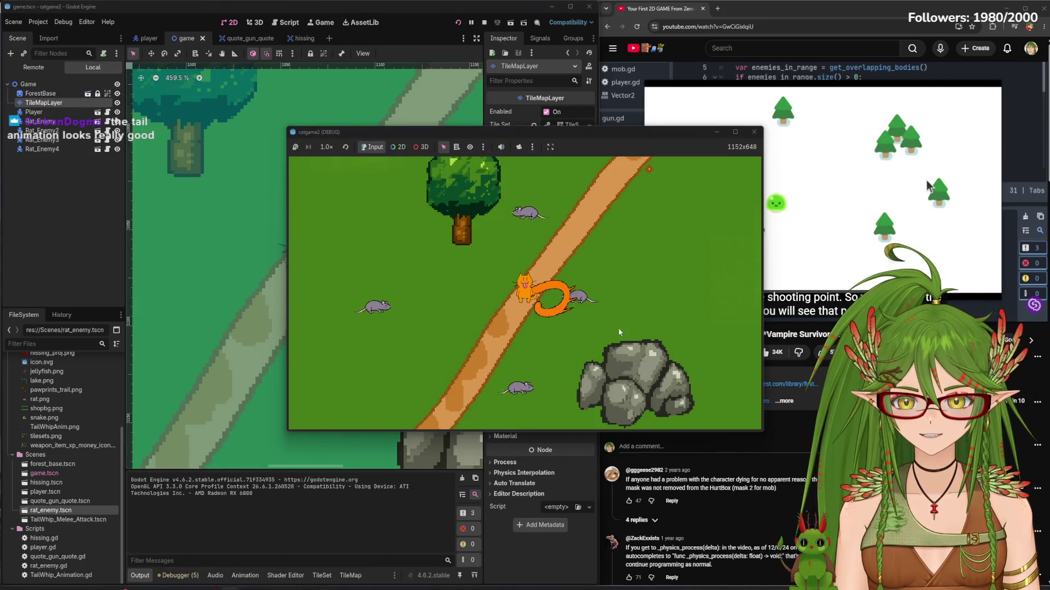
key("a")
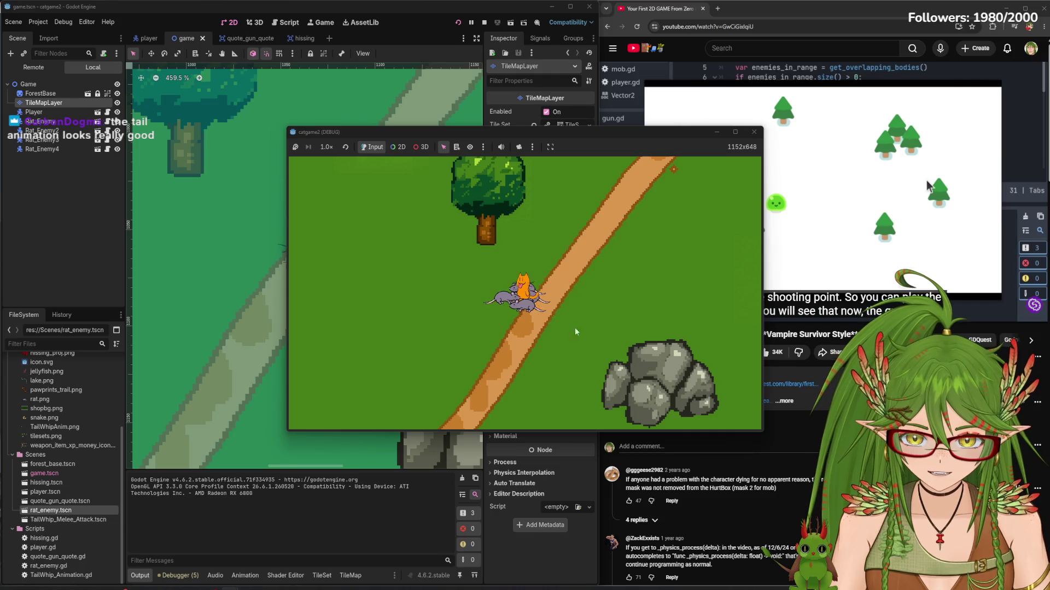
left_click(754, 131)
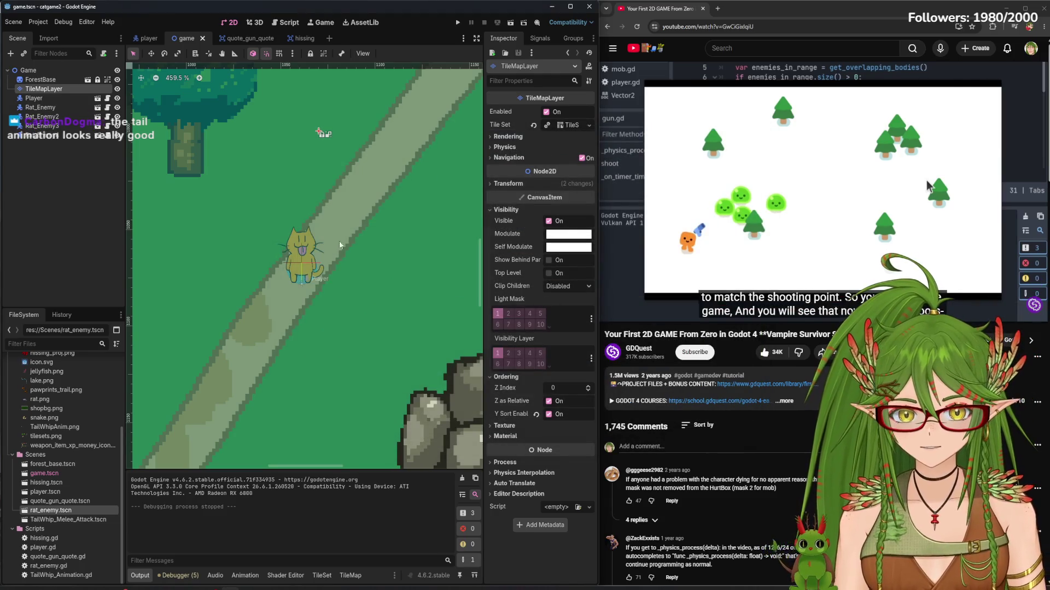
scroll(320, 268, "down", 7)
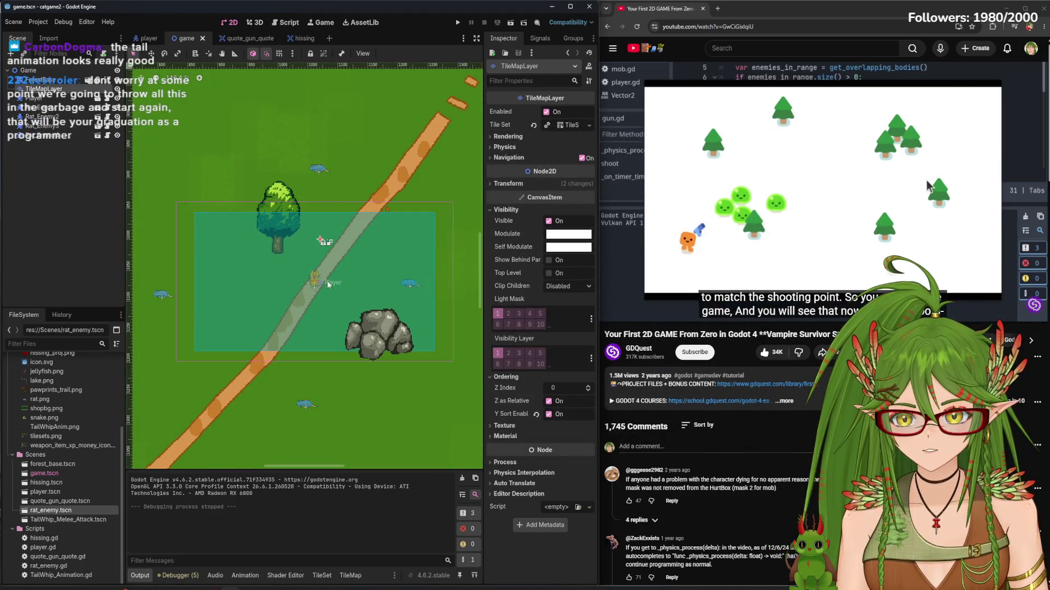
scroll(319, 286, "down", 3)
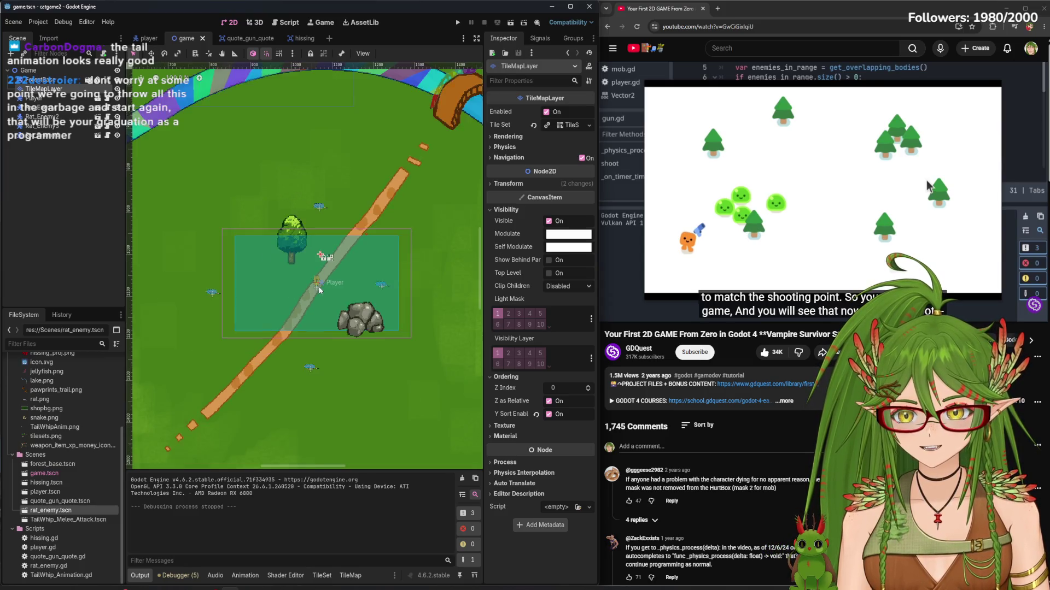
left_click(96, 236)
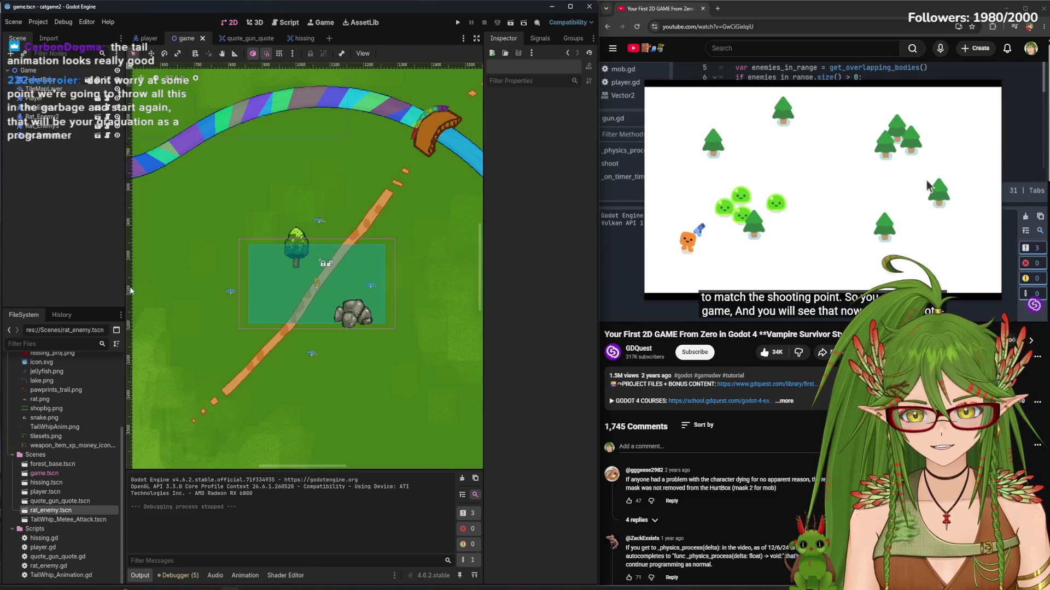
scroll(339, 317, "up", 3)
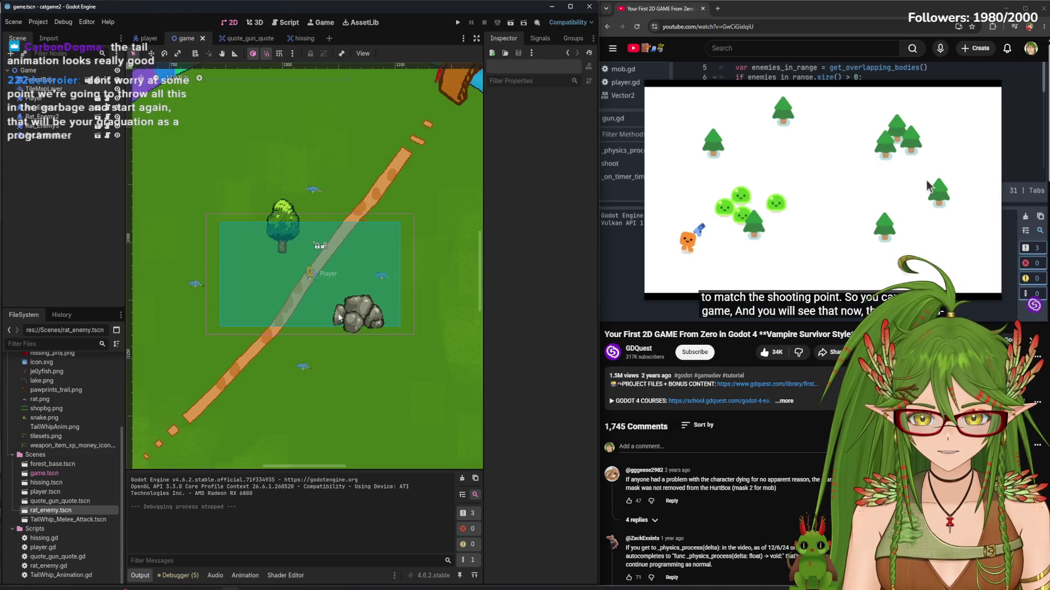
Run the game and walk the cat around the rock, up and then back down-right past it
left_click(457, 22)
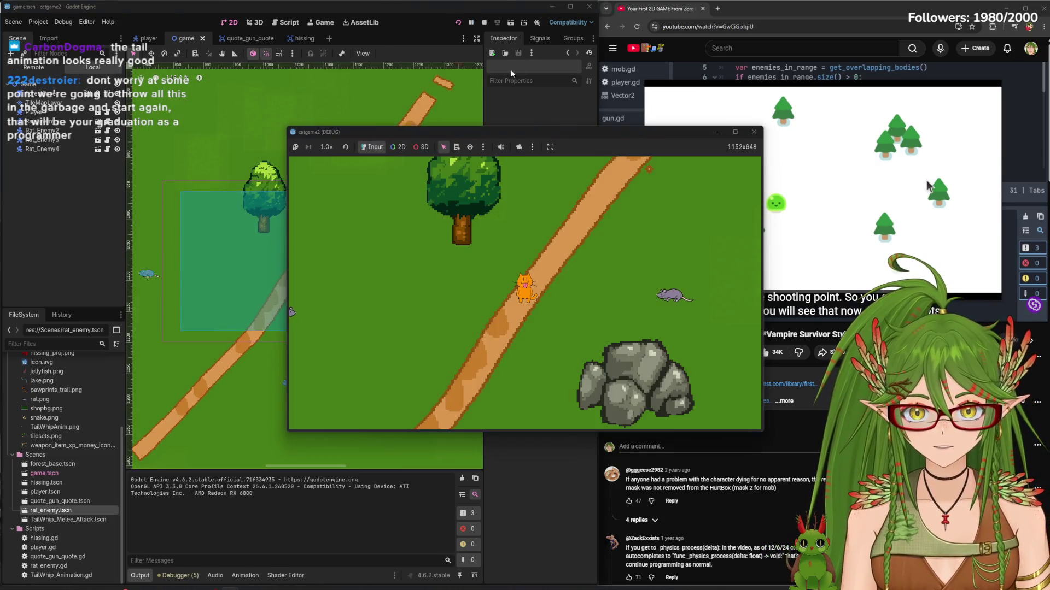
key("Down")
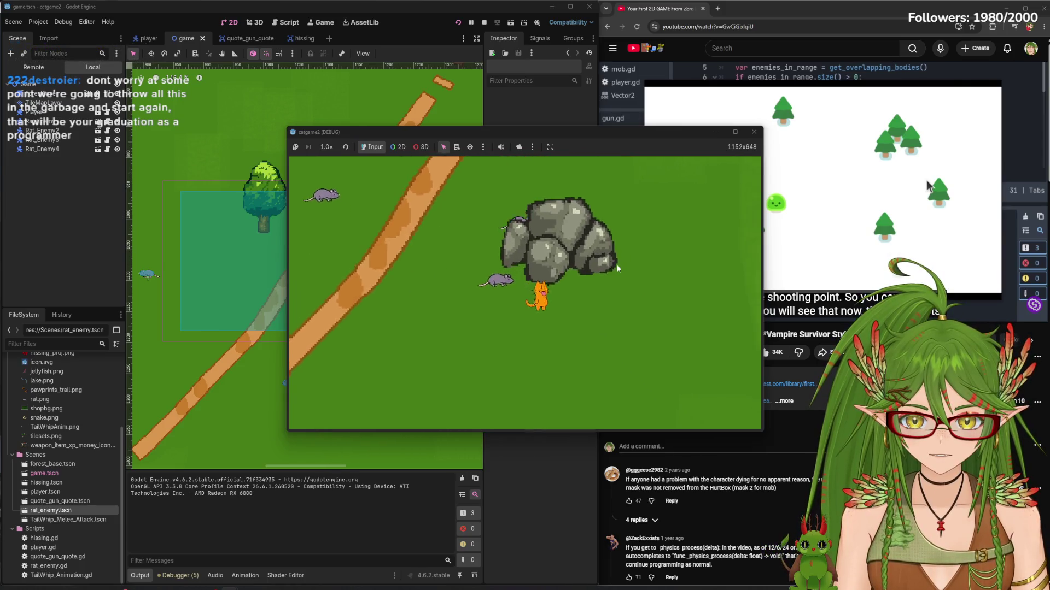
key("Right")
key("Up")
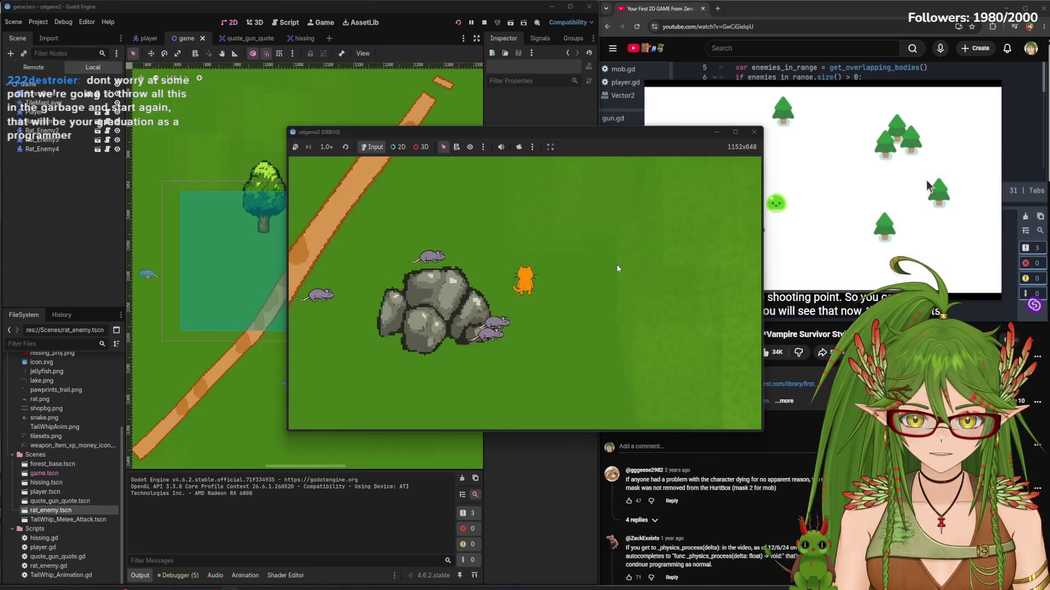
key("Left")
key("Up")
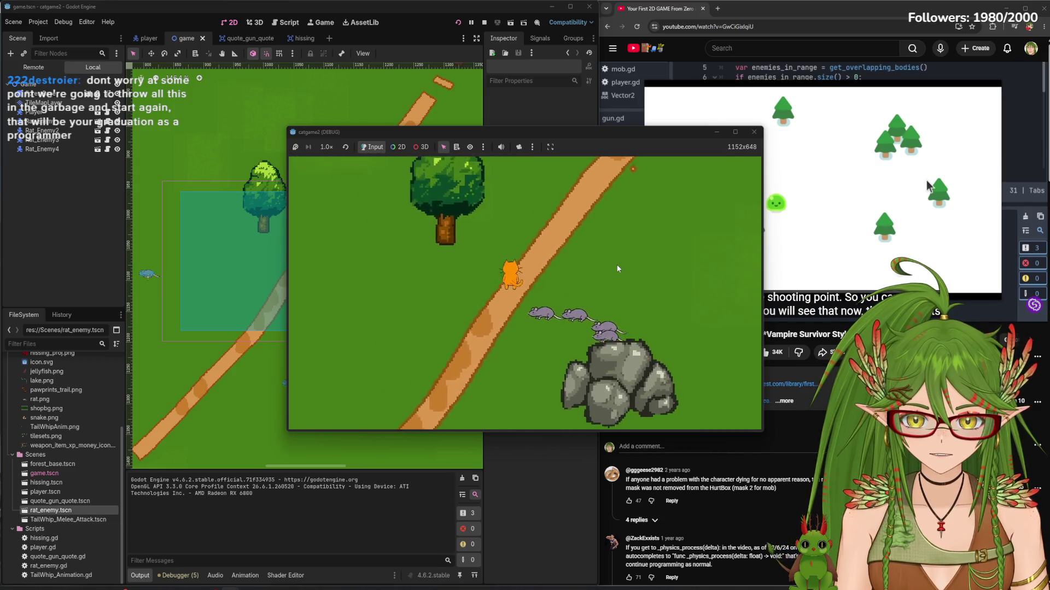
key("Right")
key("Down")
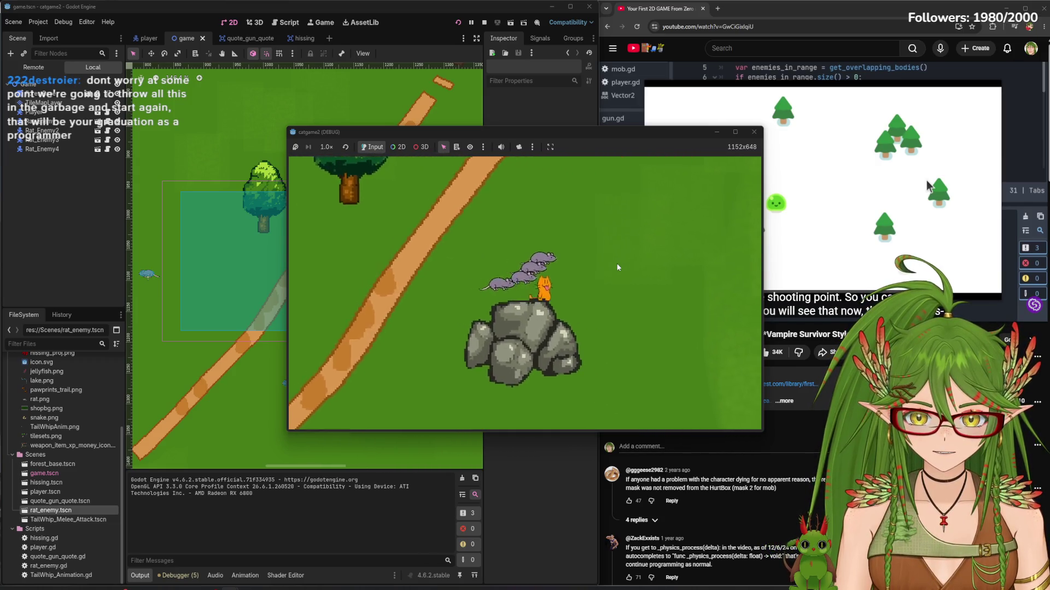
Walk the cat up past the tree and back to the rock, then close the catgame2 debug window
key("Down")
key("Left")
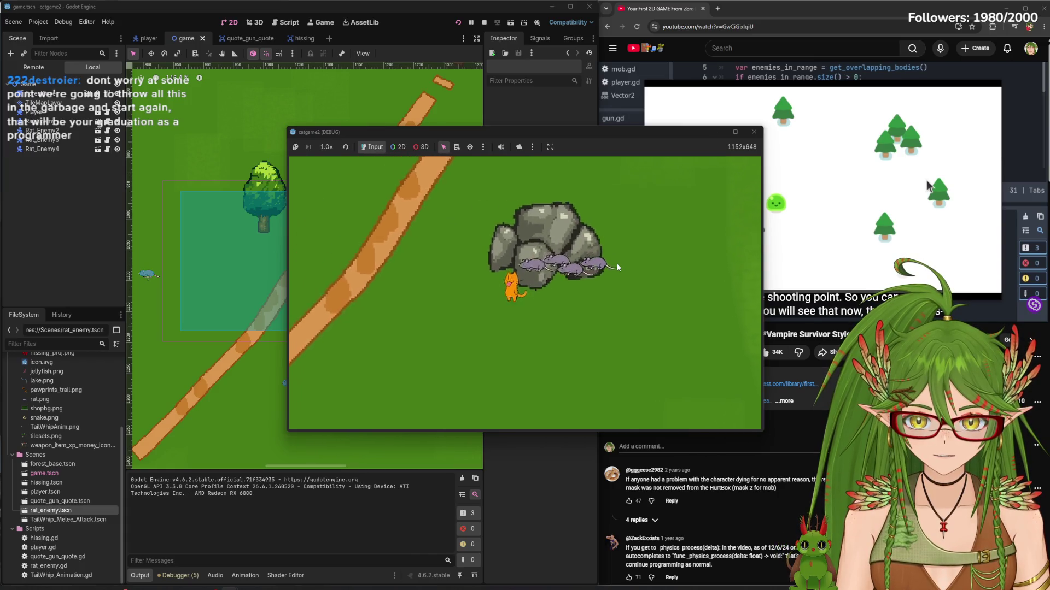
key("Up")
key("Left")
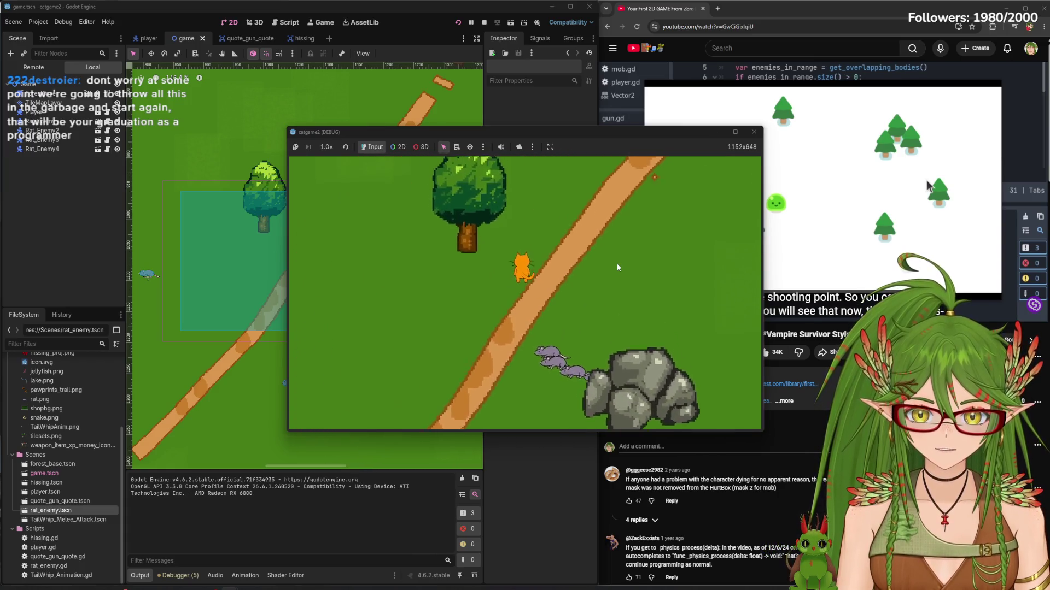
key("Up")
key("Right")
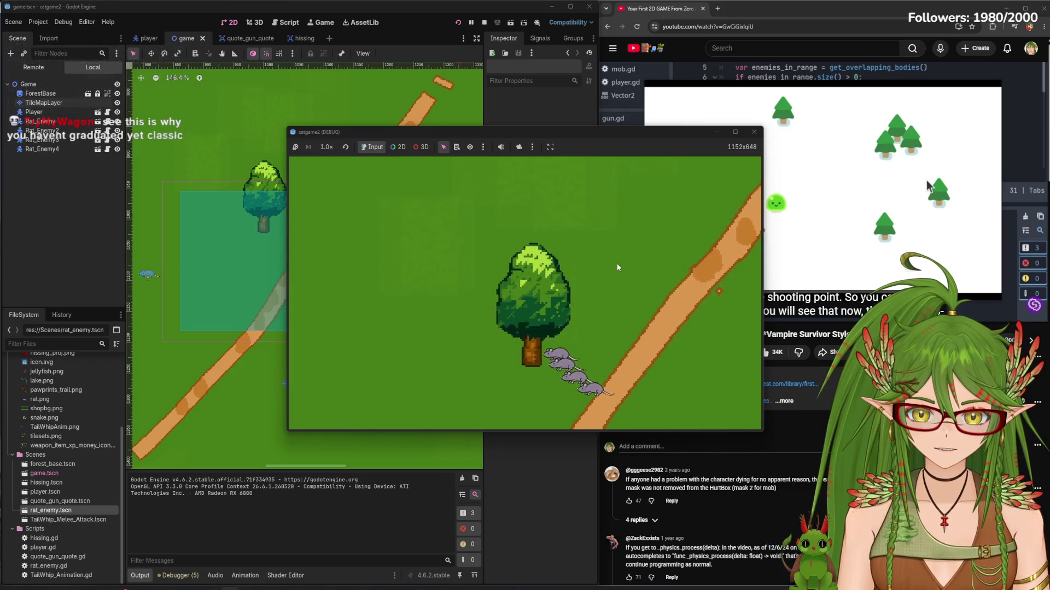
key("Down")
key("Right")
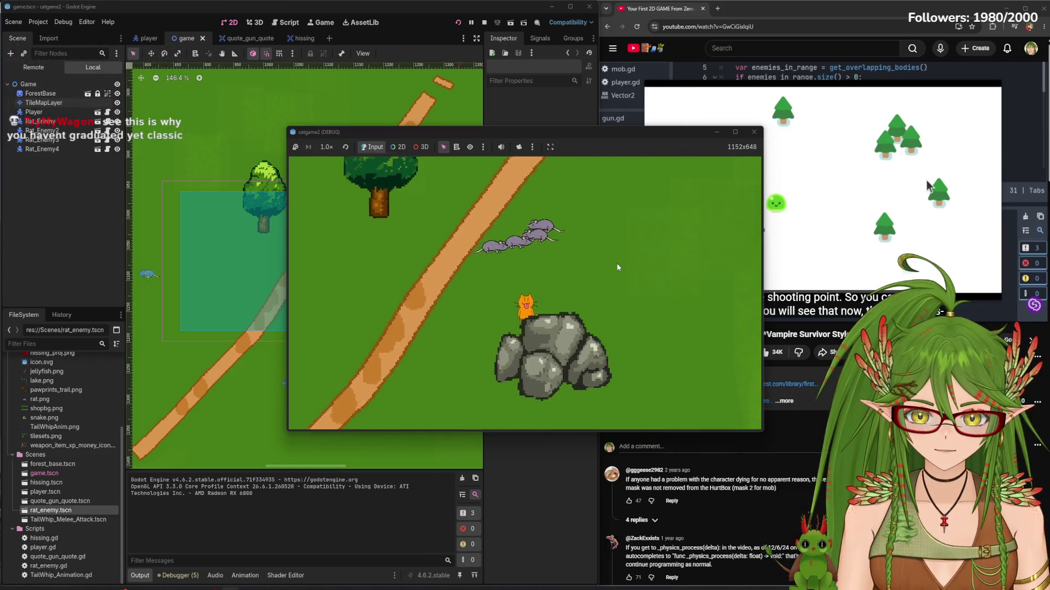
key("Left")
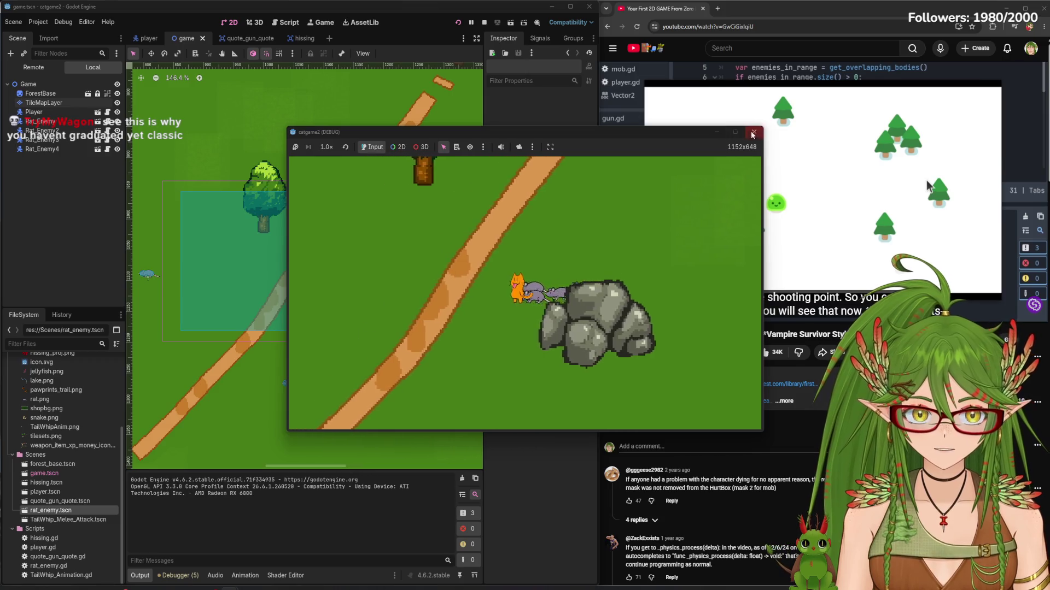
left_click(754, 131)
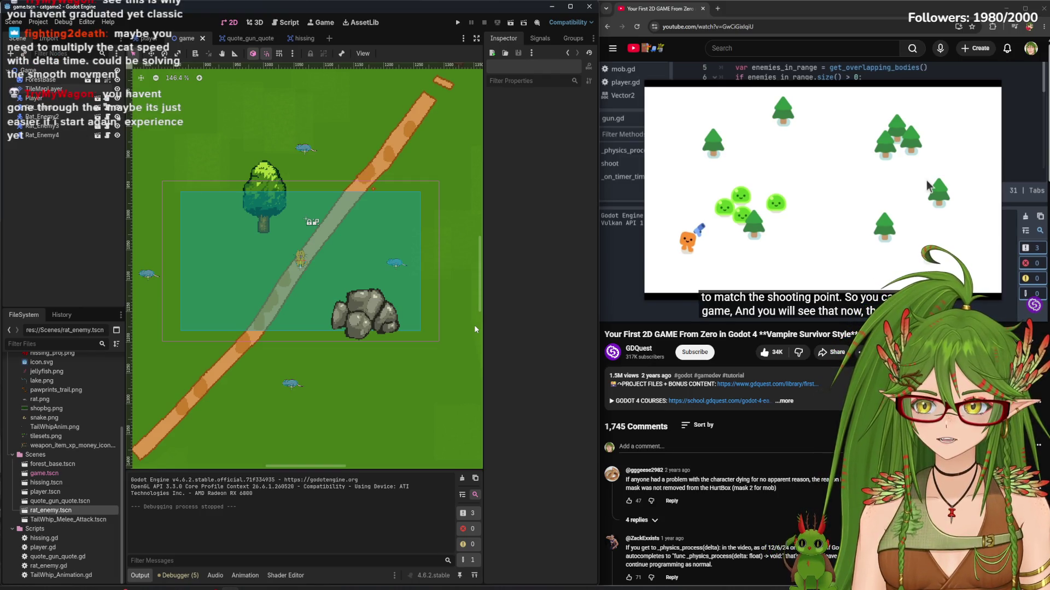
Open player.gd from the player scene, review its velocity line and line 8, then minimize the editor
left_click(147, 38)
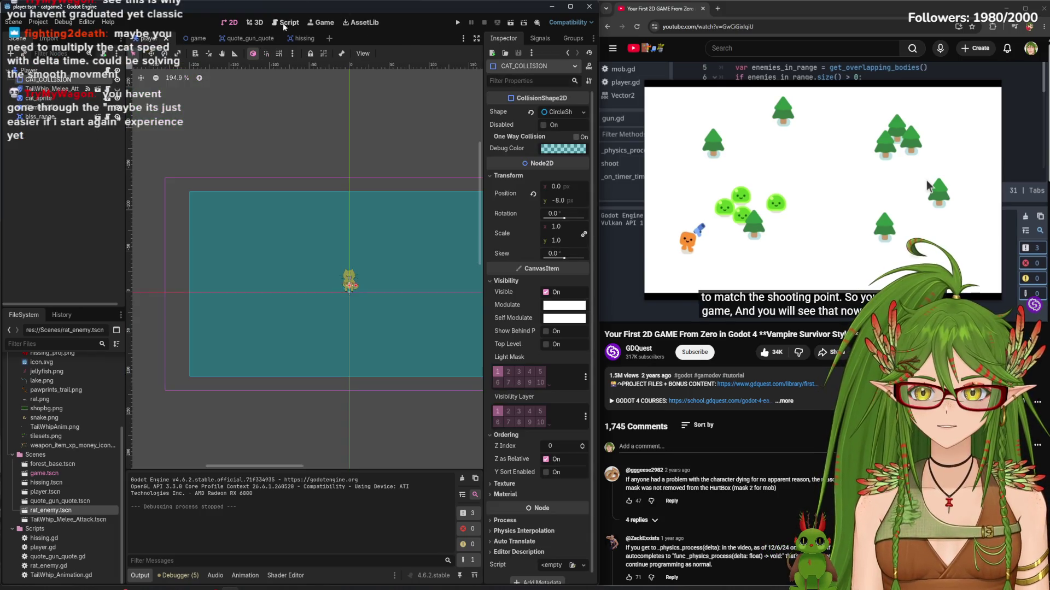
left_click(285, 22)
left_click(155, 91)
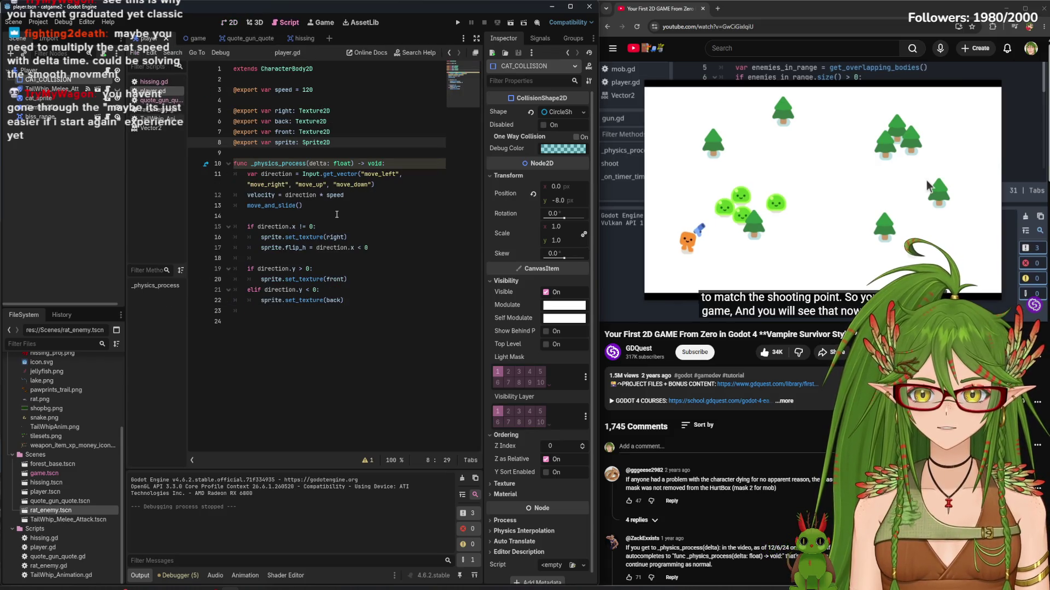
left_click(349, 195)
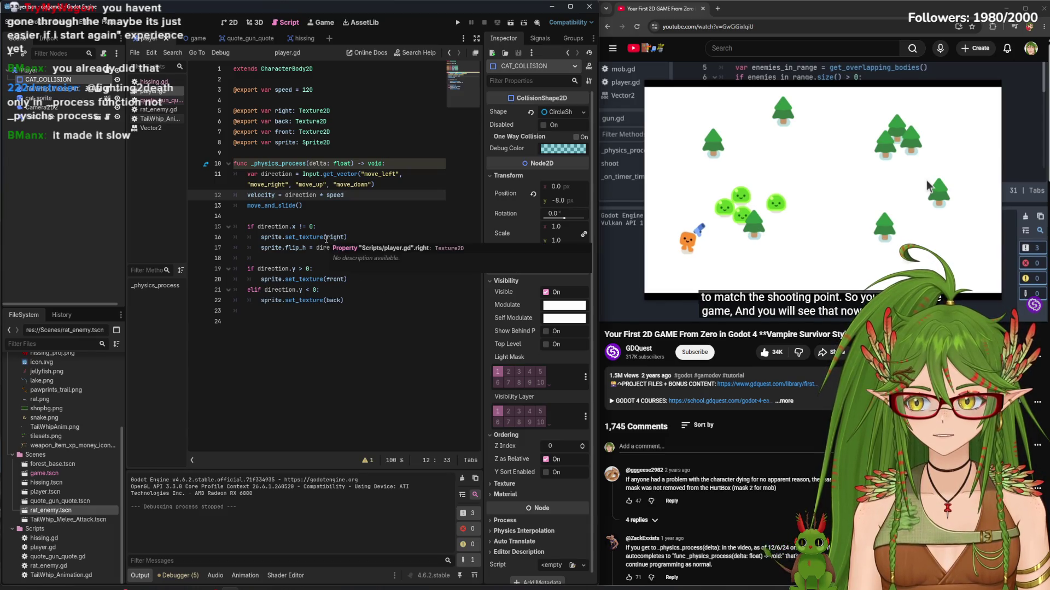
left_click(348, 143)
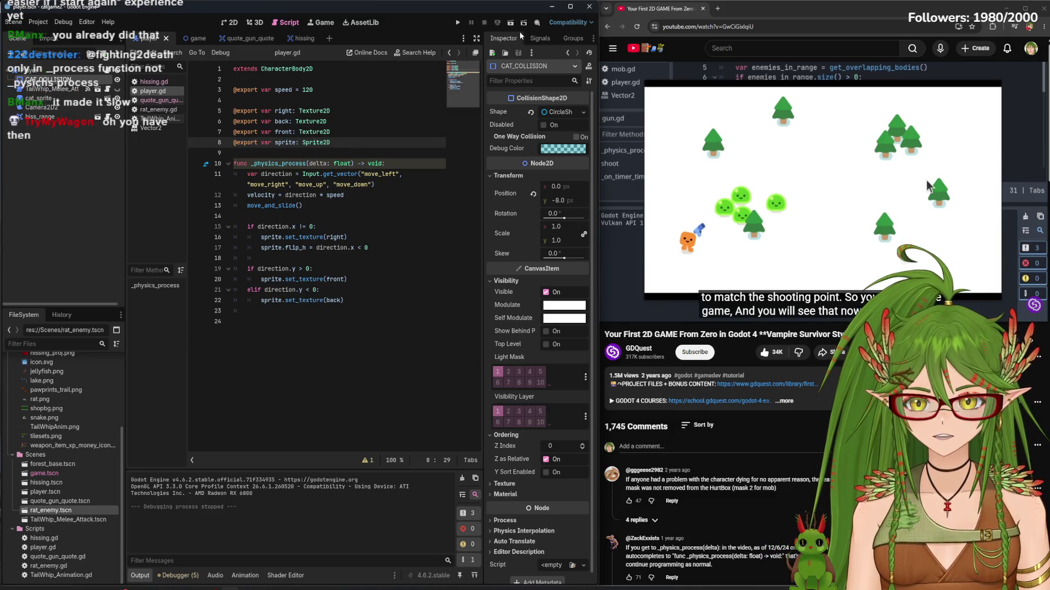
left_click(552, 7)
Launch the Godot project manager, open the older cat project, and view the whole forest map
double_click(22, 433)
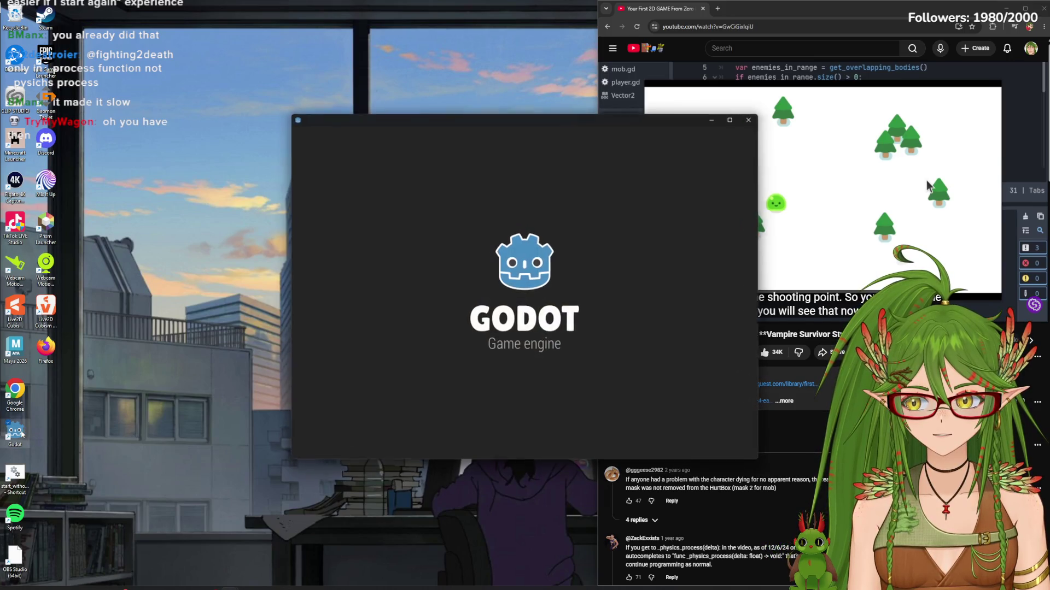
double_click(349, 207)
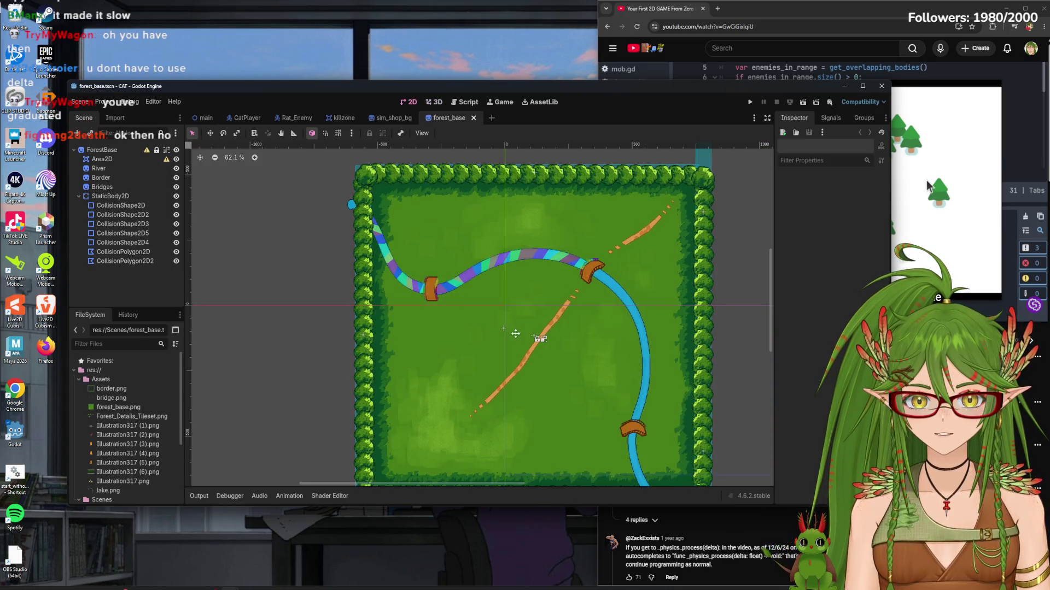
left_click_drag(515, 333, 436, 299)
scroll(435, 299, "down", 1)
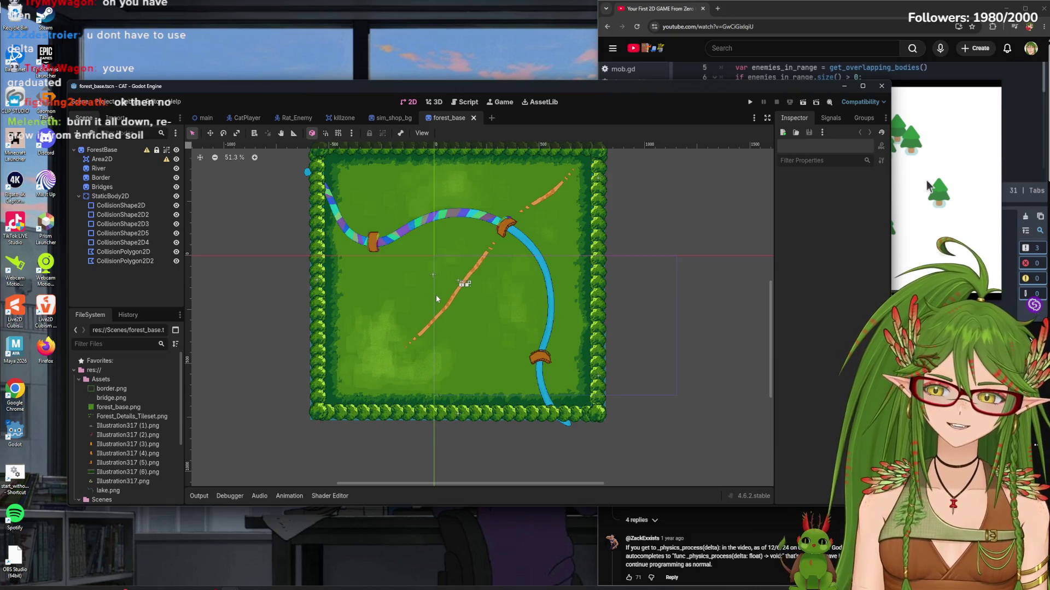
Review CatPlayer.gd's movement and damage code (lines 18–24) and killzone.gd, then close that project
left_click(464, 102)
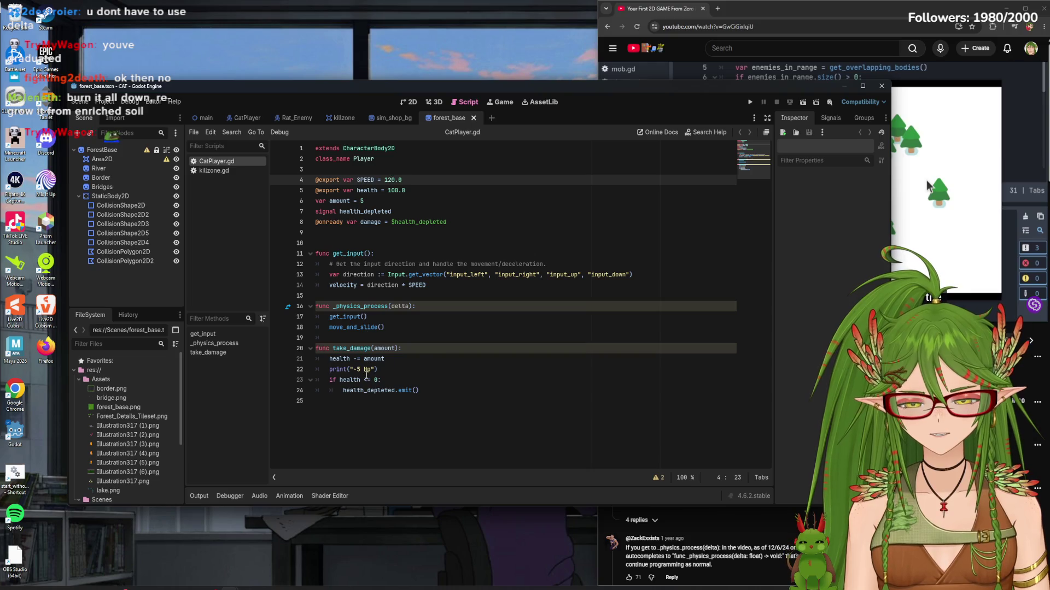
left_click_drag(420, 390, 309, 326)
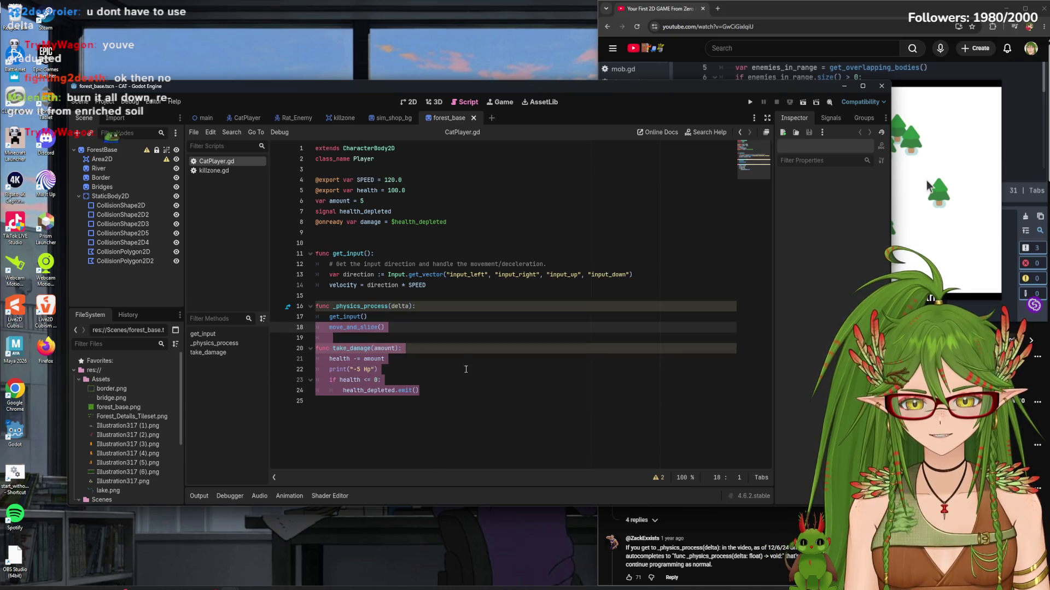
left_click(451, 386)
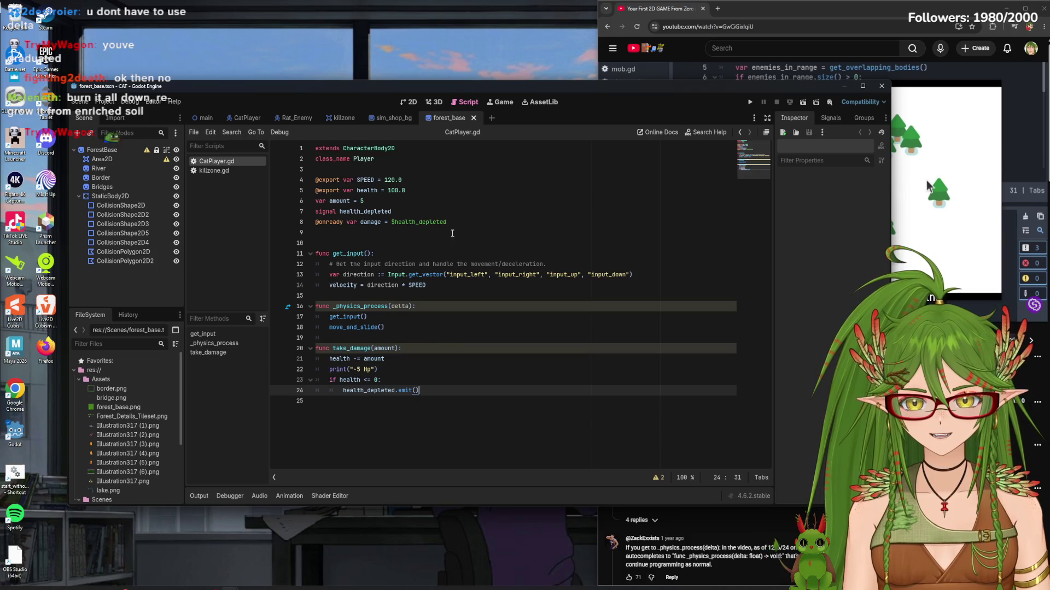
left_click(213, 171)
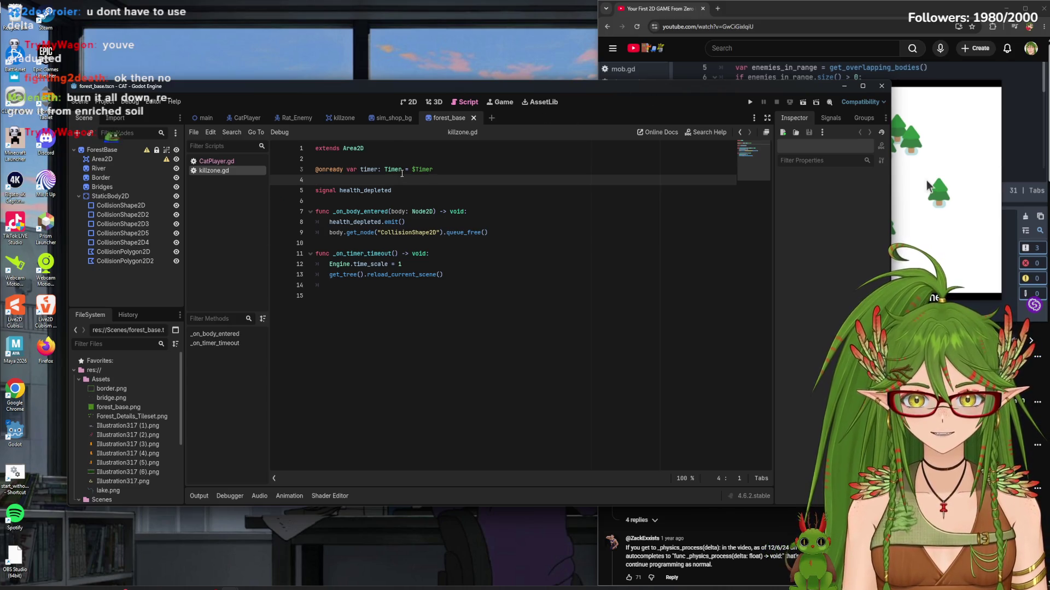
left_click(410, 102)
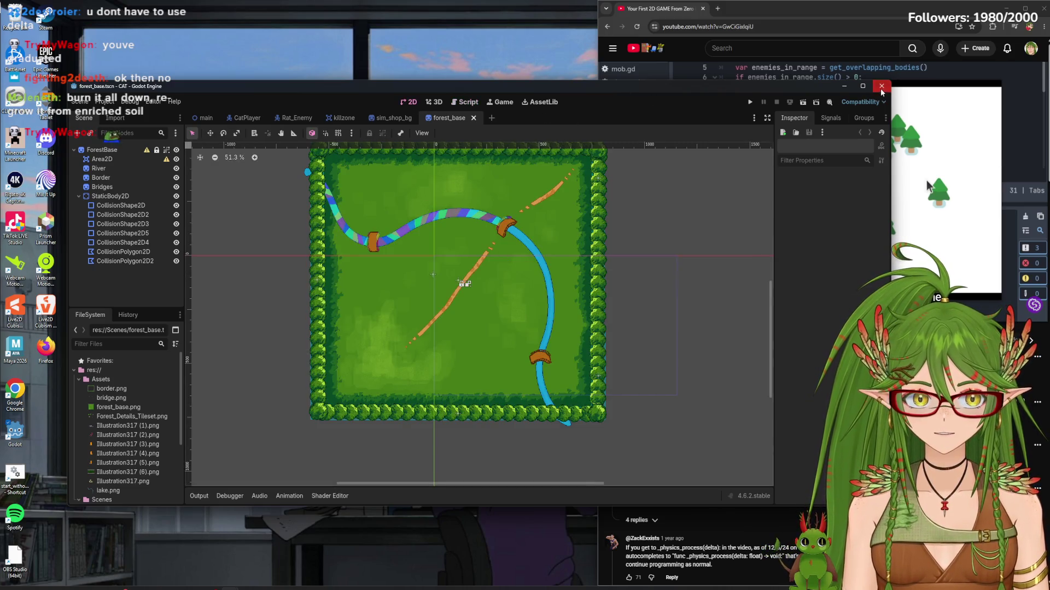
left_click(882, 86)
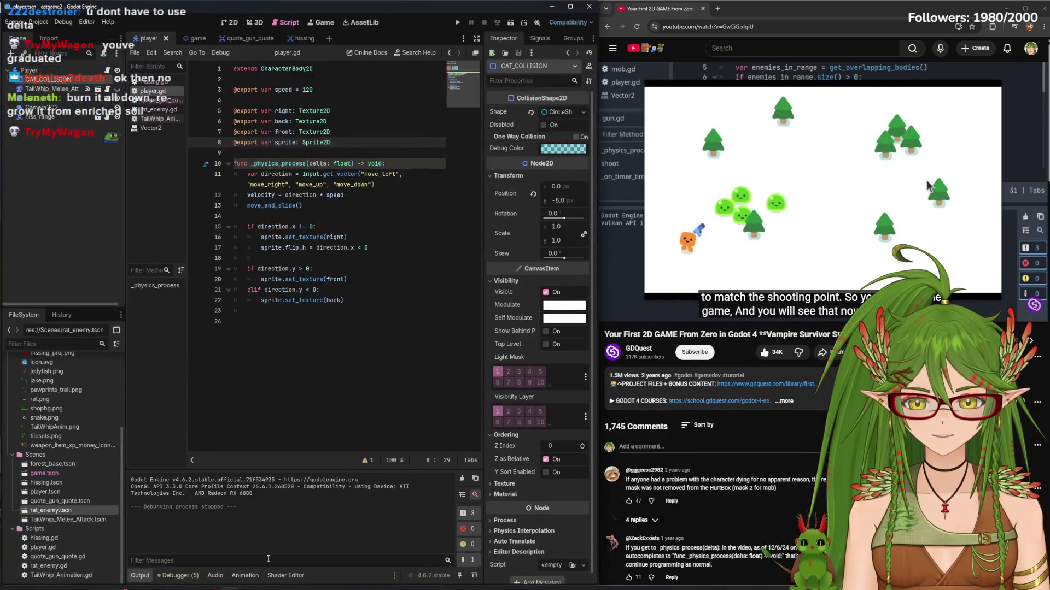
Restore the catgame2 editor, show the game scene zoomed out, and run the project
left_click(230, 23)
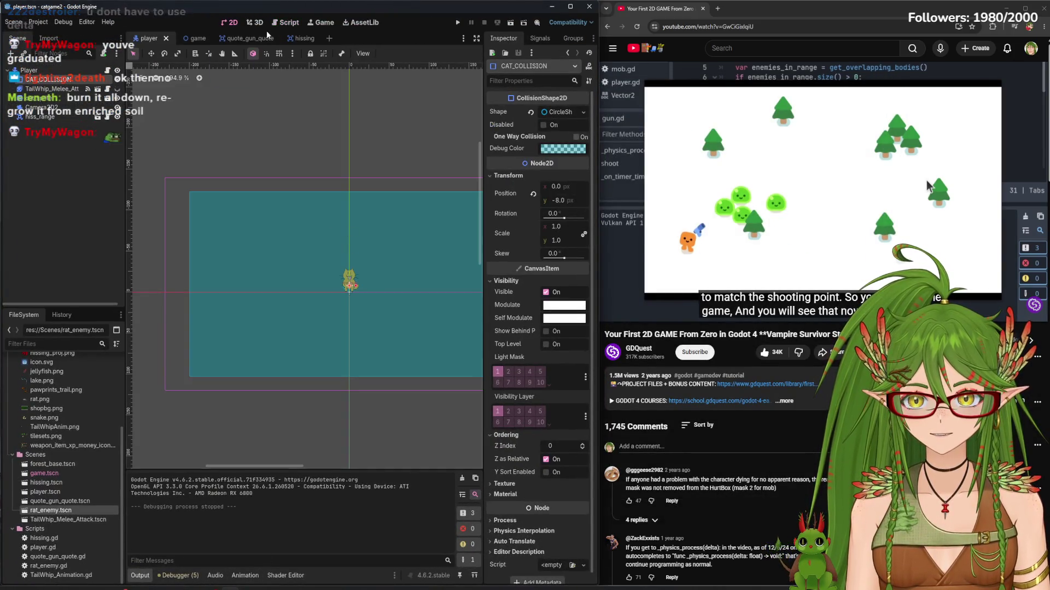
left_click(257, 22)
left_click(231, 22)
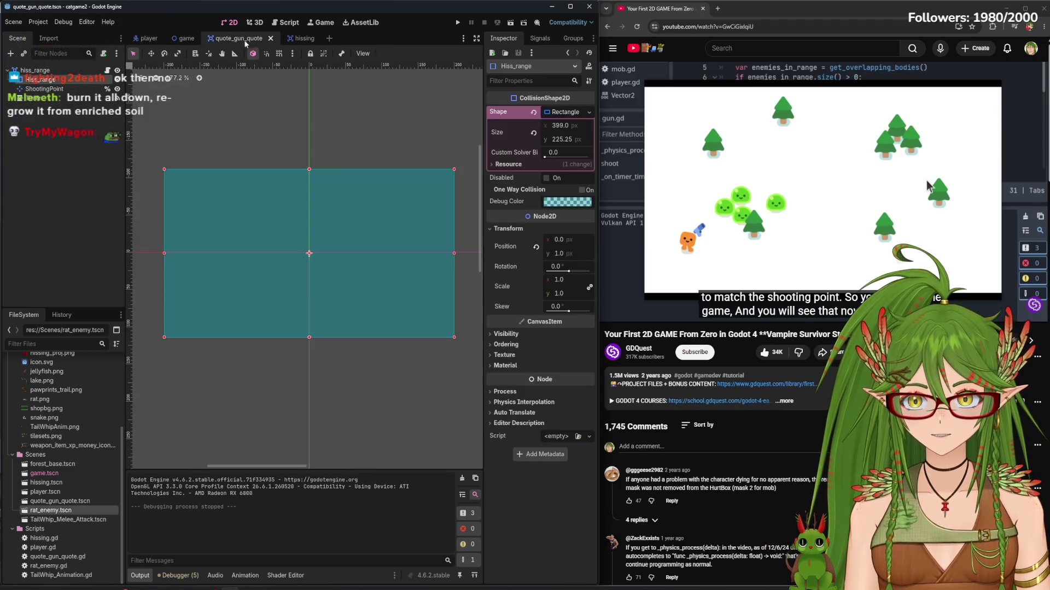
left_click(193, 38)
scroll(383, 389, "down", 2)
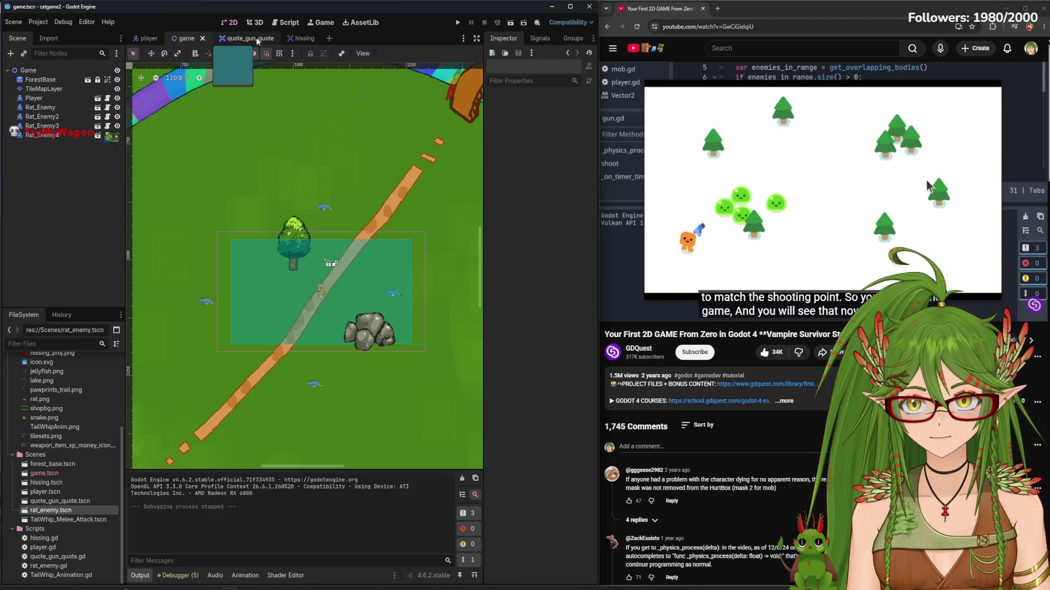
left_click(457, 22)
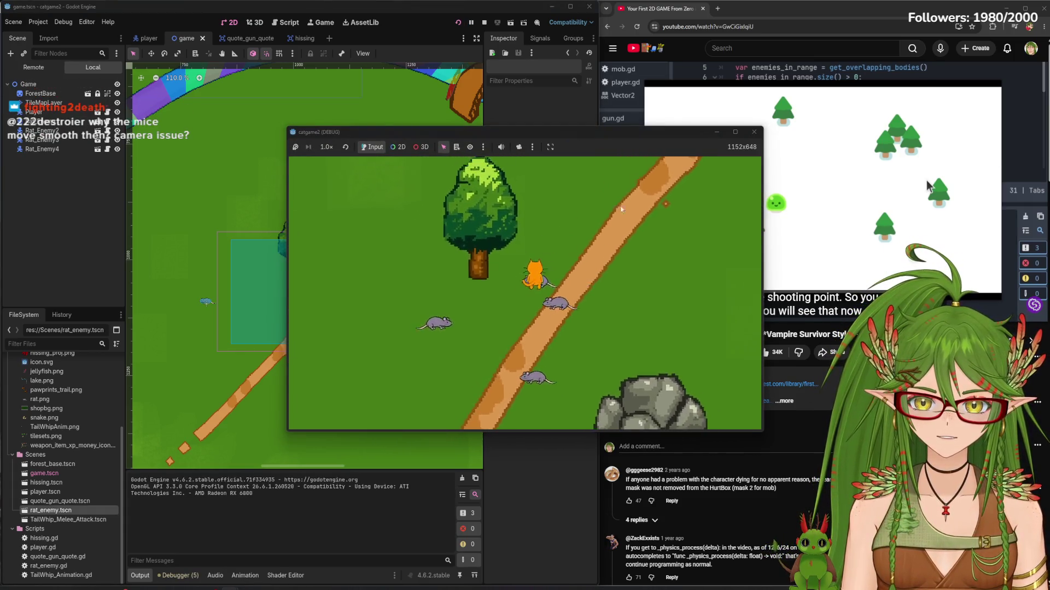
Walk the cat left off the path and back down-right, stop the game, and return to player.gd
key("a")
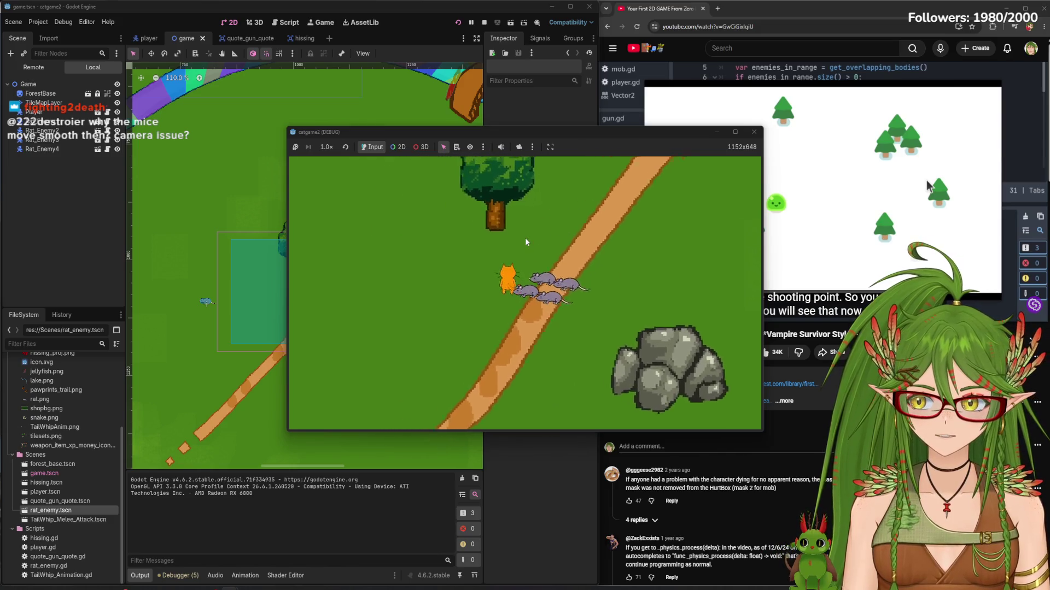
key("d")
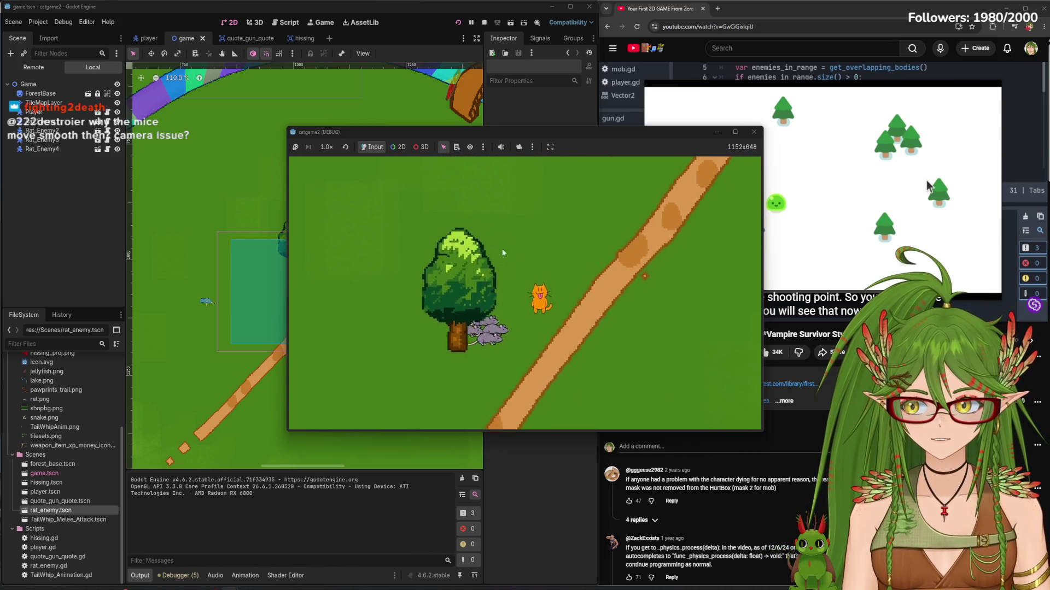
key("d")
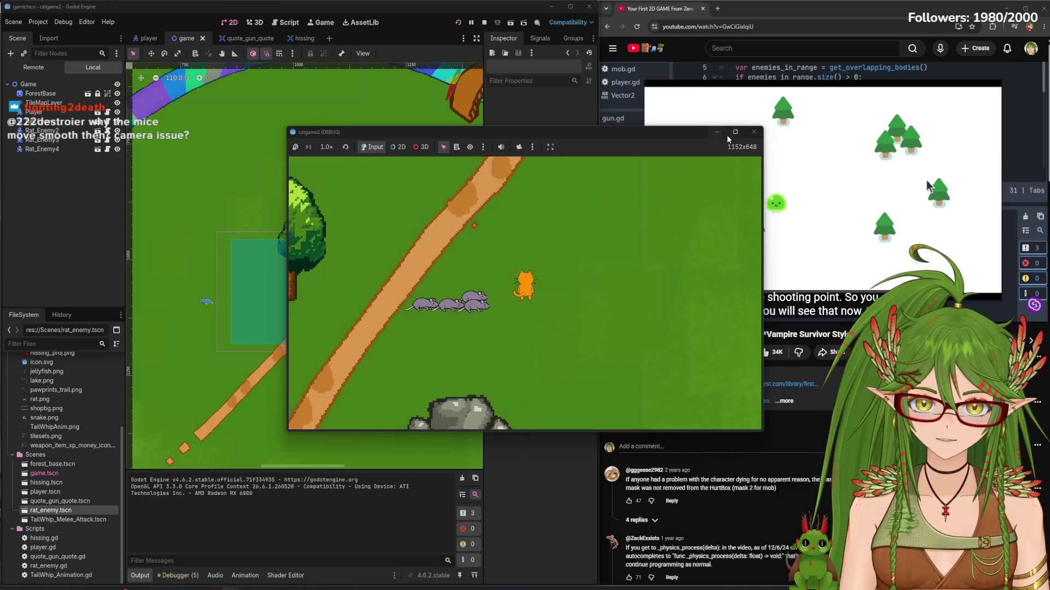
left_click(754, 133)
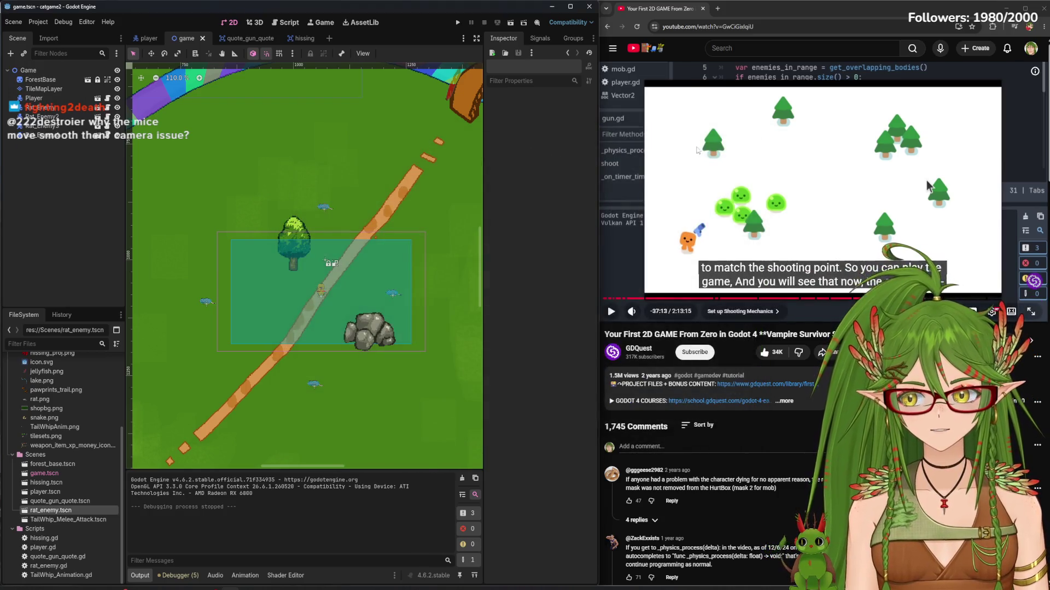
left_click(286, 22)
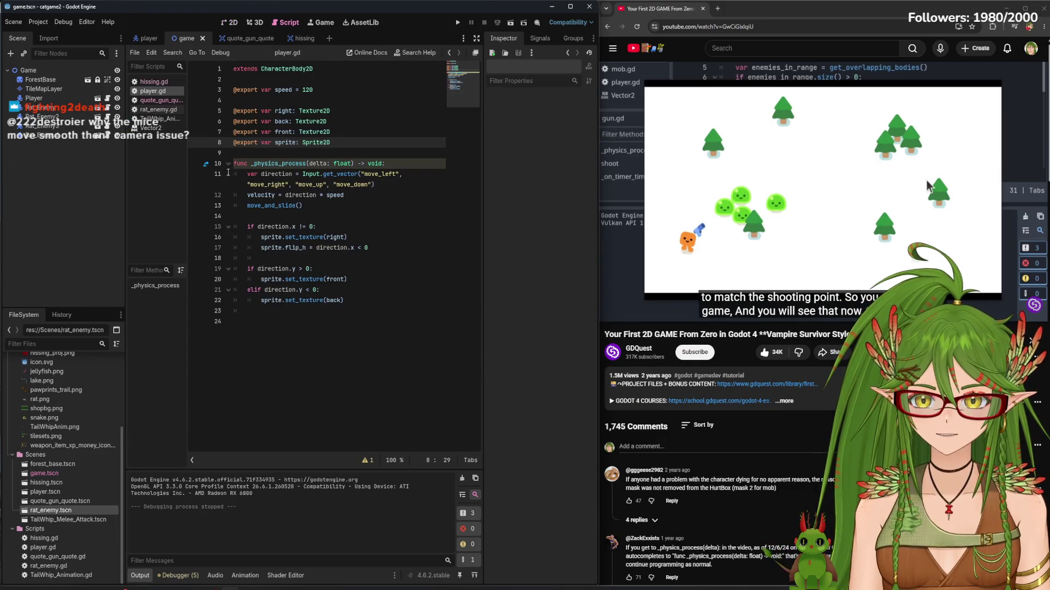
left_click(354, 174)
left_click(324, 185)
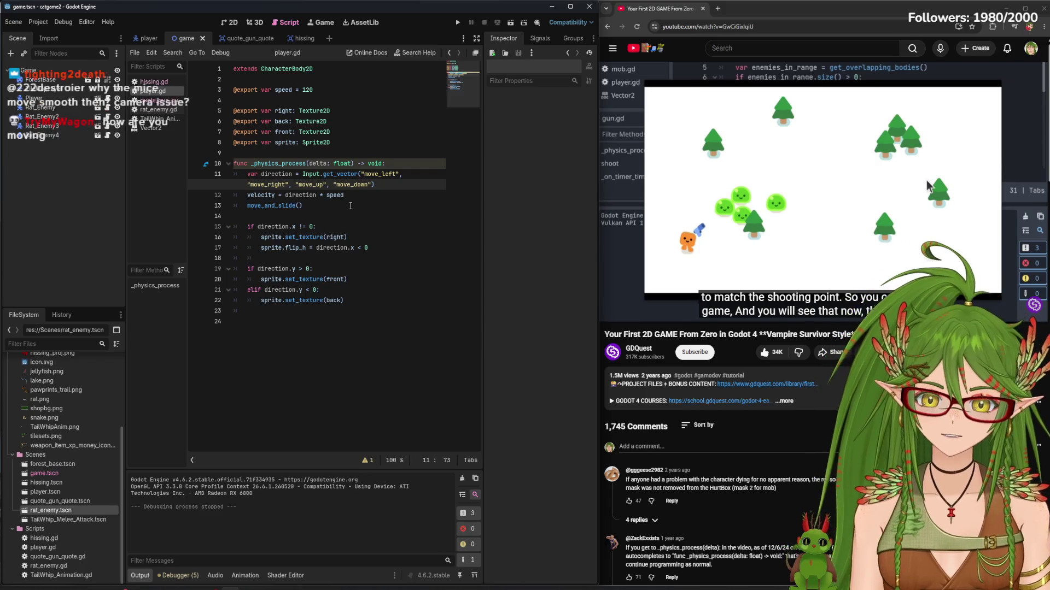
left_click_drag(375, 184, 251, 175)
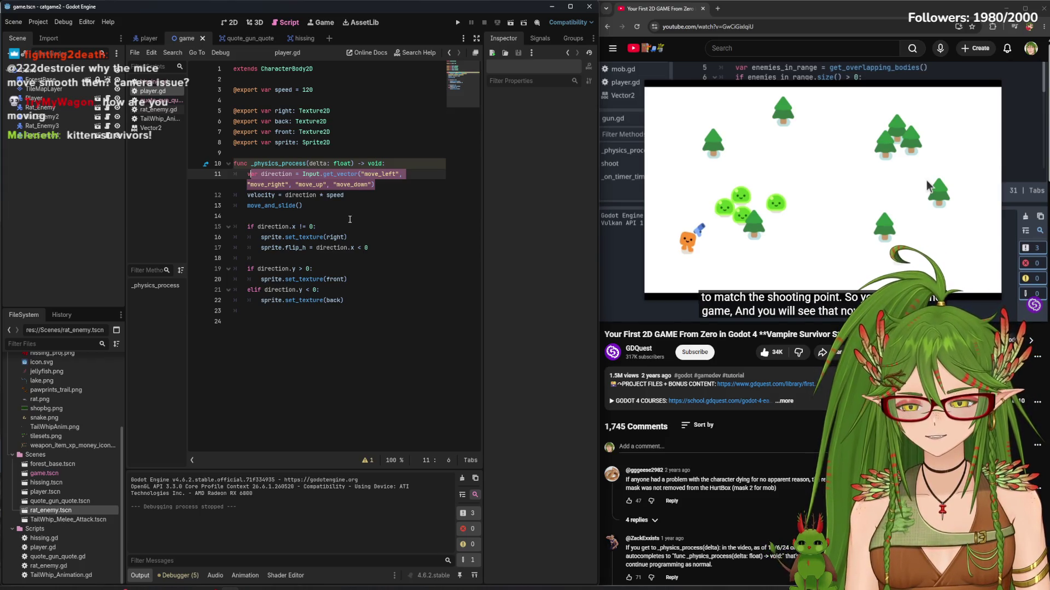
left_click(385, 183)
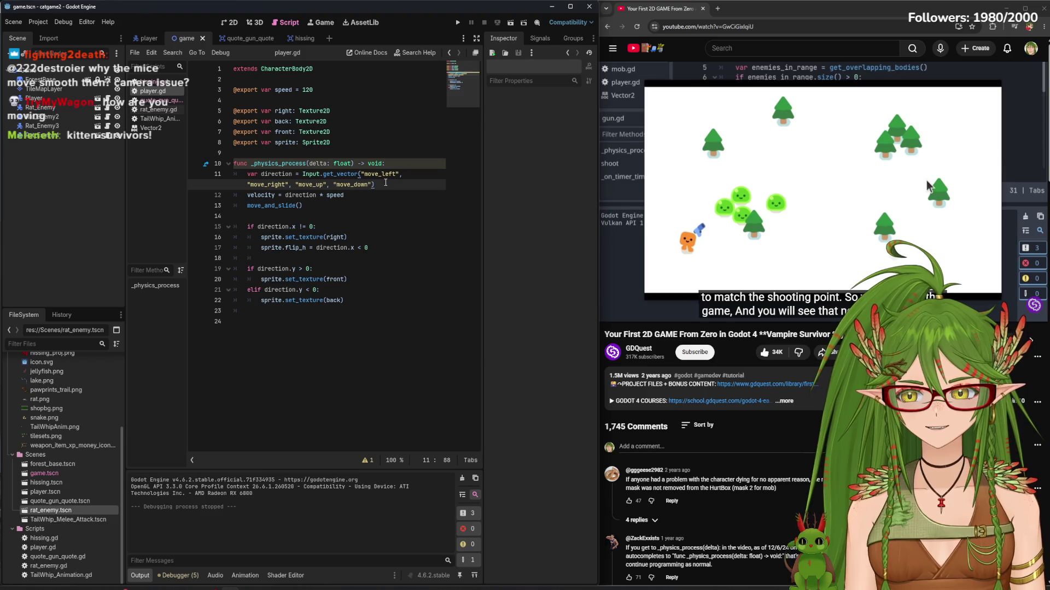
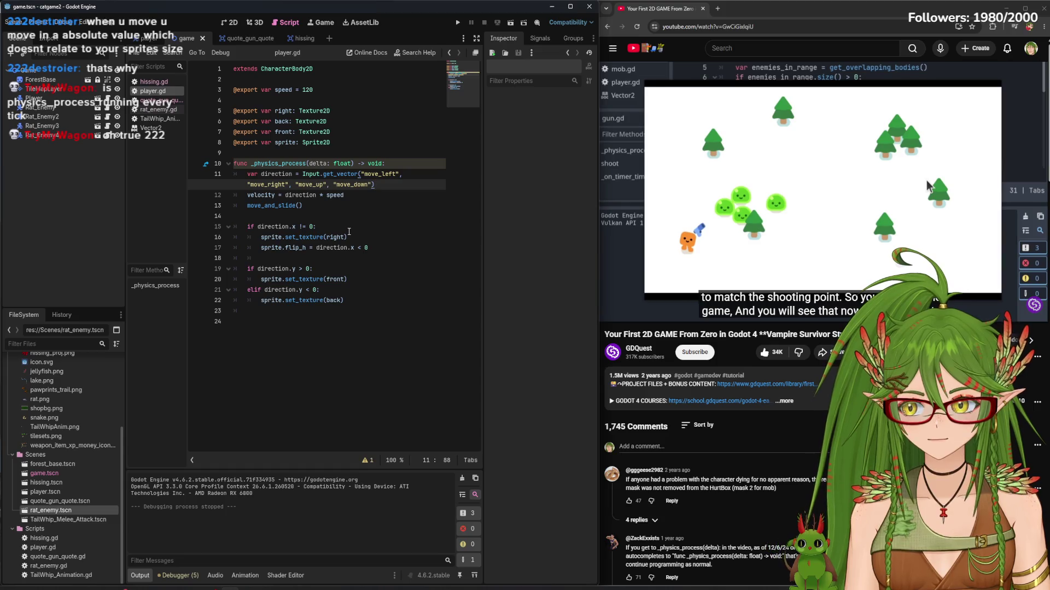
Change the speed on line 3 of player.gd from 120 to 50 and save the script
left_click(303, 157)
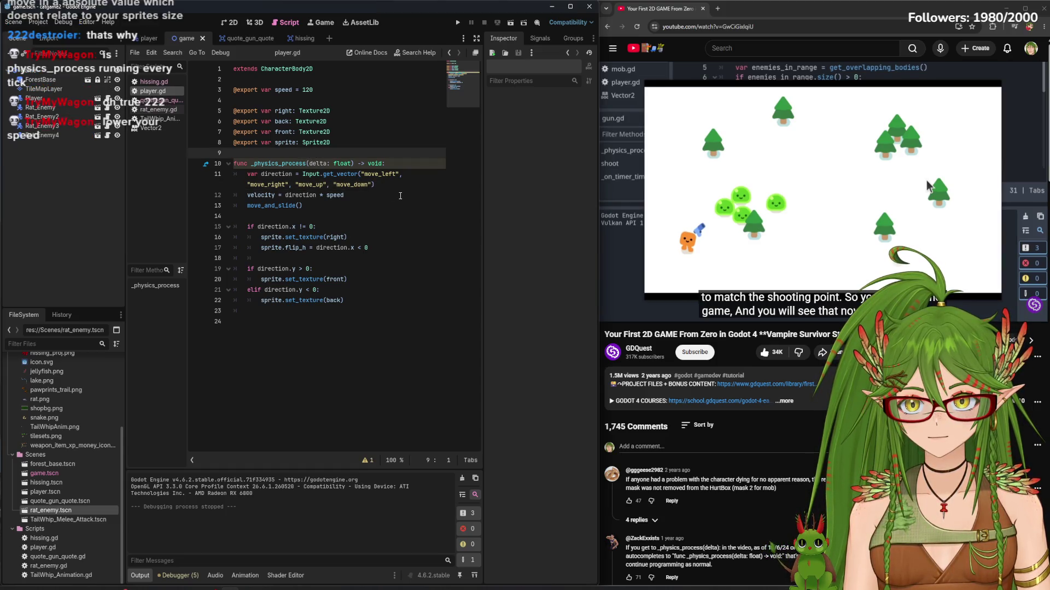
left_click(318, 88)
key("BackSpace")
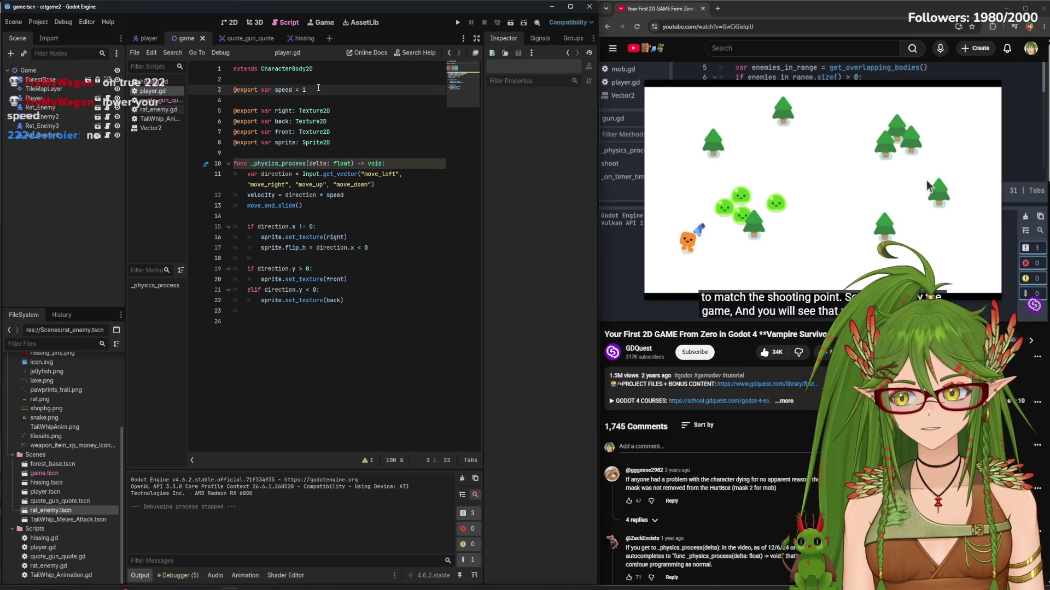
type("50")
key("ctrl+s")
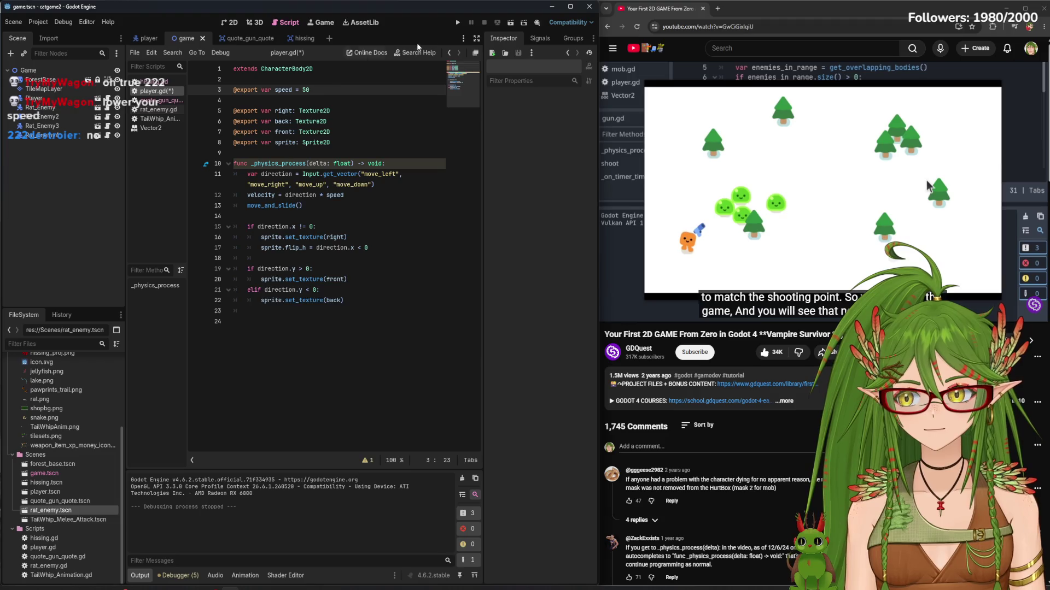
Test-run the game, walking the cat up-right, up-left, north and down with WASD, then stop it
left_click(458, 22)
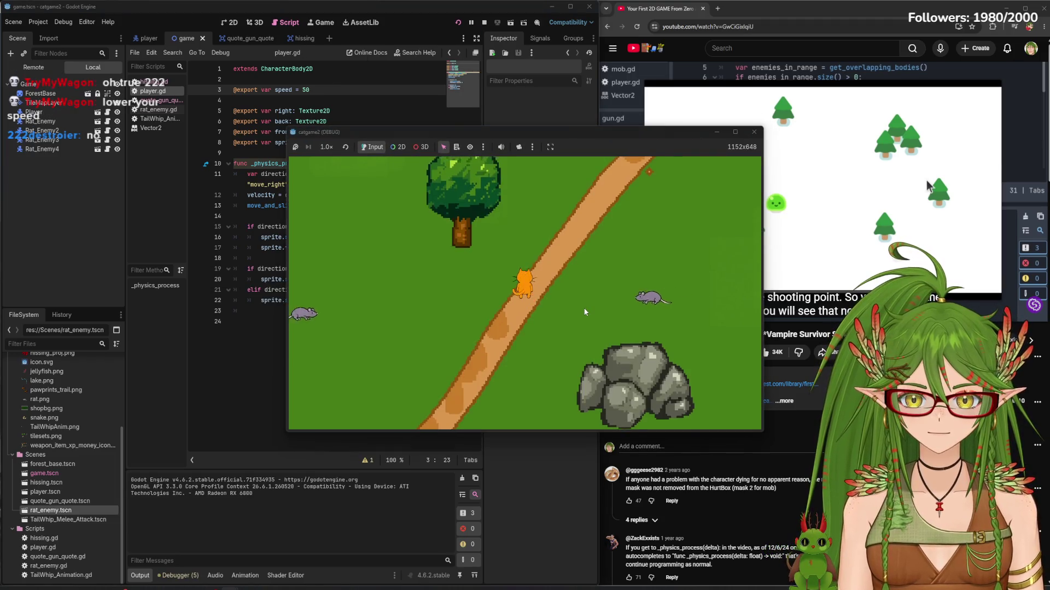
key("w")
key("d")
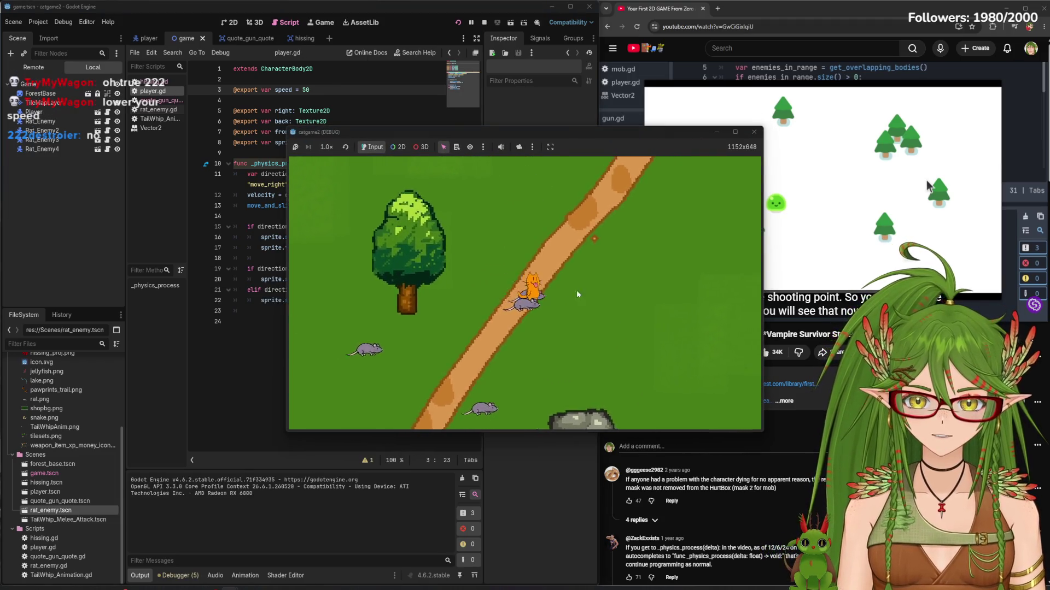
key("w")
key("a")
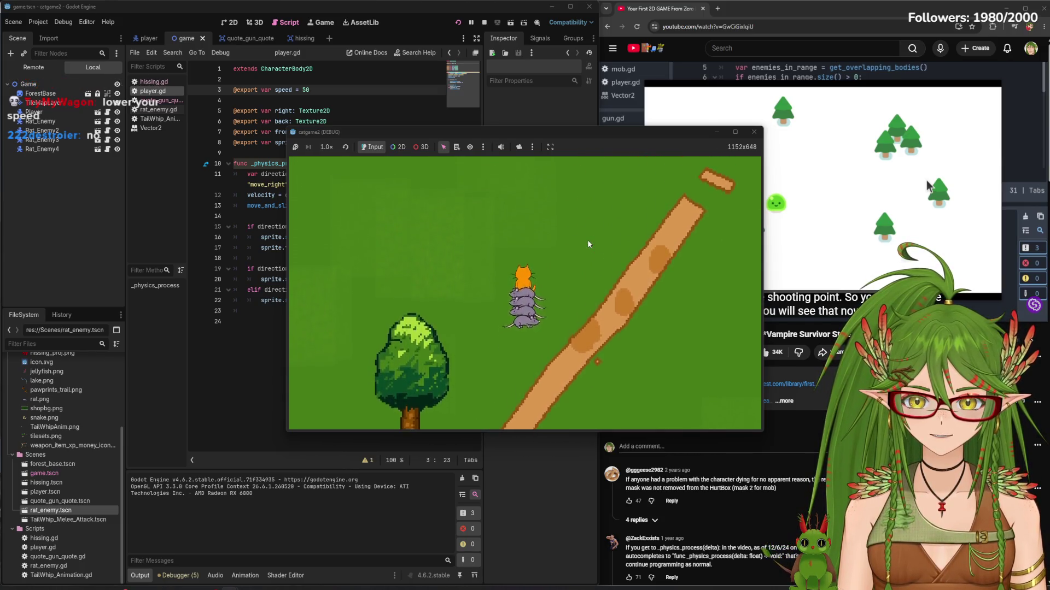
key("d")
key("d")
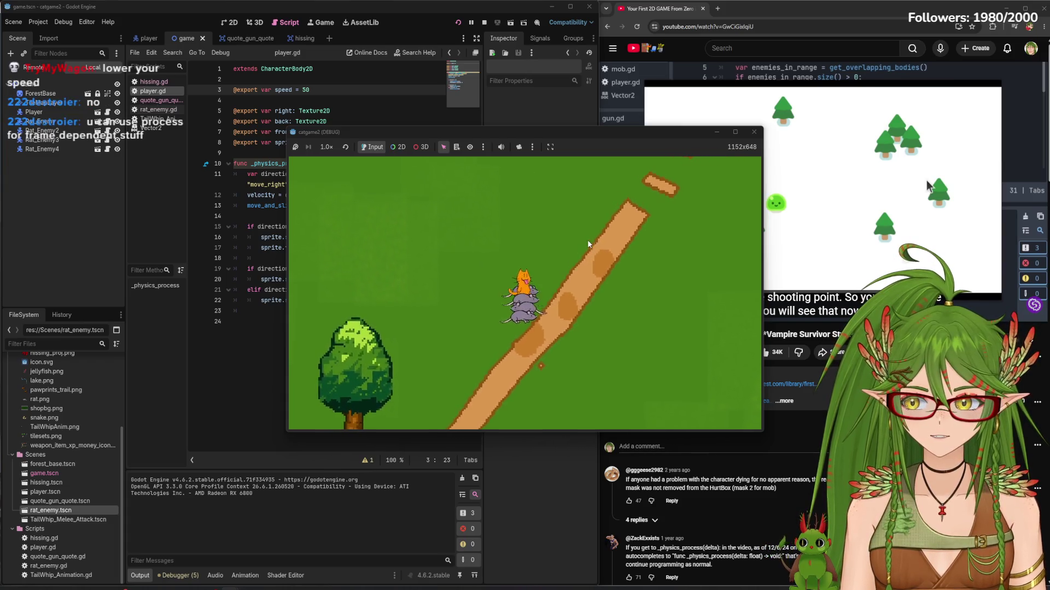
key("s")
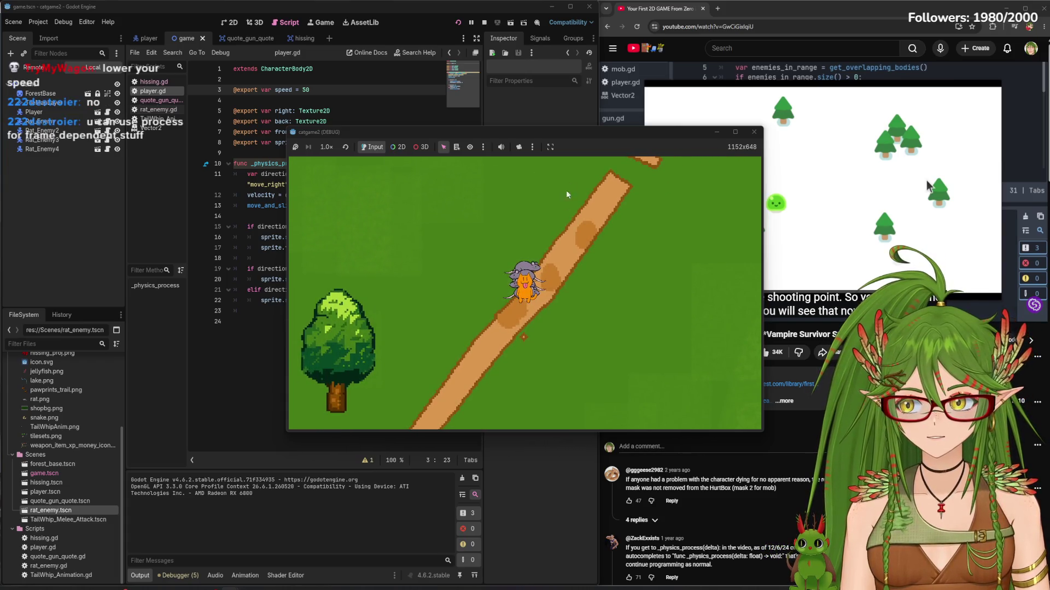
left_click(753, 132)
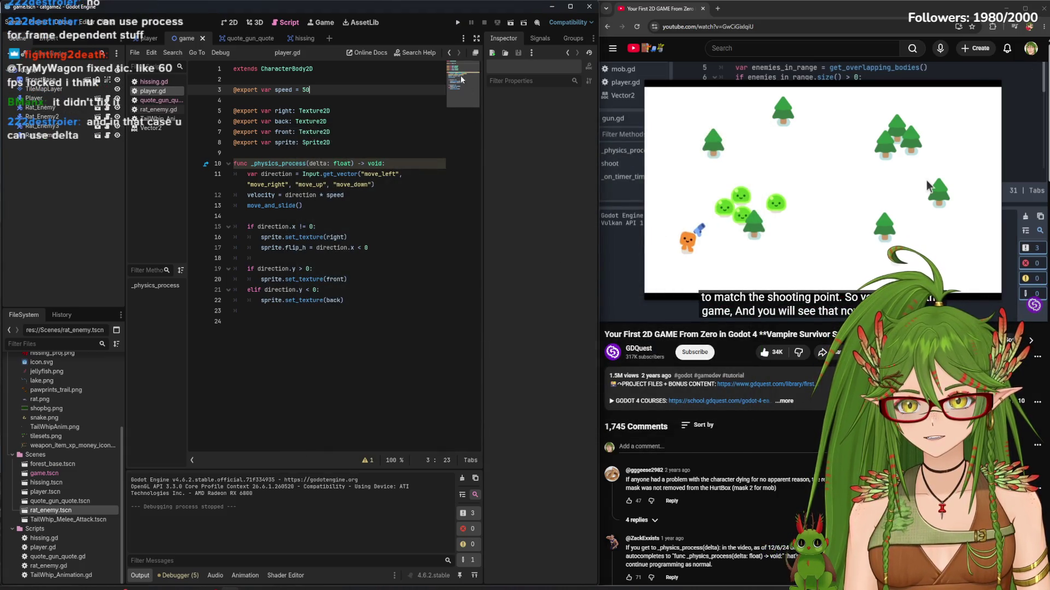
left_click(451, 22)
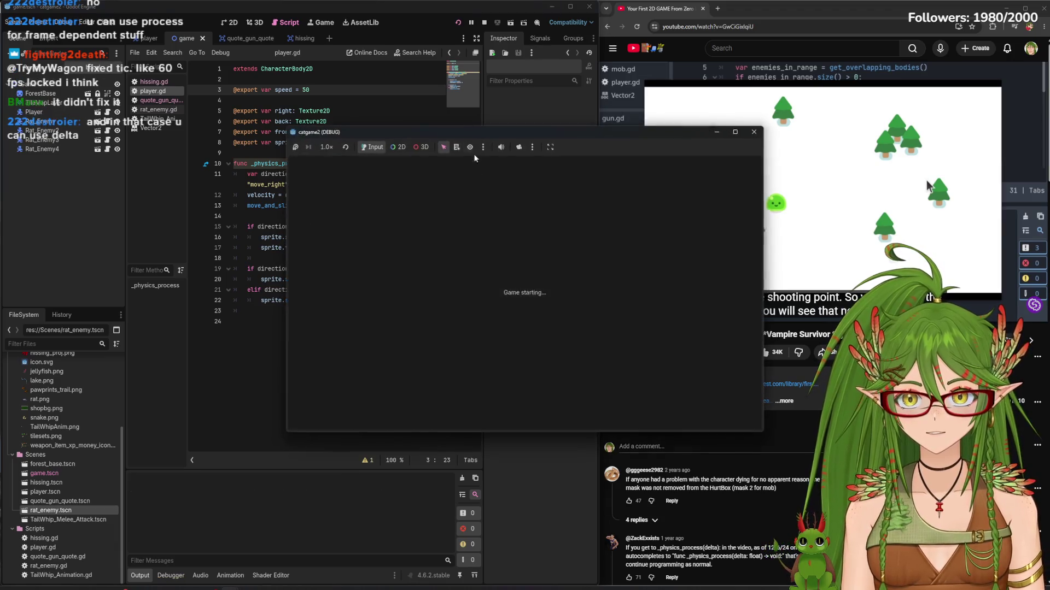
key("w")
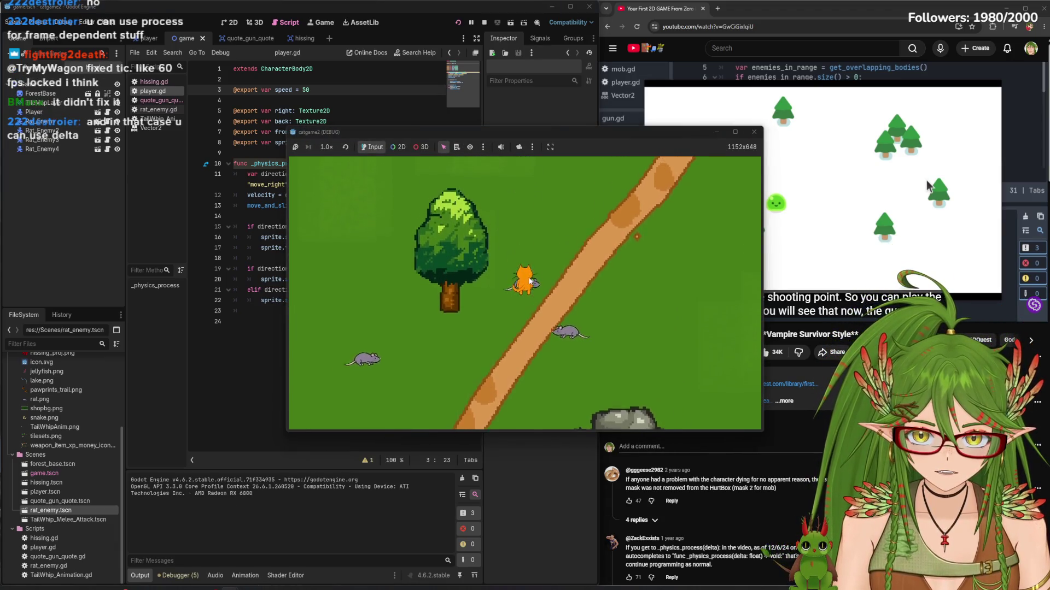
key("d")
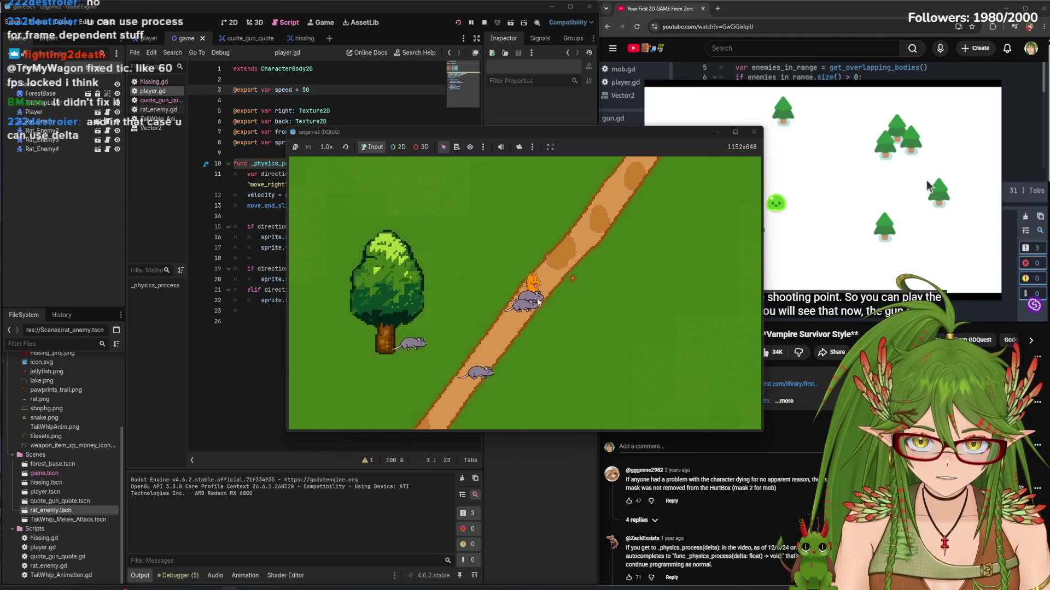
key("w")
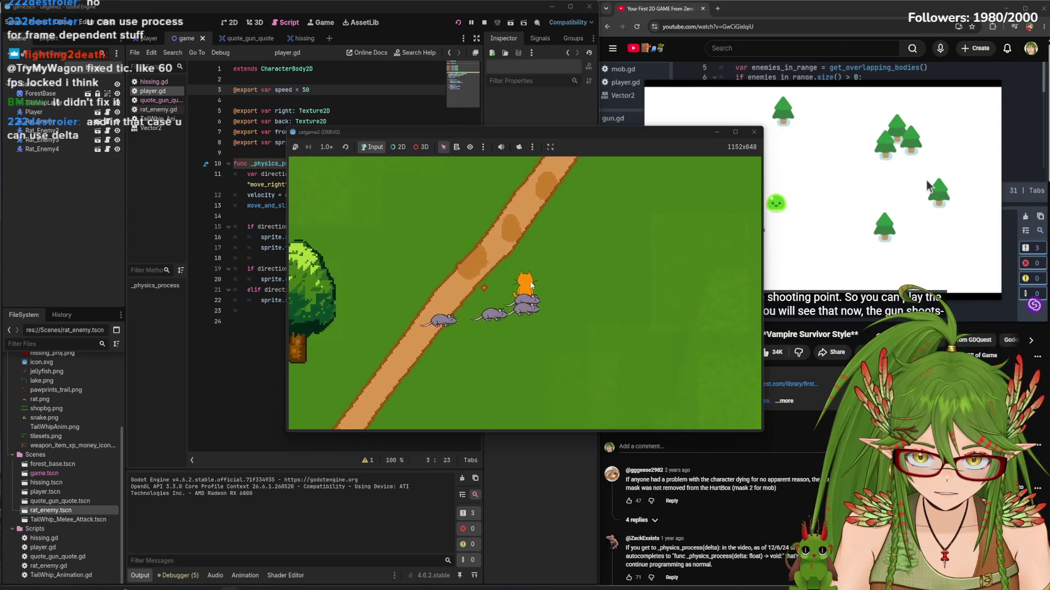
key("a")
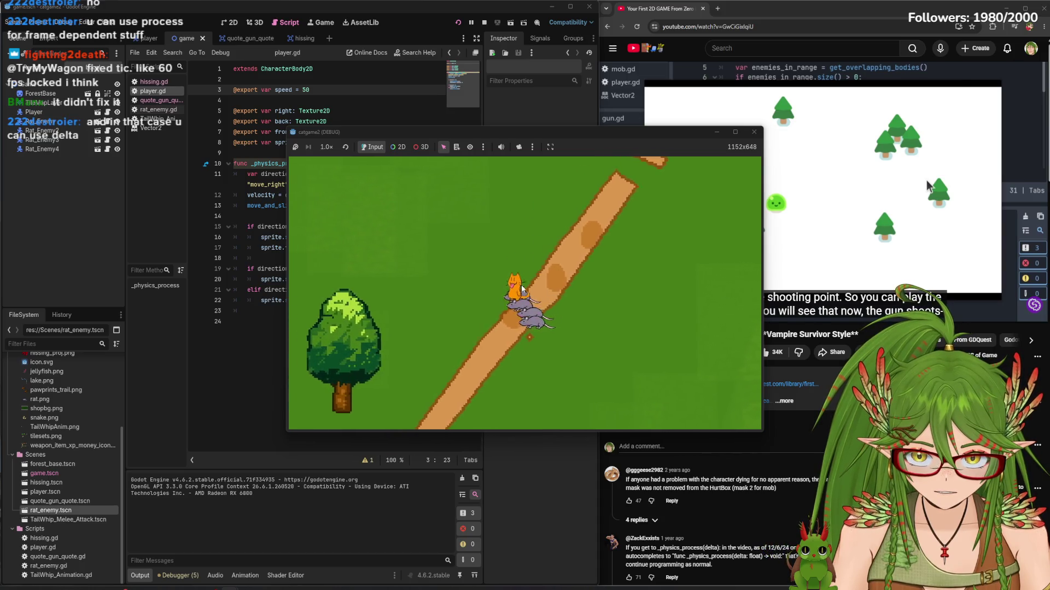
left_click(754, 132)
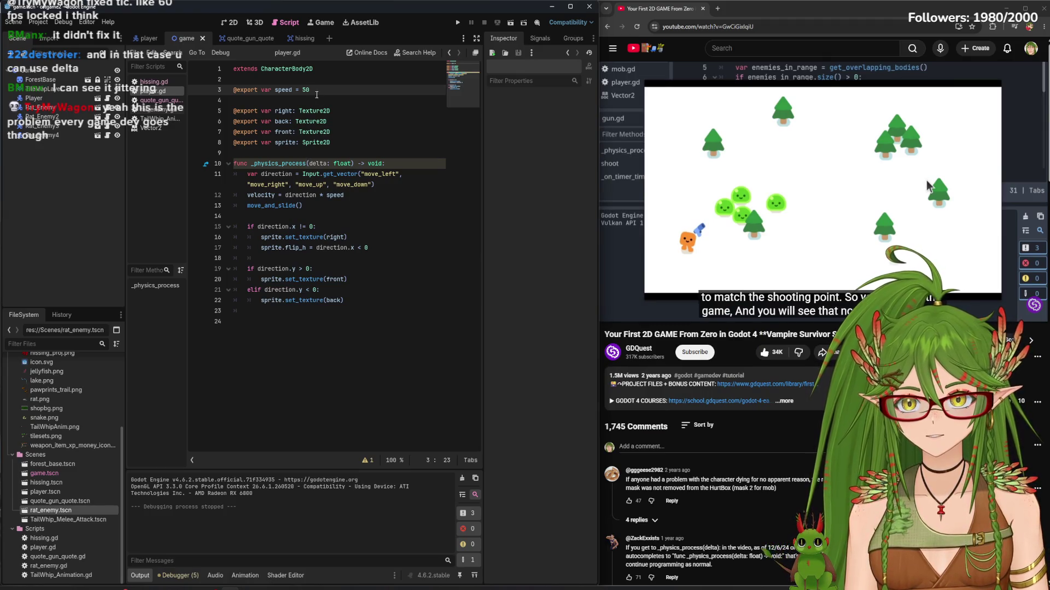
left_click(385, 144)
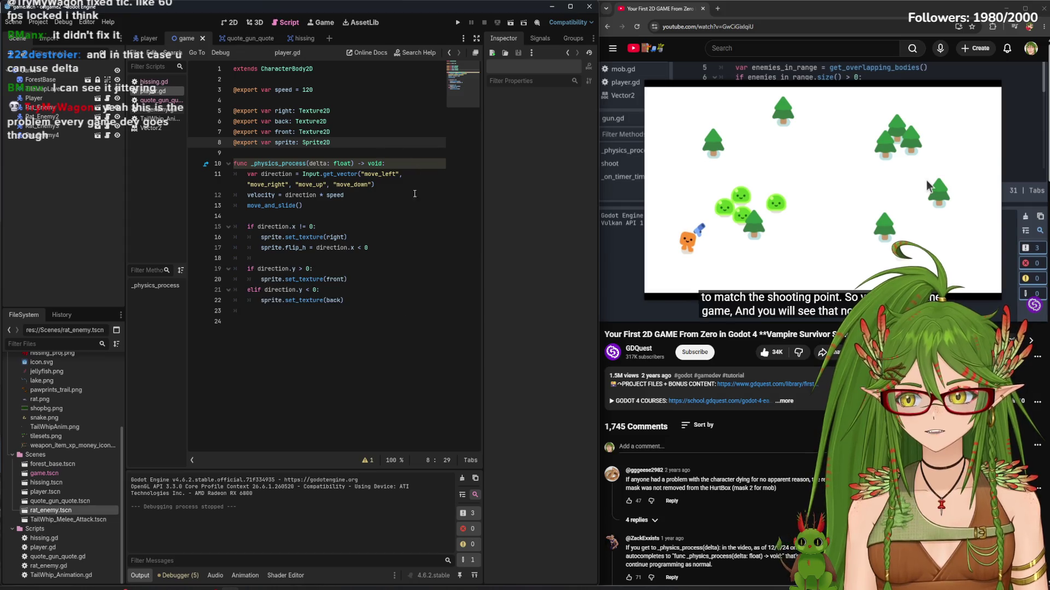
Confirm Application > Run > Max FPS as 60 in Project Settings, filtering by 'fps'
left_click(37, 24)
left_click(60, 37)
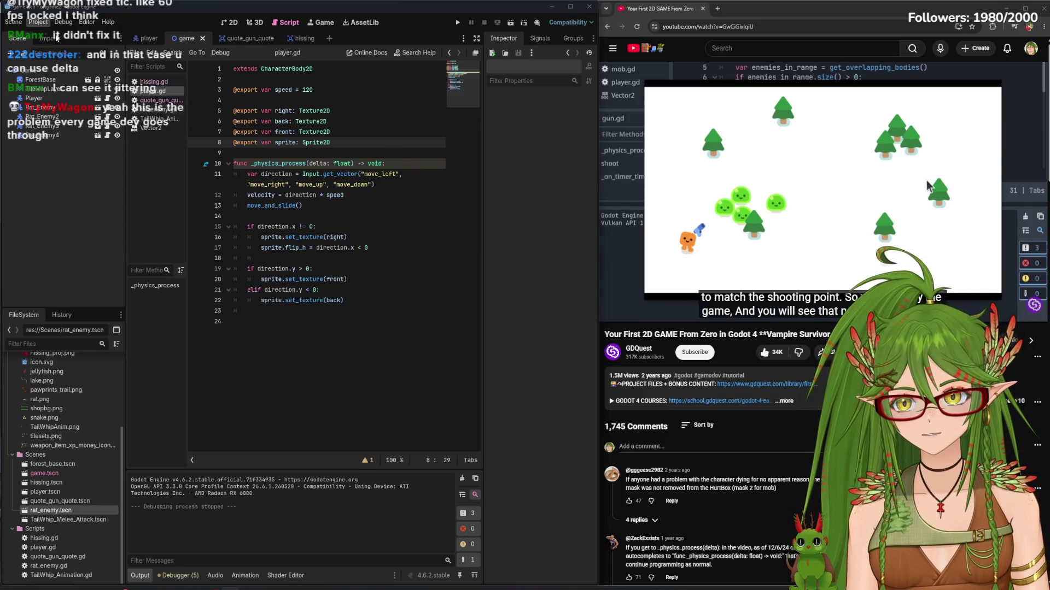
type("fps")
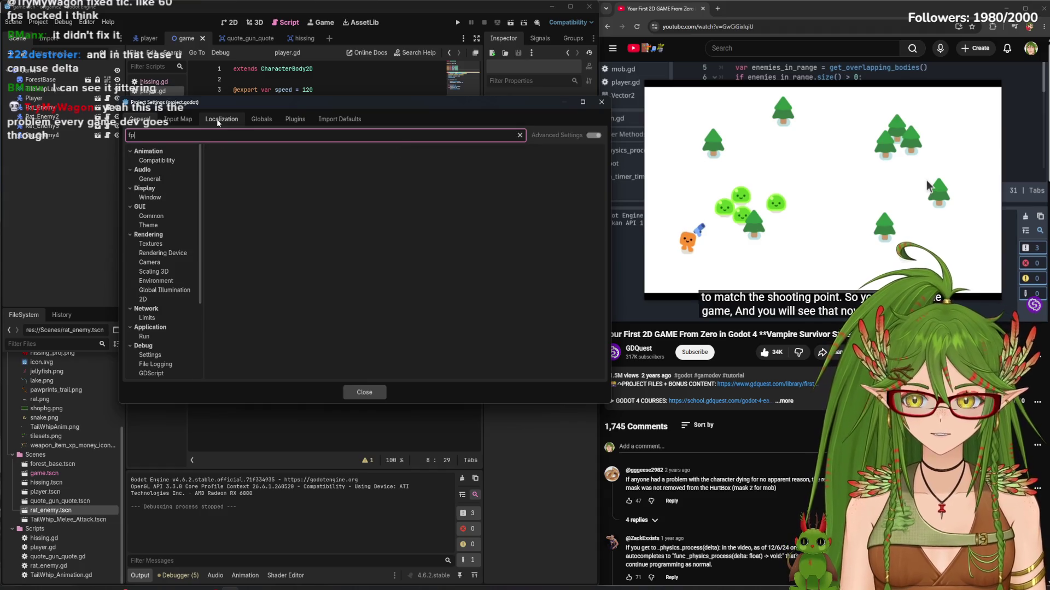
left_click(173, 176)
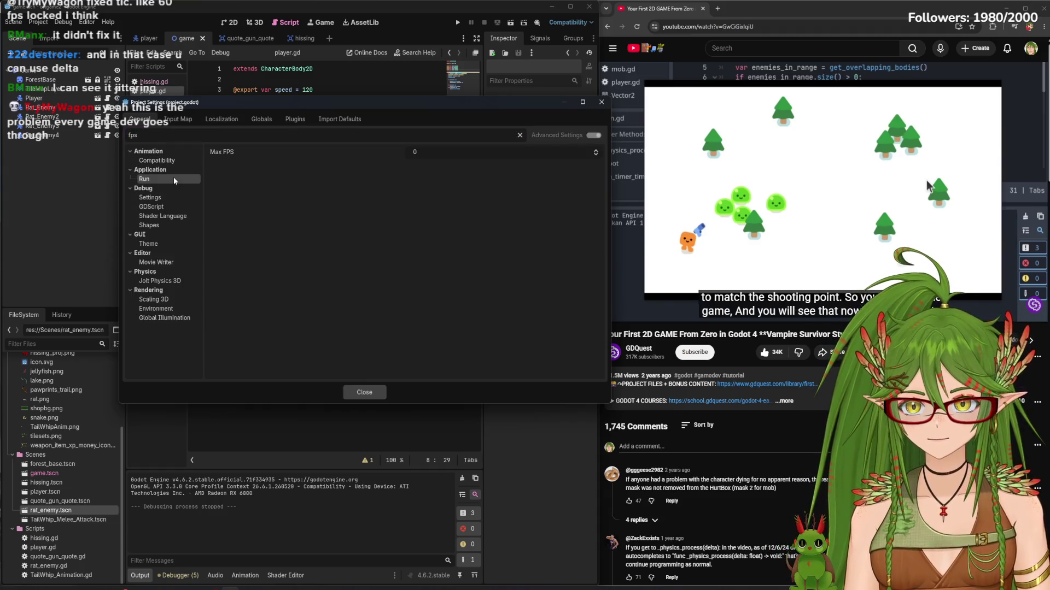
left_click(437, 153)
type("60")
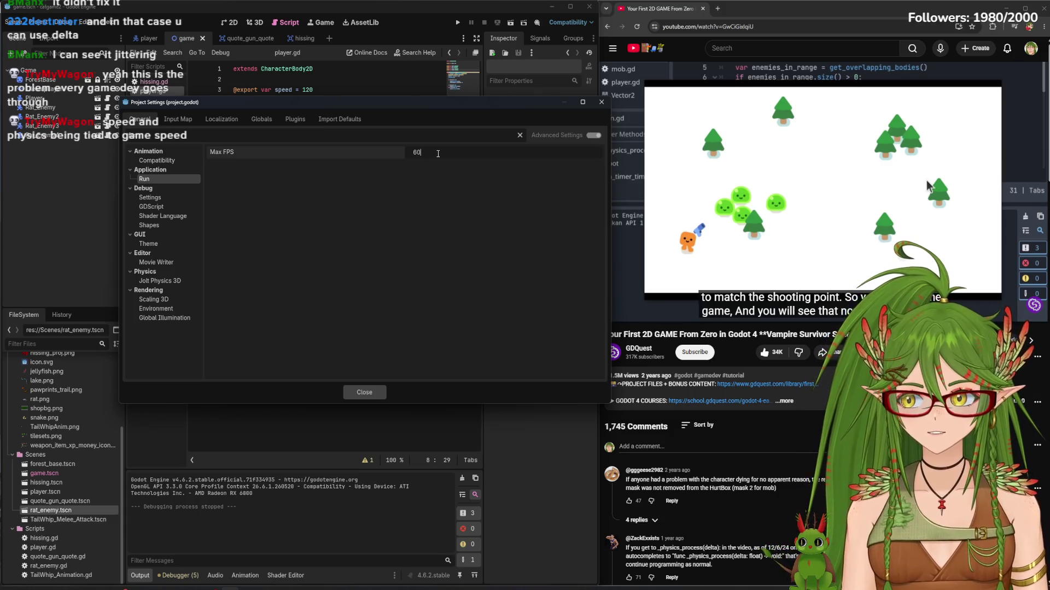
key("Return")
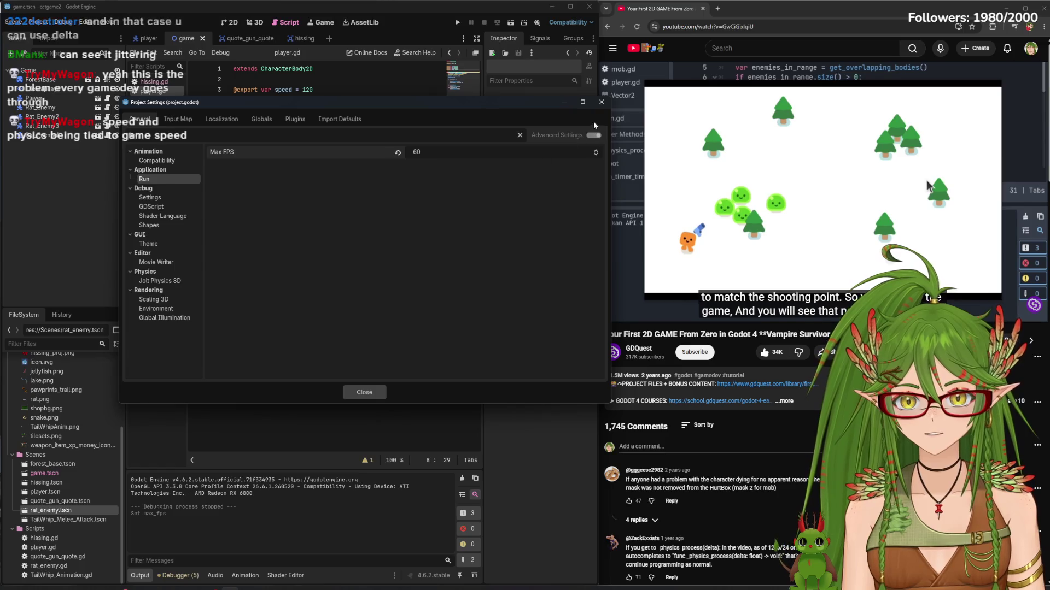
left_click(353, 392)
Run the game and walk the cat right, left, then right across the level
left_click(458, 21)
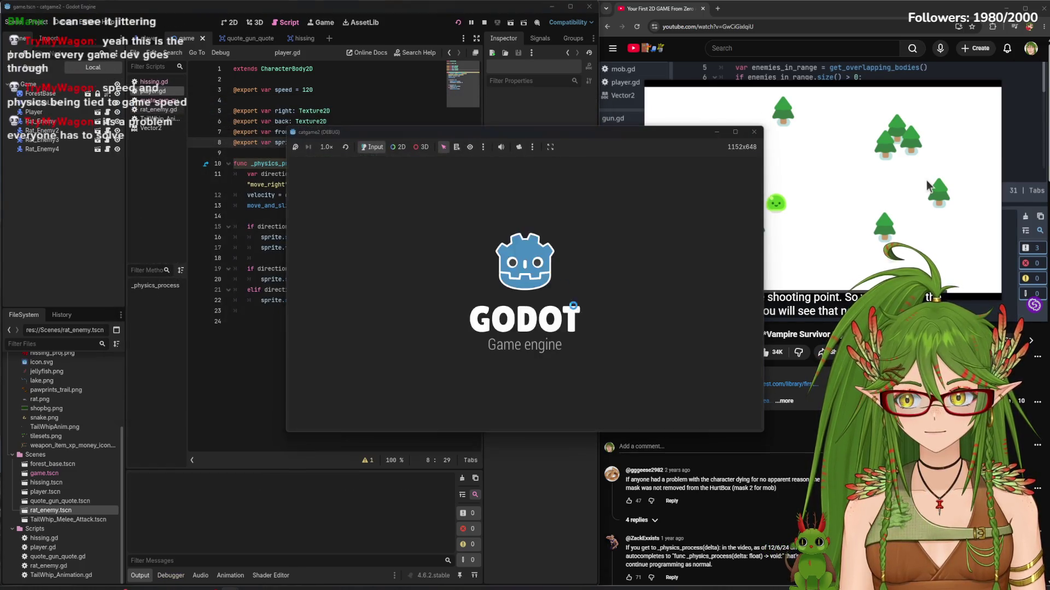
key("Right")
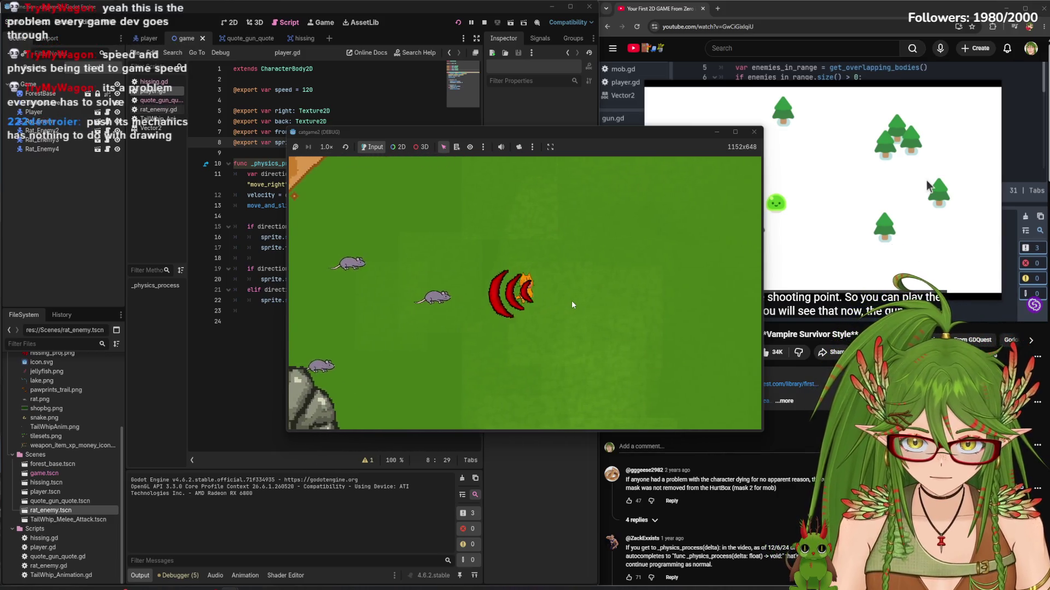
key("Left")
key("Left")
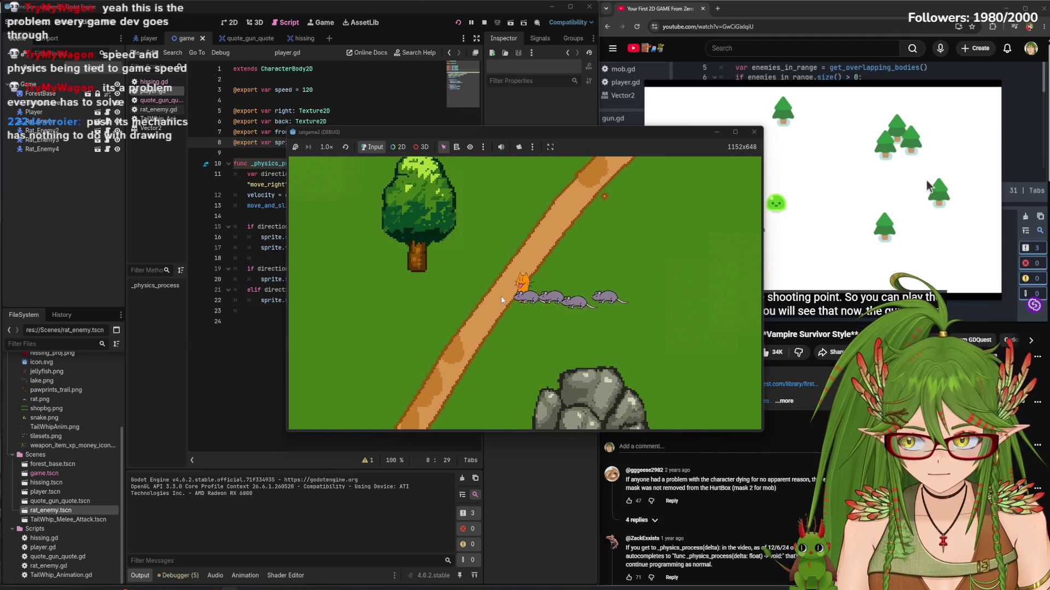
key("Right")
key("Right")
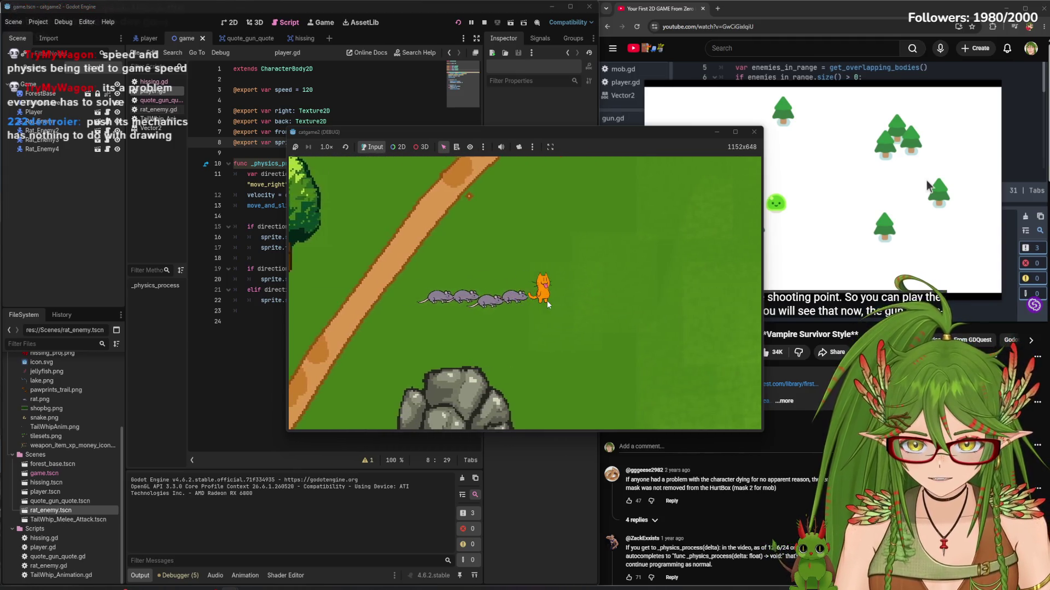
key("Right")
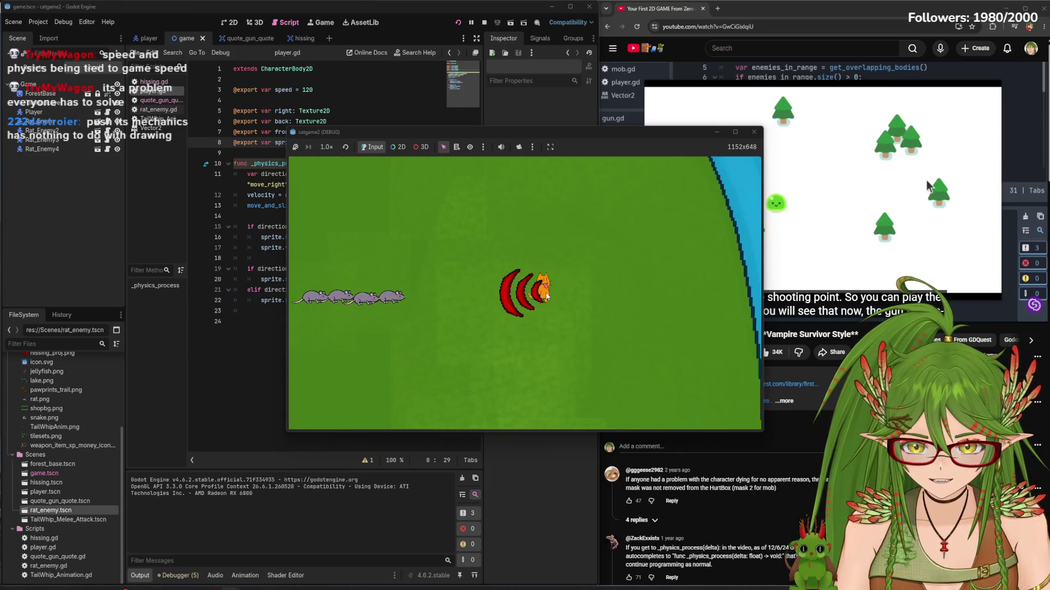
key("Right")
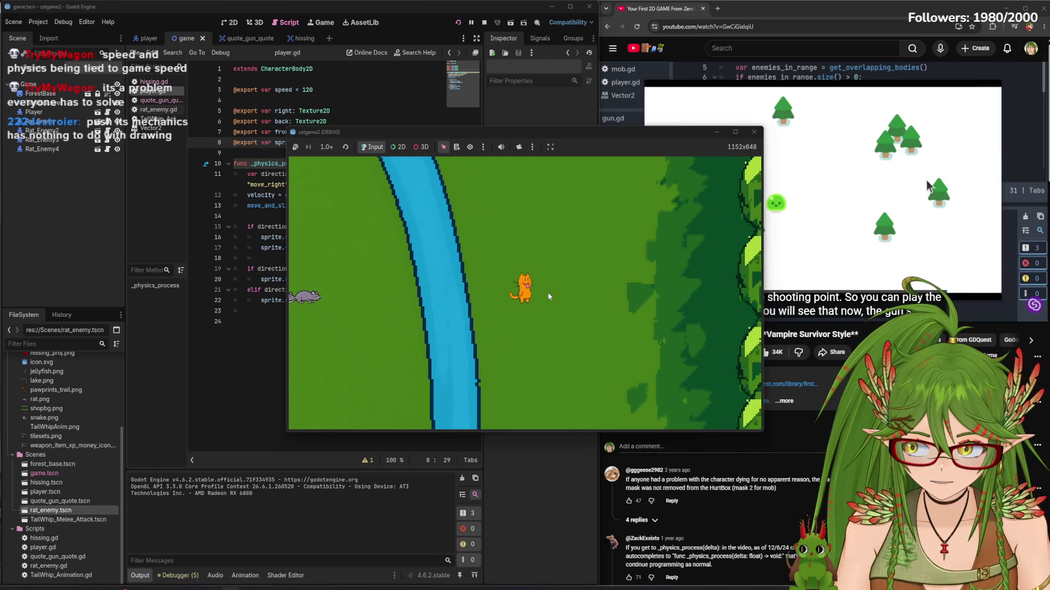
Walk the cat to the forest edge and back past the river, stop with F8, reopen Project Settings
key("Right")
key("Right")
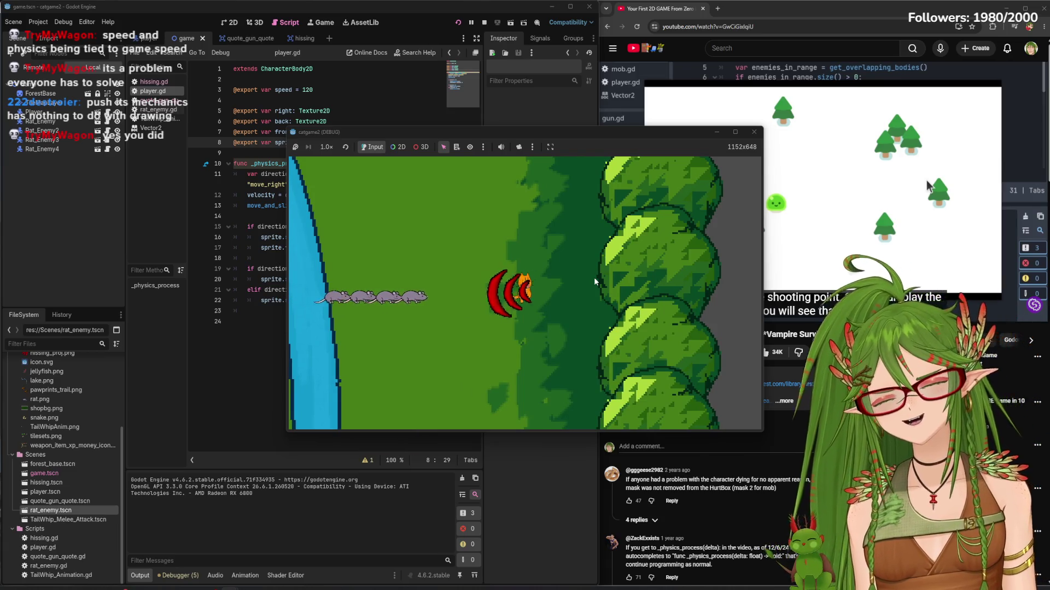
key("Left")
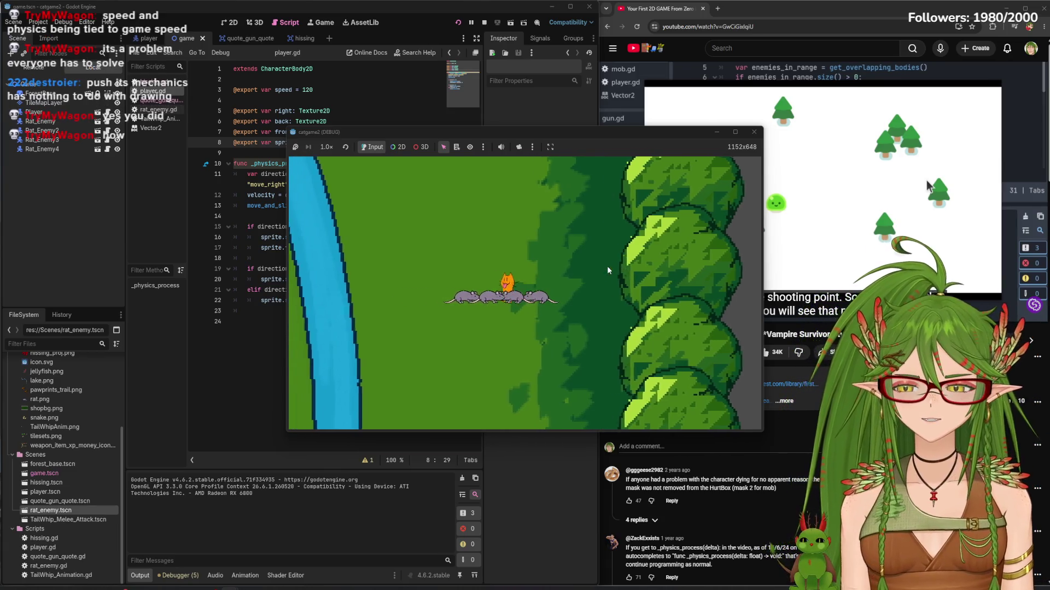
key("Left")
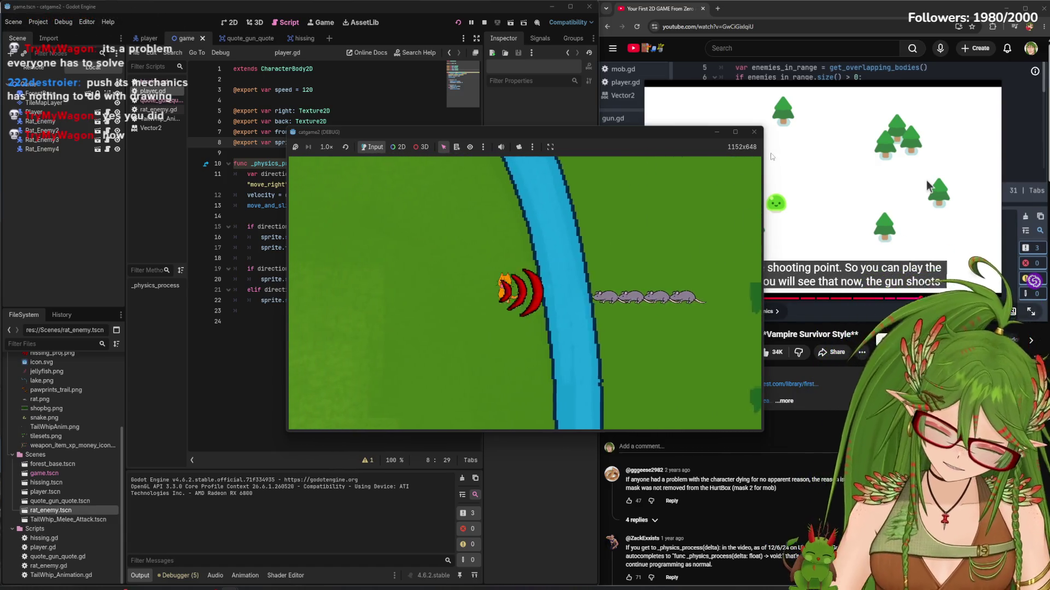
key("Left")
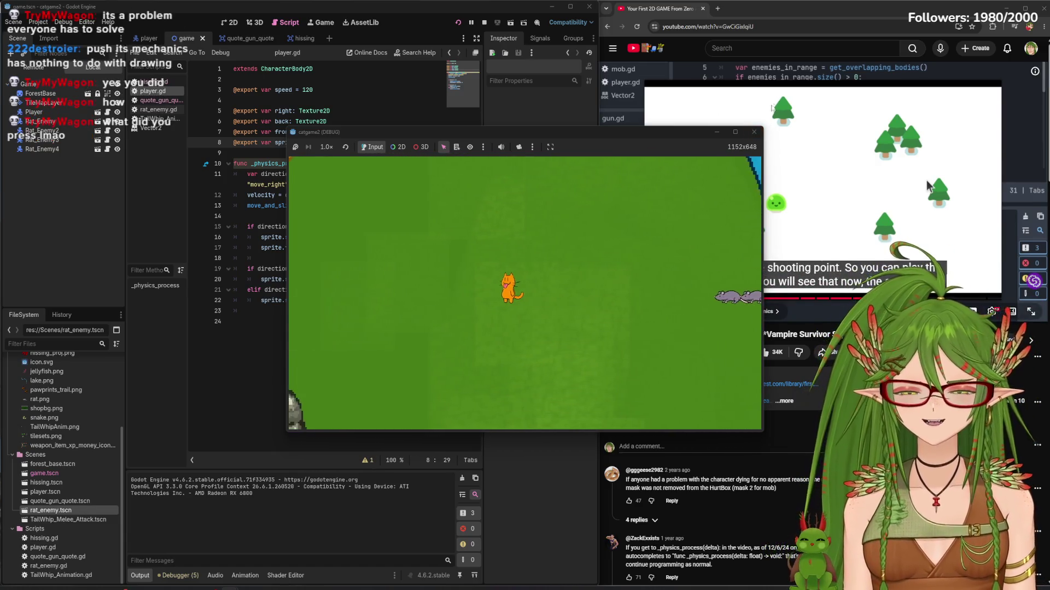
key("F8")
left_click(38, 21)
left_click(60, 34)
Set Application > Run > Max FPS to 120 and close Project Settings
left_click(416, 187)
left_click(430, 135)
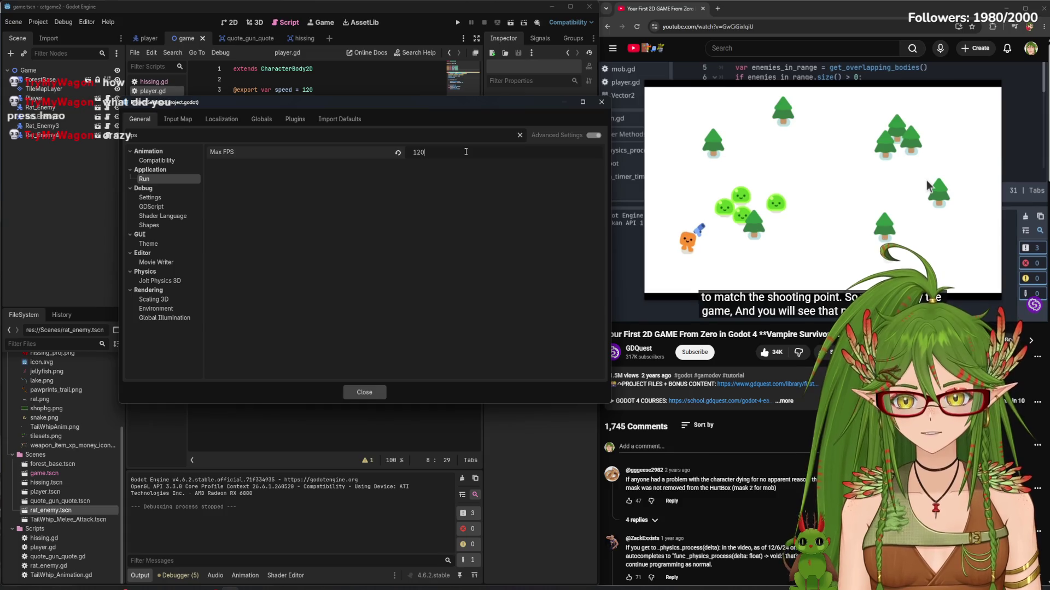
left_click(602, 102)
Test-run the game at 120 FPS, walking the cat left, then close it with Alt+F4
left_click(458, 22)
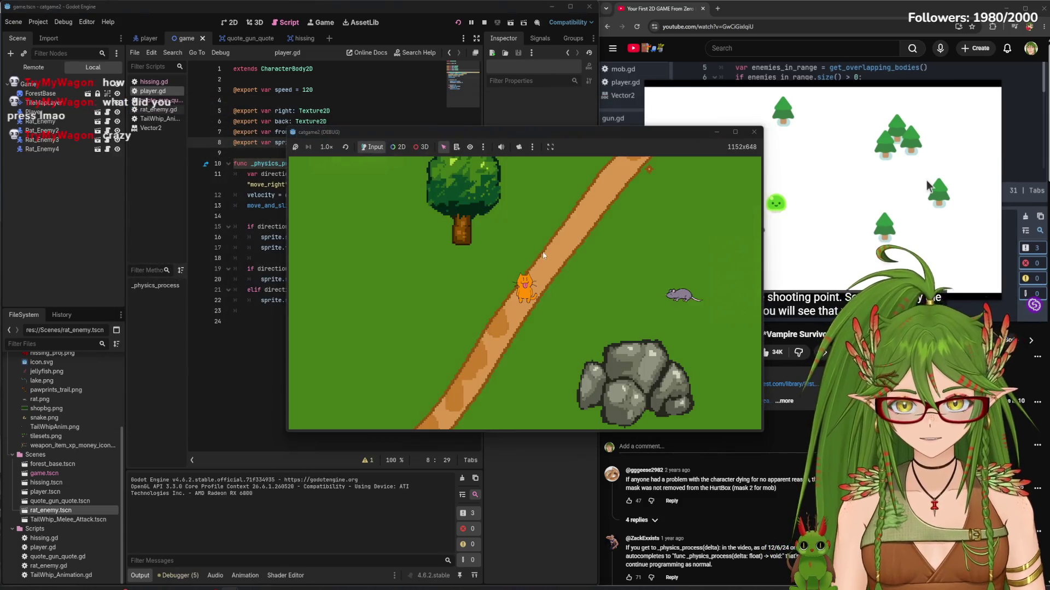
key("a")
key("a")
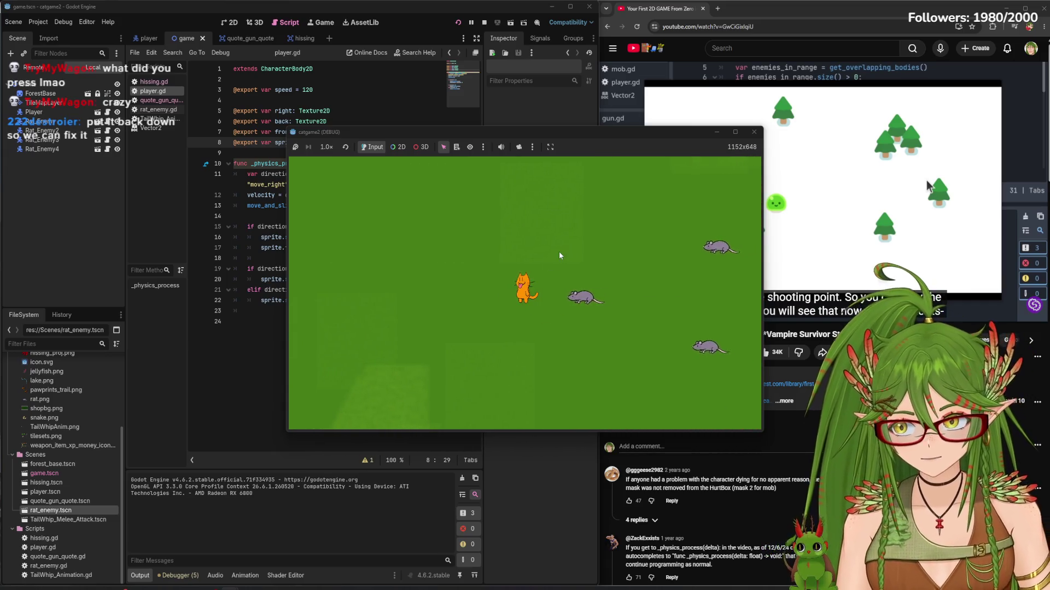
key("alt+F4")
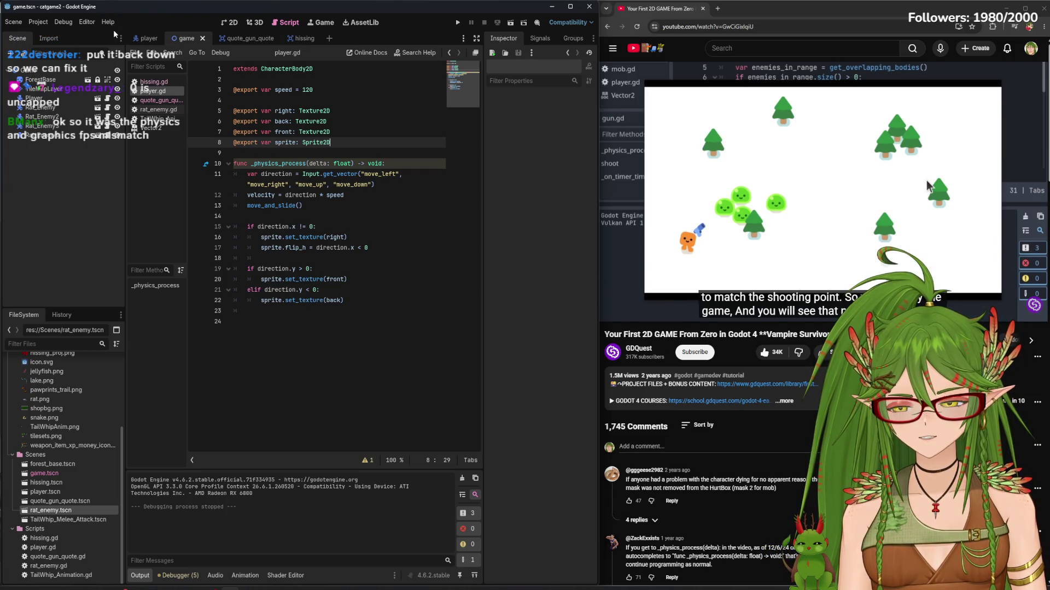
Briefly run the game, walking the cat along the path, then stop it
left_click(459, 22)
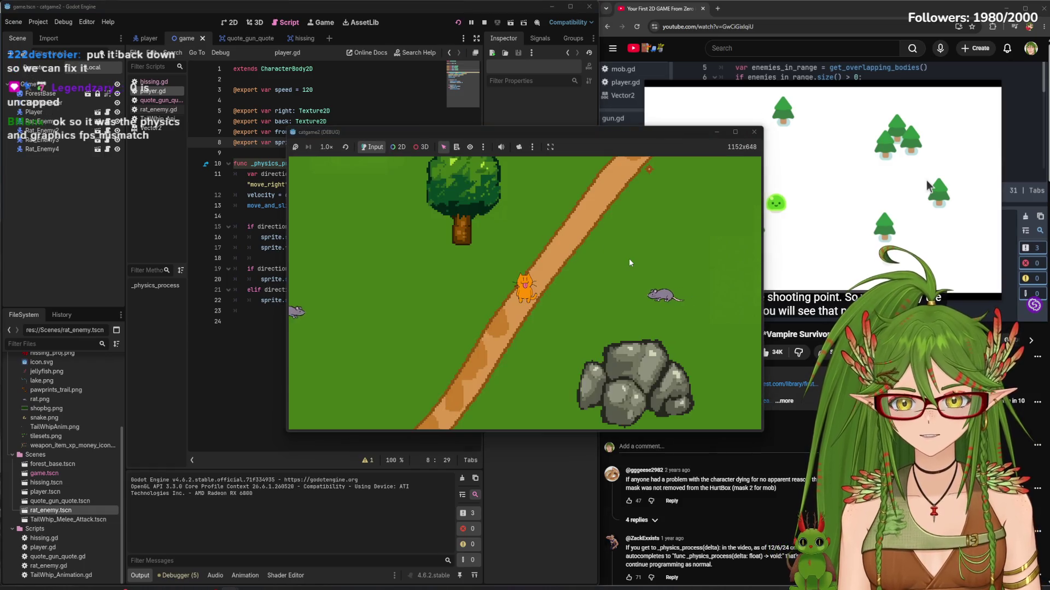
key("d")
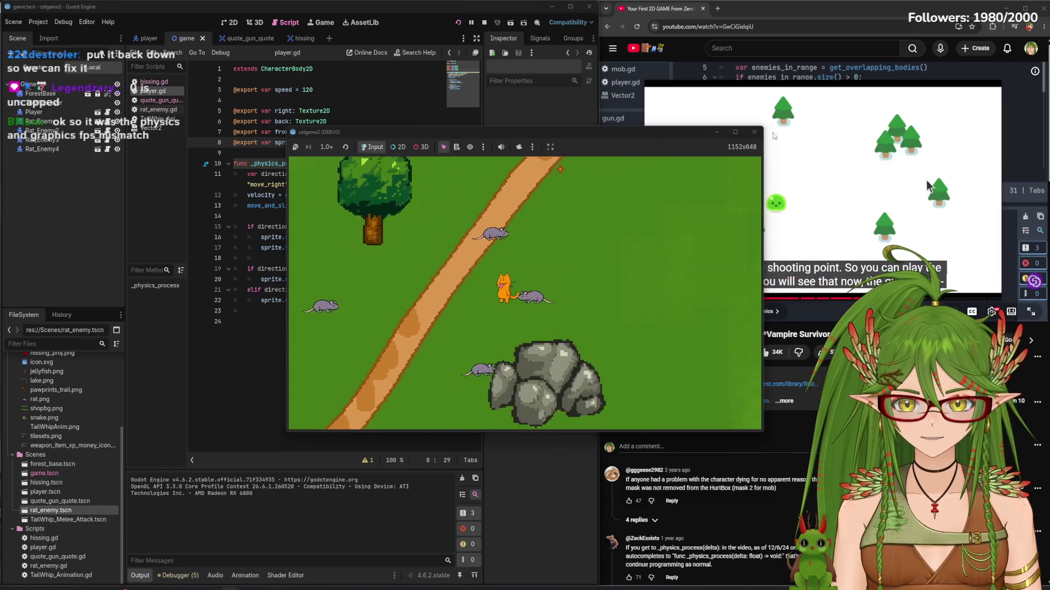
left_click(754, 132)
Set Max FPS to 60 in Project Settings, filtering by 'fps'
left_click(42, 22)
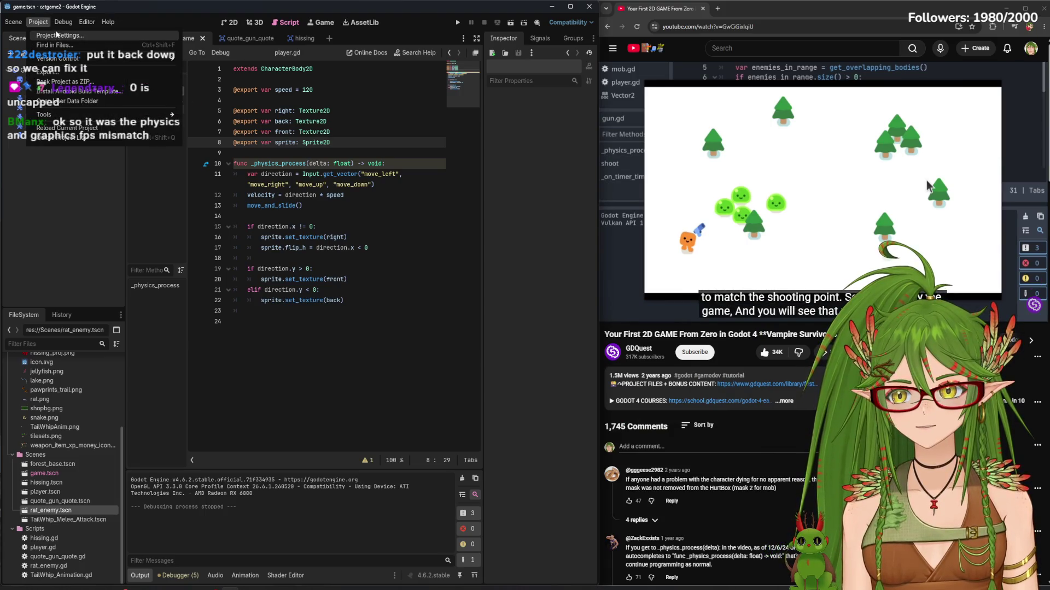
left_click(47, 34)
type("fps")
left_click(440, 152)
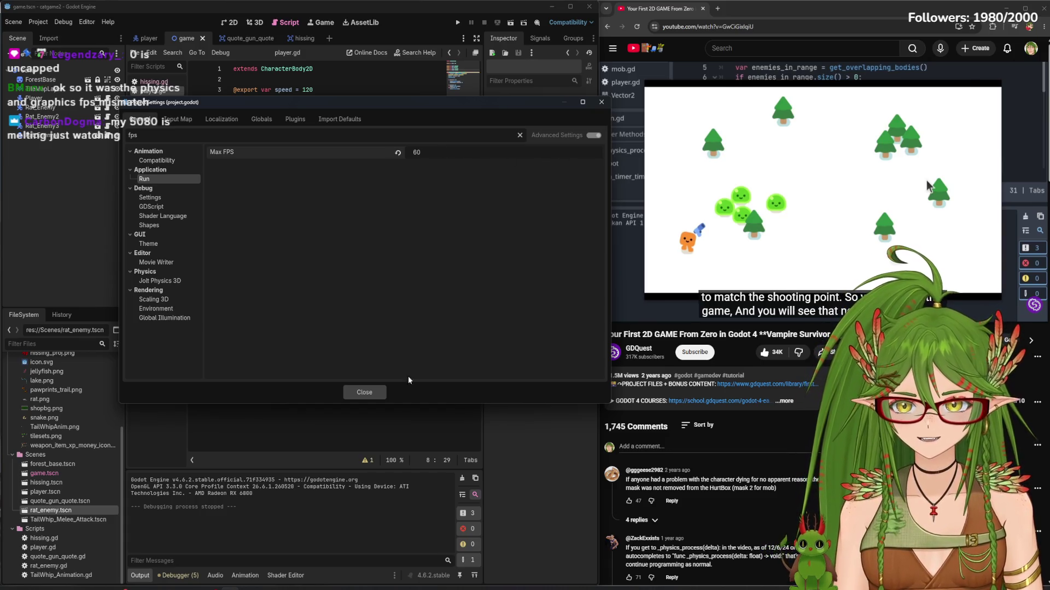
left_click(364, 392)
Run the game at 60 FPS and walk the cat left, up, right, down, then toward the rocks
left_click(456, 22)
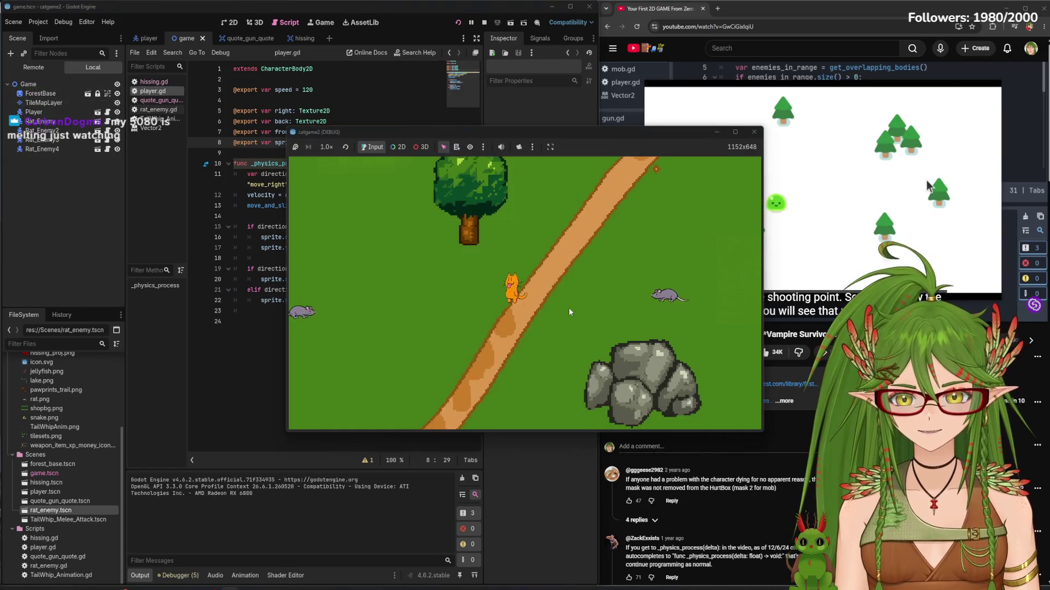
key("a")
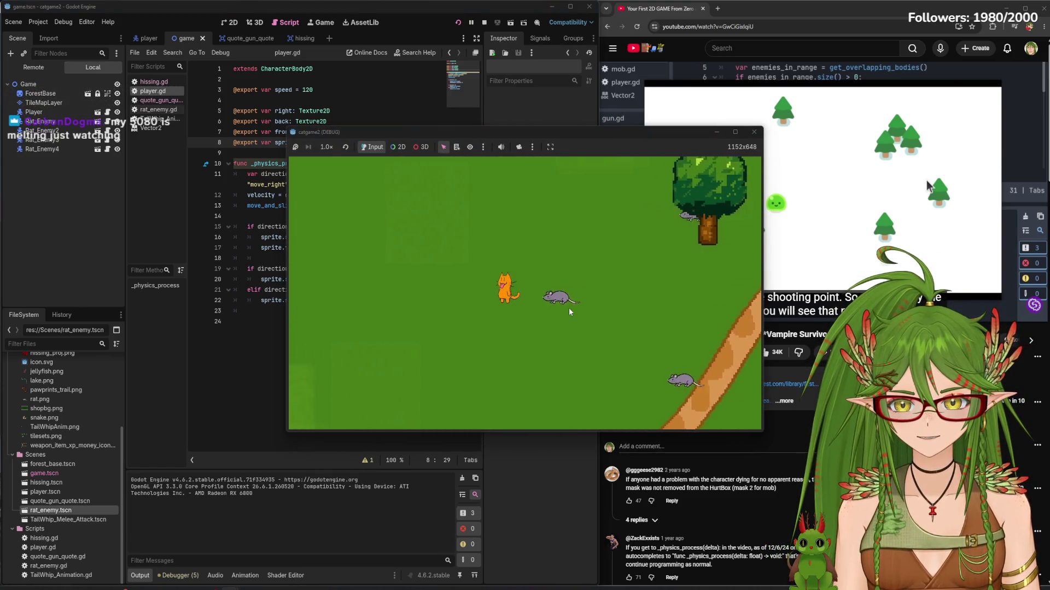
key("w")
key("d")
key("s")
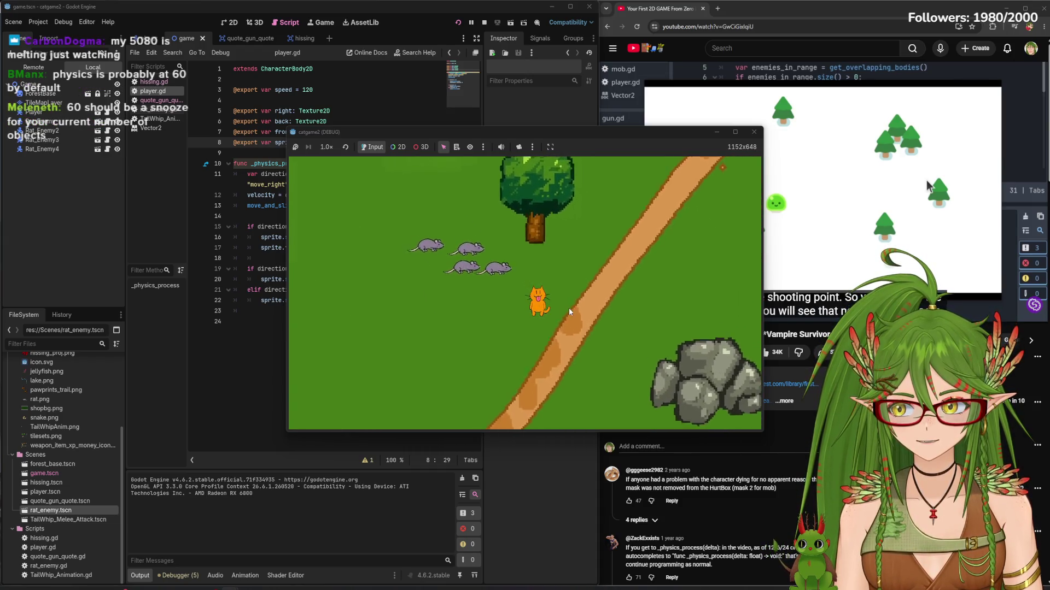
key("a")
key("a")
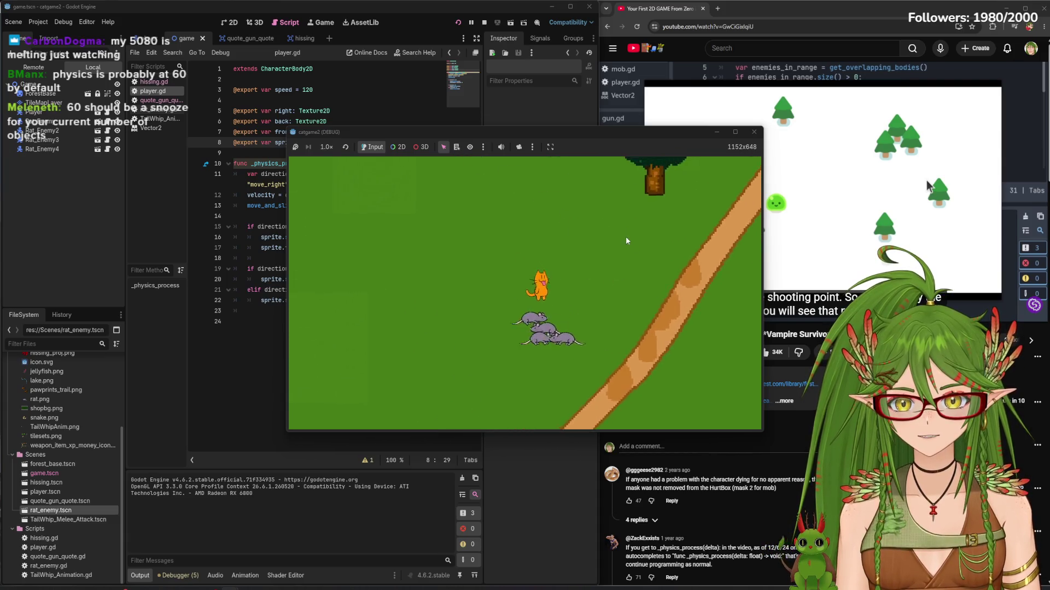
key("d")
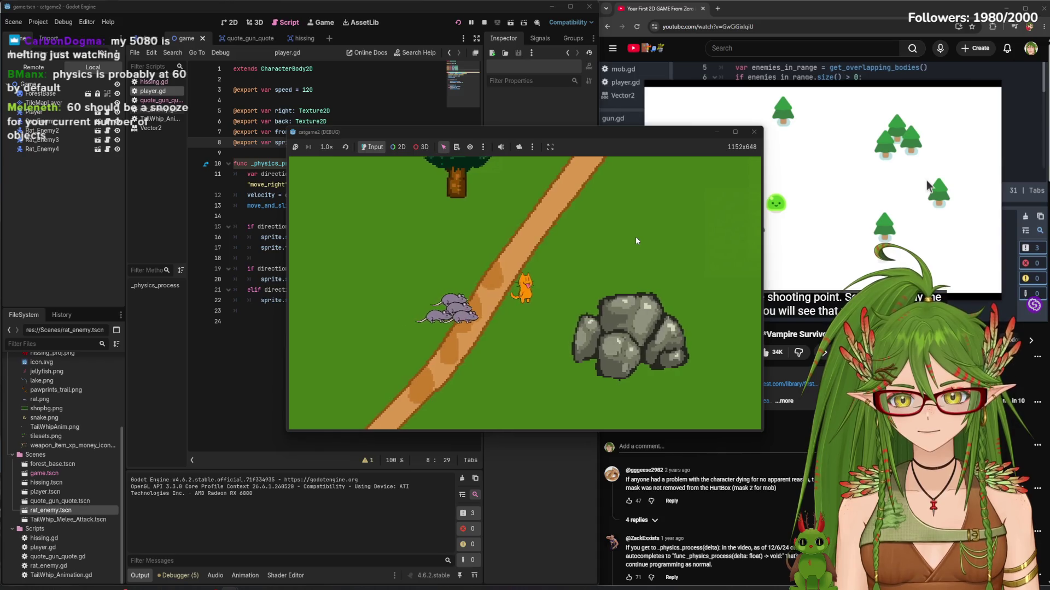
key("d")
Keep walking the cat left, down, up-left toward the path, then right and up toward the tree
key("a")
key("s")
key("s")
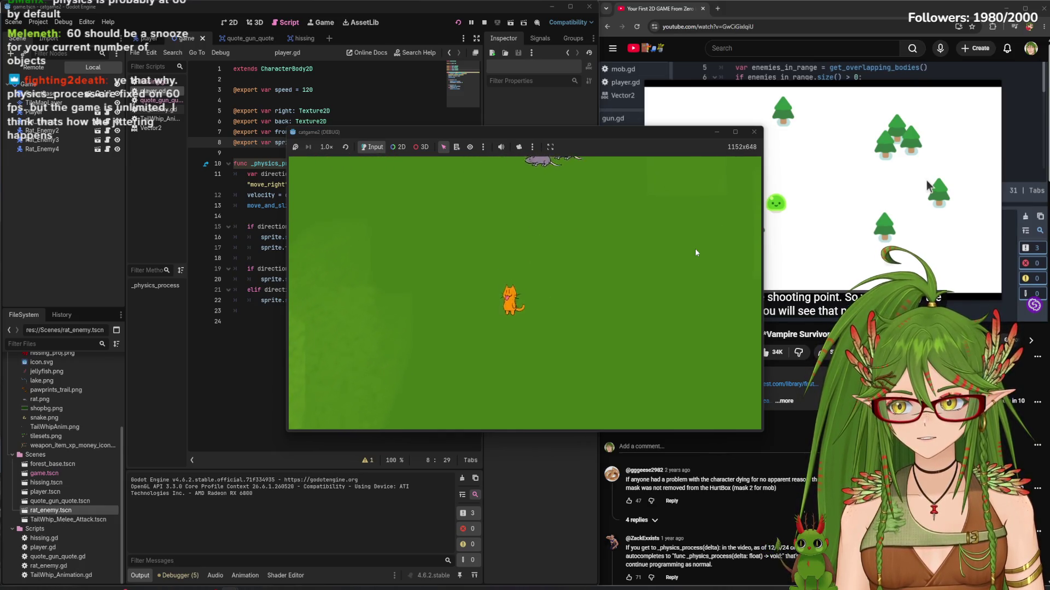
key("a")
key("w")
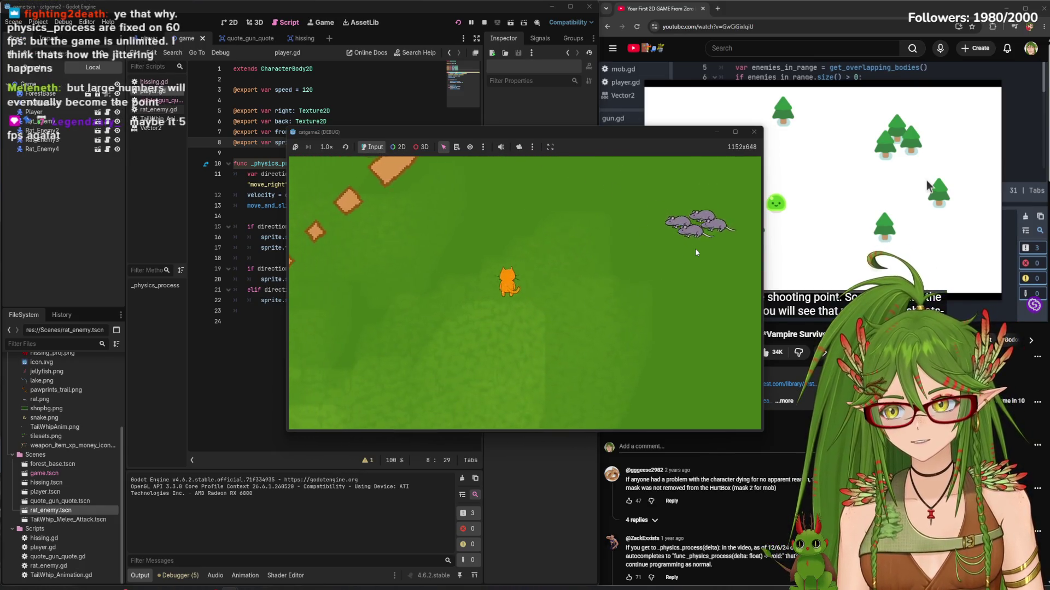
key("w")
key("a")
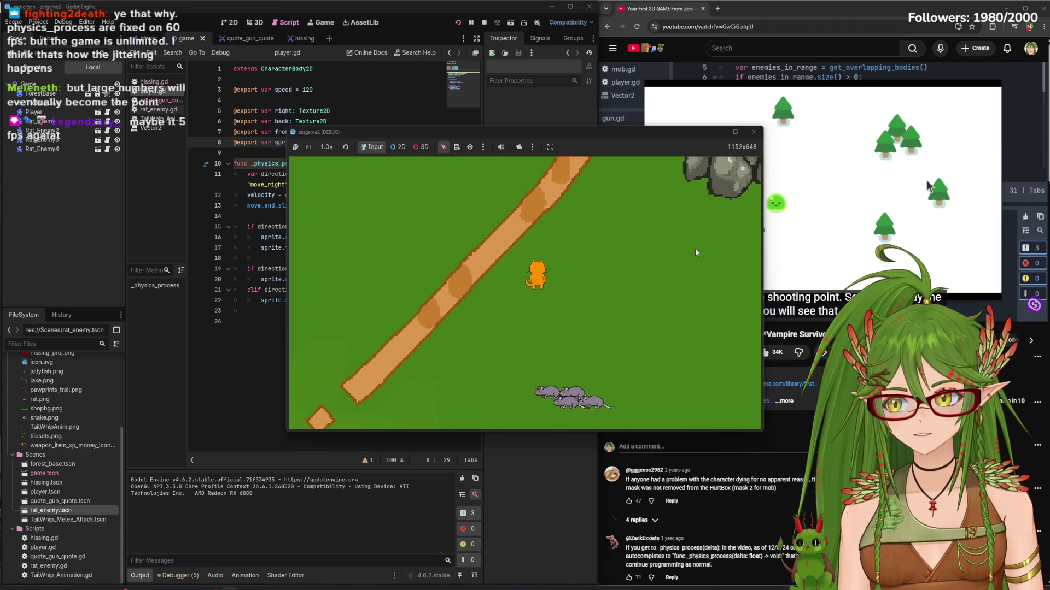
key("d")
key("w")
key("w")
key("d")
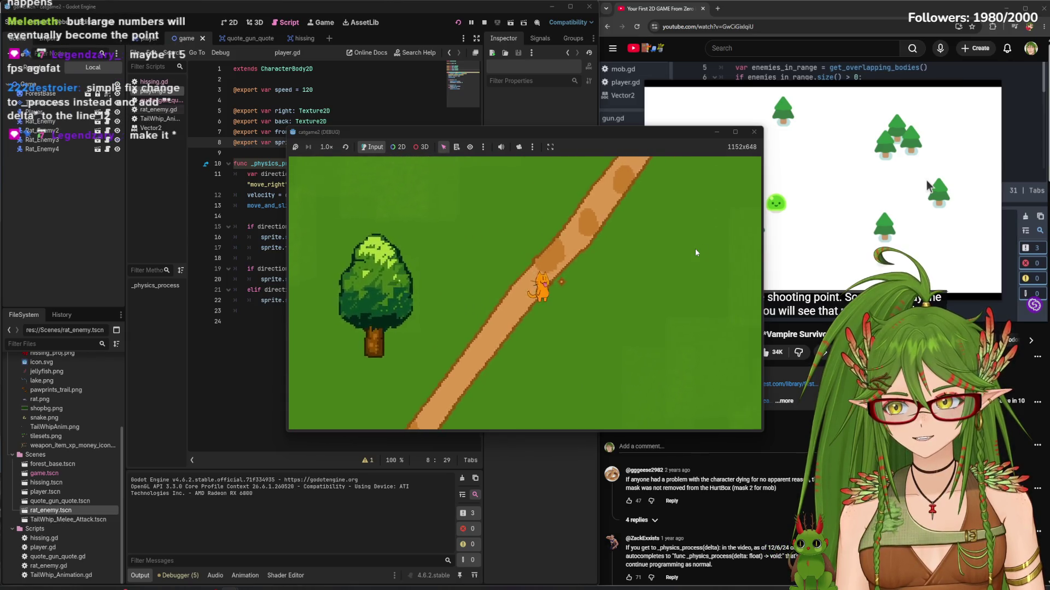